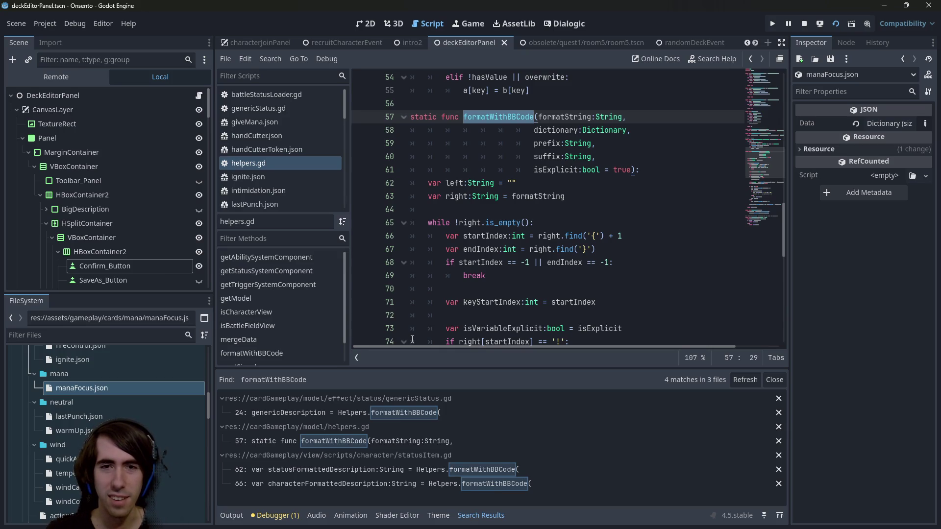
- Open genericStatus.gd at the line 24 Helpers.formatWithBBCode call from the search results
scroll(432, 335, down, 8)
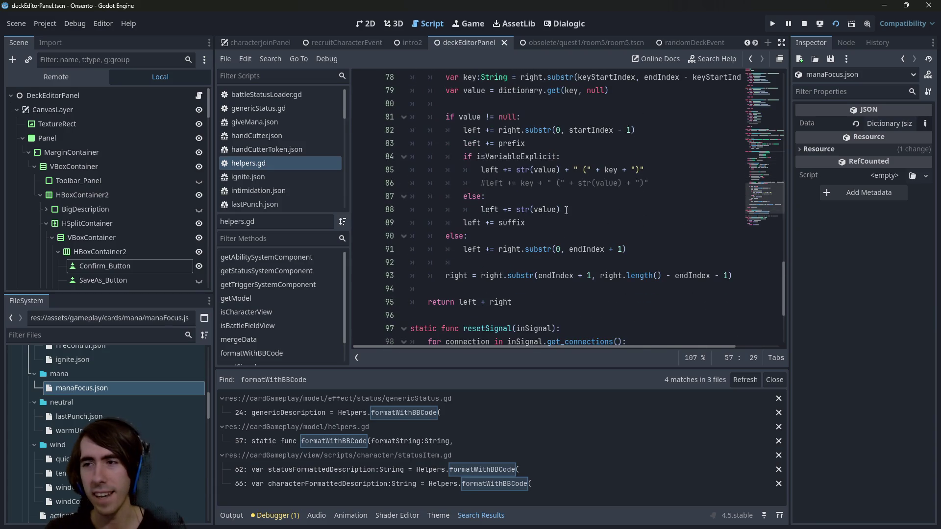
scroll(565, 210, up, 8)
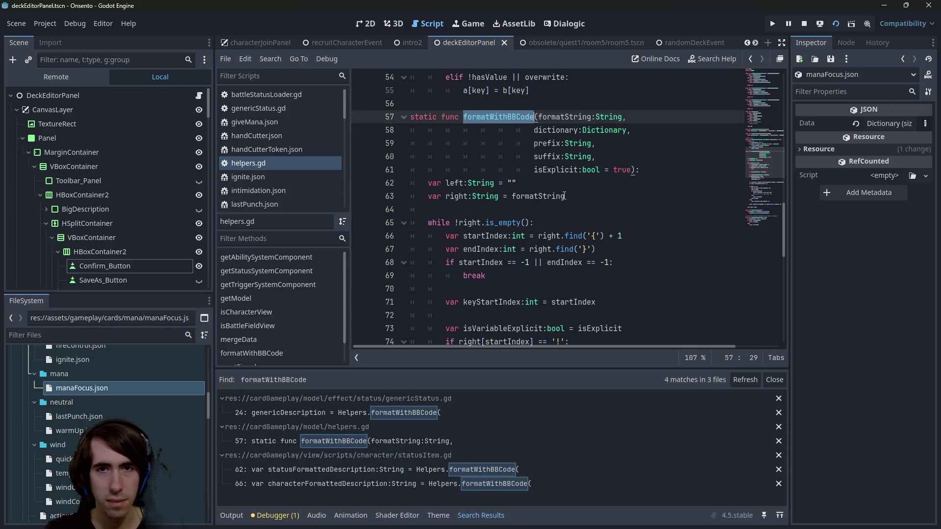
click(476, 416)
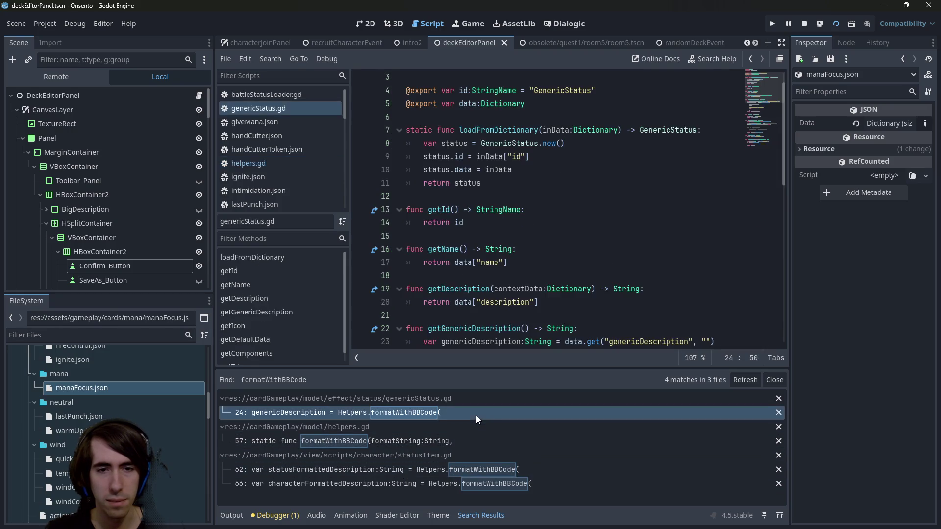
- Jump to the formatWithBBCode definition at helpers.gd line 57, then revisit genericStatus.gd's call
click(448, 441)
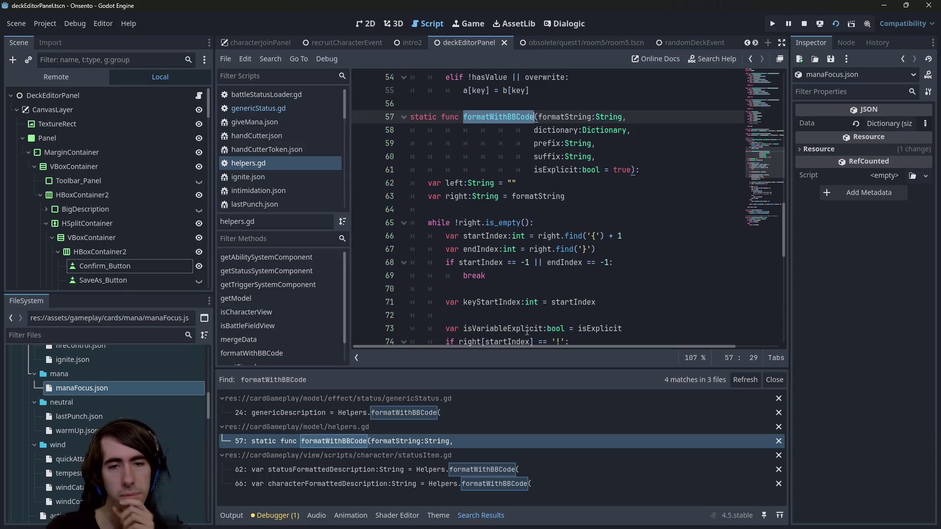
click(405, 414)
click(422, 445)
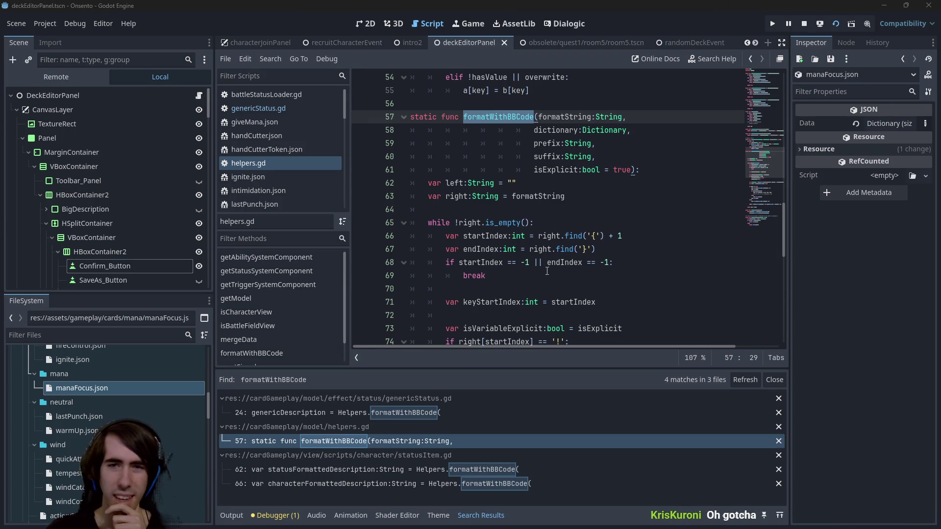
click(448, 103)
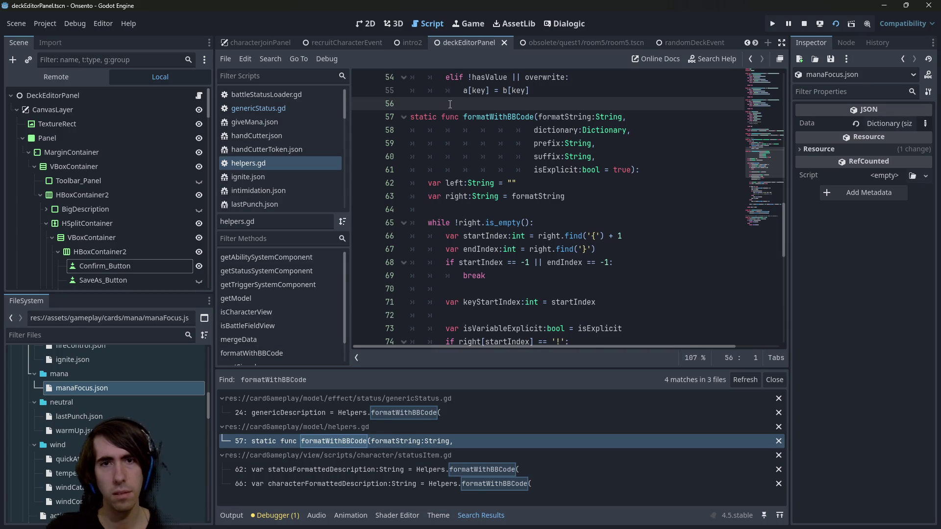
scroll(550, 146, up, 3)
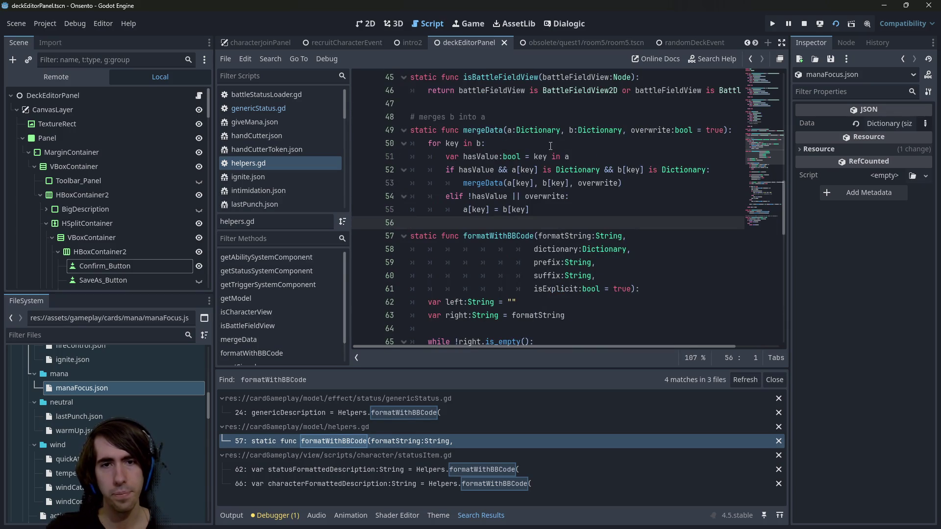
scroll(551, 146, down, 1)
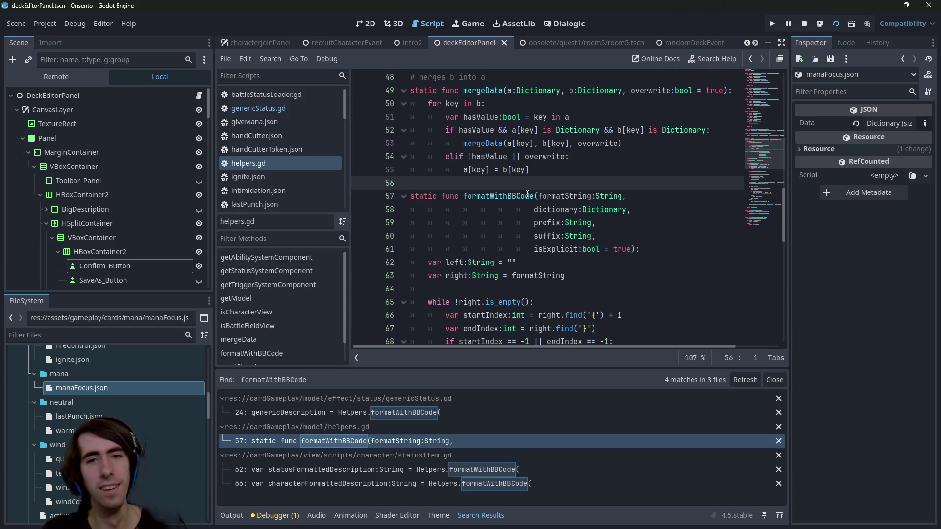
- Read through the formatWithBBCode definition in helpers.gd starting at line 57
click(518, 196)
click(516, 182)
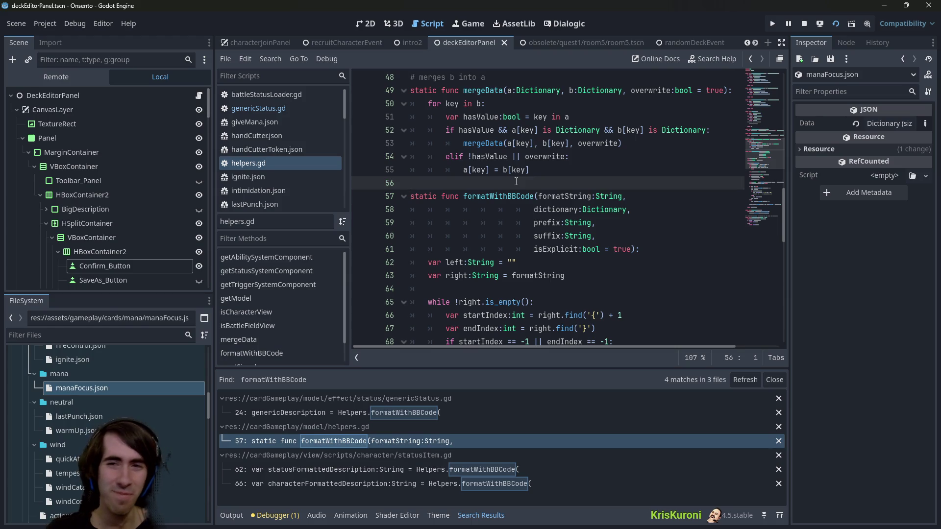
scroll(516, 181, down, 2)
scroll(516, 181, up, 4)
scroll(516, 181, down, 4)
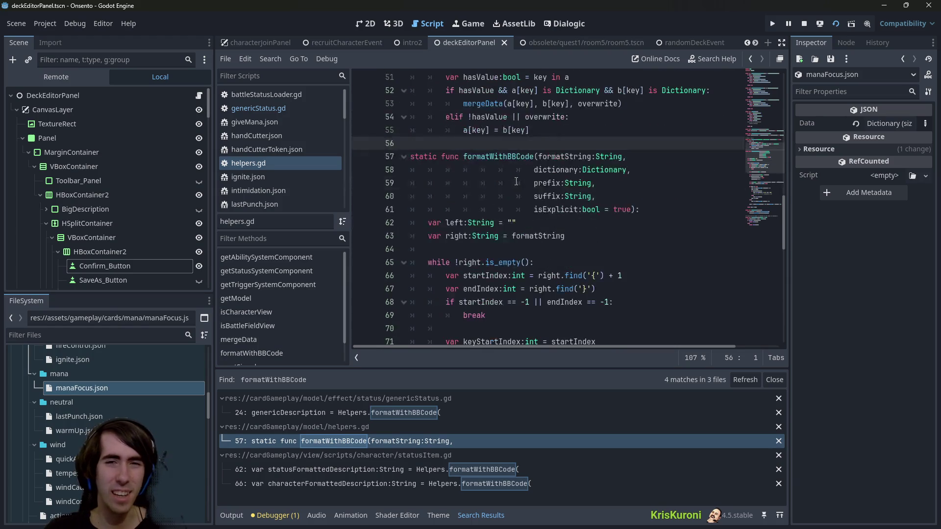
scroll(516, 182, up, 2)
scroll(516, 181, down, 1)
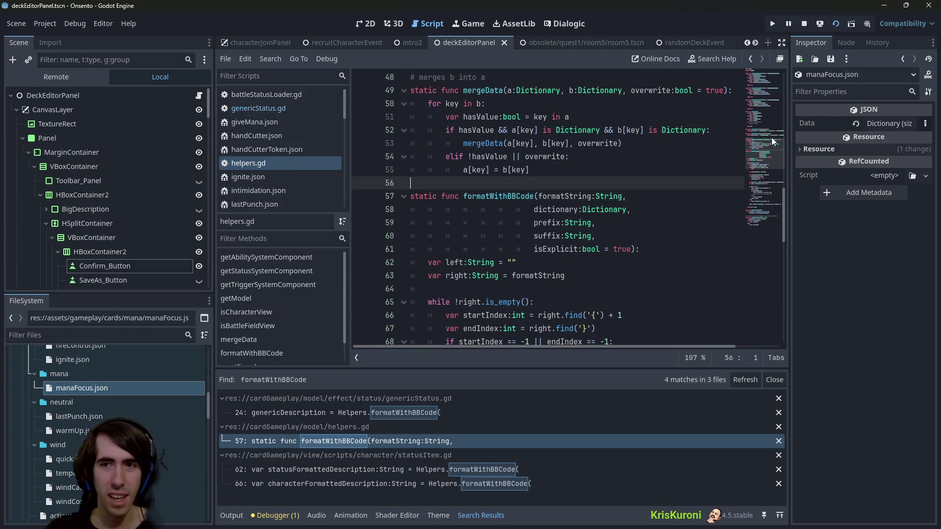
scroll(769, 150, up, 1)
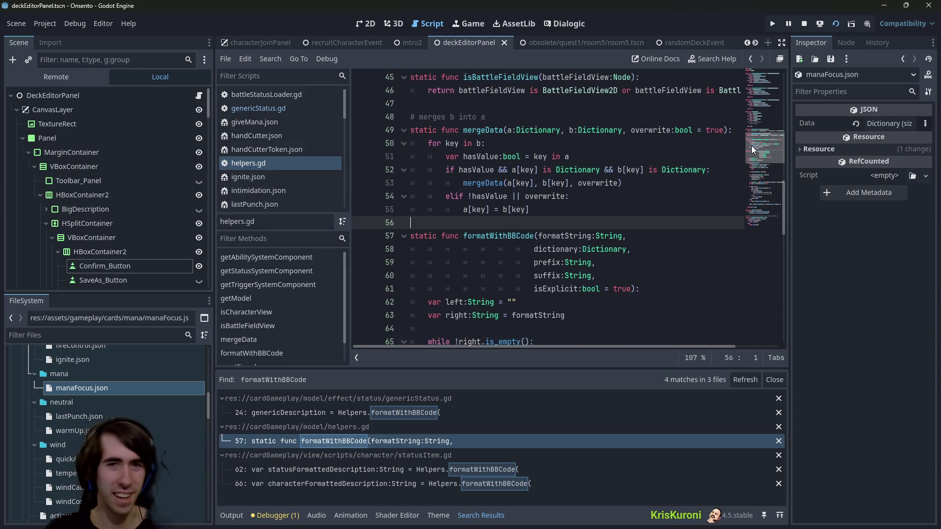
scroll(749, 146, up, 1)
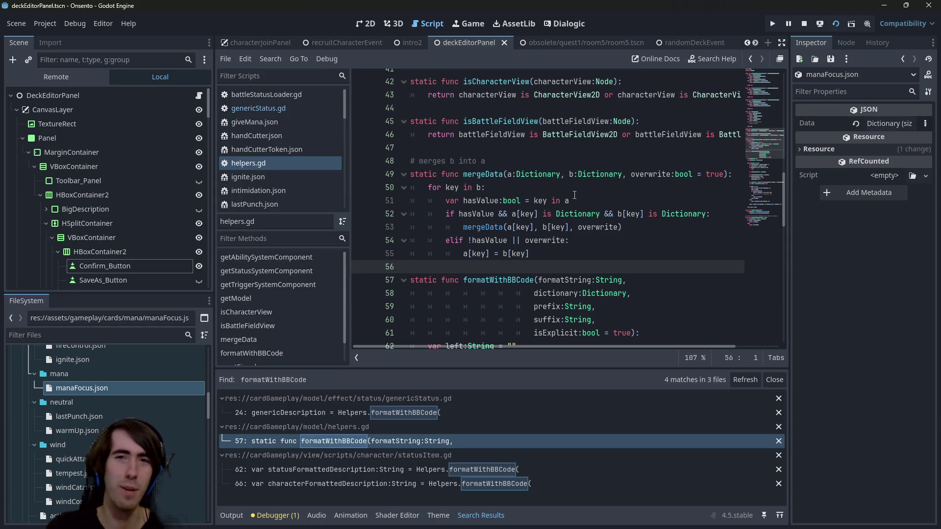
scroll(575, 195, down, 6)
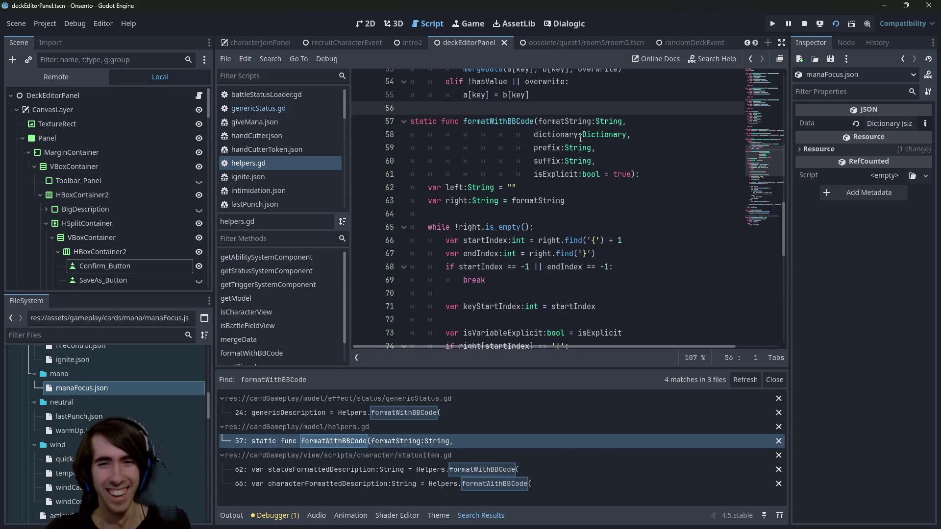
scroll(494, 153, up, 1)
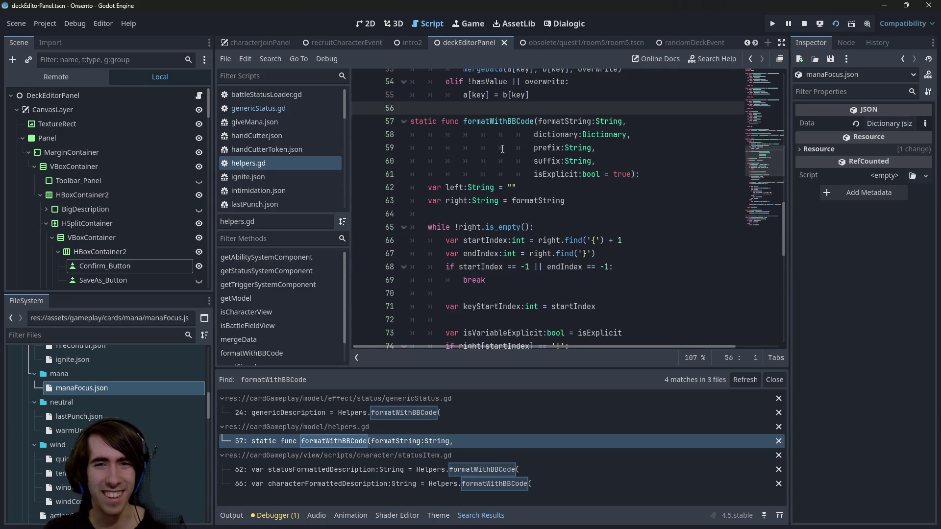
drag(765, 165, 753, 169)
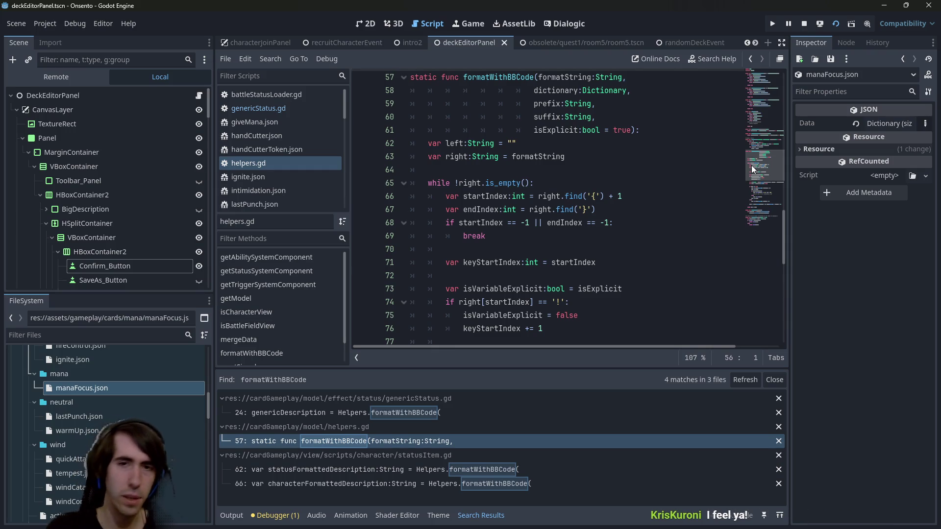
scroll(549, 201, down, 2)
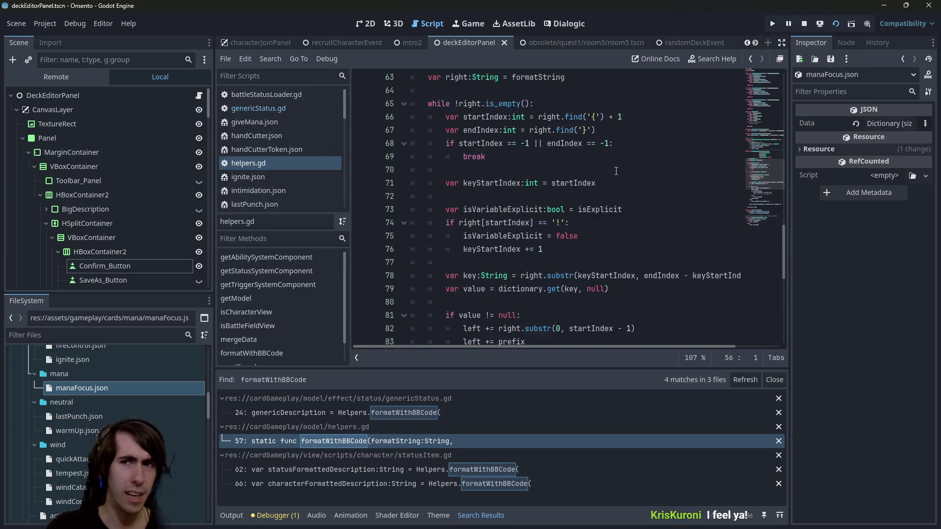
scroll(620, 165, up, 2)
scroll(768, 158, up, 1)
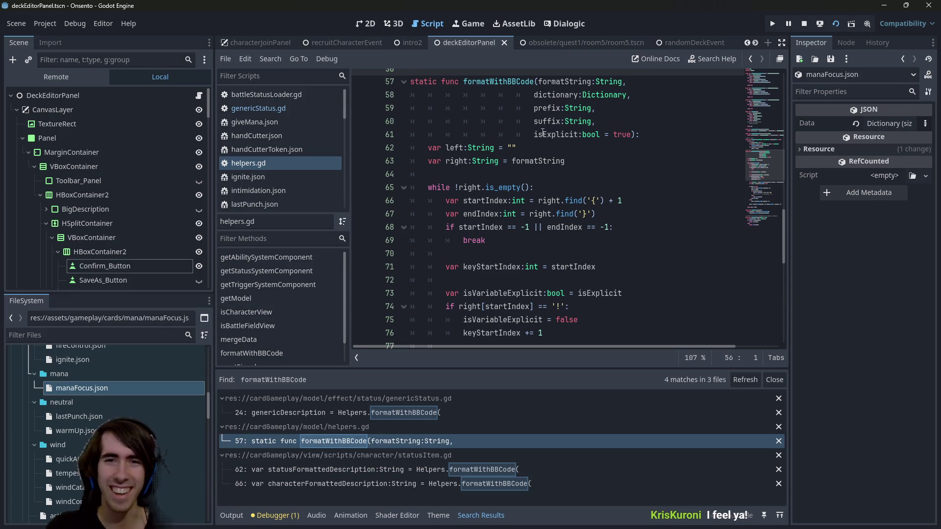
- Highlight every use of the right variable on line 63 of formatWithBBCode
click(505, 187)
click(453, 154)
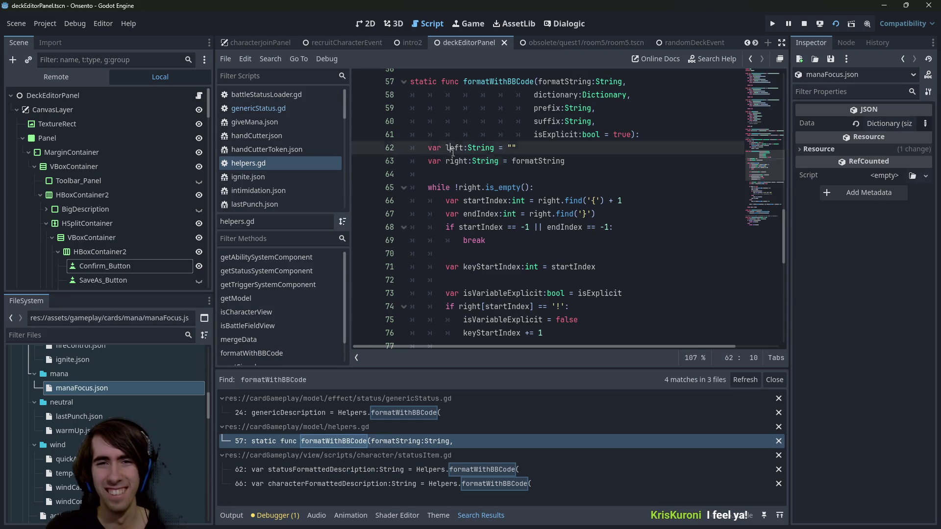
double_click(456, 161)
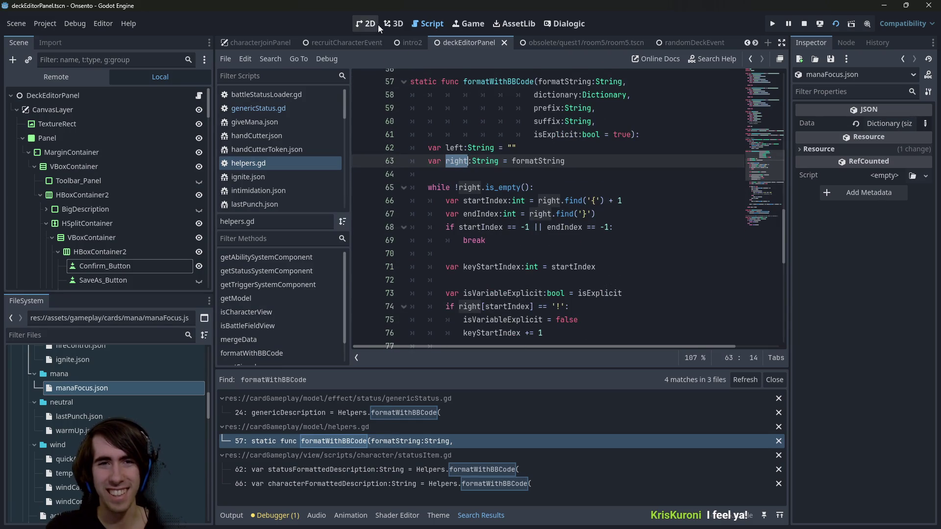
click(375, 23)
click(428, 23)
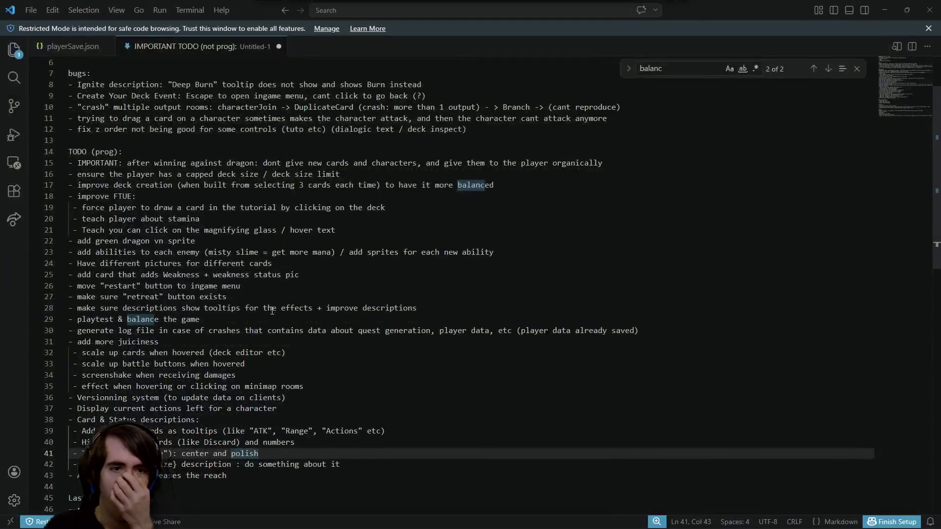
- Select the Card & Status description to-dos on lines 39–41, then minimize VS Code
drag(388, 431, 7, 440)
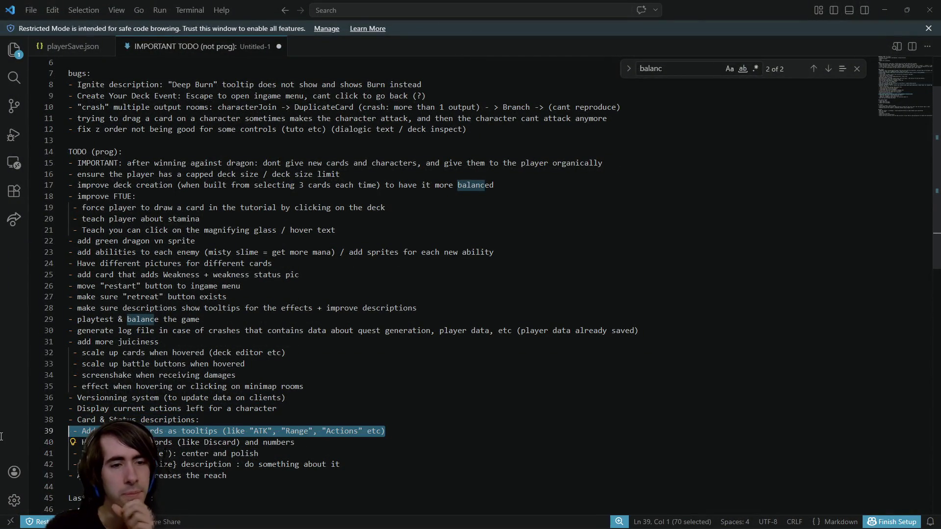
drag(294, 441, 49, 444)
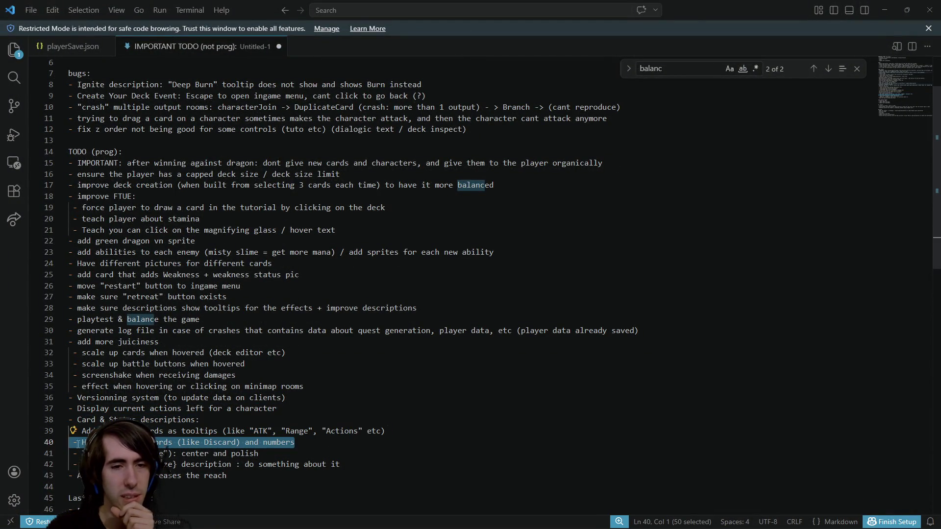
drag(259, 453, 69, 430)
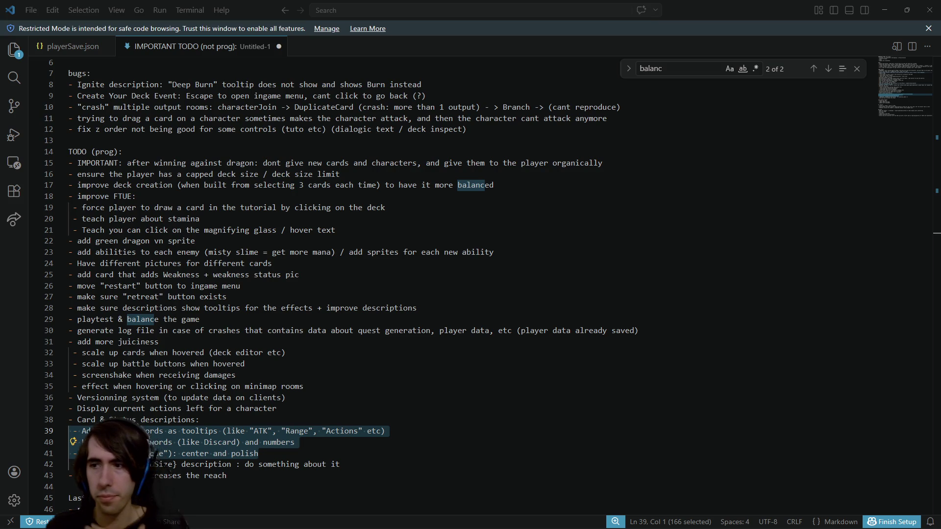
click(321, 443)
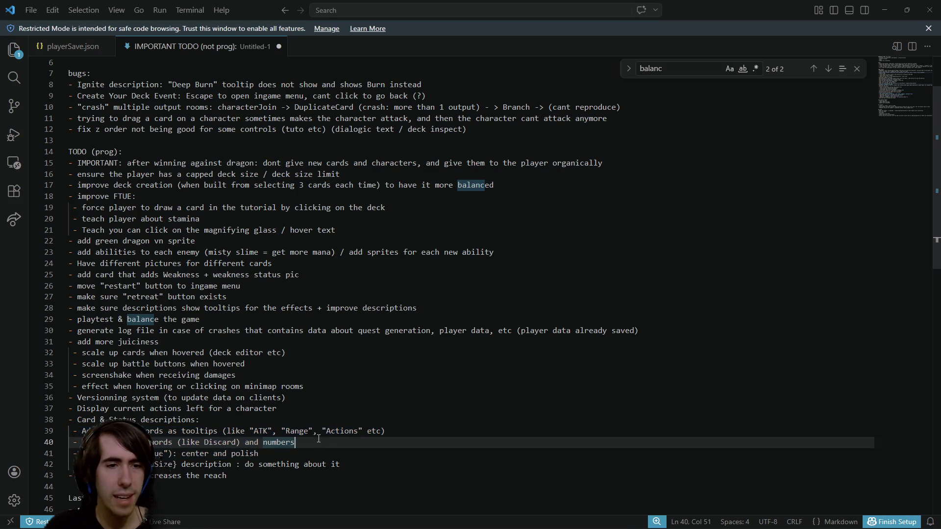
click(885, 11)
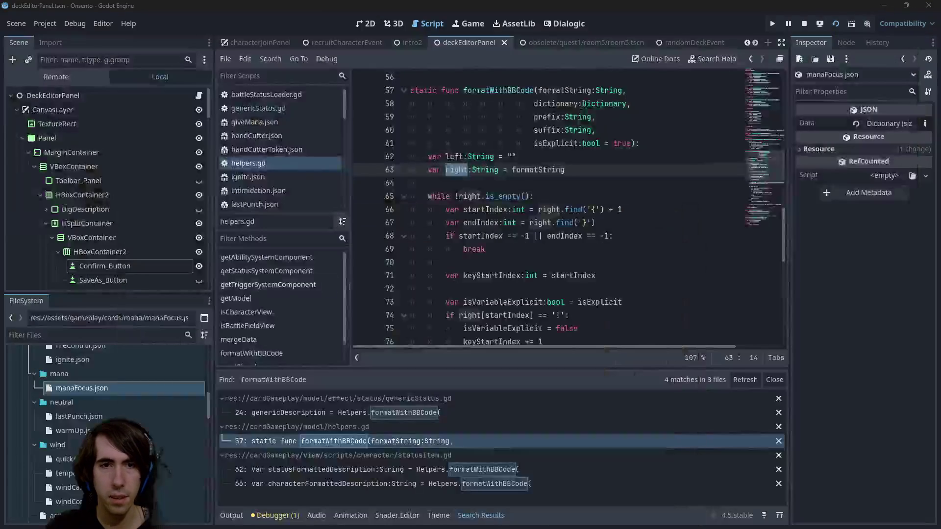
- Select the formatWithBBCode name and jump to its call at genericStatus.gd line 24
double_click(499, 91)
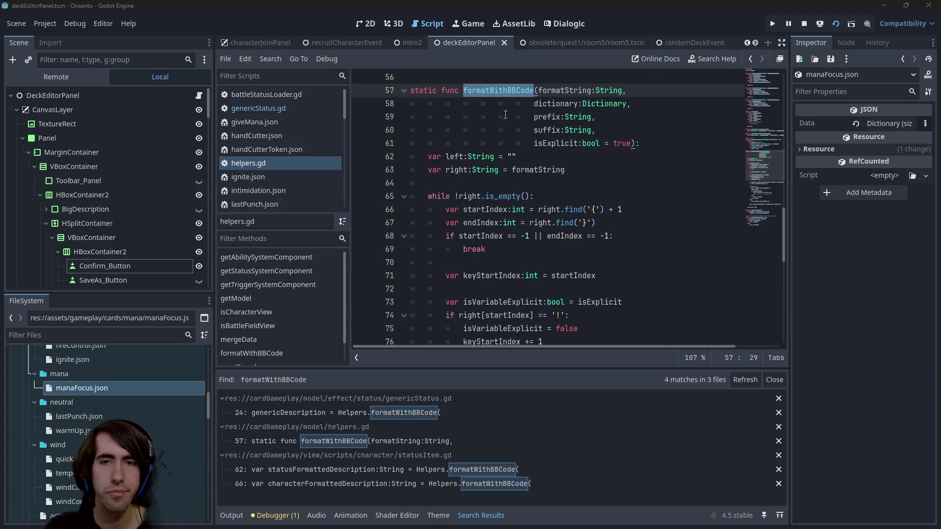
click(399, 412)
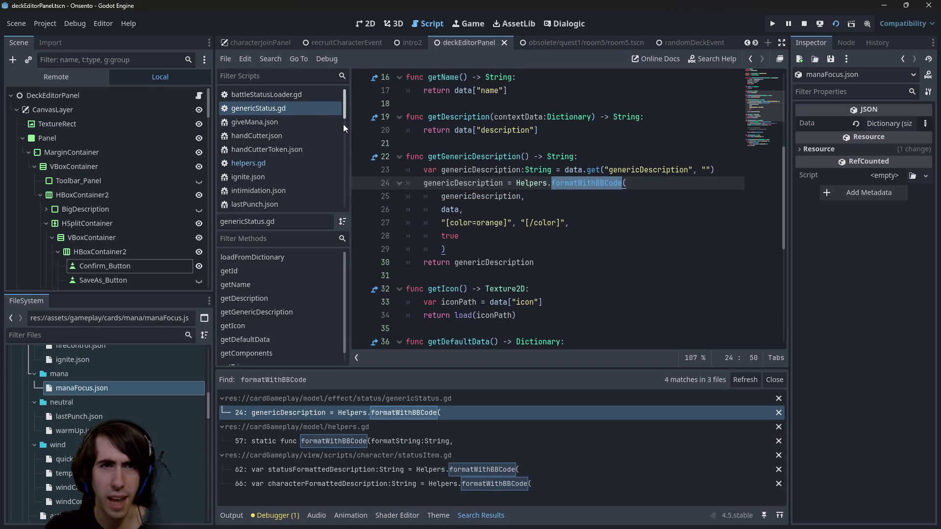
click(291, 105)
scroll(570, 244, up, 1)
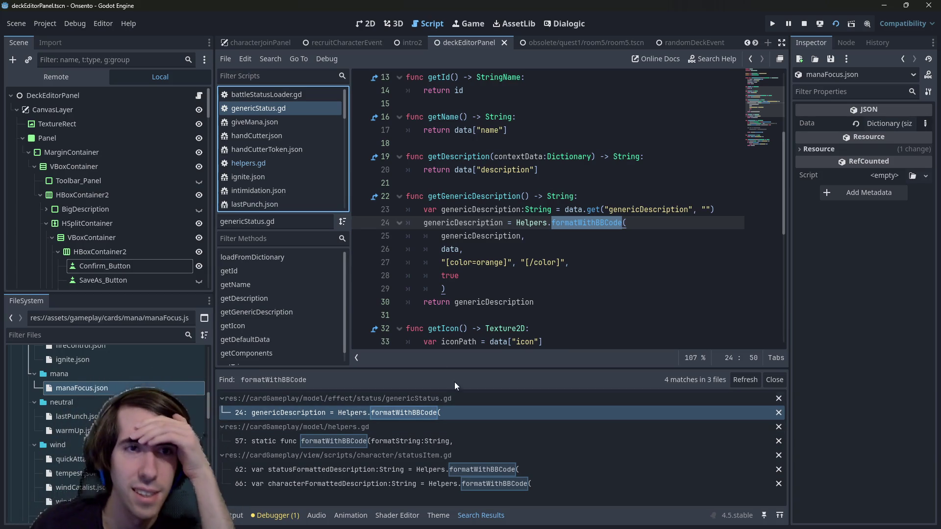
scroll(505, 274, up, 1)
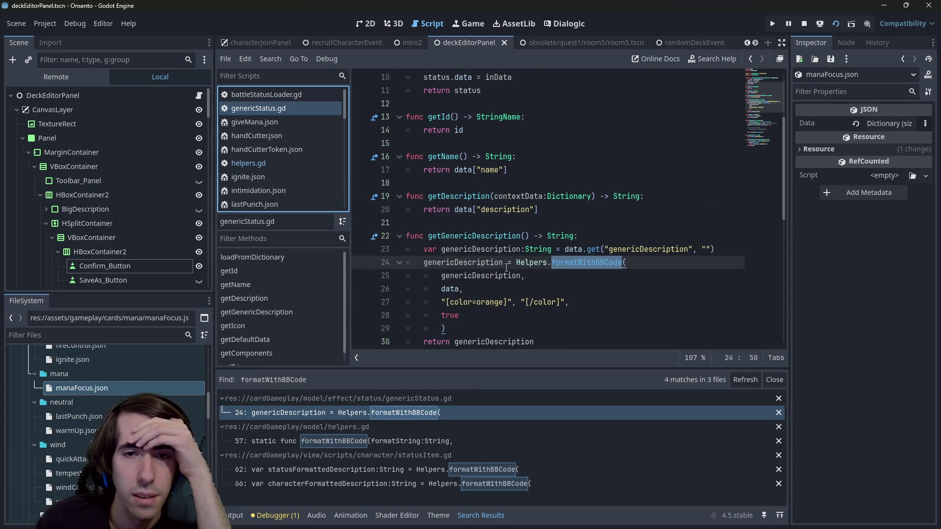
scroll(506, 267, down, 3)
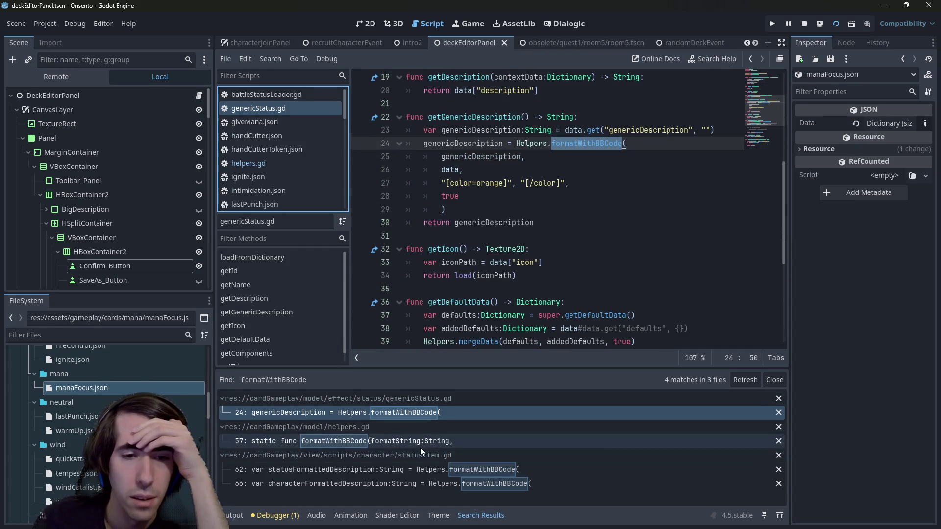
- Compare the helpers.gd line 57 definition with the statusItem.gd line 62 call
click(420, 441)
click(420, 469)
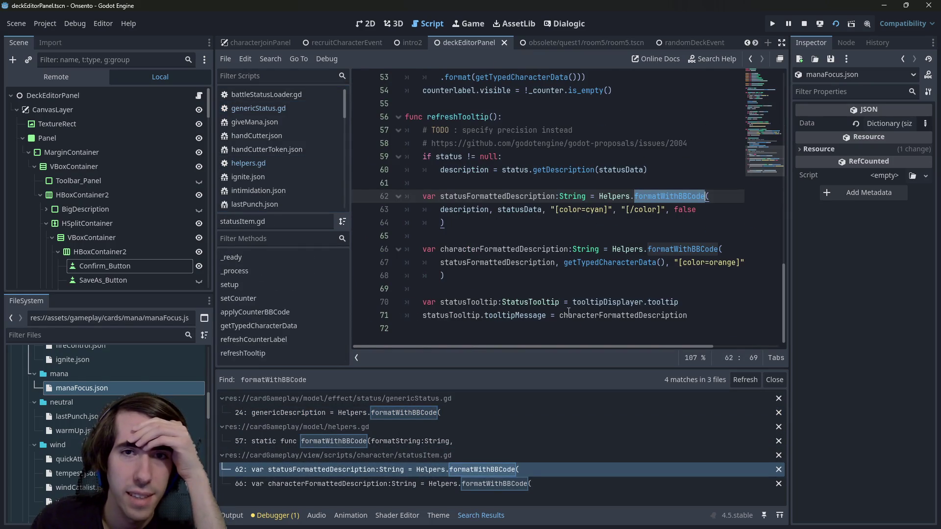
mouse_move(569, 312)
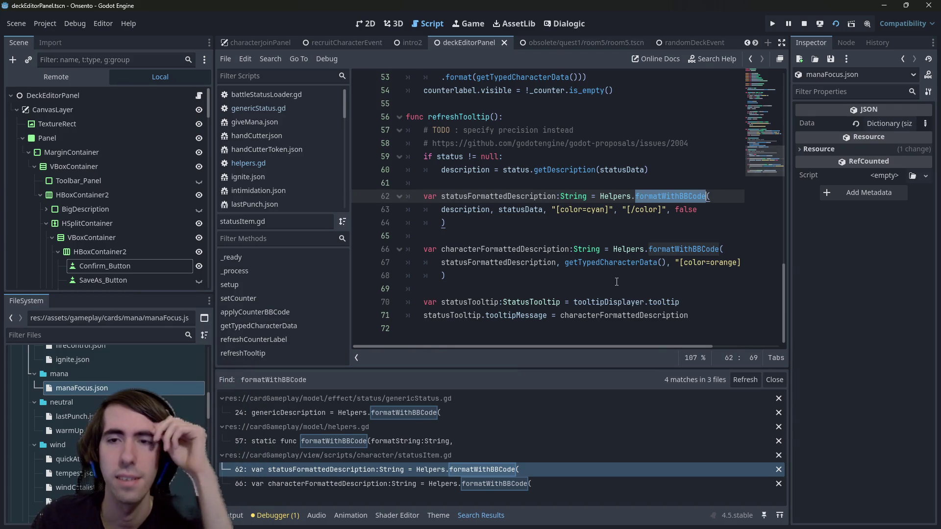
click(482, 441)
click(473, 440)
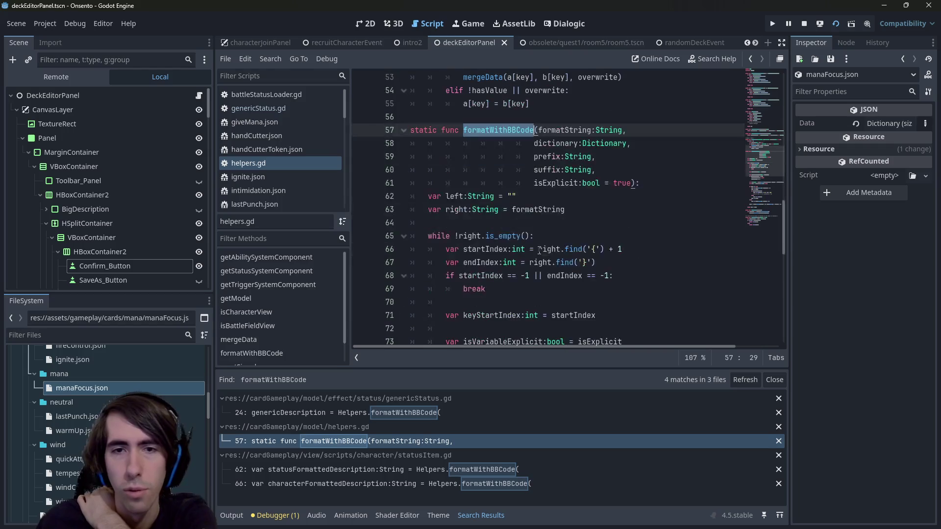
click(470, 412)
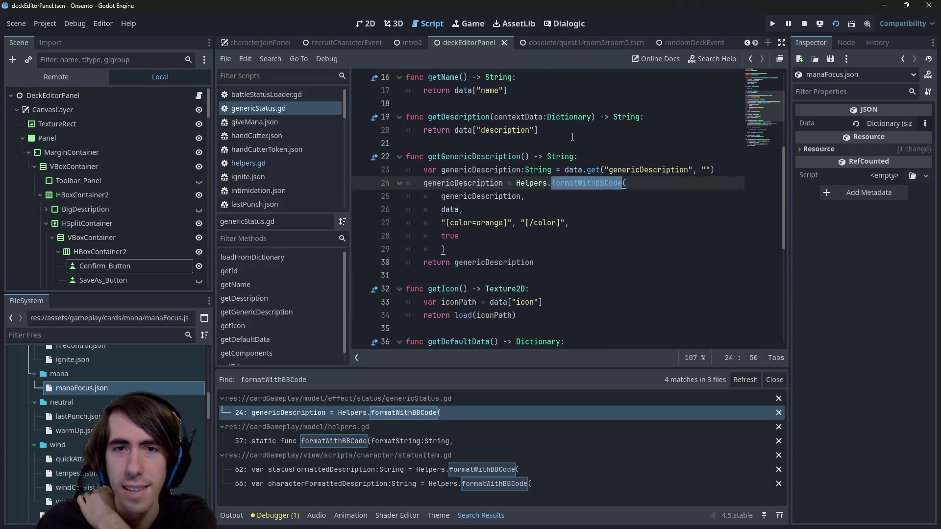
- Select genericStatus.gd's getDescription function and cross-check it against statusItem.gd and helpers.gd
drag(573, 137, 405, 117)
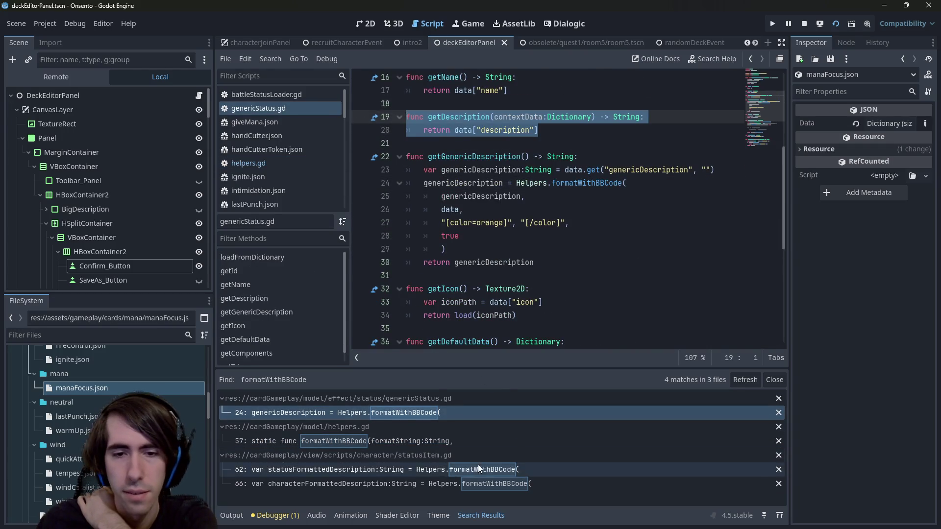
click(478, 468)
click(405, 442)
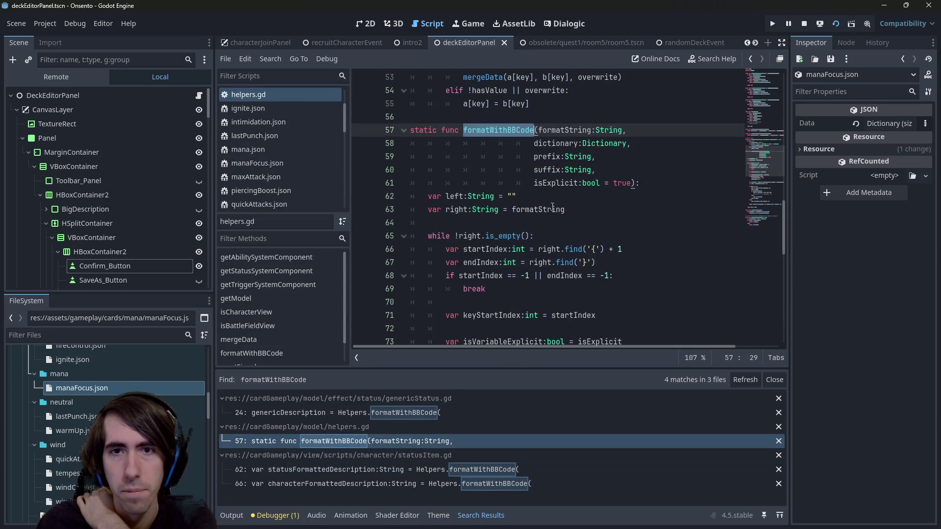
scroll(552, 207, up, 2)
scroll(553, 207, down, 3)
scroll(552, 207, up, 2)
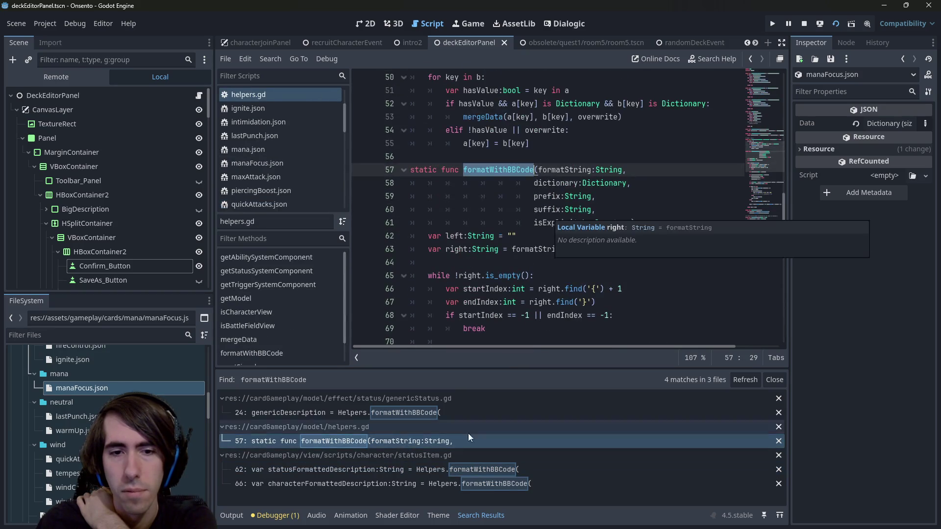
click(445, 414)
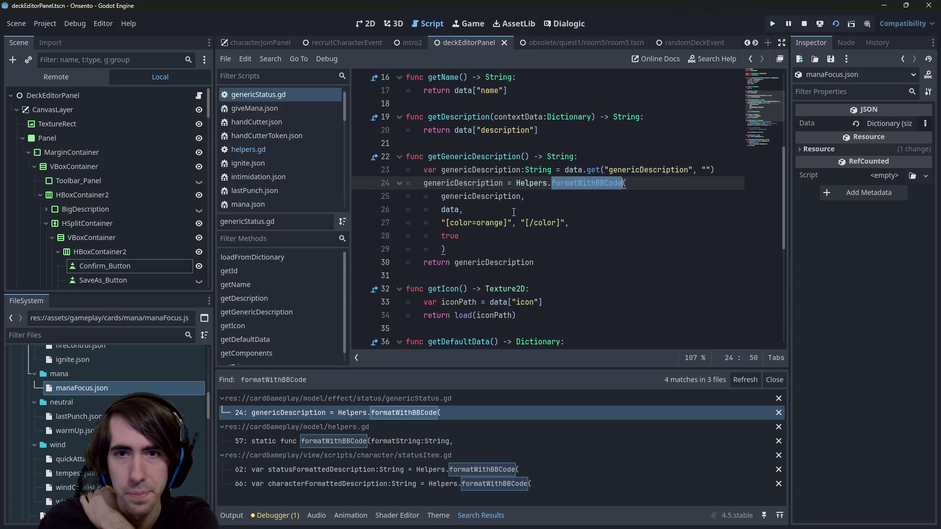
- Highlight every use of genericDescription and data in genericStatus.gd
double_click(490, 196)
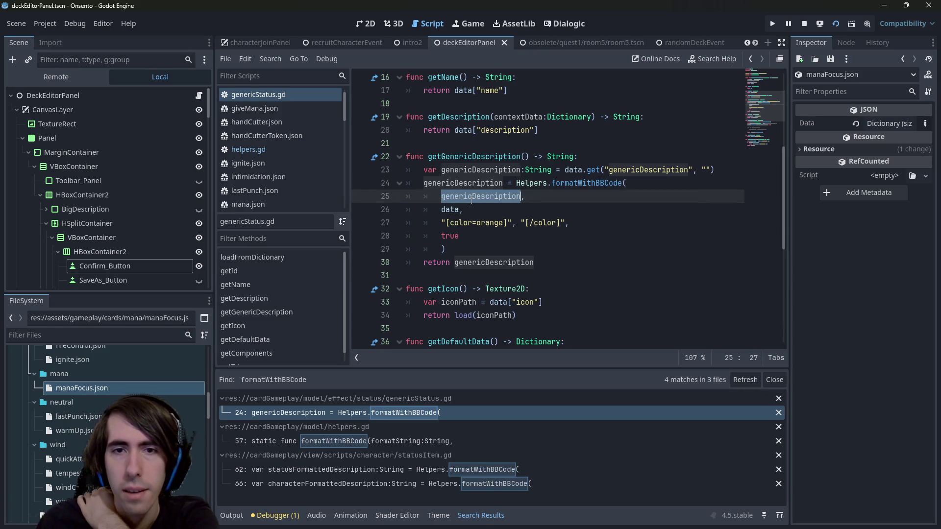
scroll(505, 223, up, 1)
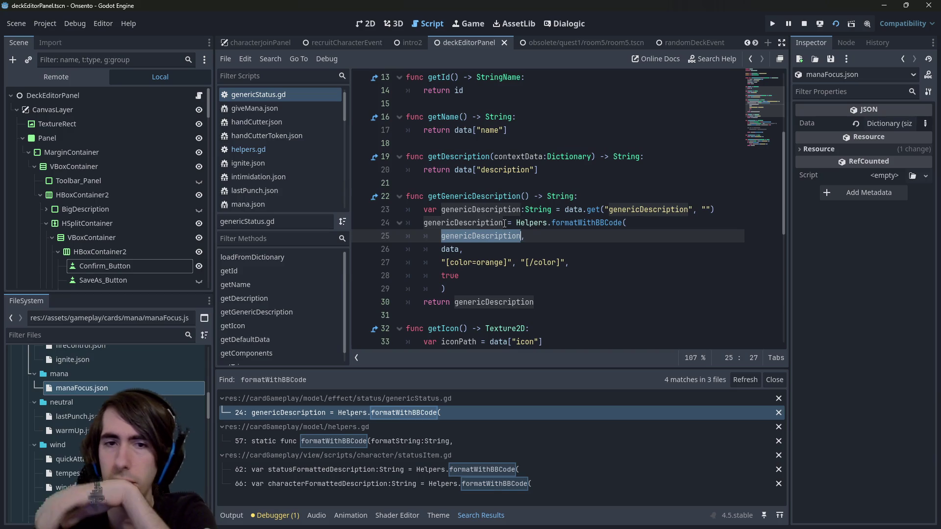
double_click(449, 249)
mouse_move(449, 249)
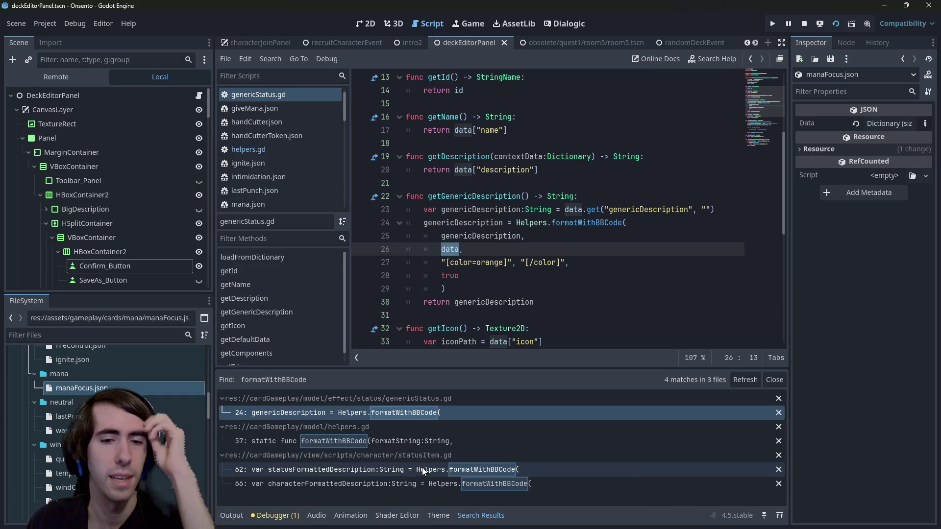
- Inspect the data argument on line 26, then compare with statusItem.gd line 62
click(432, 414)
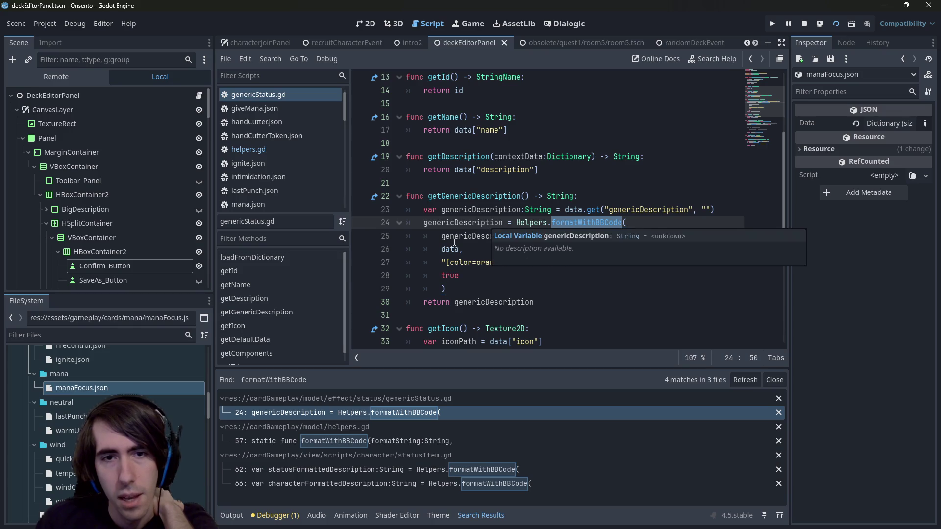
click(457, 249)
scroll(451, 249, up, 4)
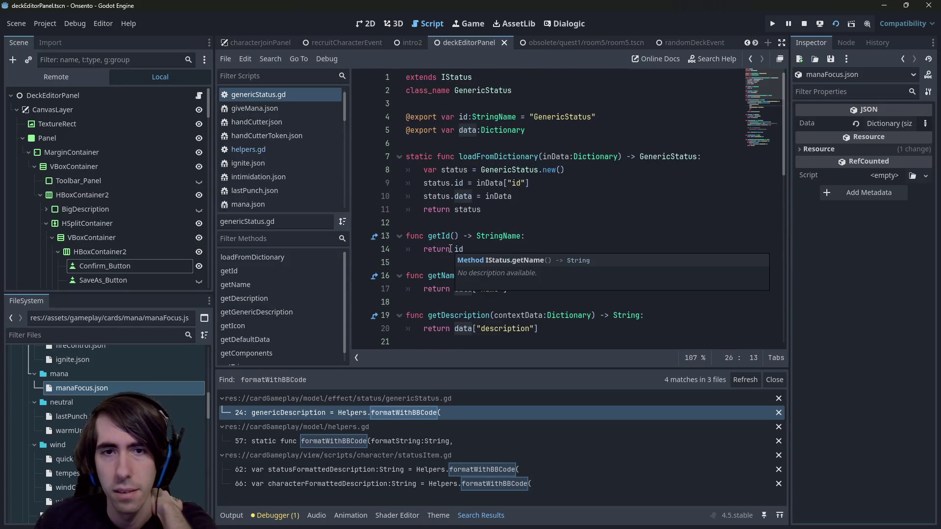
scroll(450, 249, down, 9)
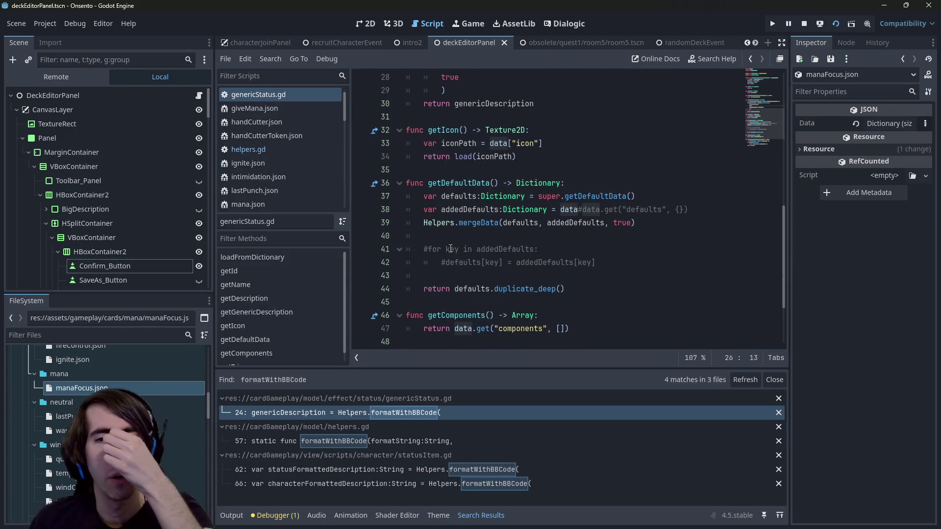
scroll(449, 250, up, 3)
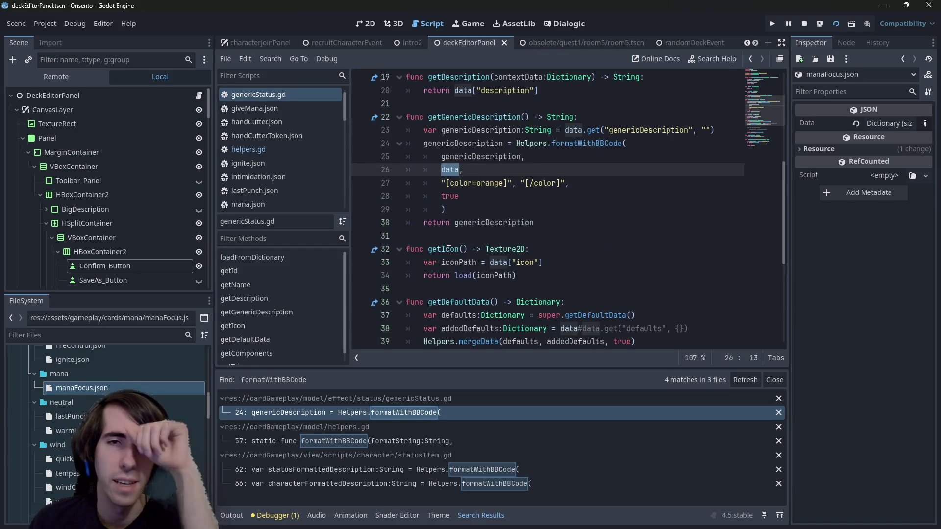
scroll(449, 249, up, 1)
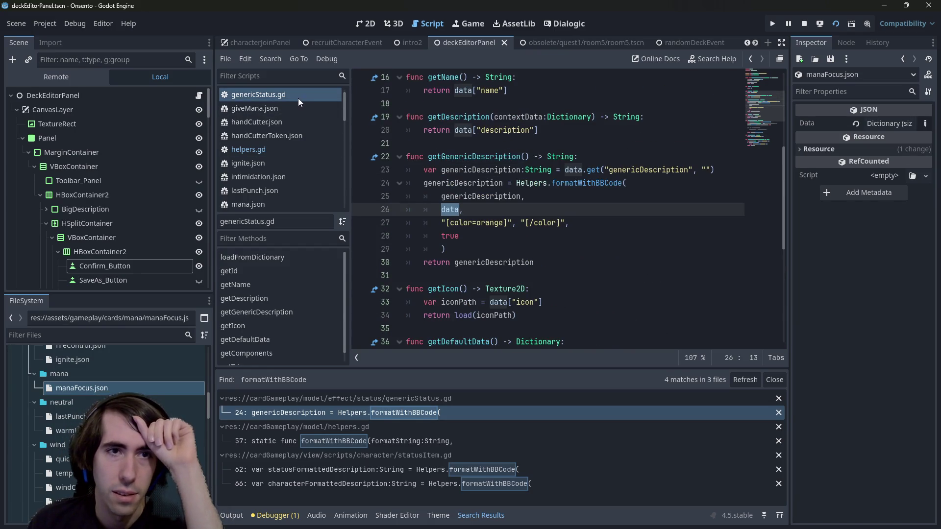
click(455, 470)
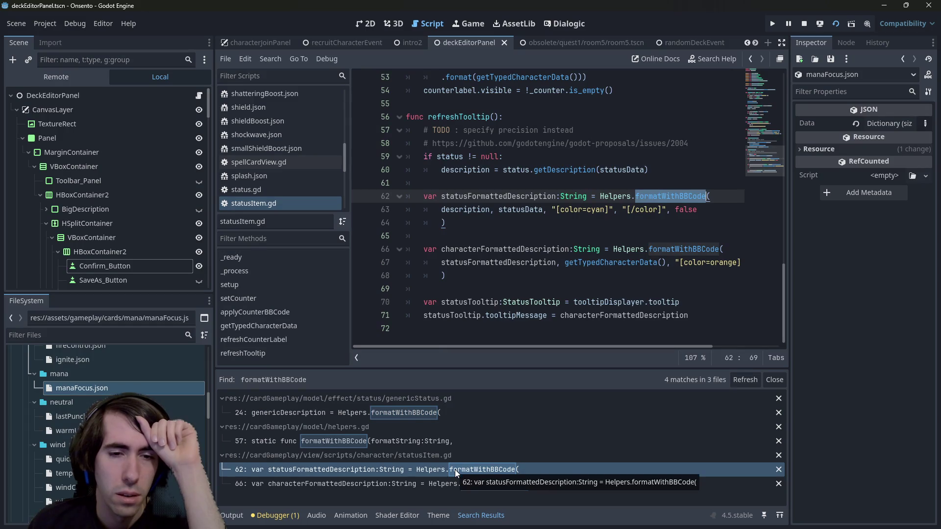
click(461, 415)
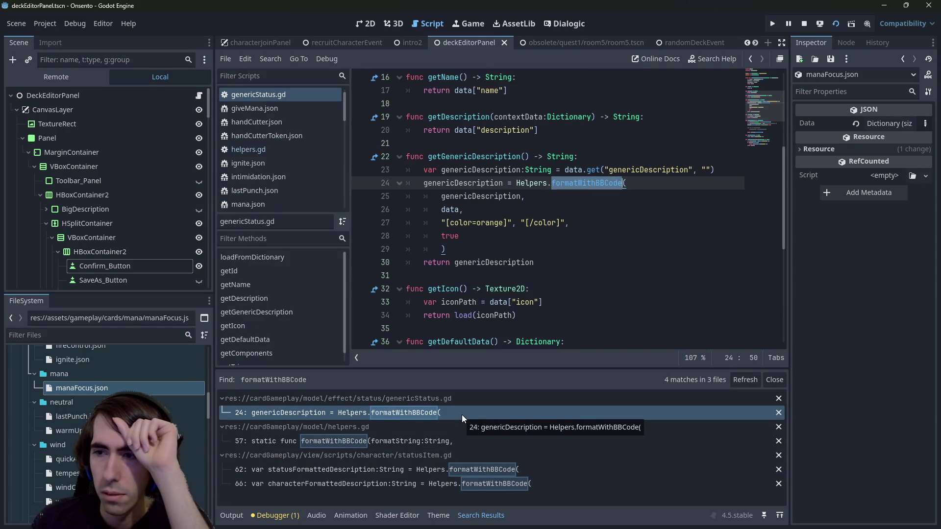
- Set breakpoints on genericStatus.gd line 24 and statusItem.gd line 70
click(360, 183)
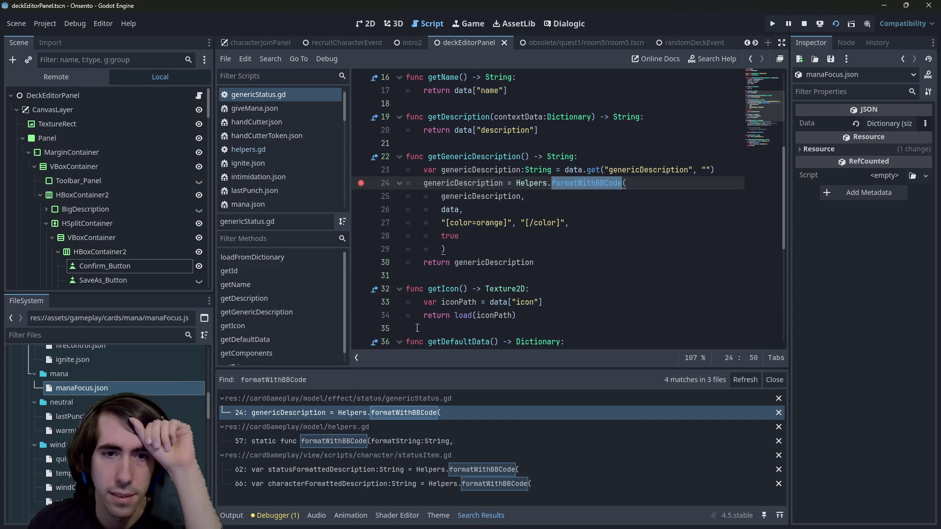
click(402, 483)
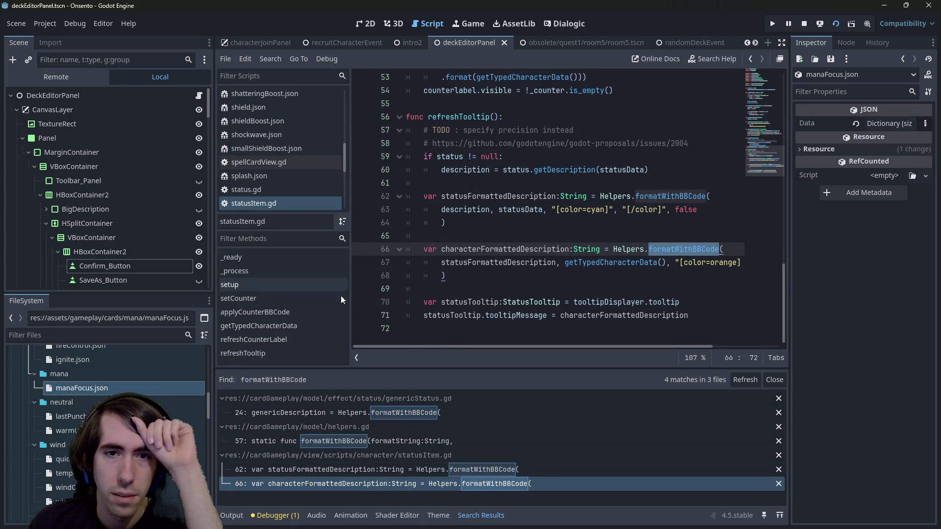
click(360, 315)
click(361, 301)
click(361, 315)
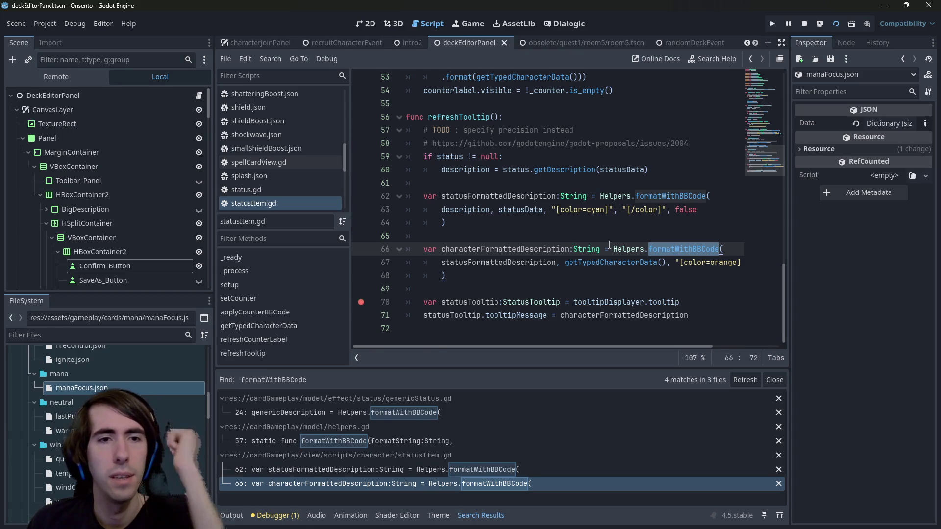
- Hit the breakpoint in the running game, continue execution, and remove the line 24 breakpoint
key(alt+Tab)
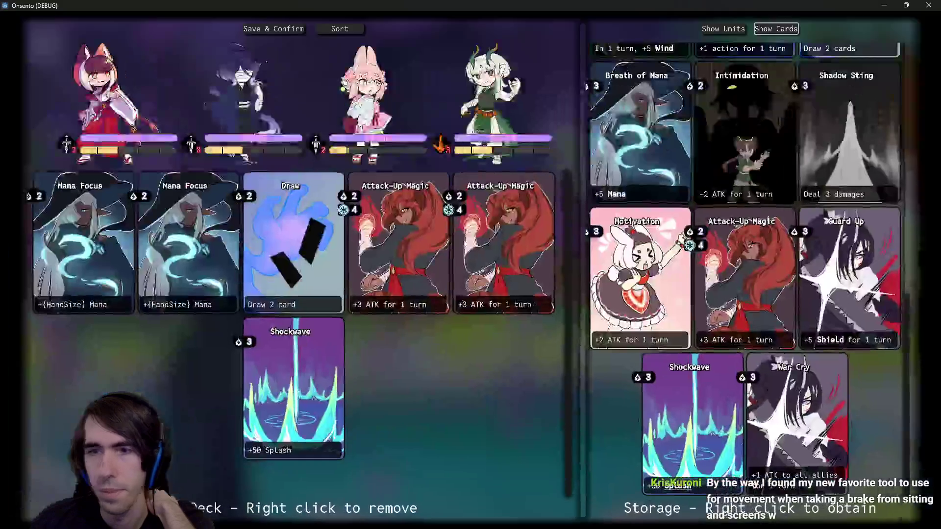
mouse_move(821, 346)
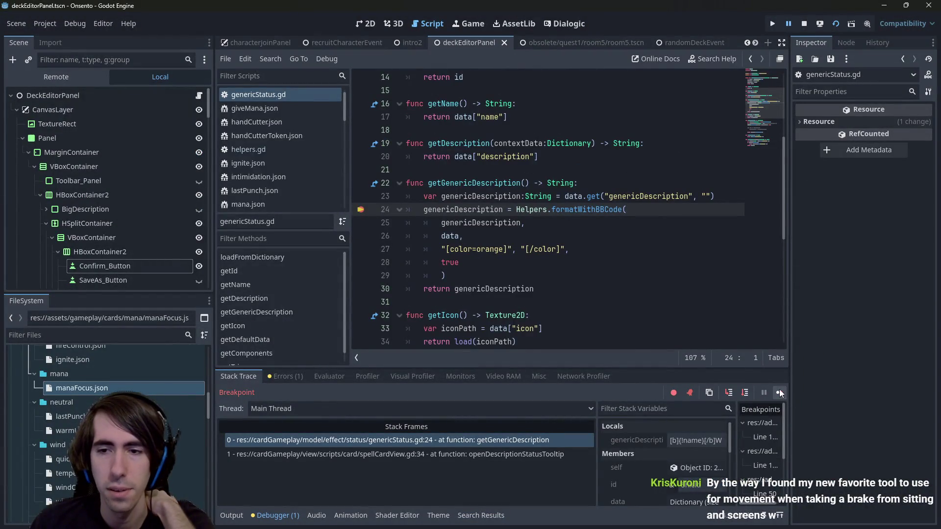
key(alt+Tab)
key(alt+Tab)
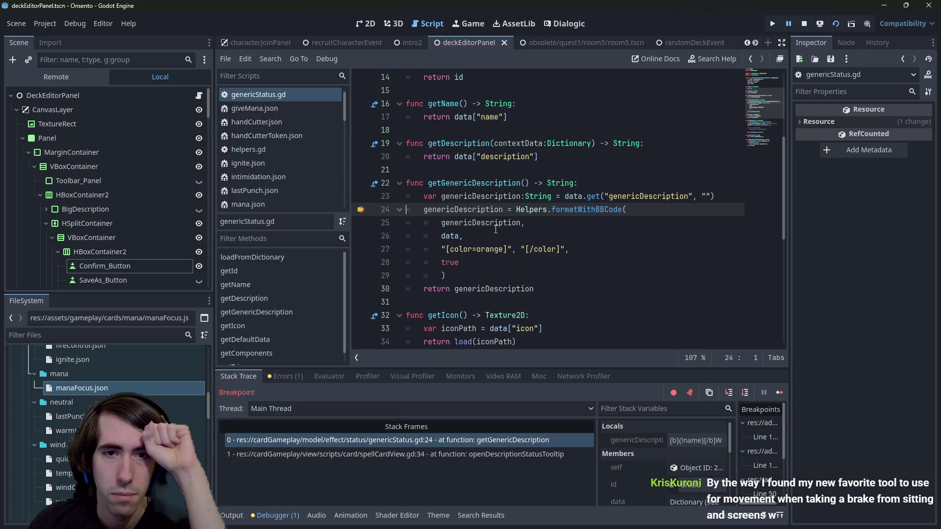
mouse_move(495, 229)
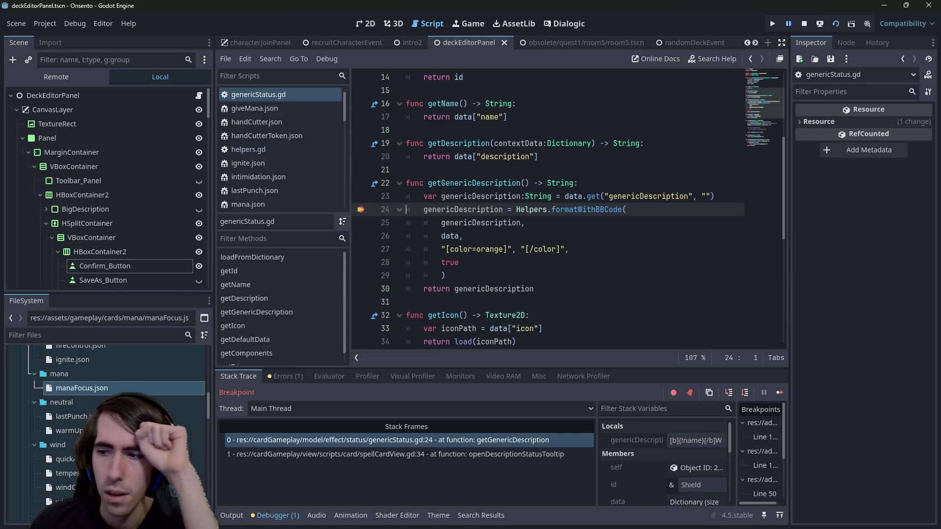
key(F12)
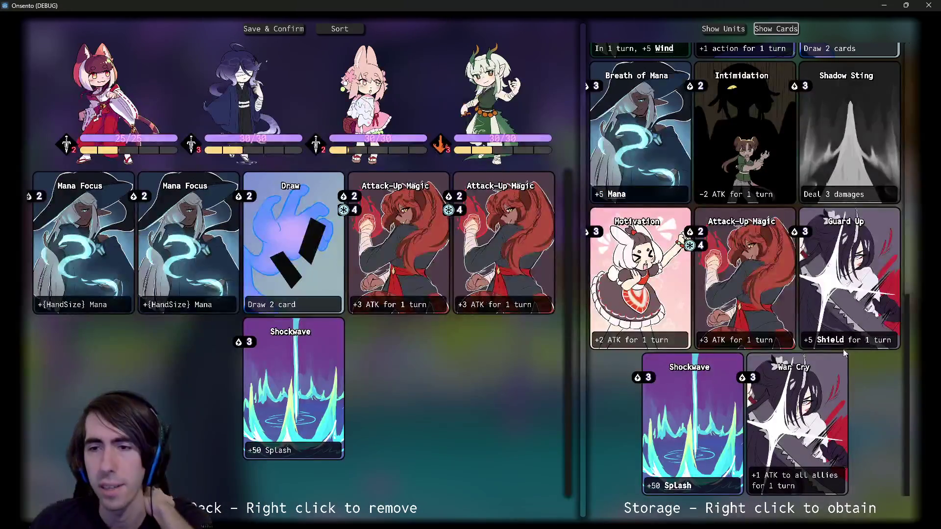
mouse_move(852, 291)
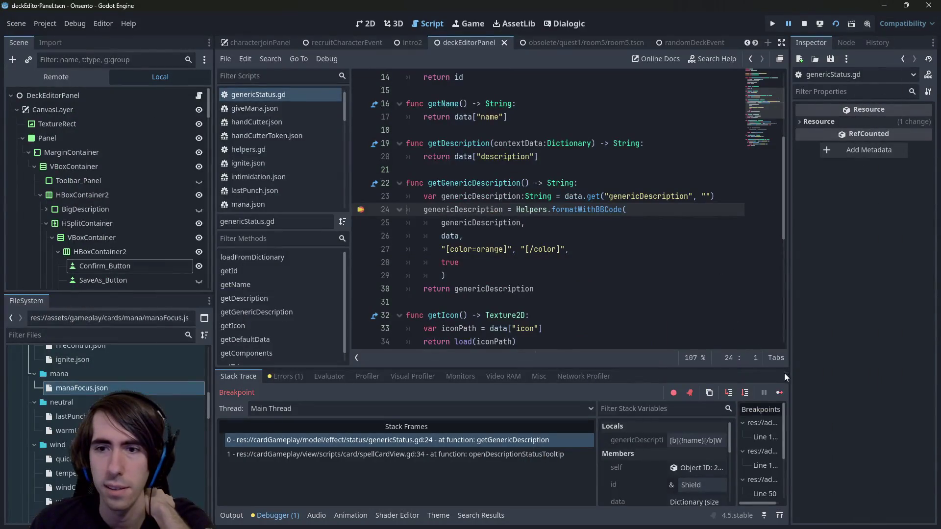
click(780, 392)
click(362, 210)
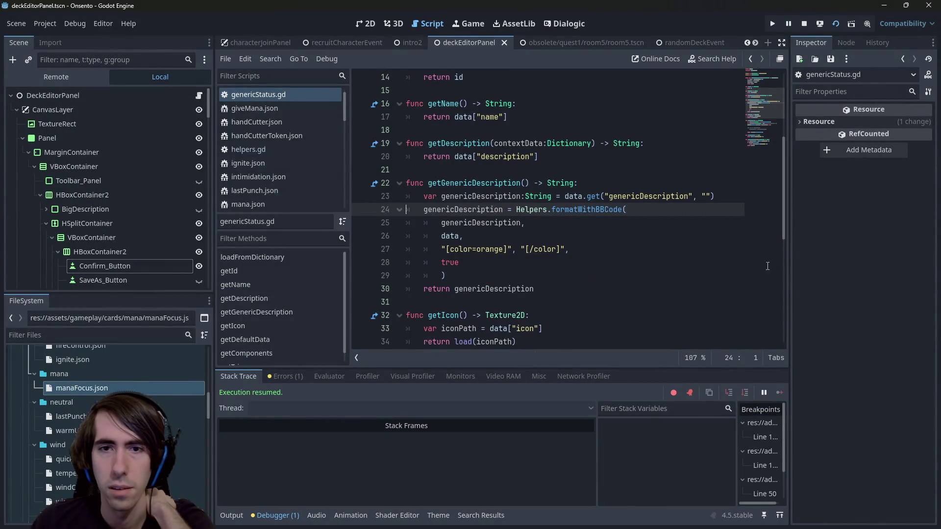
key(alt+Tab)
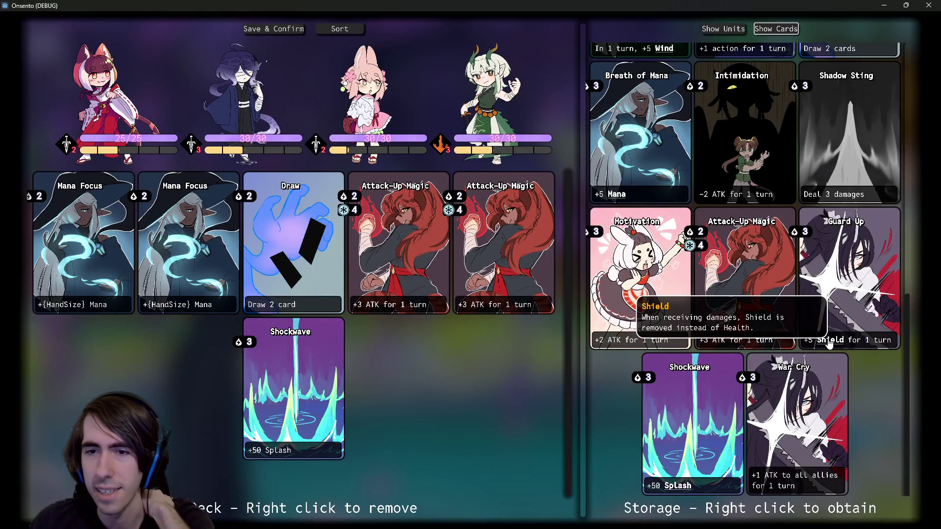
- Check the Wind, Warm Up and Mana keyword tooltips on the Storage cards, then minimize Onsento
scroll(828, 343, up, 5)
scroll(669, 404, up, 1)
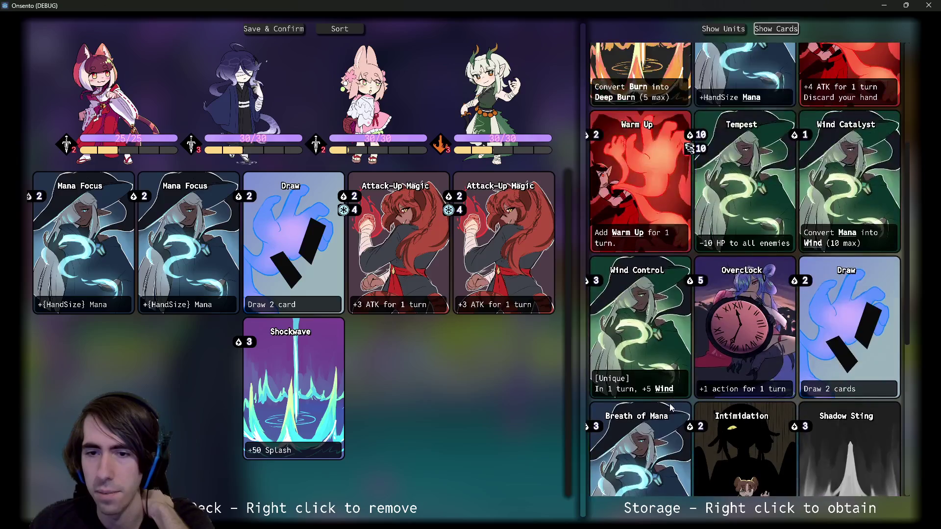
mouse_move(661, 390)
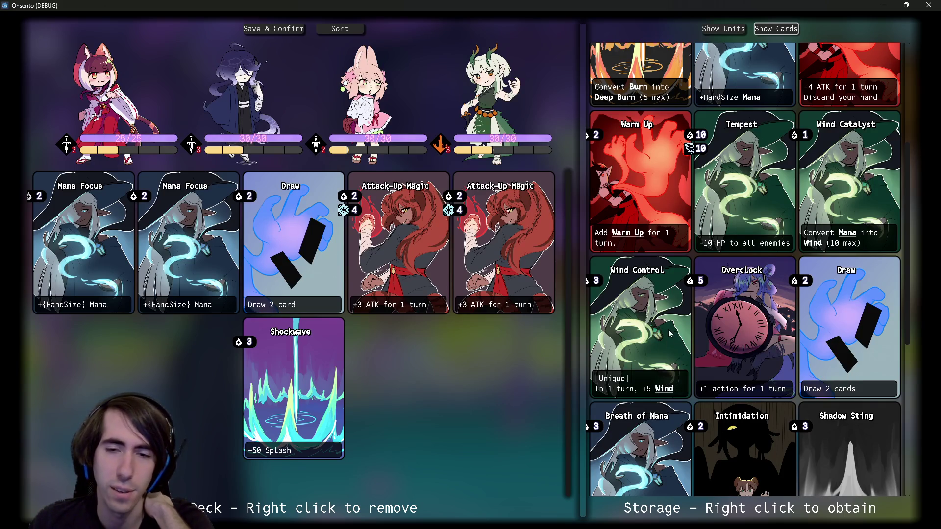
scroll(670, 334, up, 2)
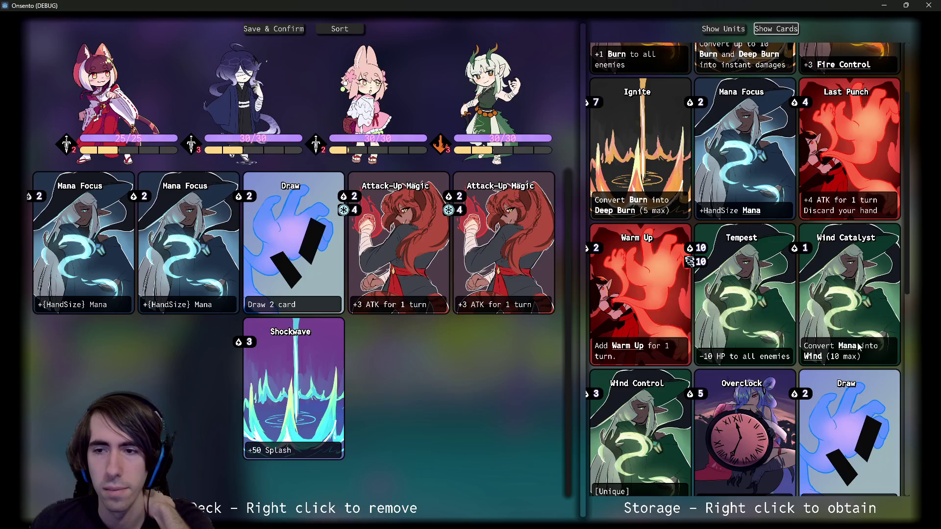
mouse_move(629, 349)
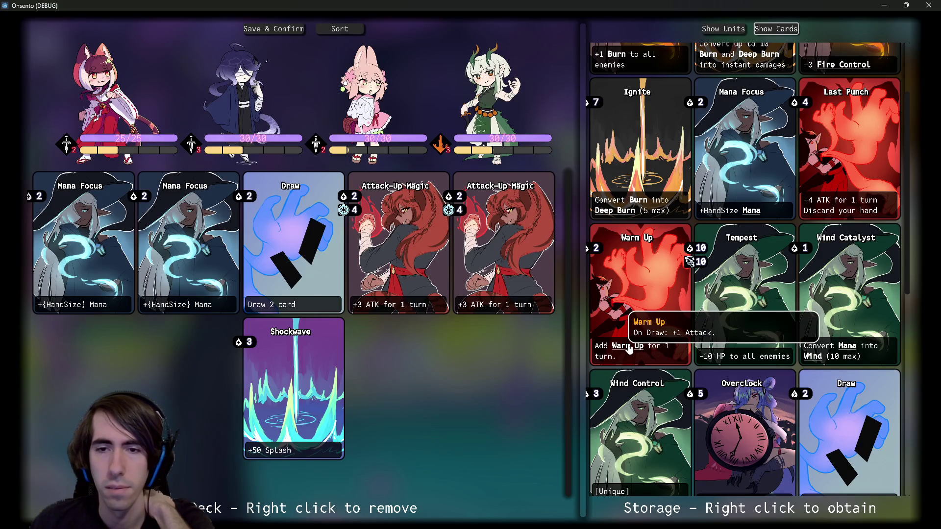
scroll(629, 348, up, 2)
scroll(629, 392, down, 1)
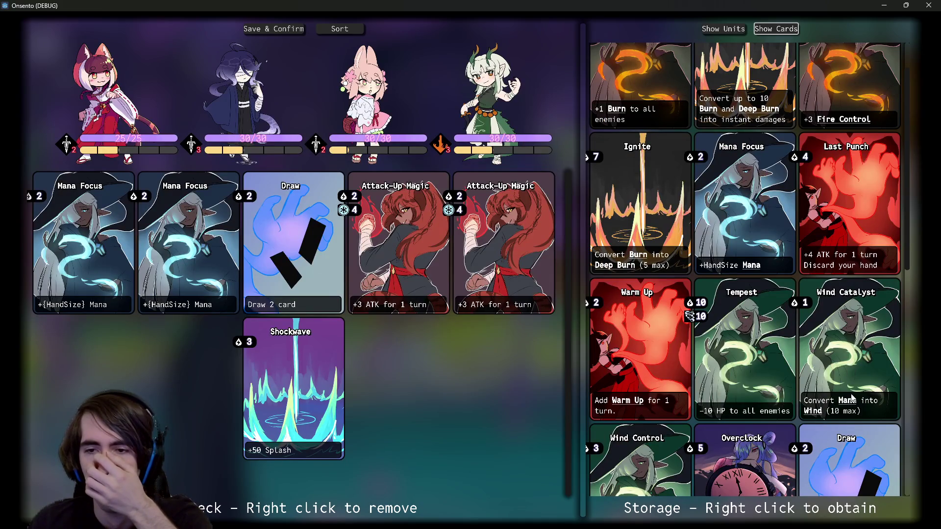
mouse_move(849, 402)
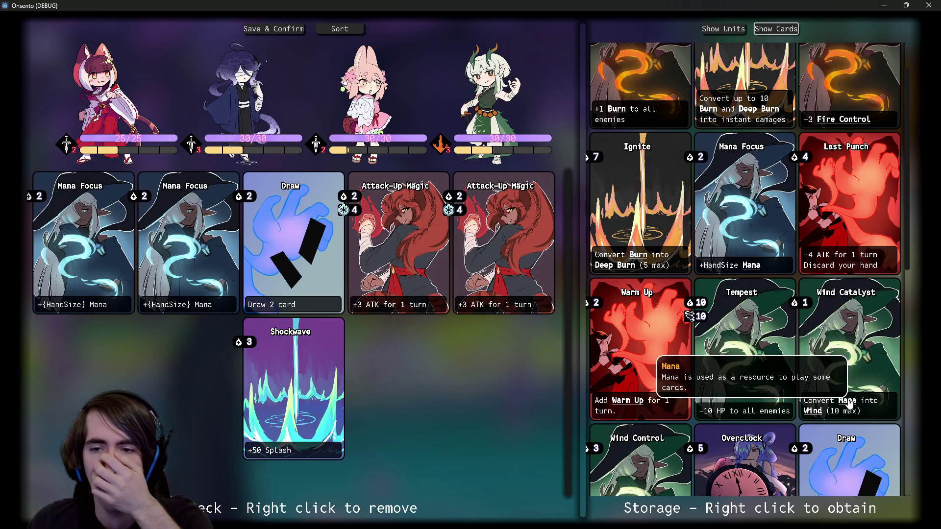
scroll(804, 373, up, 1)
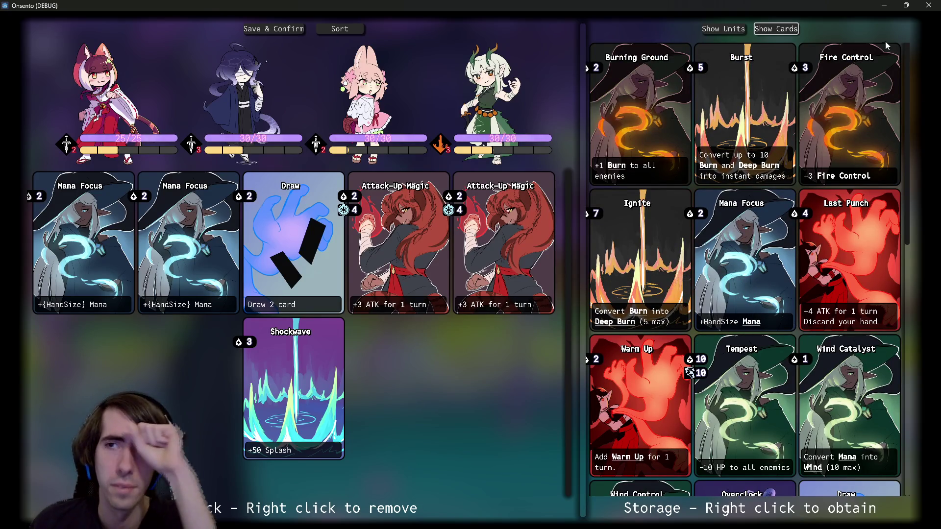
click(884, 5)
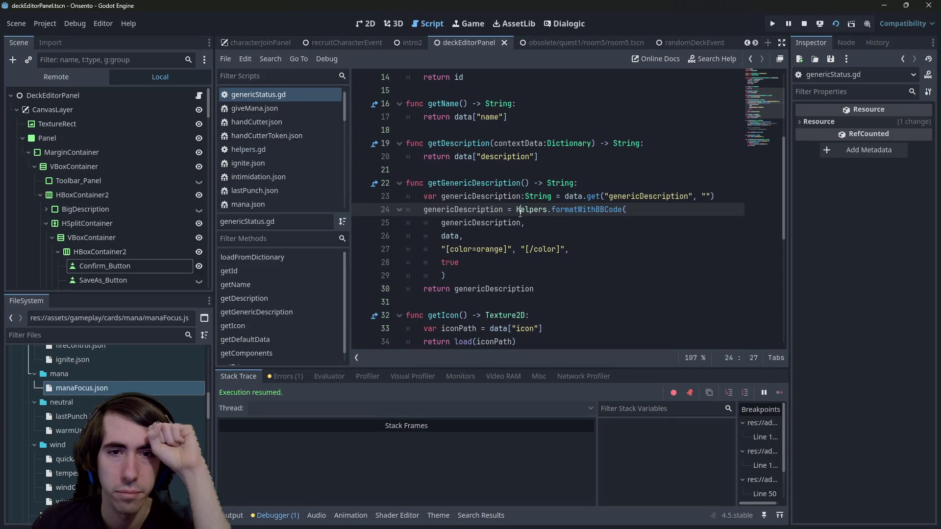
- Inspect the data, orange colour-tag and true arguments on lines 26–28
click(498, 276)
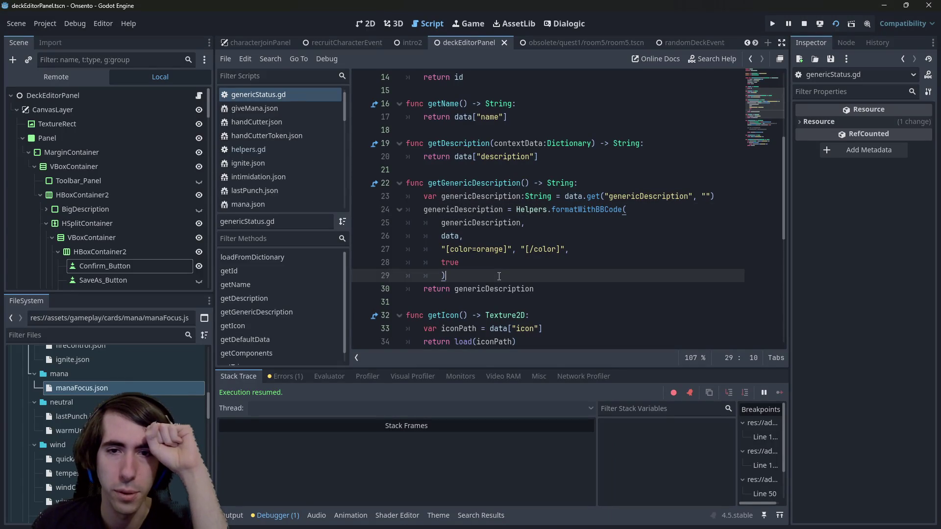
double_click(454, 237)
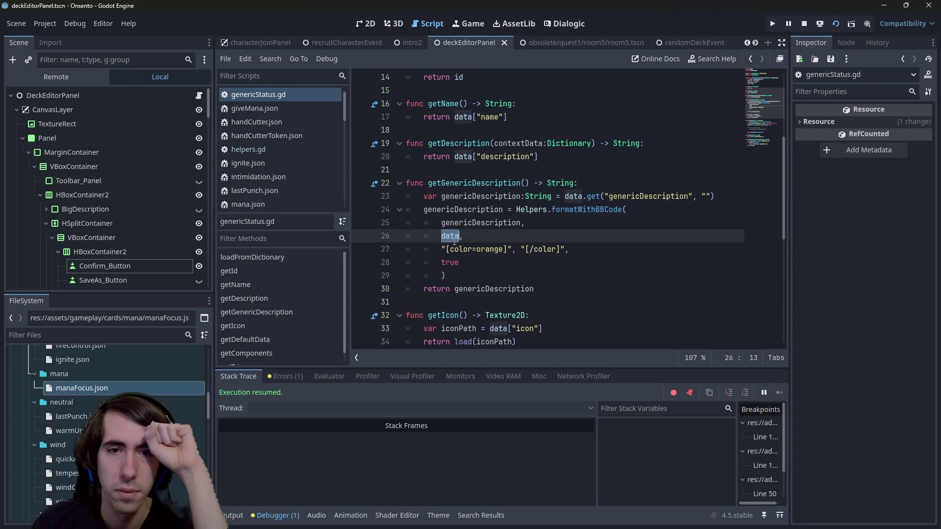
double_click(485, 249)
drag(564, 250, 373, 251)
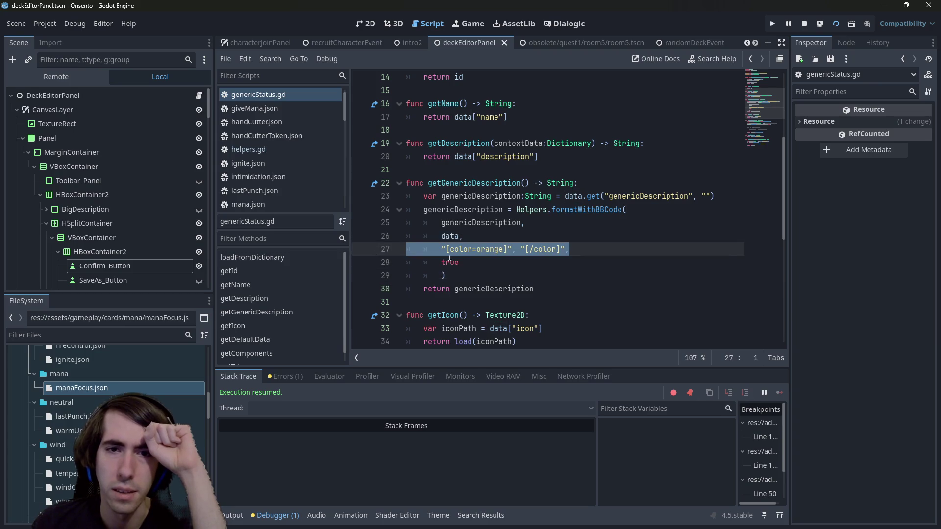
click(569, 267)
- Rerun the scene to check the Burn and Mana tooltips, then search files for formatWithBBCode
click(818, 22)
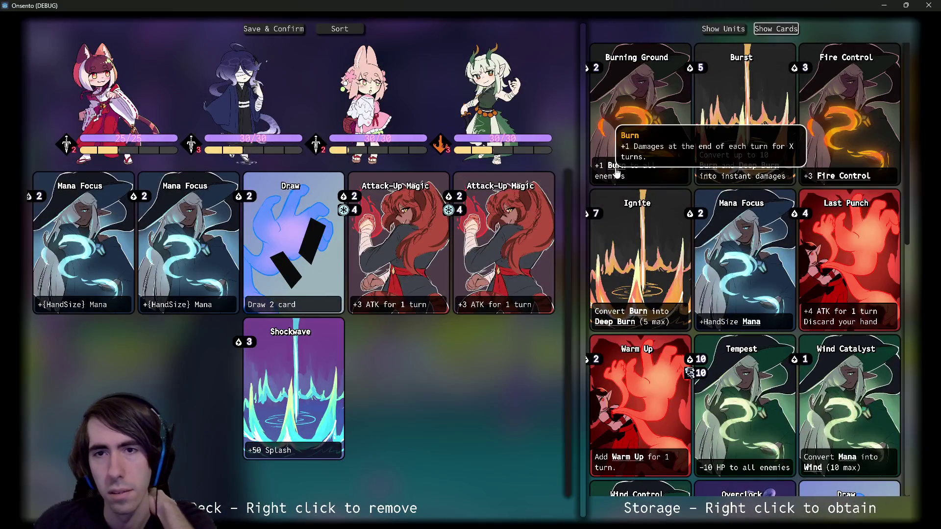
mouse_move(711, 168)
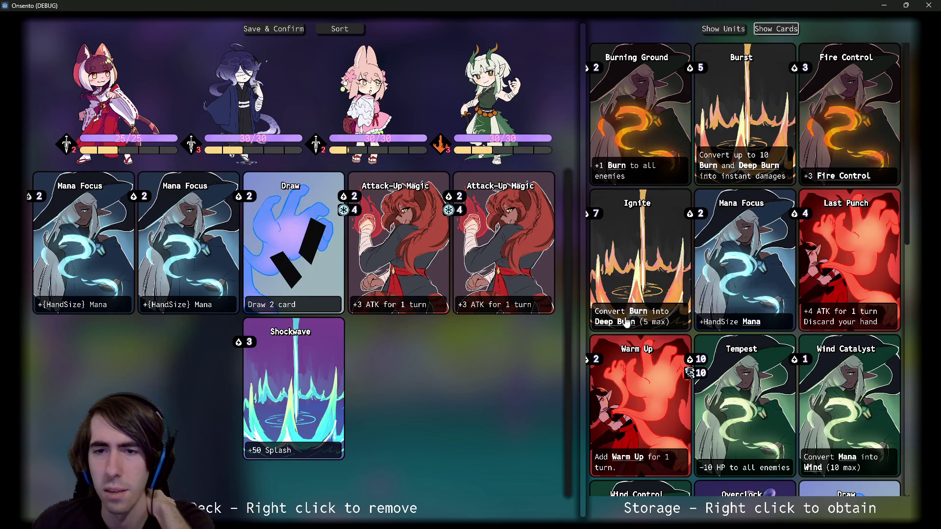
mouse_move(748, 327)
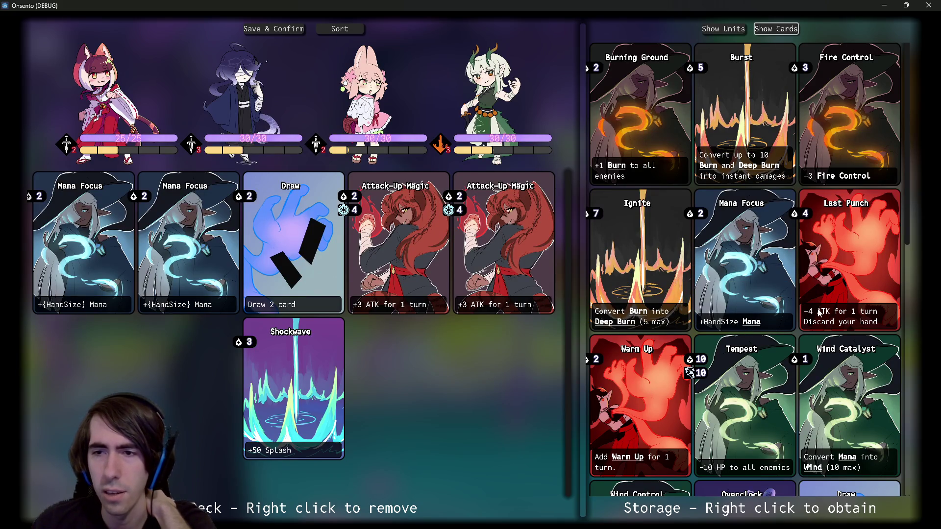
click(883, 6)
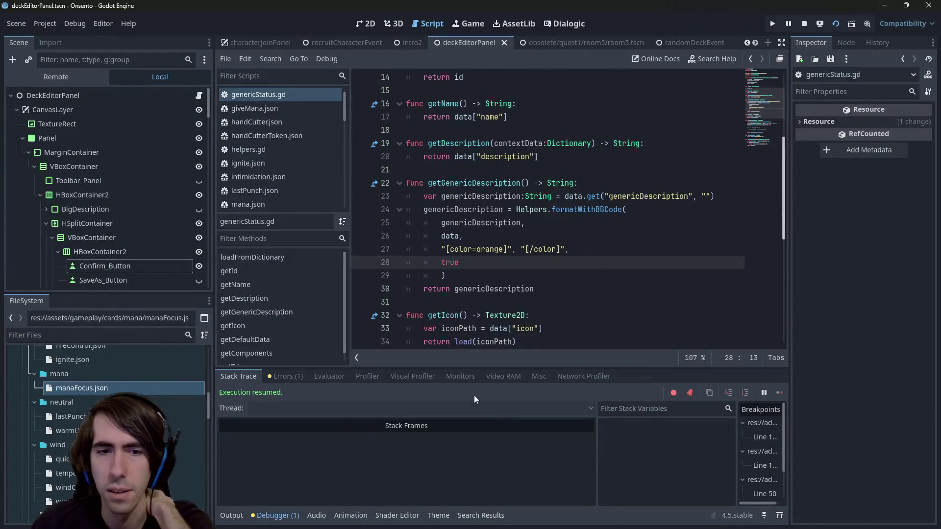
double_click(571, 210)
key(ctrl+shift+f)
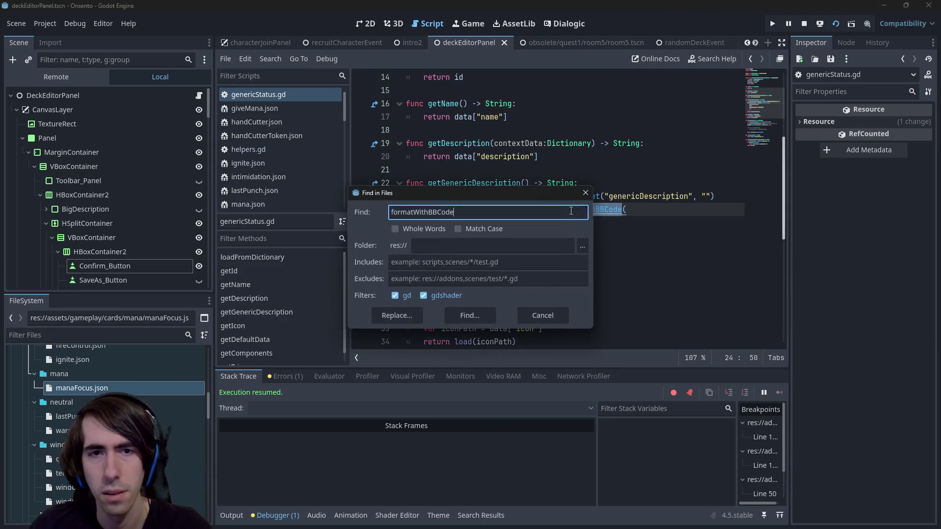
- Search res:// for formatWithBBCode and open the statusItem.gd line 62 match
key(Return)
click(431, 470)
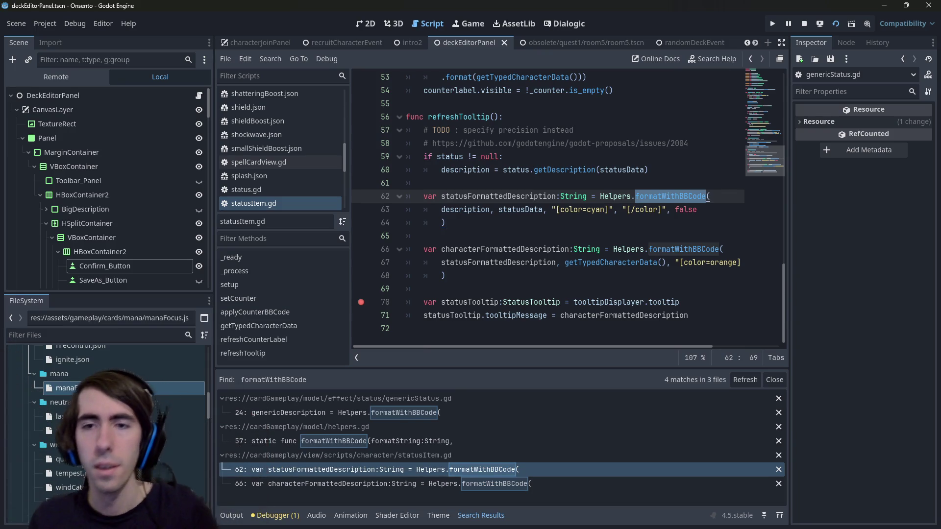
click(642, 198)
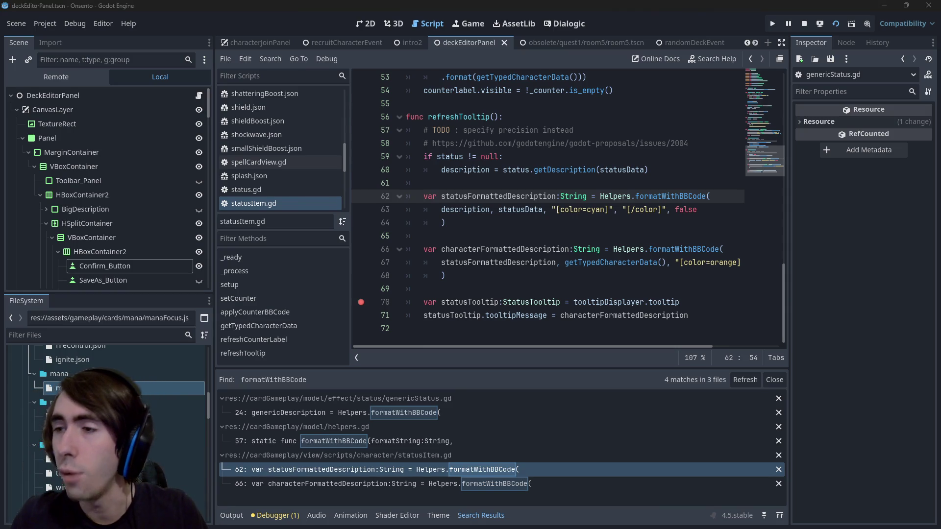
key(alt+Tab)
- Browse the Google Images results for 'balance board', then return to Godot
drag(832, 129, 593, 1)
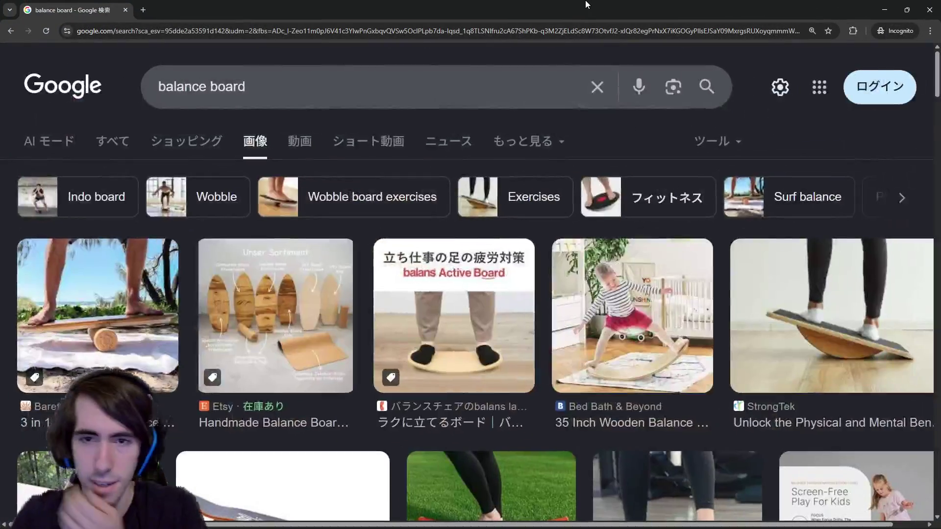
scroll(853, 135, down, 2)
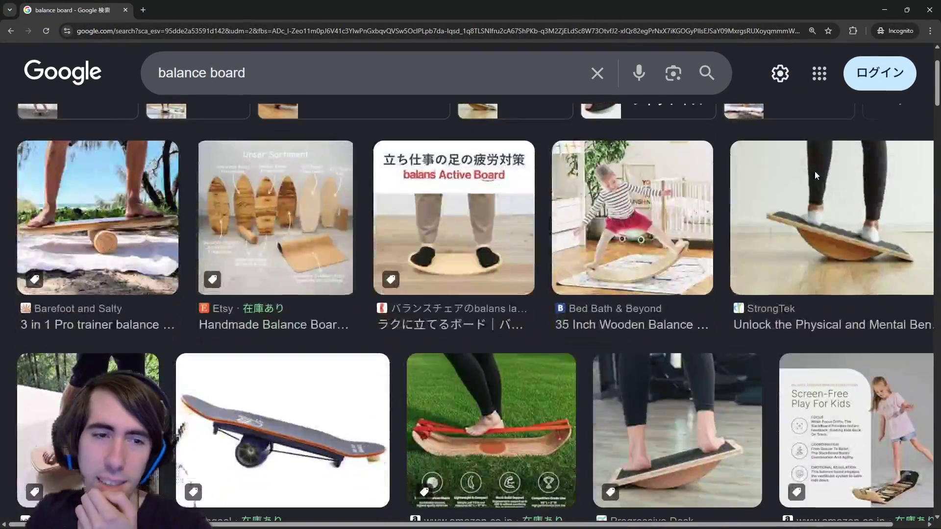
scroll(455, 294, down, 4)
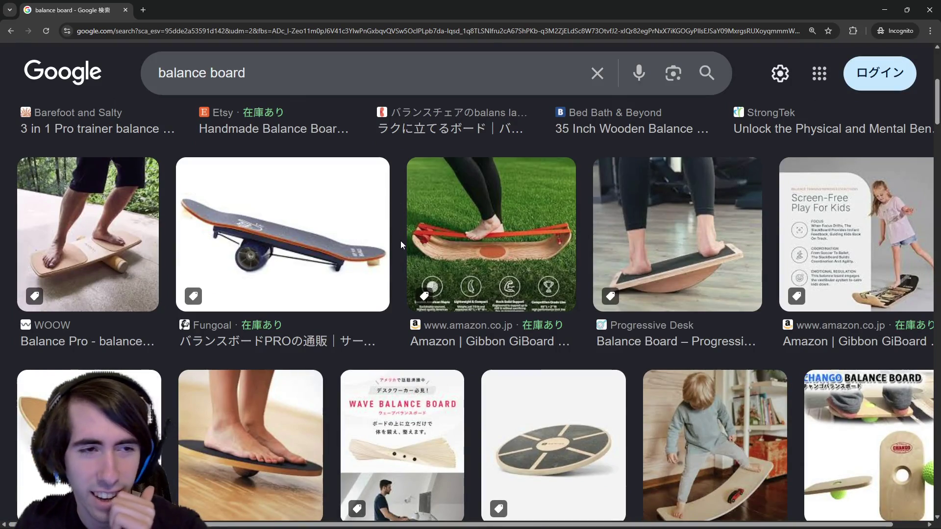
scroll(401, 242, down, 2)
scroll(338, 308, down, 4)
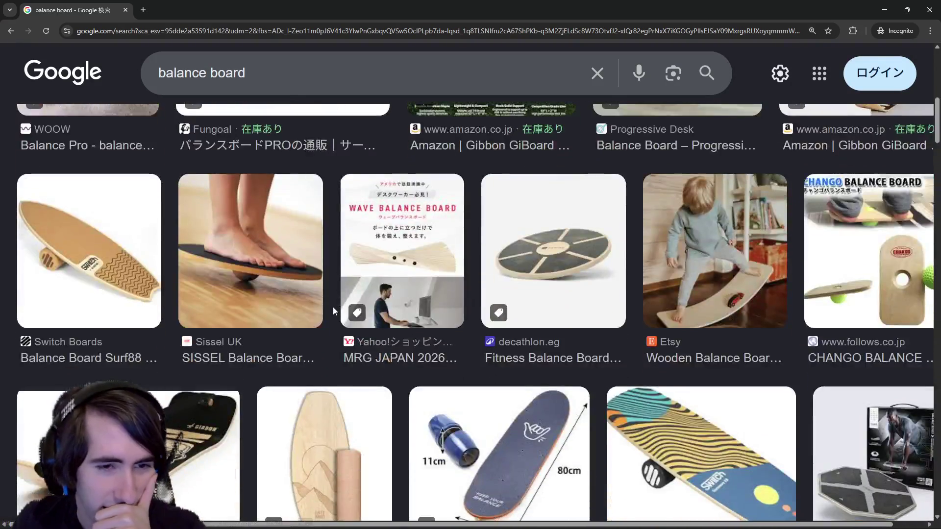
scroll(335, 292, up, 2)
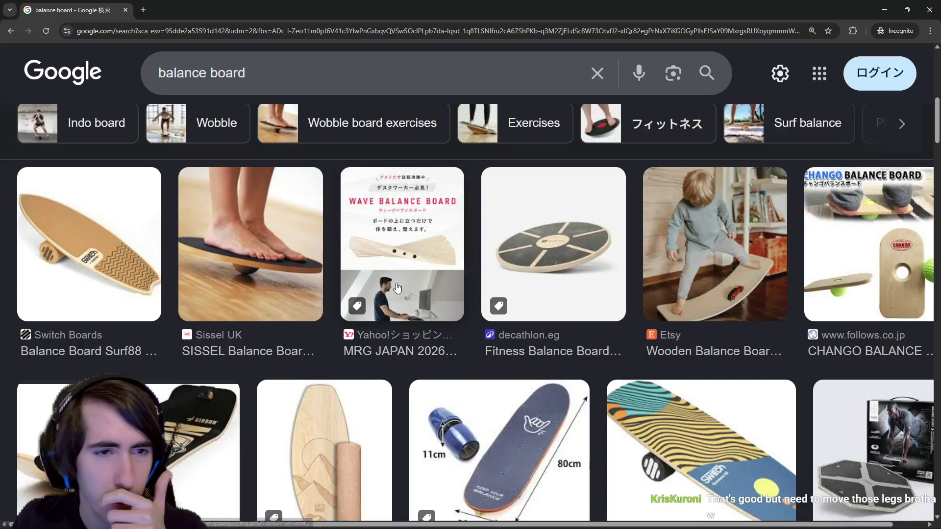
scroll(395, 289, down, 7)
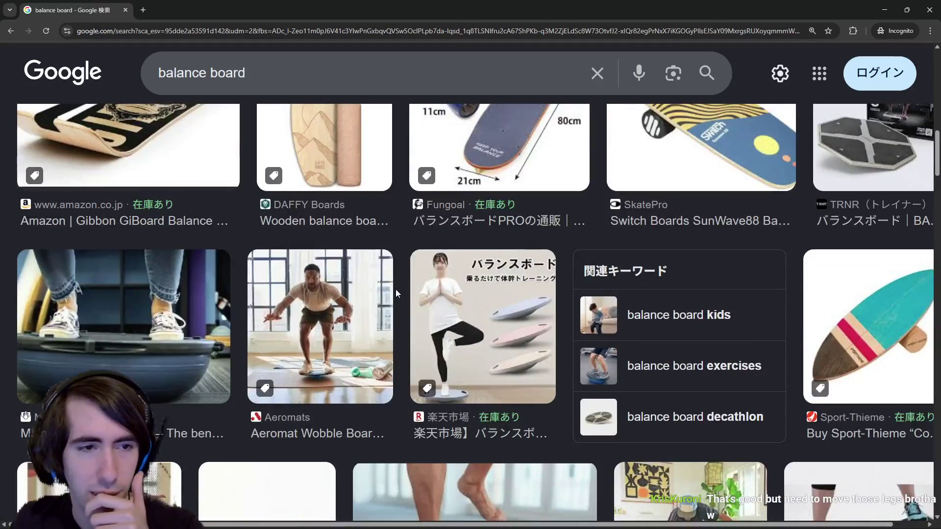
scroll(396, 289, down, 1)
scroll(332, 311, down, 1)
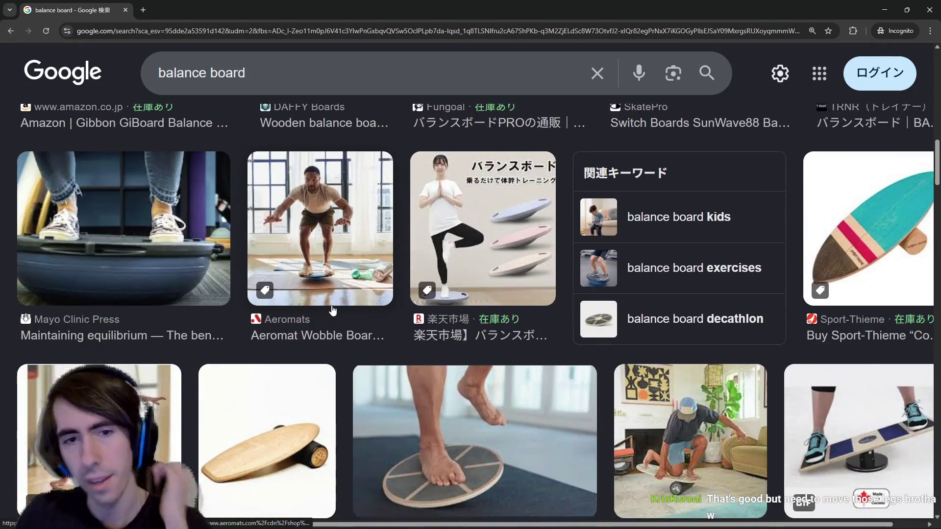
scroll(332, 311, down, 4)
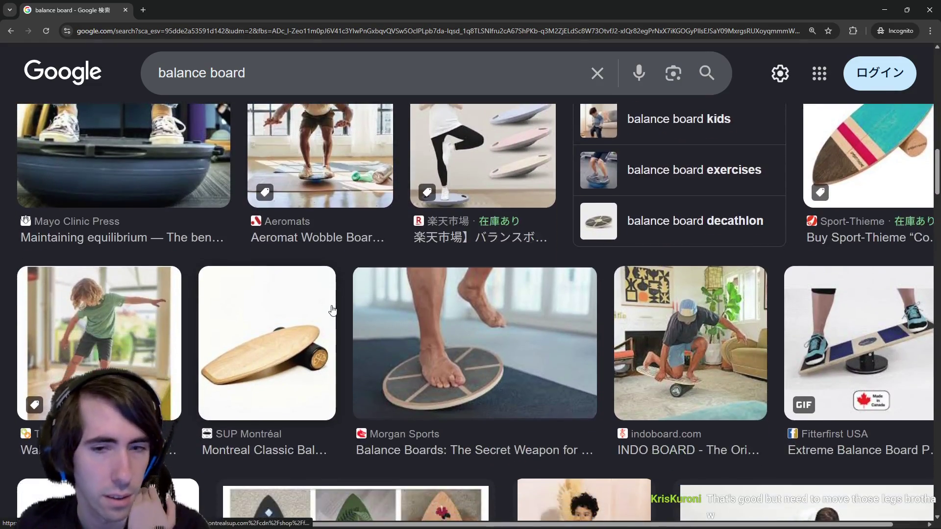
scroll(507, 293, up, 1)
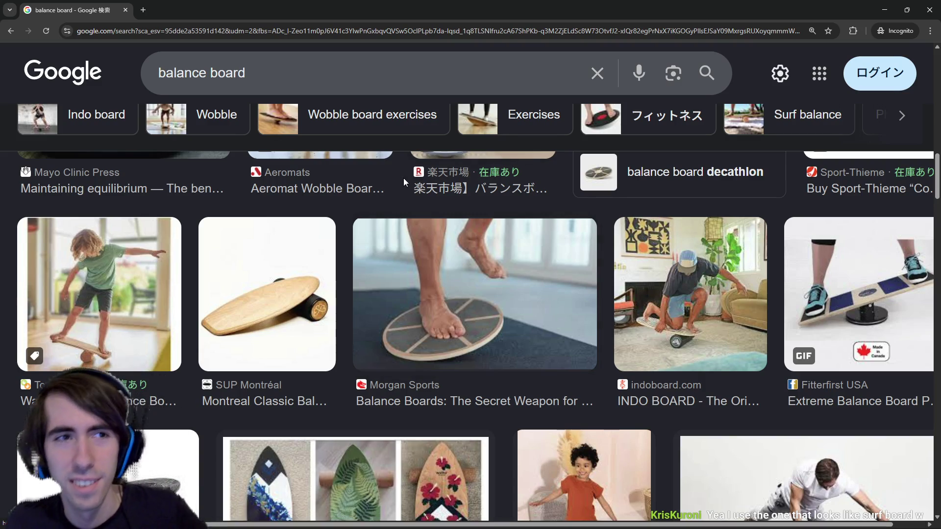
key(alt+Tab)
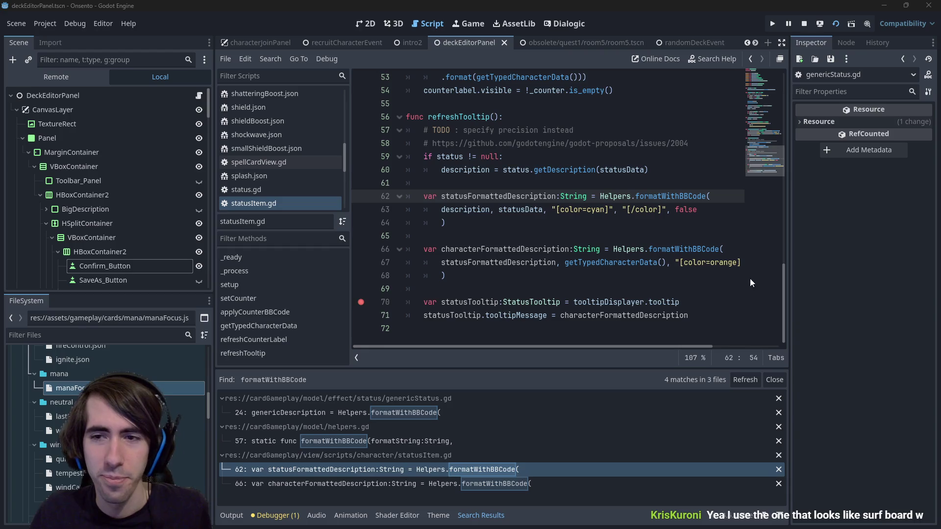
- Widen the code area and inspect characterFormattedDescription and statusFormattedDescription in refreshTooltip
drag(786, 264, 798, 264)
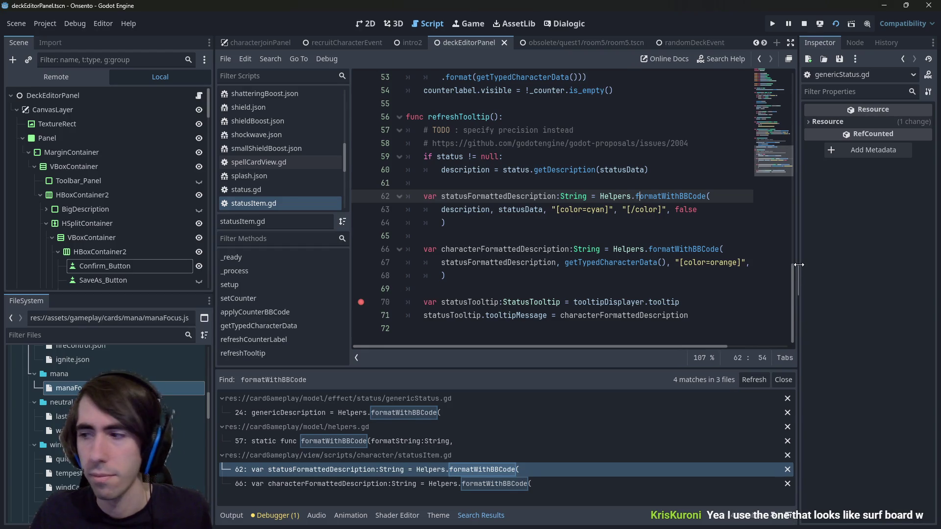
mouse_move(718, 254)
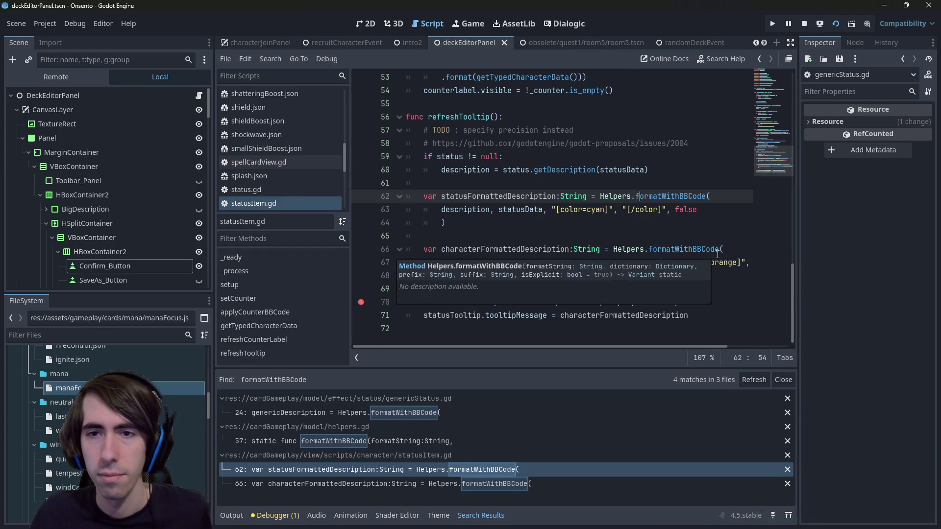
double_click(500, 196)
double_click(513, 250)
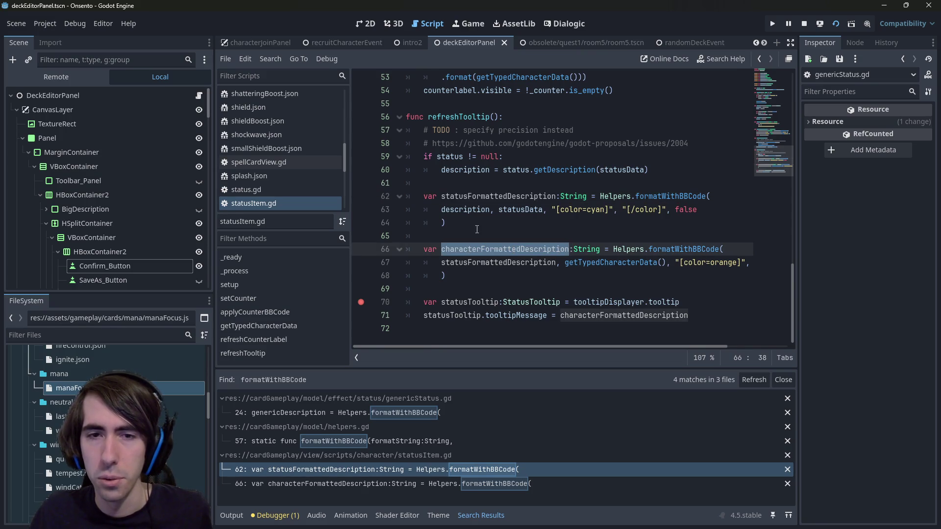
double_click(450, 197)
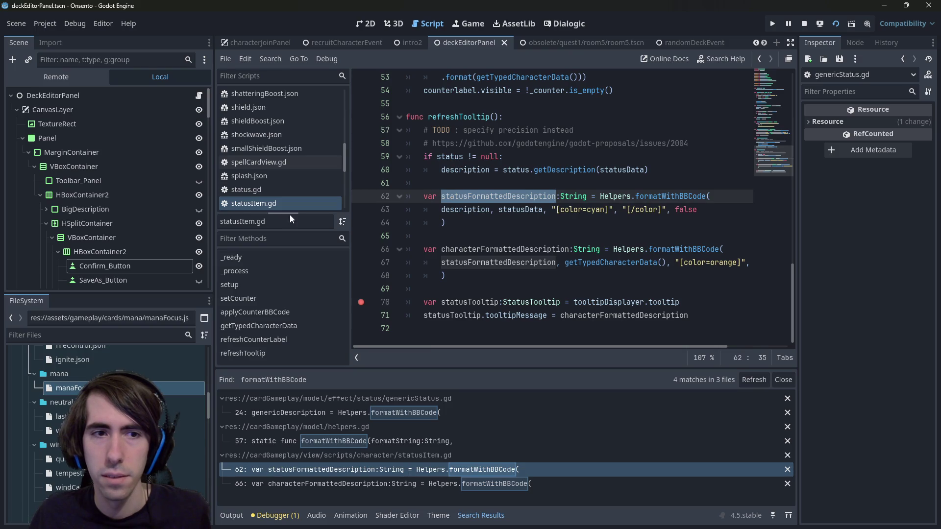
scroll(245, 199, down, 2)
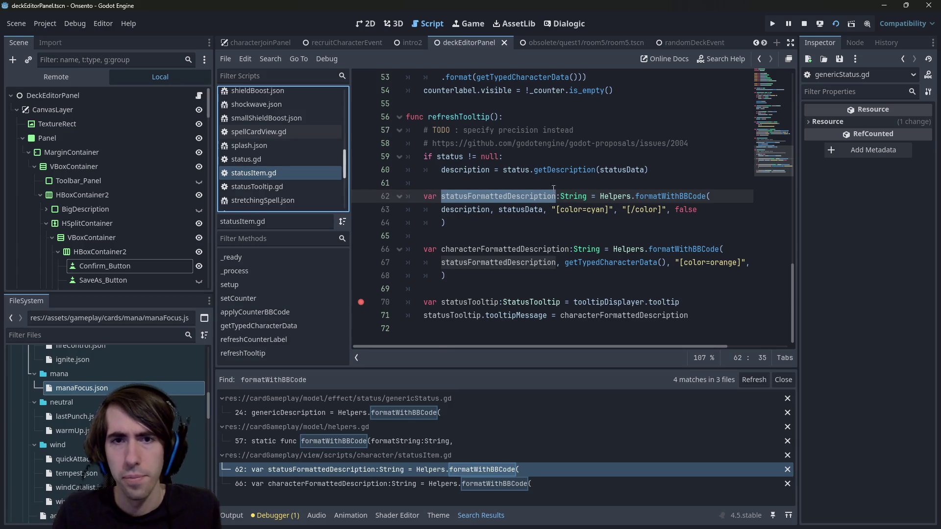
- Trace the description argument on line 63 back to statusData.getDescription on line 60
click(636, 197)
click(507, 197)
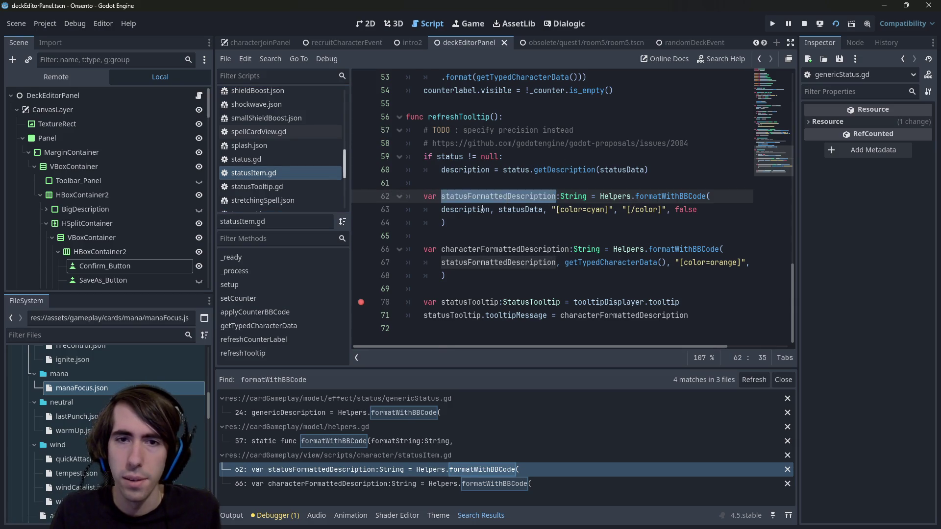
double_click(482, 209)
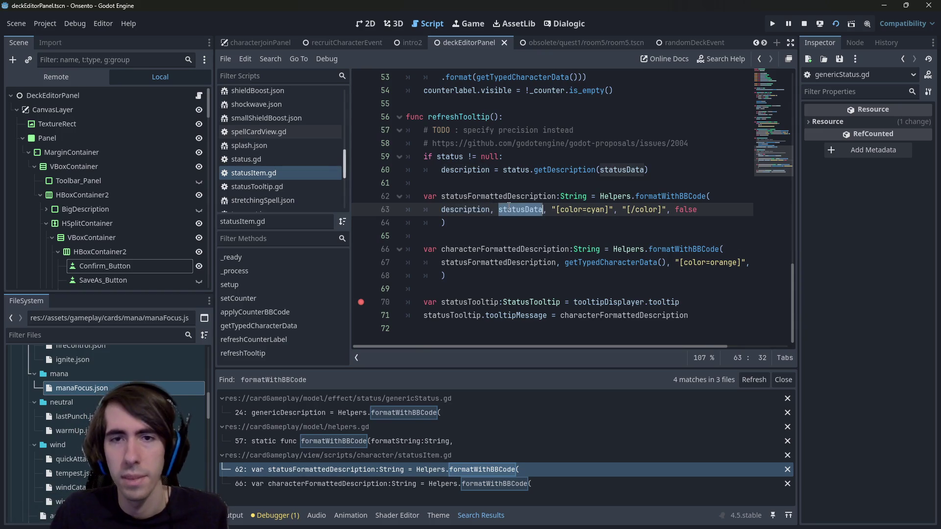
double_click(470, 169)
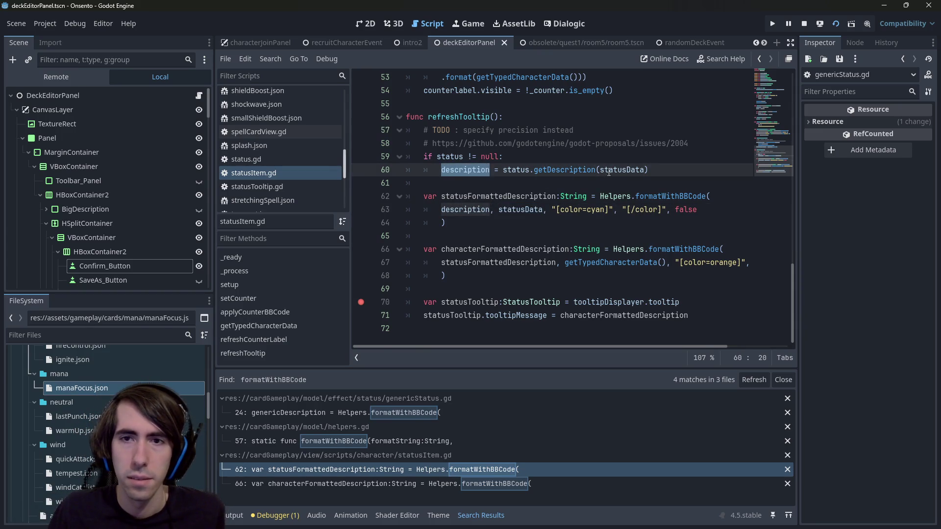
double_click(609, 171)
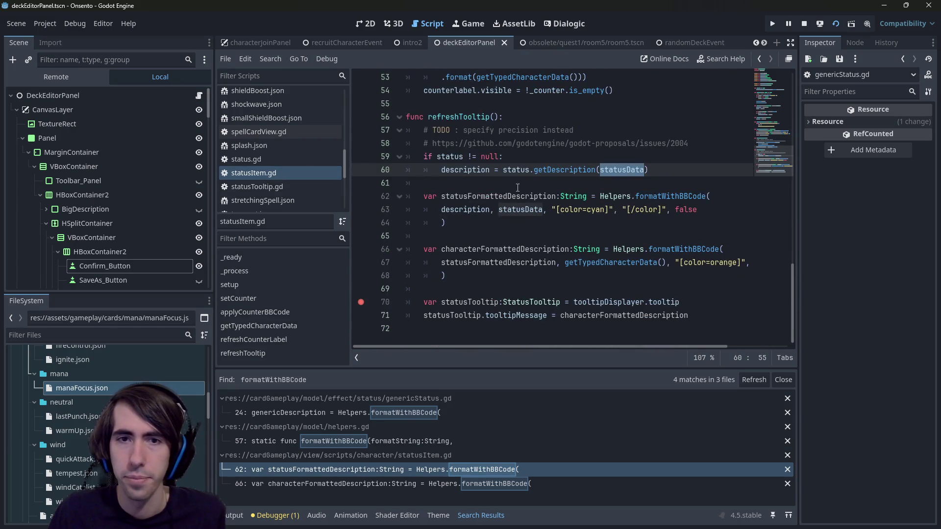
double_click(461, 174)
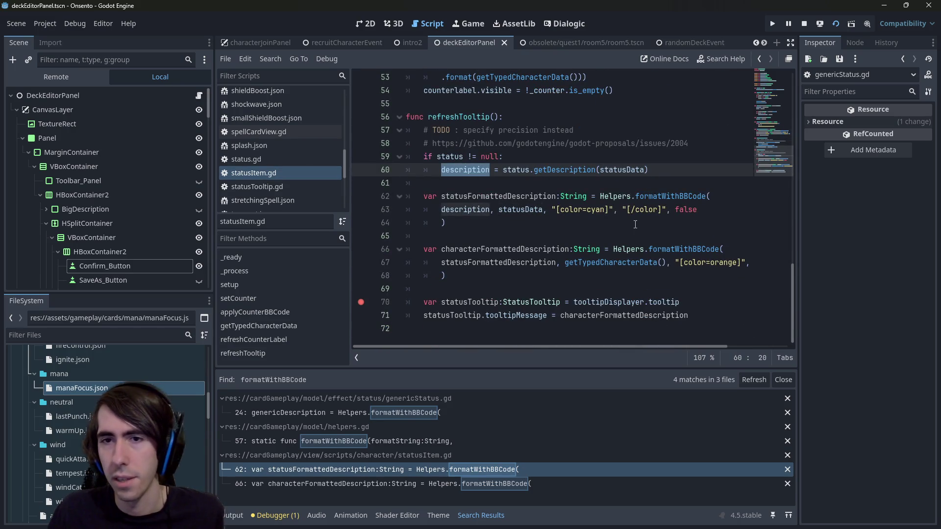
double_click(564, 170)
double_click(616, 170)
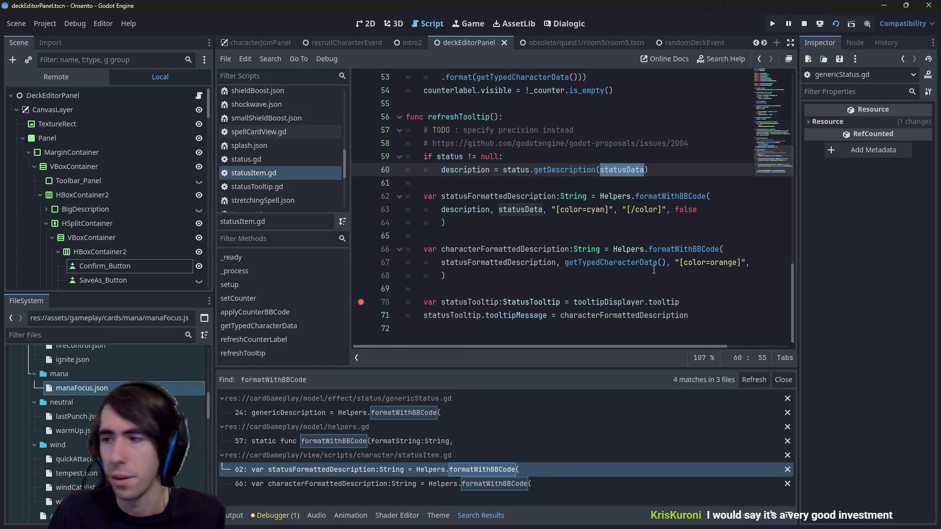
mouse_move(654, 270)
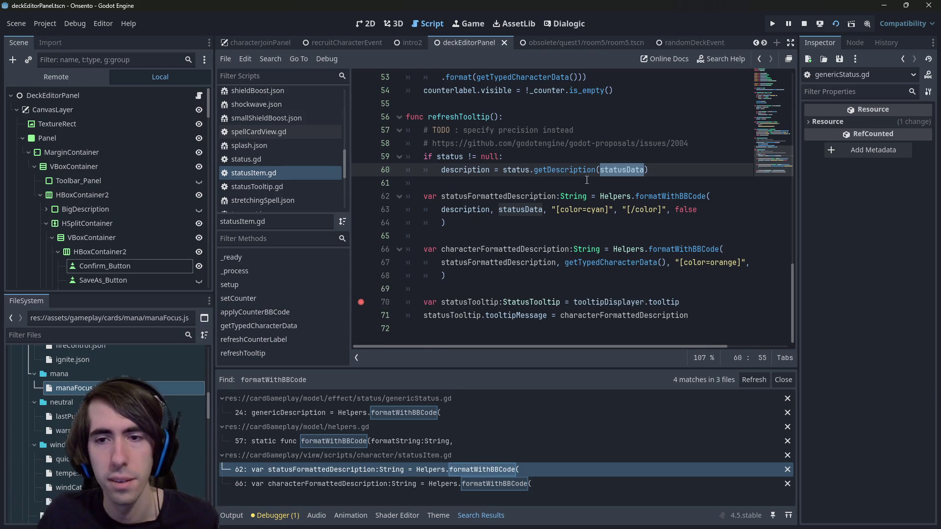
click(708, 327)
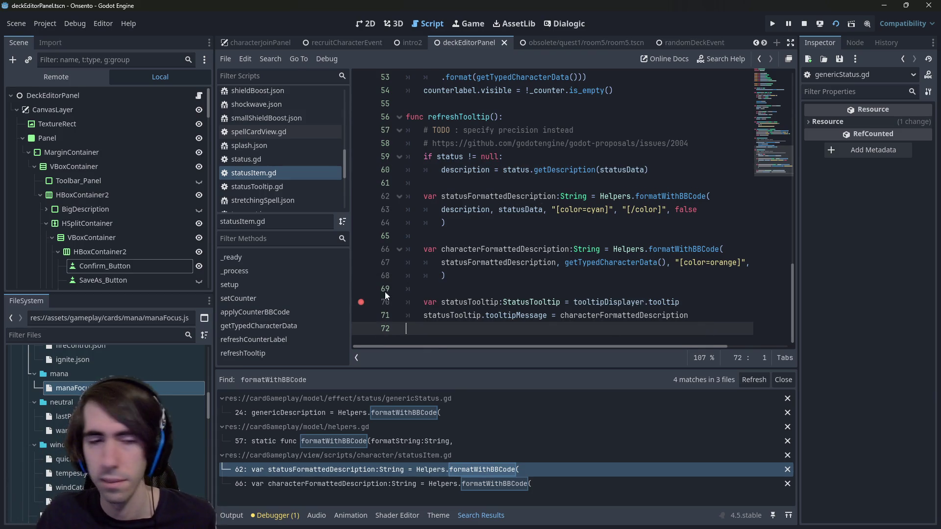
- Clear the line 70 breakpoint, check statusTooltip, and narrow the script list for more code width
click(361, 303)
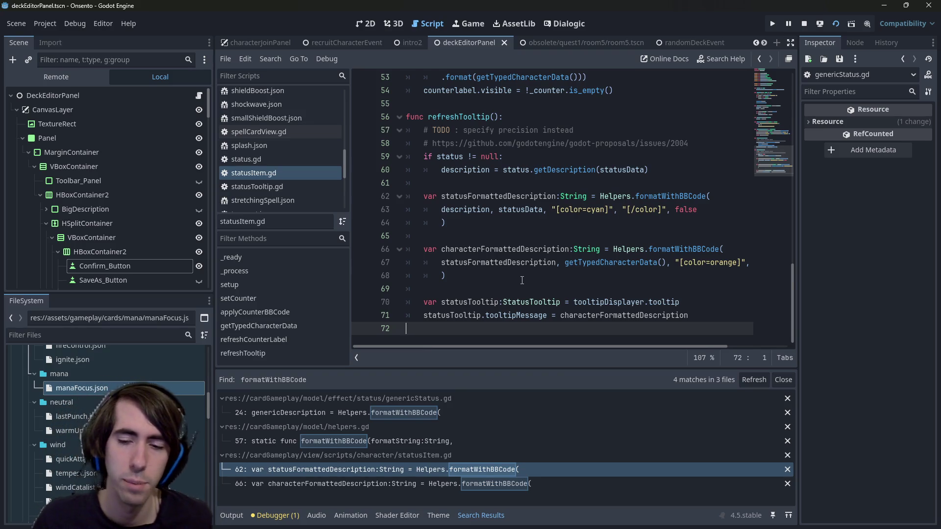
mouse_move(519, 265)
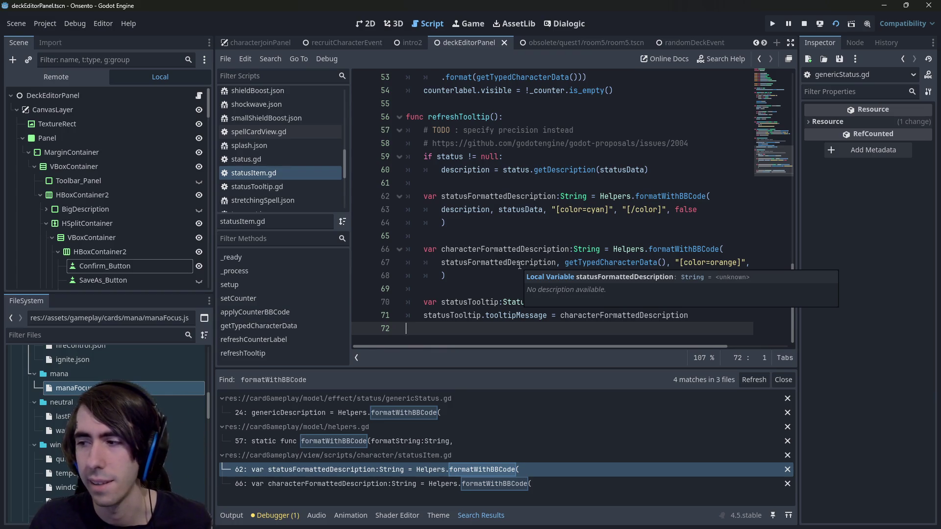
double_click(469, 302)
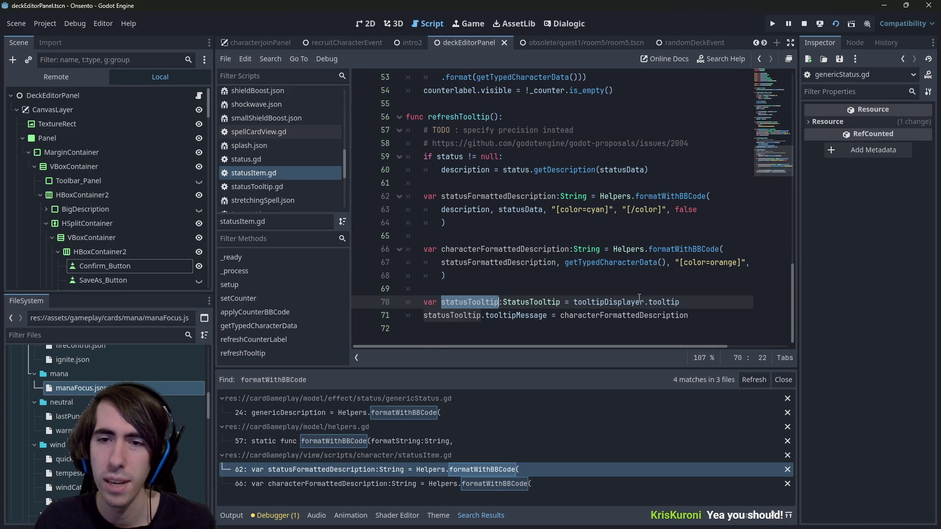
click(643, 328)
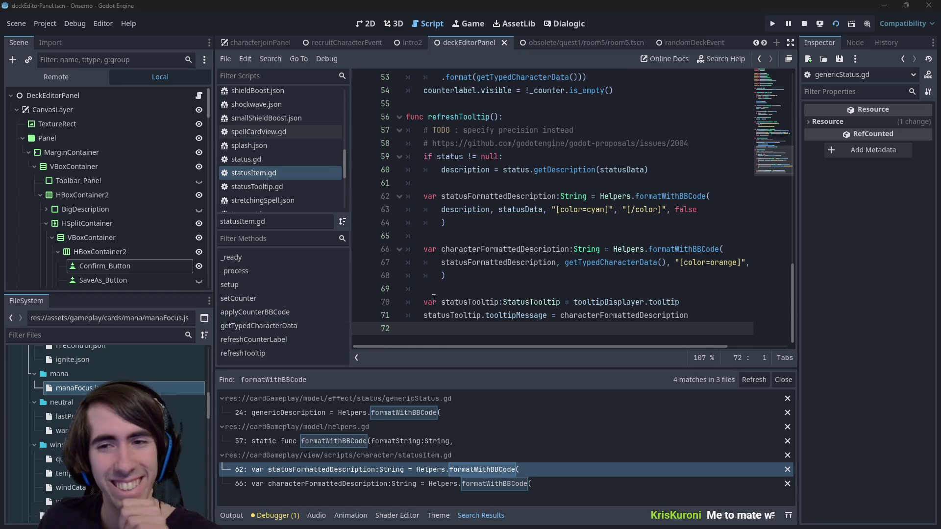
drag(350, 206, 314, 206)
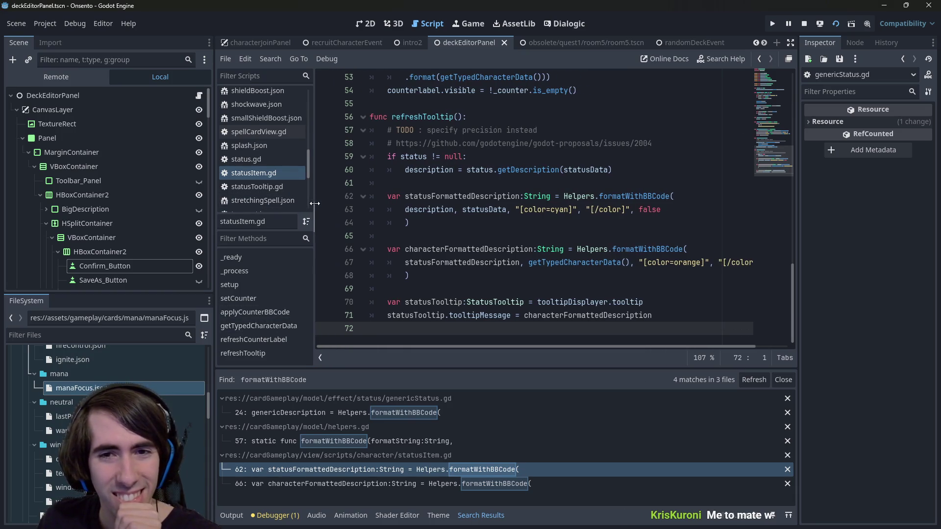
double_click(493, 195)
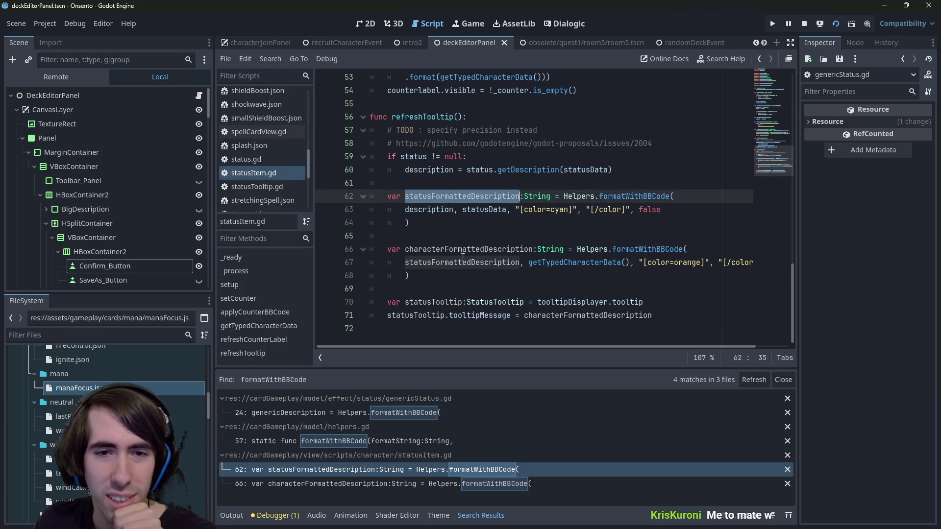
double_click(461, 254)
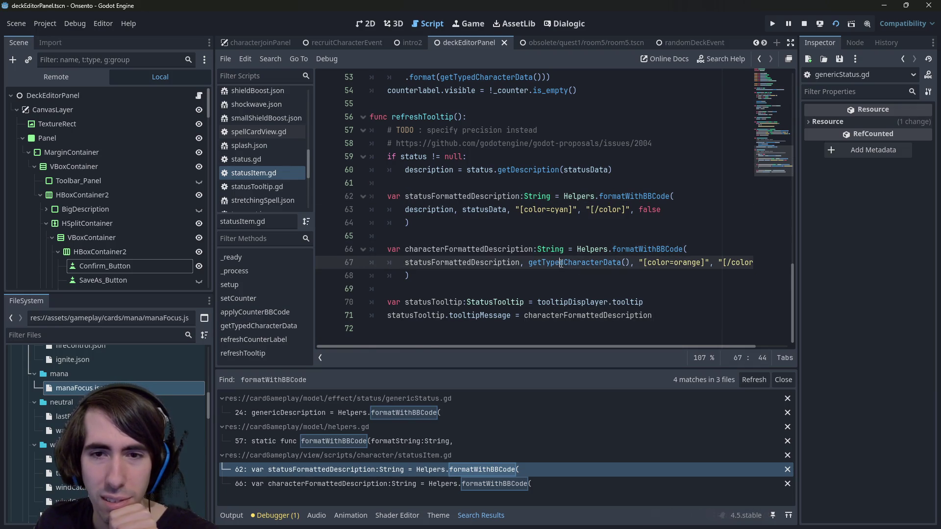
double_click(562, 263)
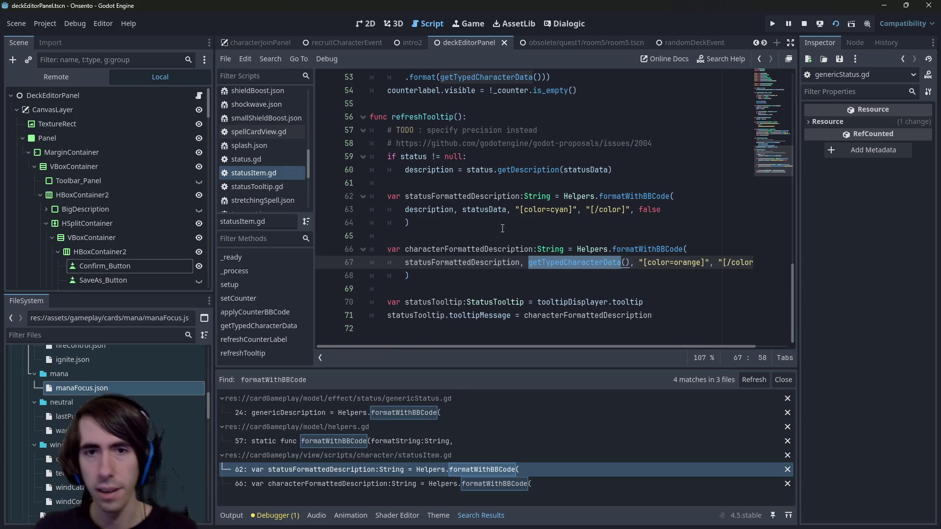
double_click(484, 209)
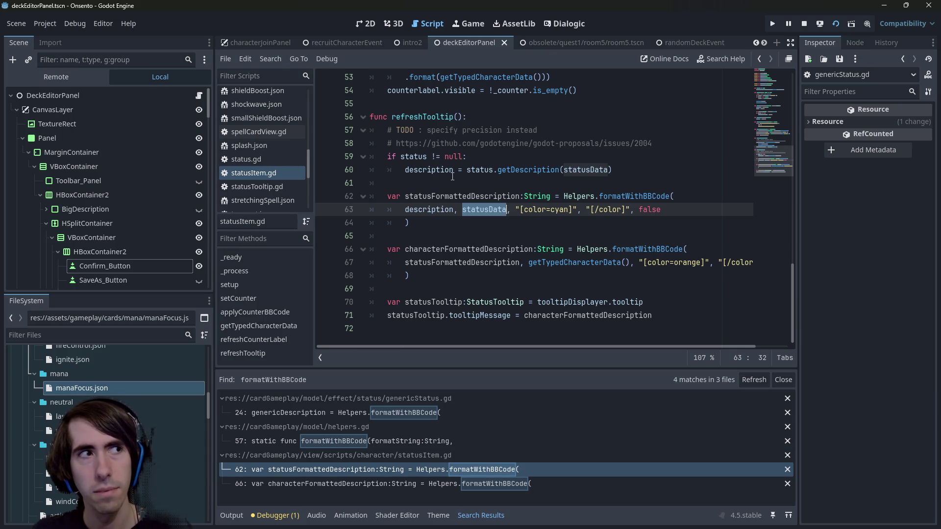
mouse_move(452, 177)
click(468, 226)
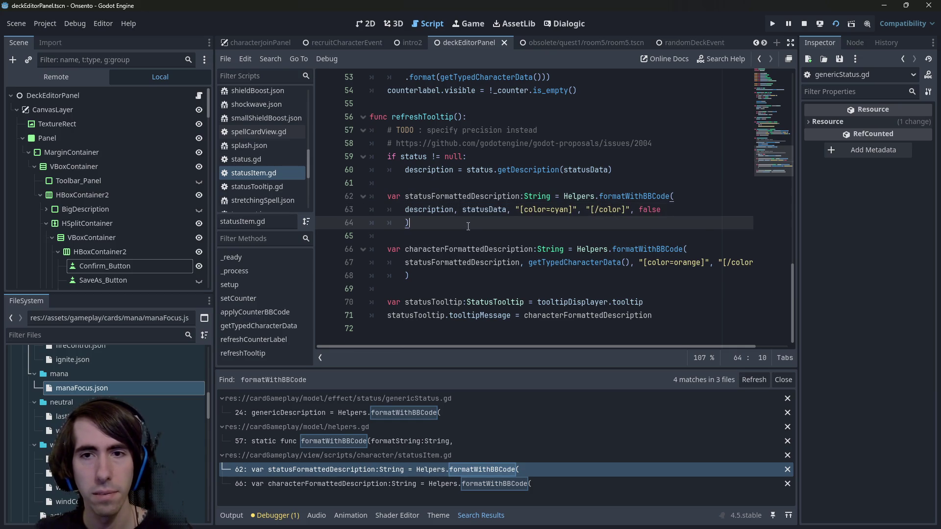
double_click(592, 196)
click(459, 209)
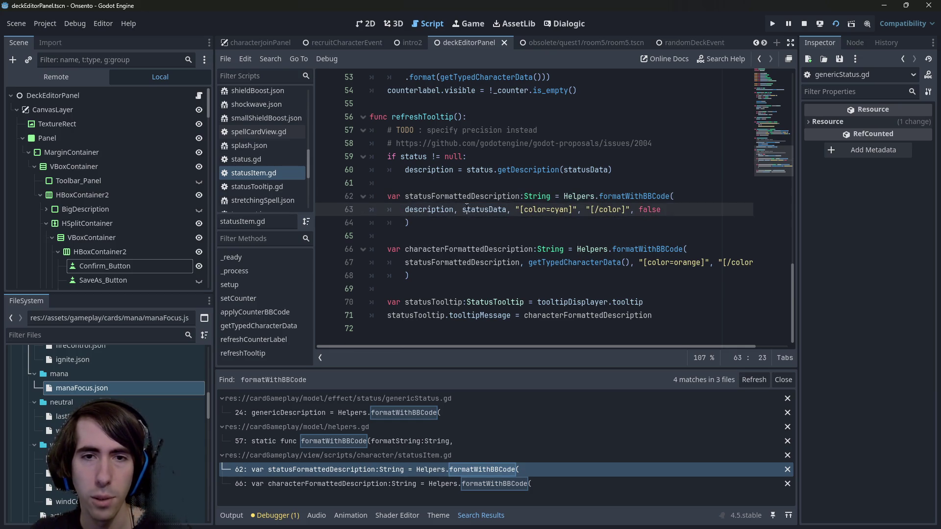
double_click(482, 209)
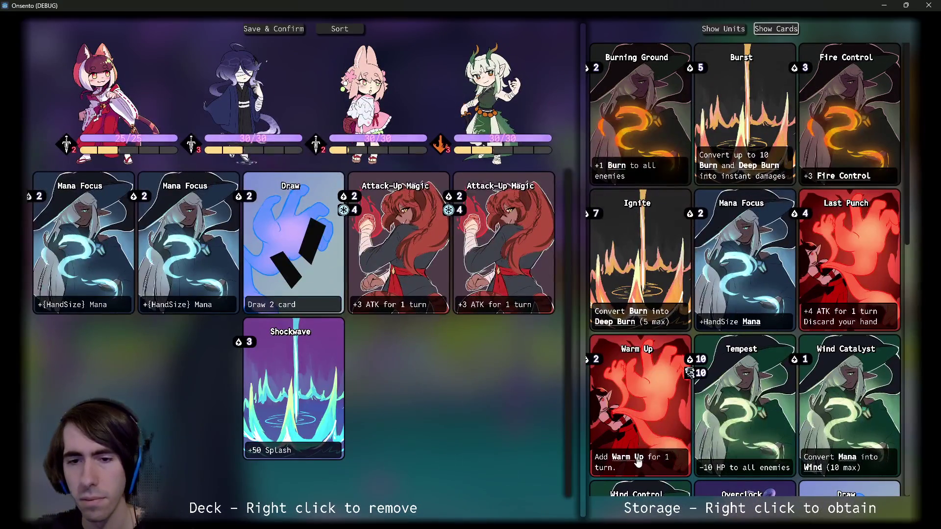
mouse_move(637, 463)
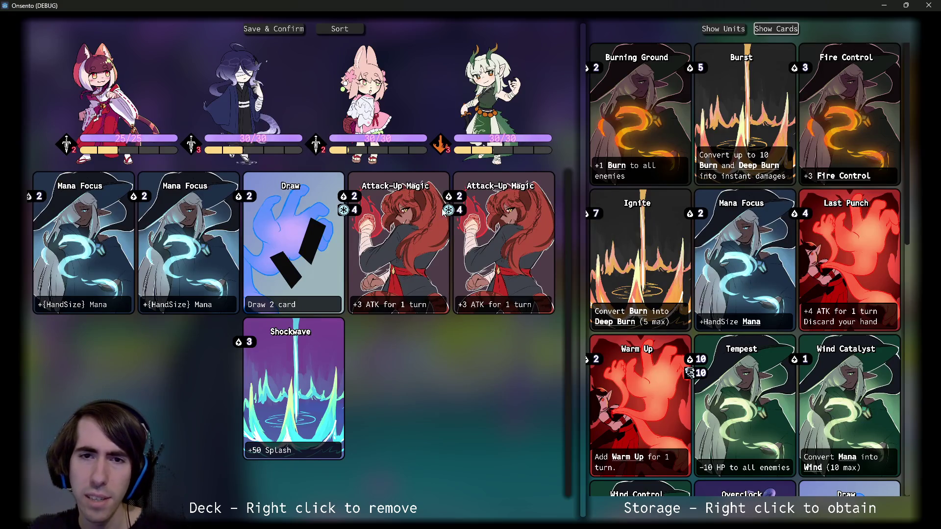
- Switch between the running game and the editor, scroll the Storage card list, then minimize the game
click(884, 6)
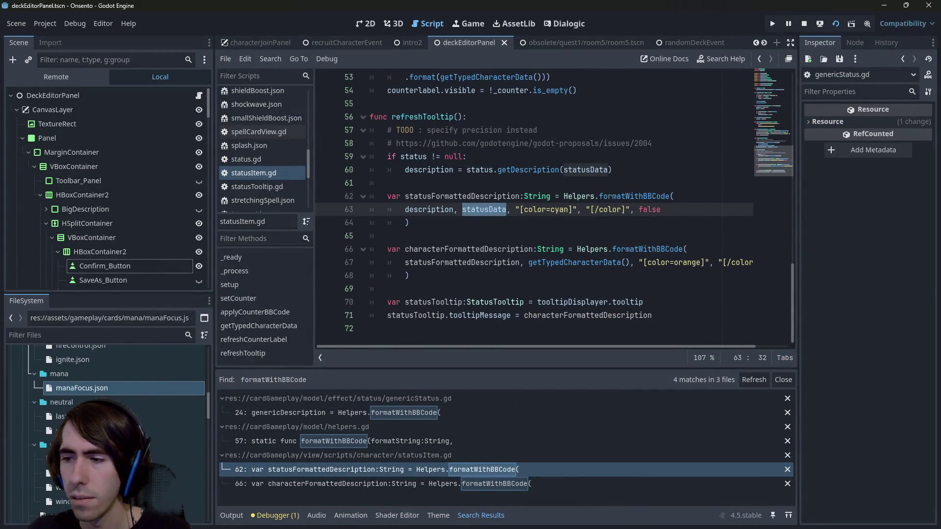
key(alt+Tab)
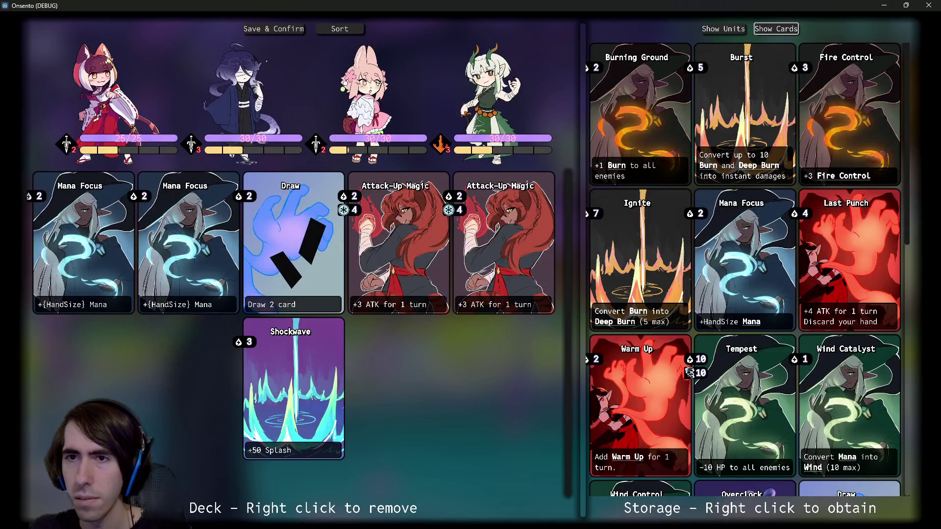
key(alt+Tab)
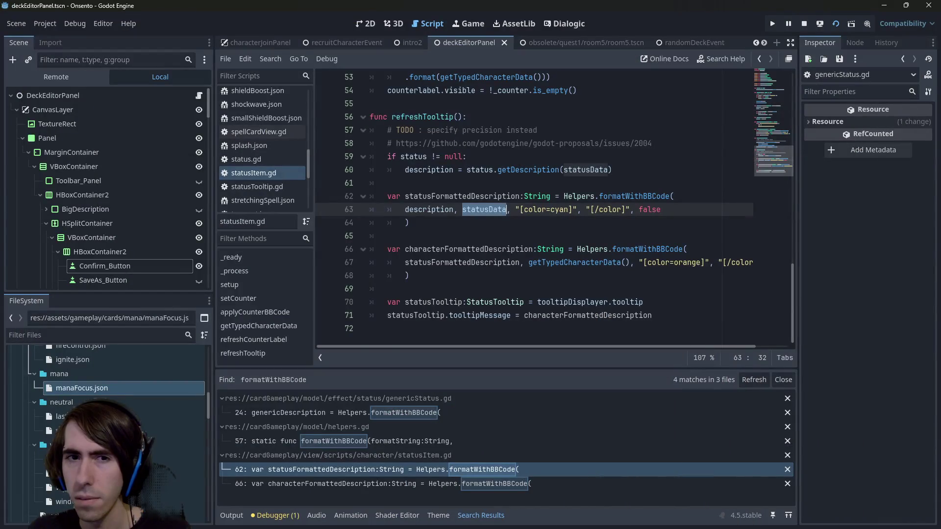
key(alt+Tab)
scroll(752, 442, down, 4)
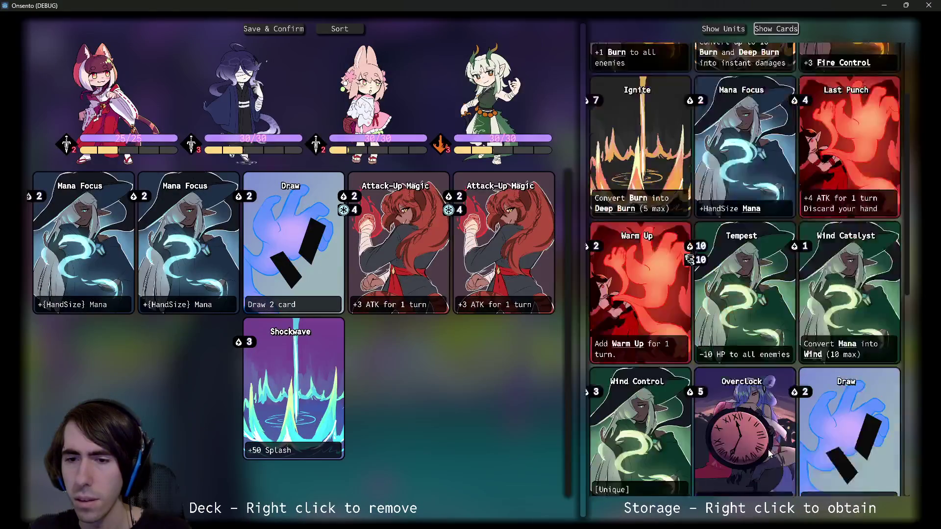
scroll(752, 442, up, 1)
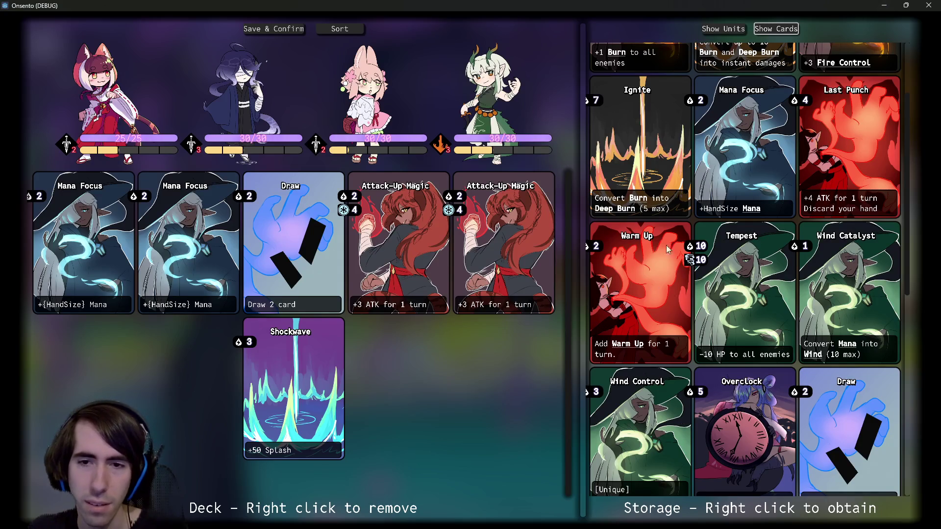
click(883, 5)
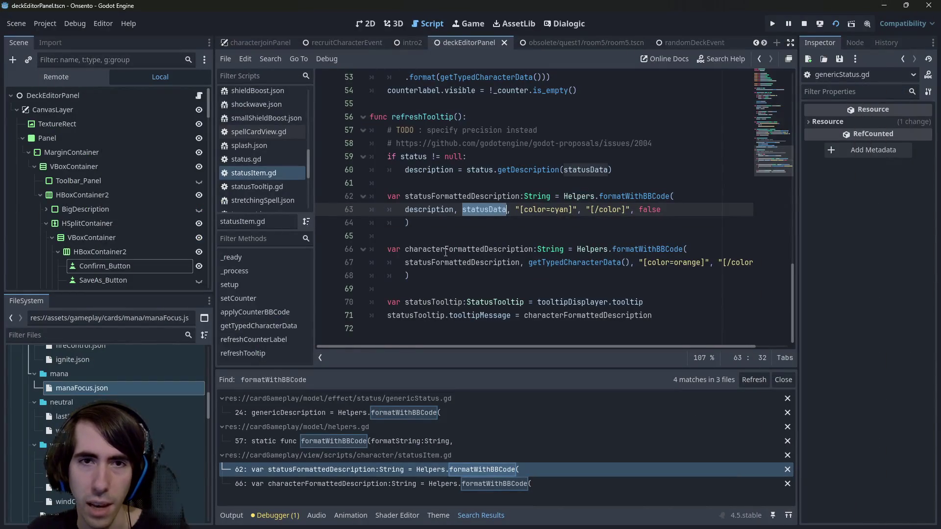
- Put the caret back on line 63 of statusItem.gd and bring up the quick file search
click(262, 177)
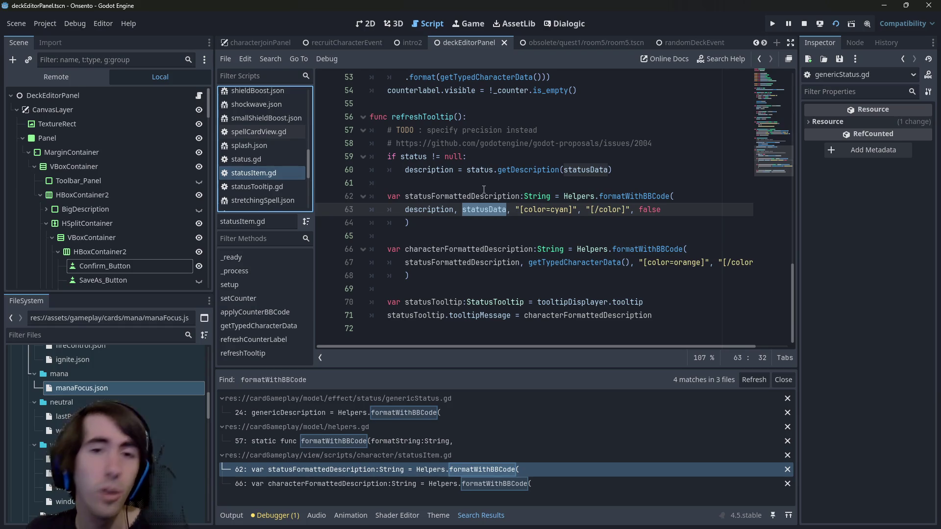
click(495, 209)
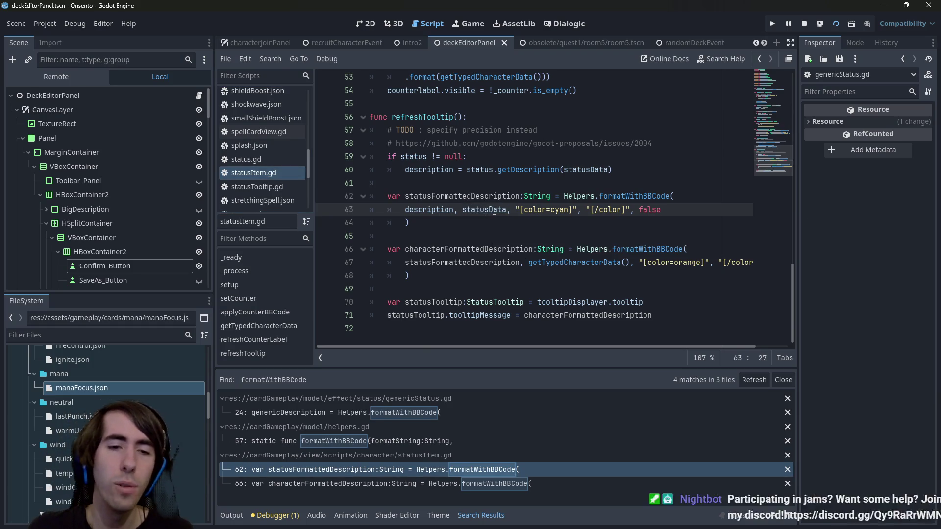
key(alt+shift+o)
- Search 'spellcard', open spellCardView.tscn, and switch to its spellCardView.gd script
text(card)
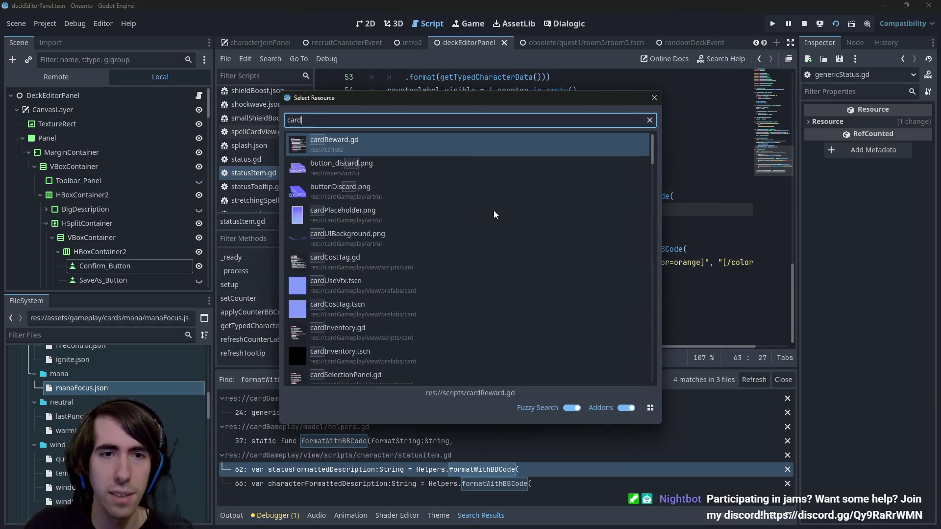
key(BackSpace)
key(BackSpace)
key(BackSpace)
text(spellc)
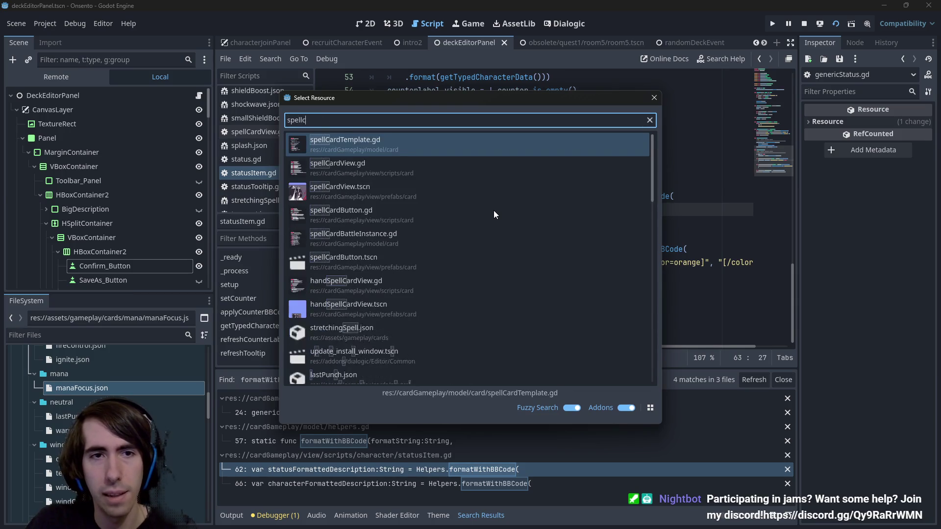
text(ard)
key(Down)
key(Down)
key(Return)
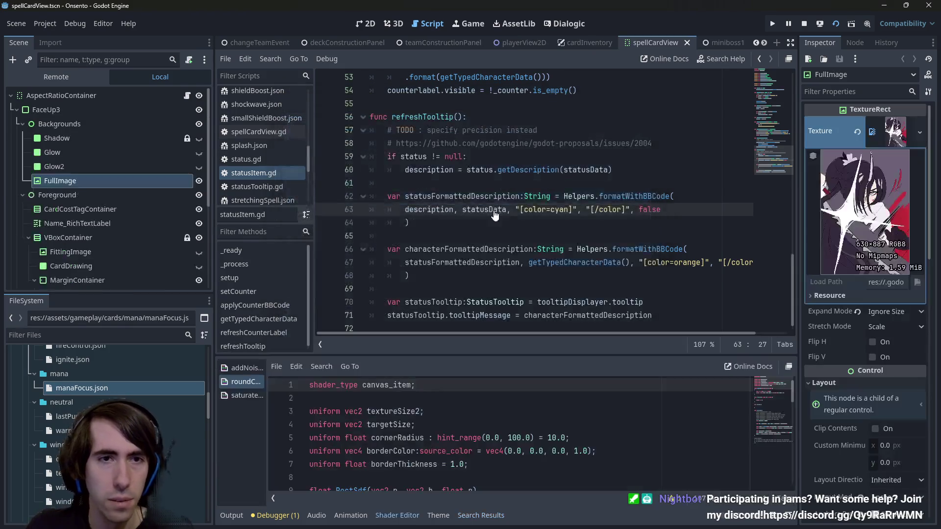
click(264, 131)
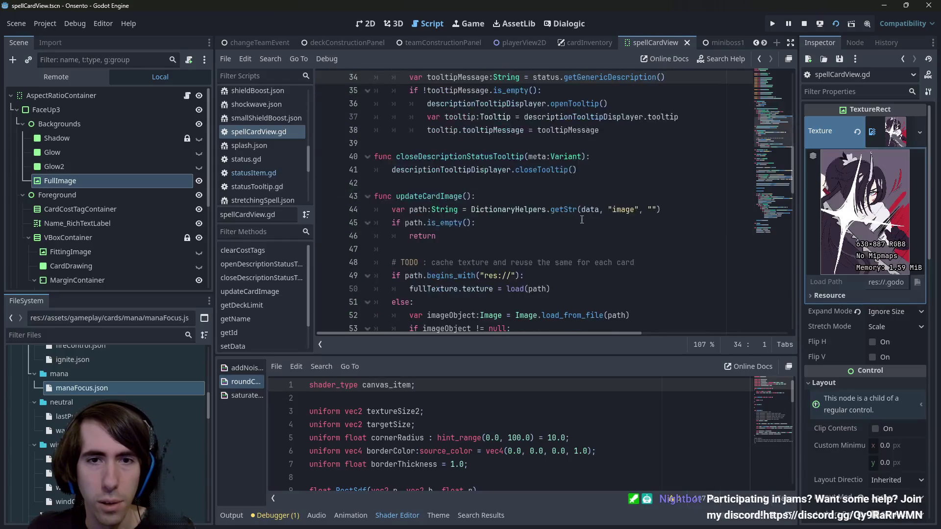
- Inspect tooltipMessage and getGenericDescription on line 34 and scroll through the script
drag(684, 241, 343, 236)
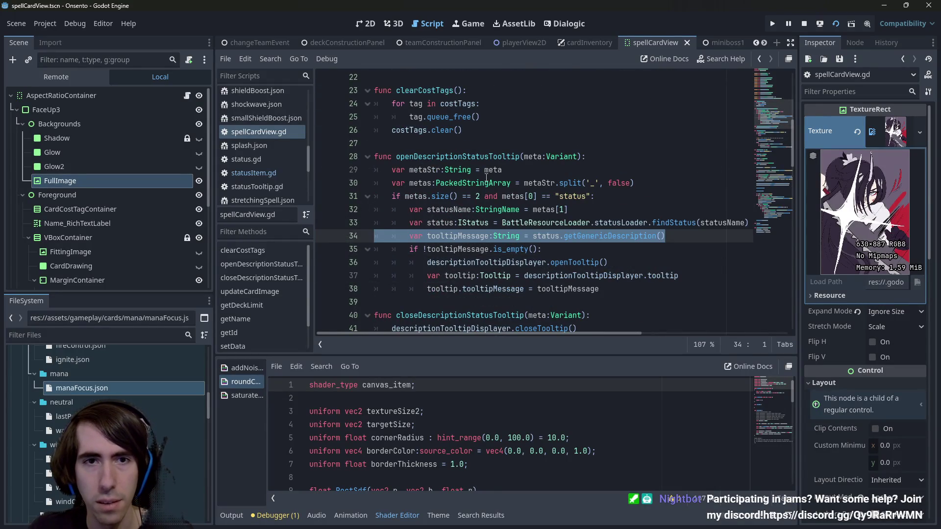
double_click(450, 236)
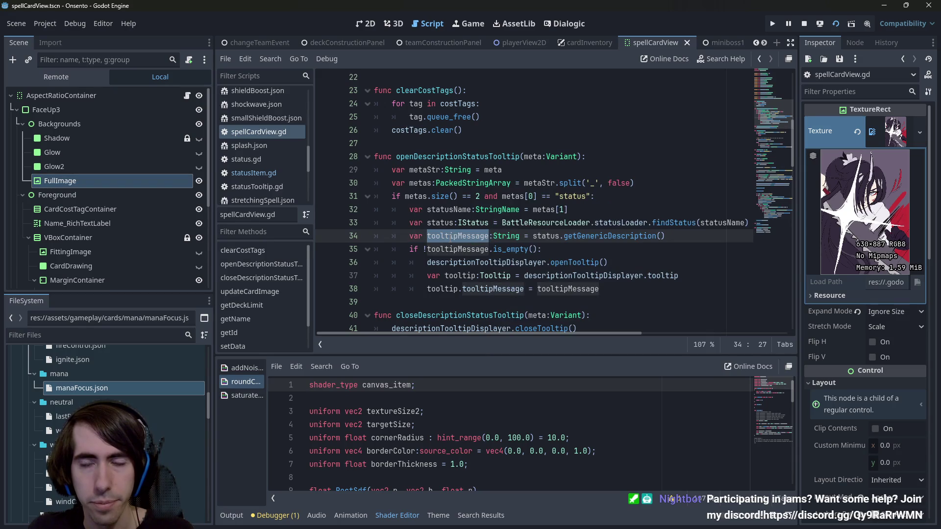
double_click(604, 236)
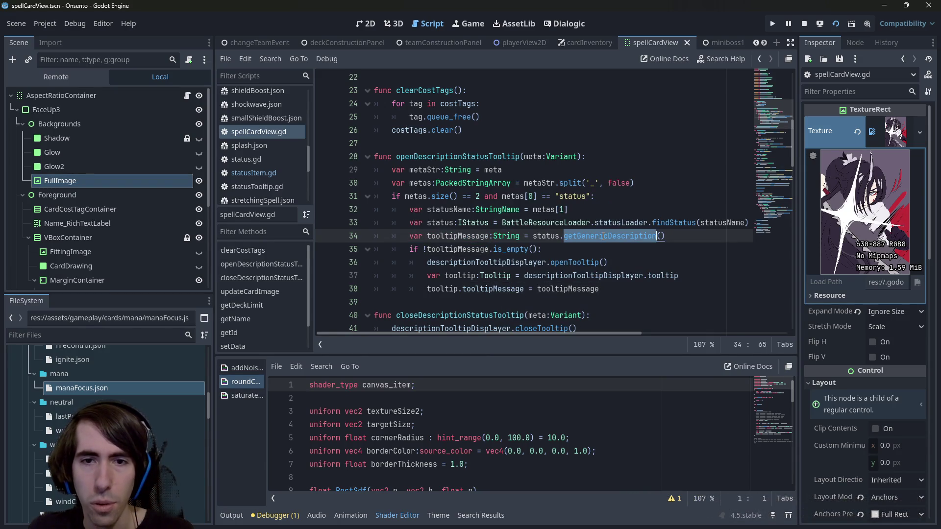
double_click(476, 236)
scroll(474, 206, down, 6)
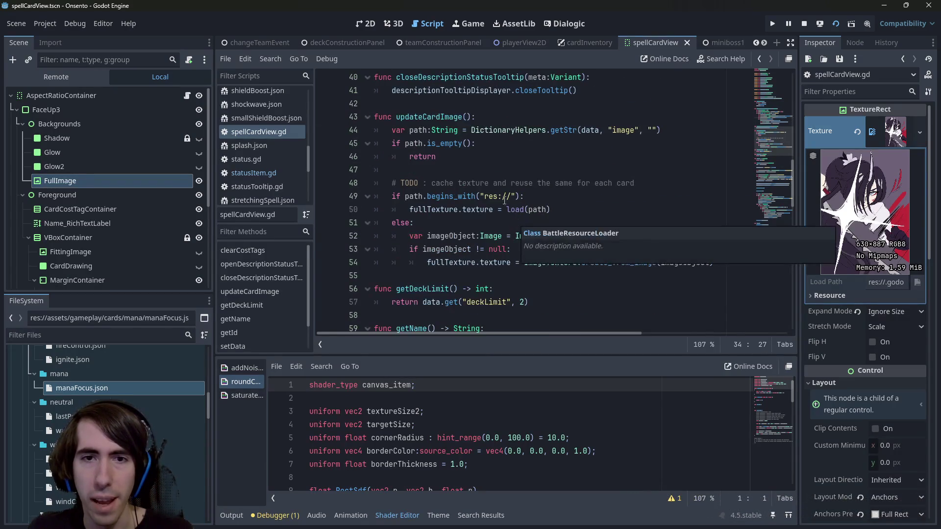
scroll(473, 191, down, 6)
scroll(472, 188, down, 11)
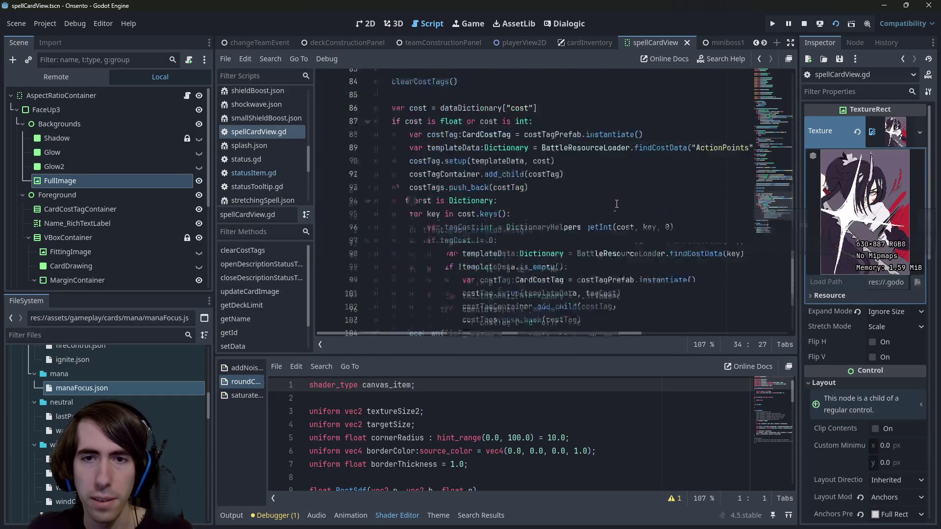
scroll(616, 203, up, 10)
key(ctrl+f)
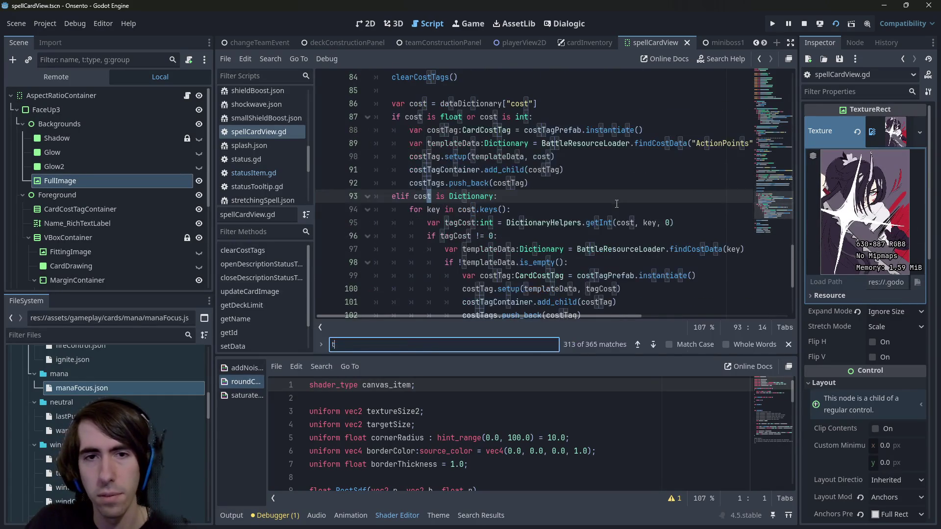
- Search for 'description', step to line 73, and select the status replacement loop (lines 74–77)
text(description)
key(Return)
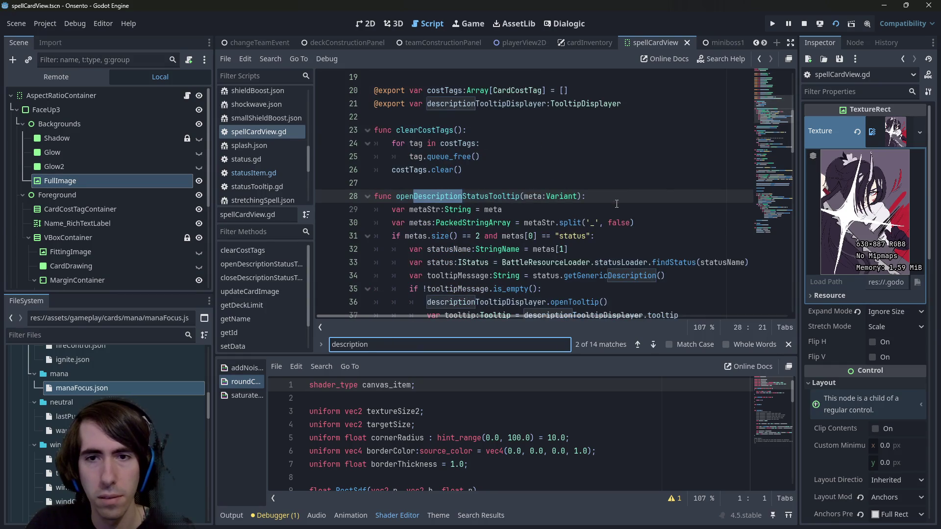
key(Return)
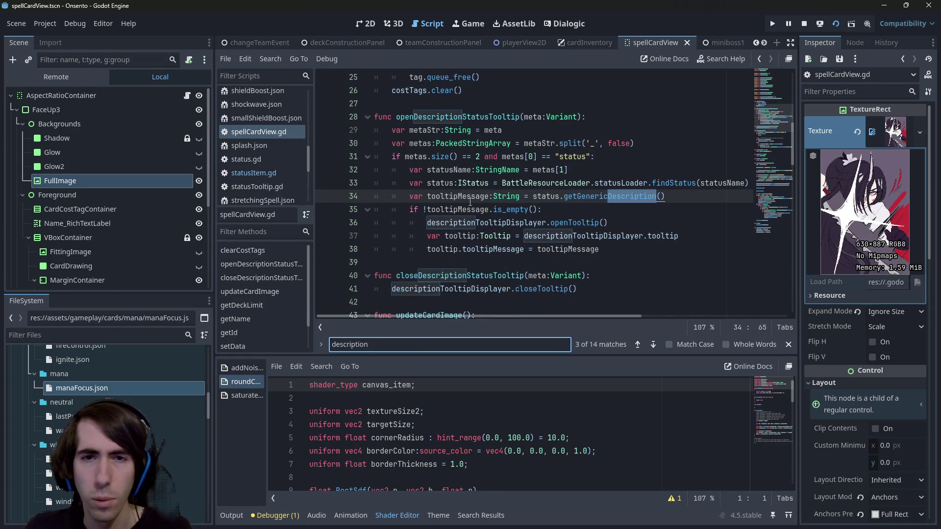
key(Return)
key(Return)
key(Return)
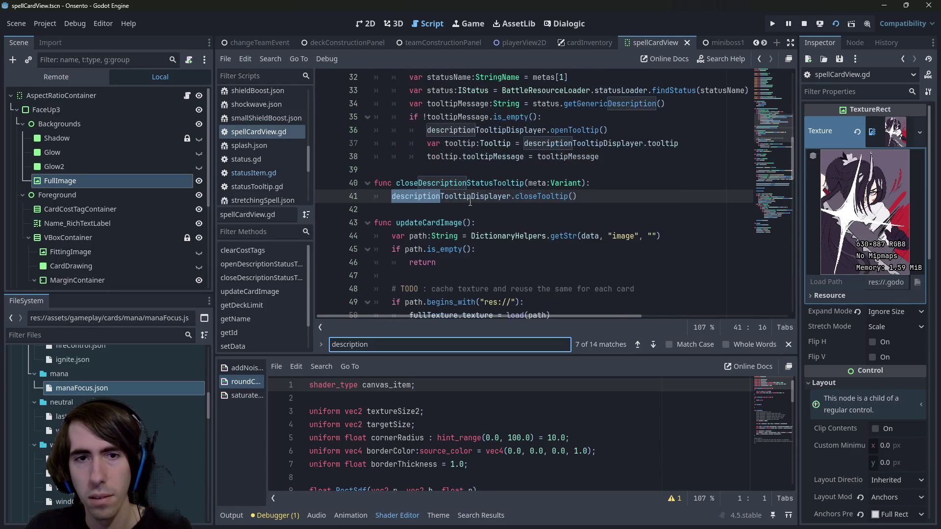
key(Return)
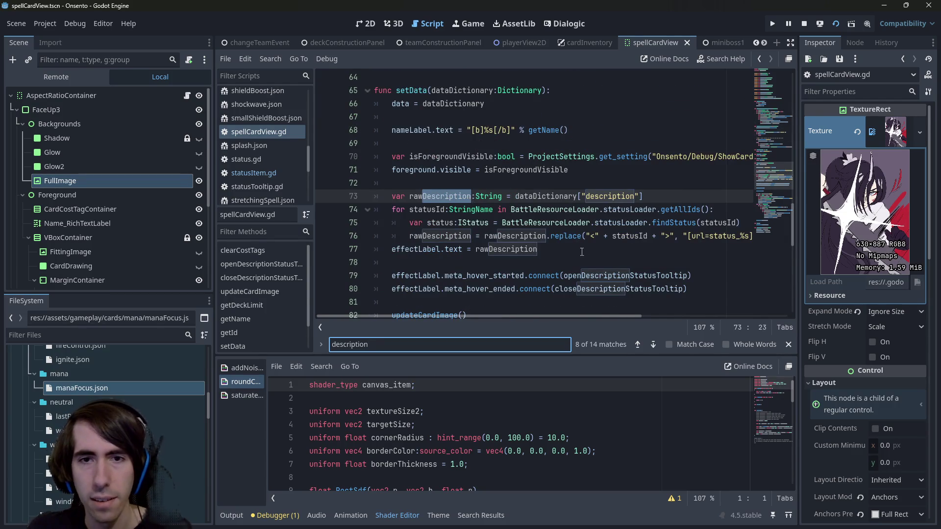
mouse_move(539, 250)
mouse_down()
mouse_move(390, 210)
mouse_move(377, 198)
mouse_up()
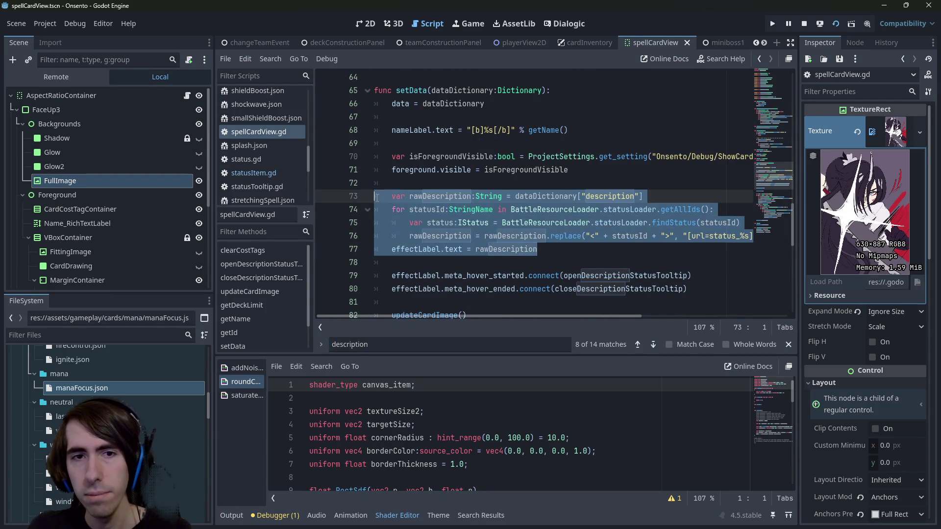
click(471, 188)
drag(538, 250, 371, 216)
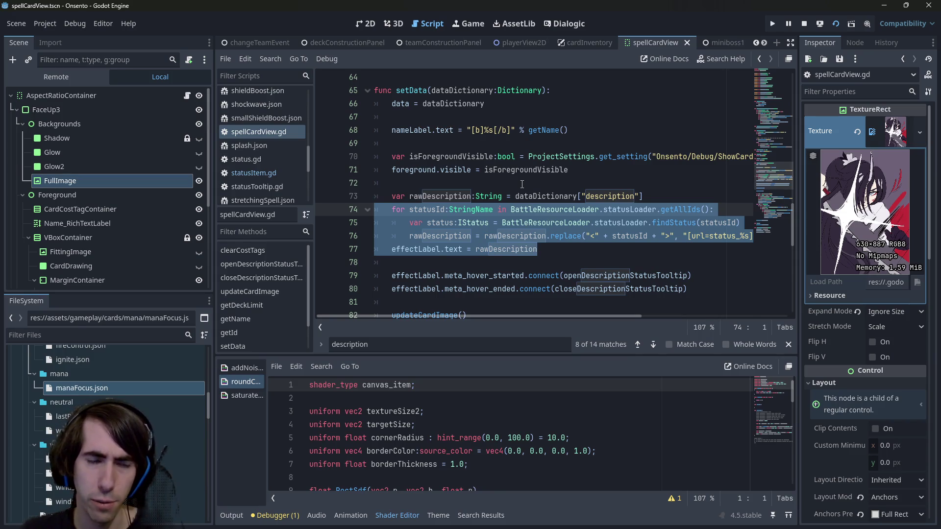
- Check effectLabel on line 77, then insert two blank lines after getId
scroll(522, 183, down, 1)
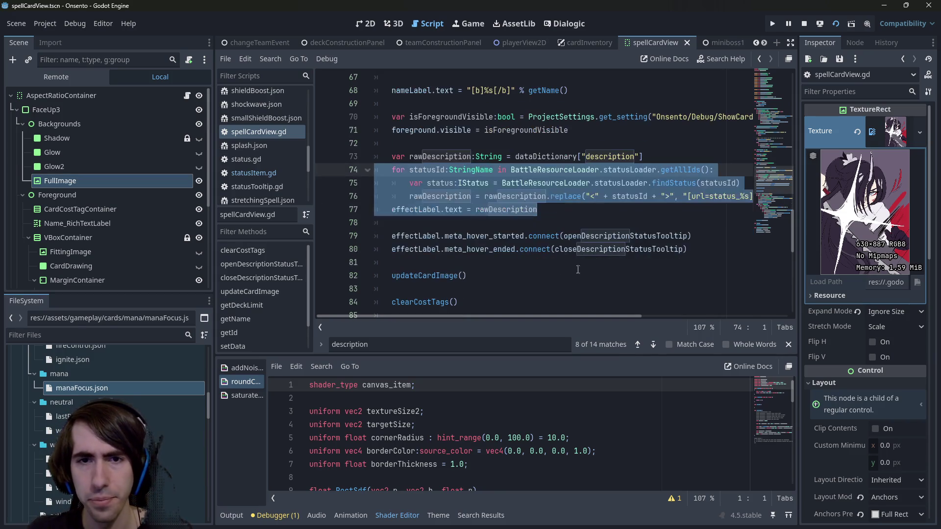
mouse_move(585, 316)
mouse_down()
mouse_move(725, 308)
mouse_move(611, 316)
mouse_up()
scroll(548, 212, up, 1)
double_click(414, 249)
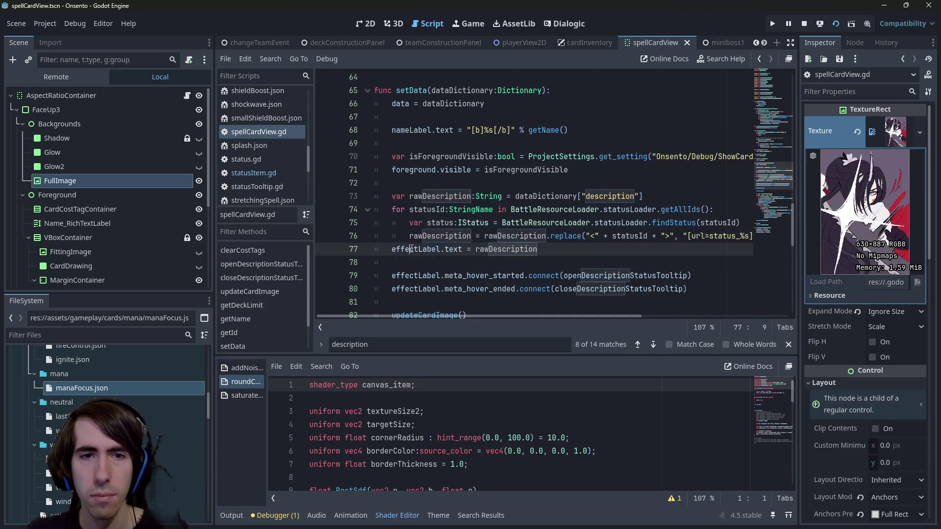
scroll(419, 238, up, 1)
click(420, 119)
key(Return)
key(Return)
key(Up)
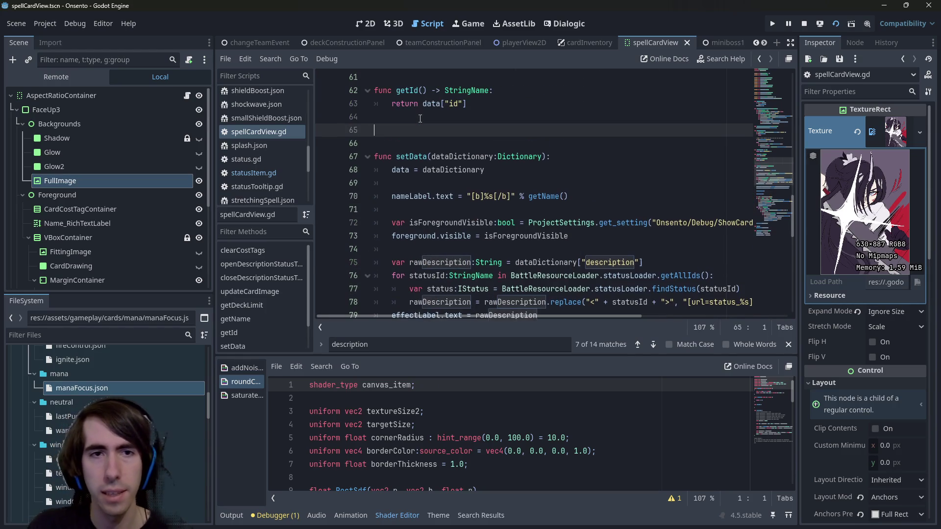
- Declare func formatCardDescription(rawDescription:String) after getId and save the script
text(func getFullDes)
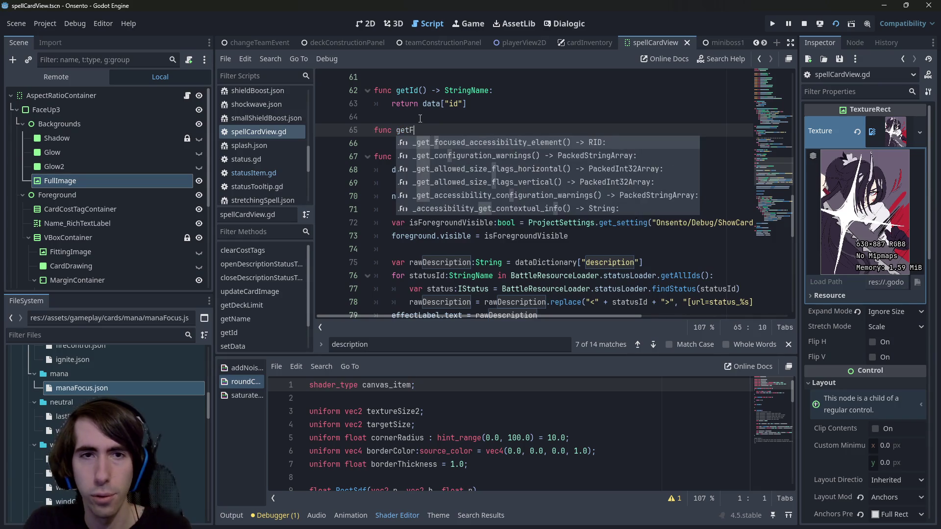
text(crip)
key(ctrl+BackSpace)
text(get)
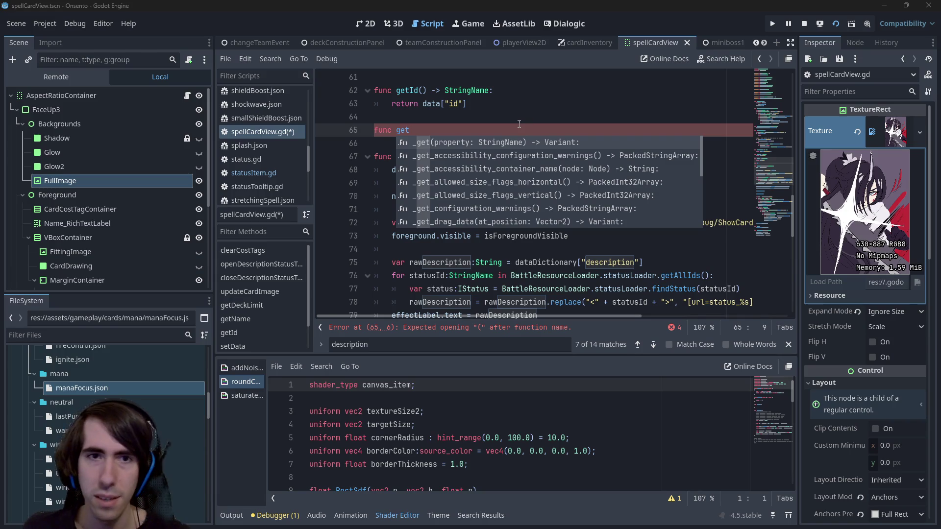
text(Form)
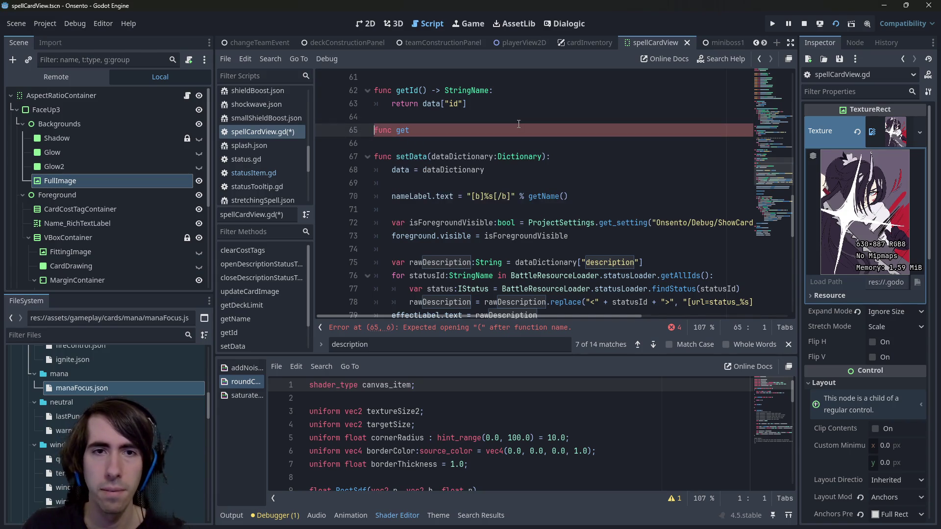
text(attedDes)
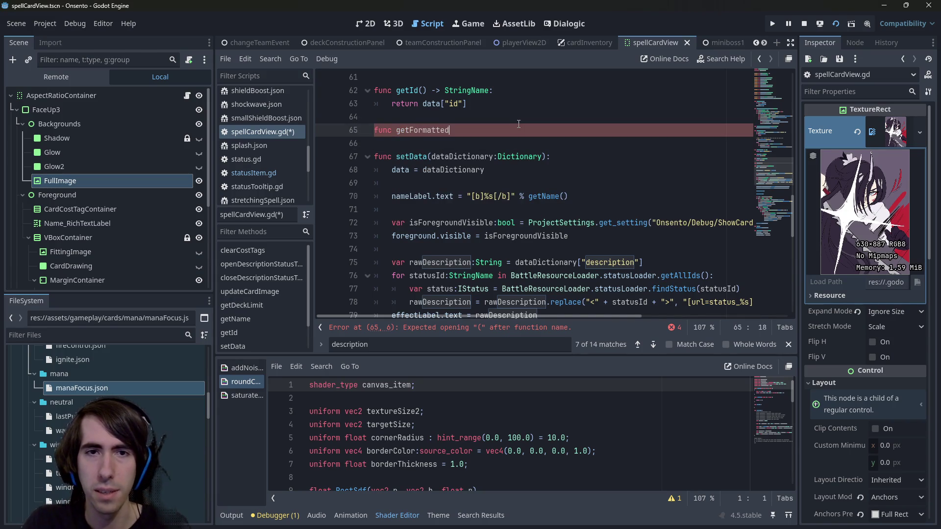
key(BackSpace)
key(BackSpace)
key(BackSpace)
text(CardDescr)
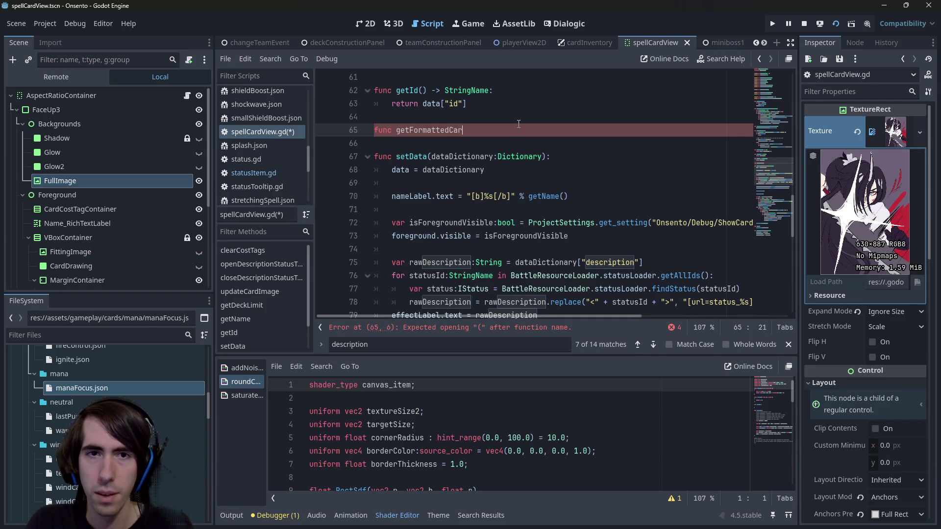
text(iption())
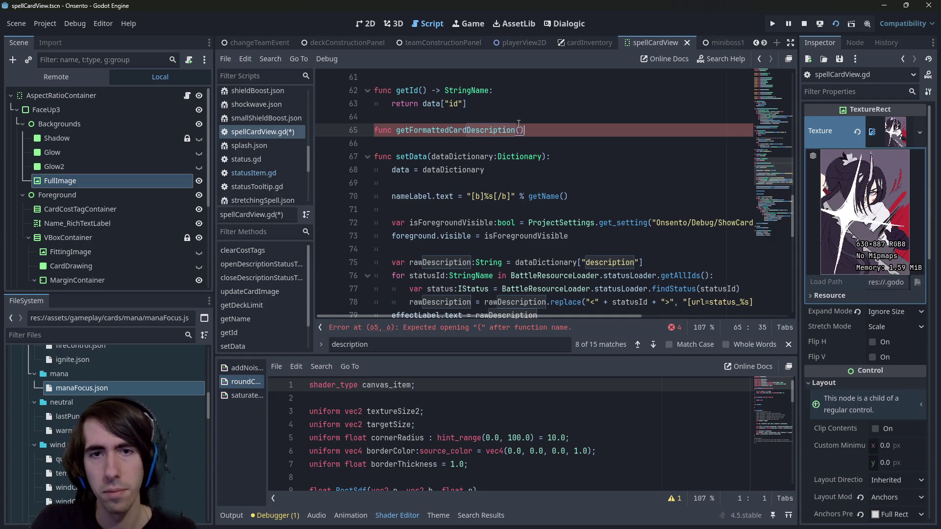
key(Left)
key(Left)
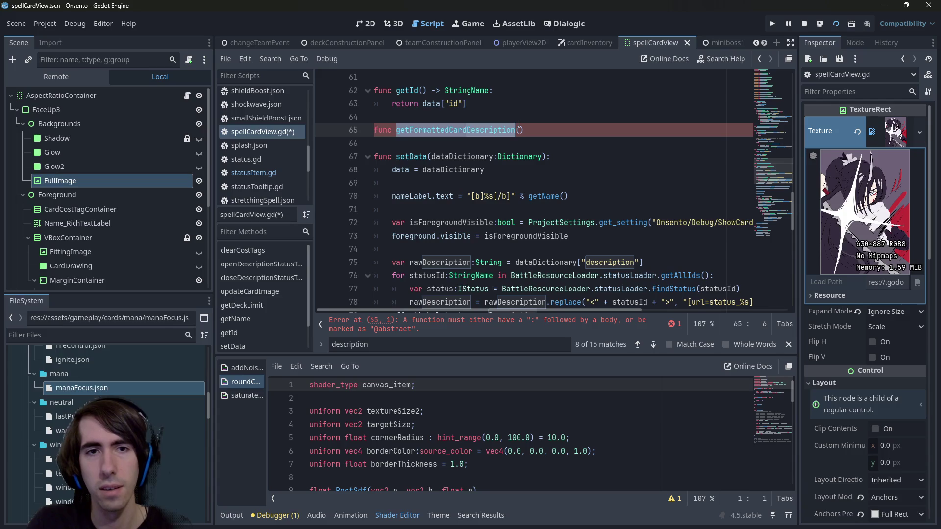
key(Left)
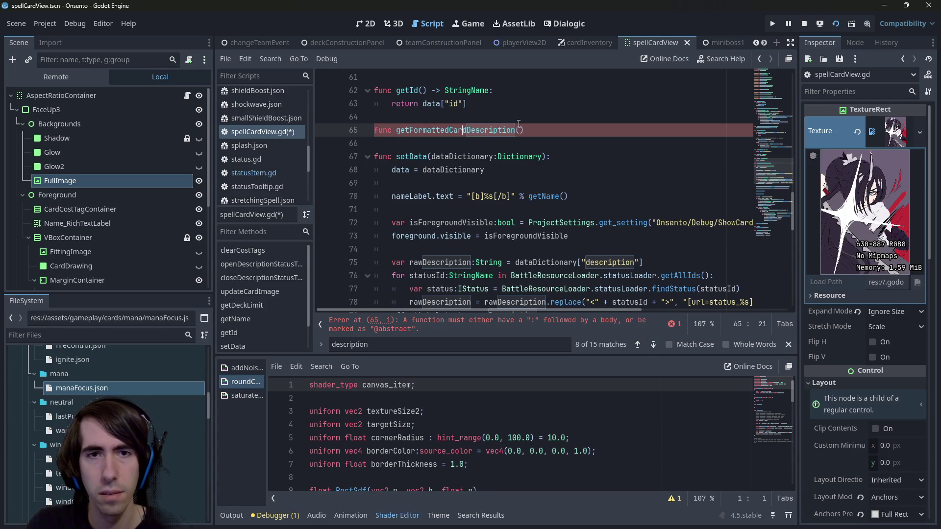
key(ctrl+BackSpace)
text(format)
key(End)
key(Left)
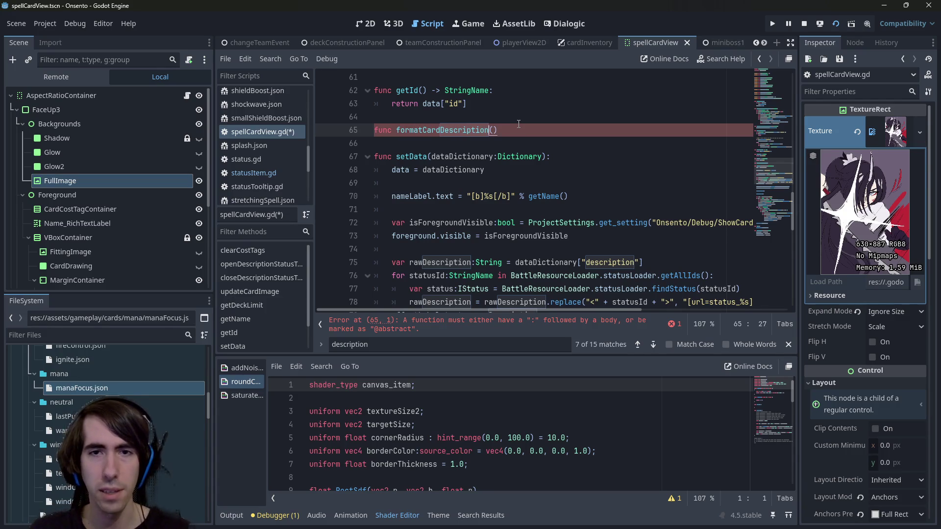
text(rawDescription:)
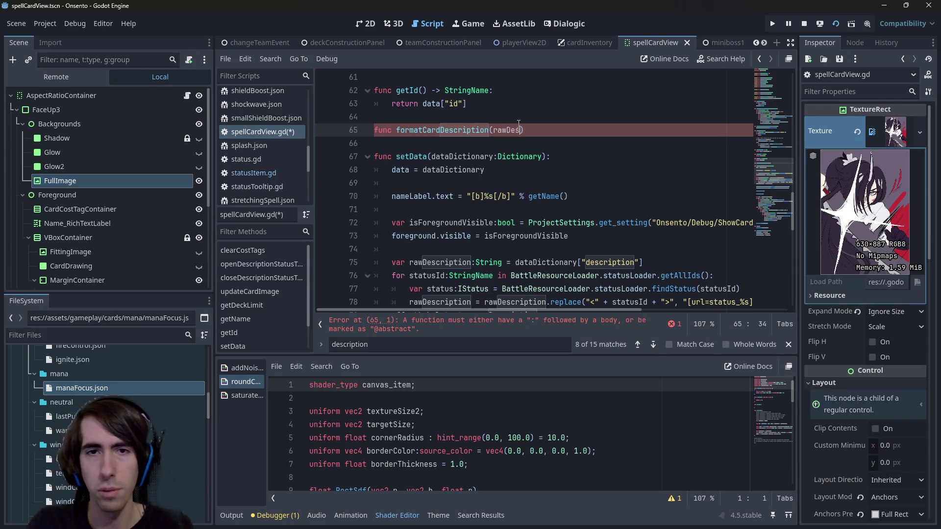
text(String)
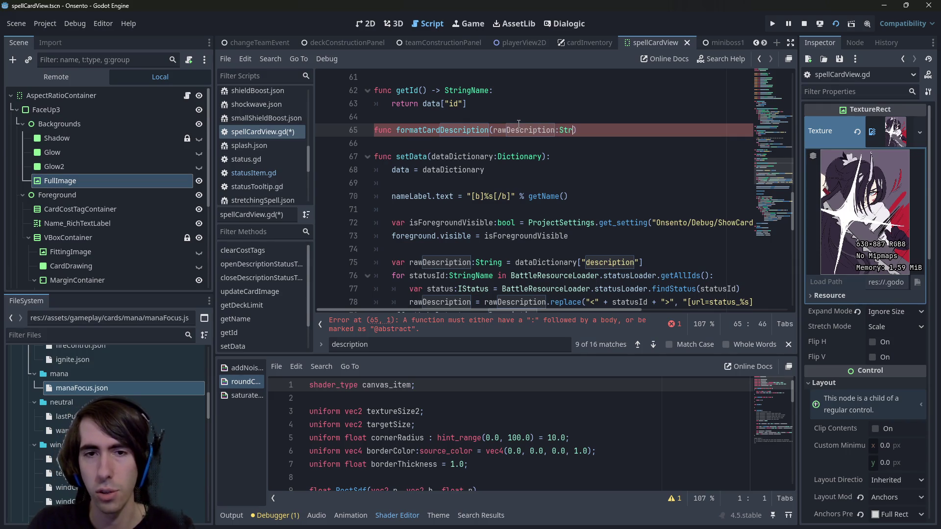
key(ctrl+s)
key(Escape)
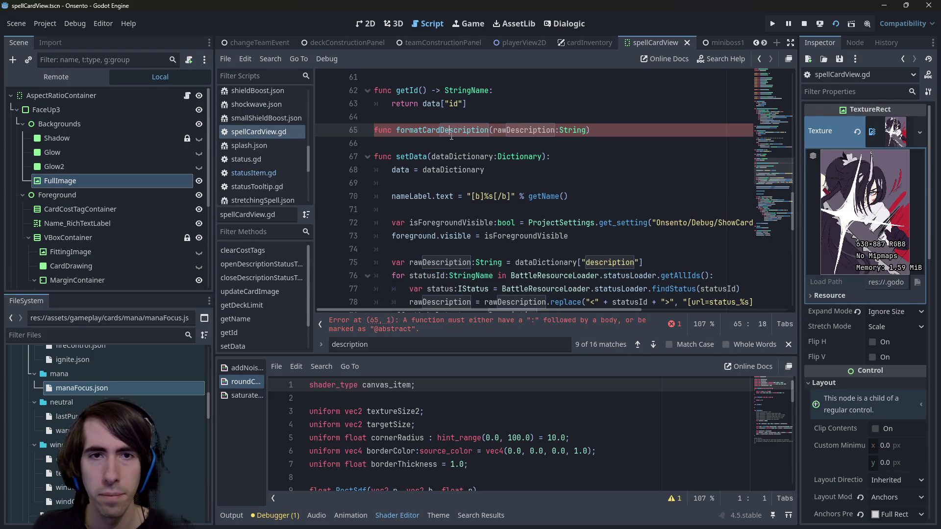
- Wrap rawDescription in formatCardDescription() where effectLabel.text is assigned
scroll(451, 206, down, 1)
click(444, 223)
double_click(445, 222)
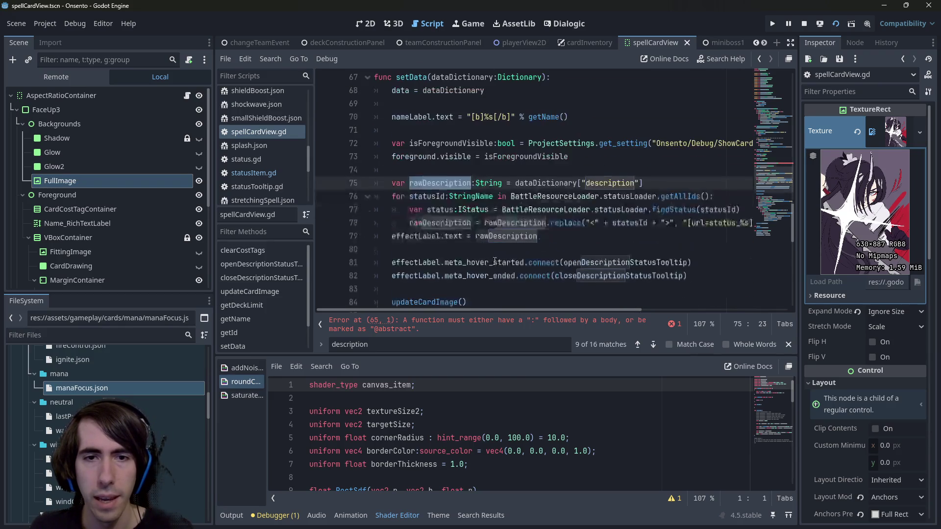
click(474, 276)
text(formatCardDescription()
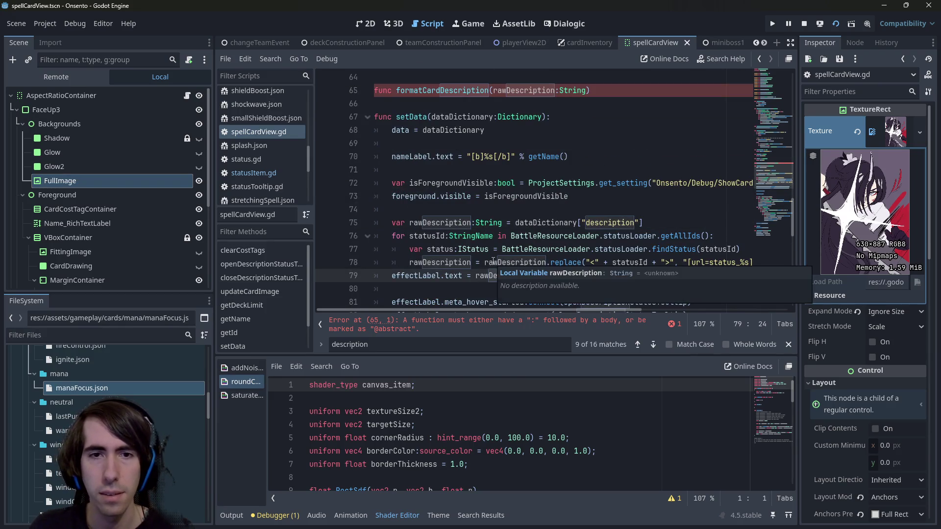
key(End)
text())
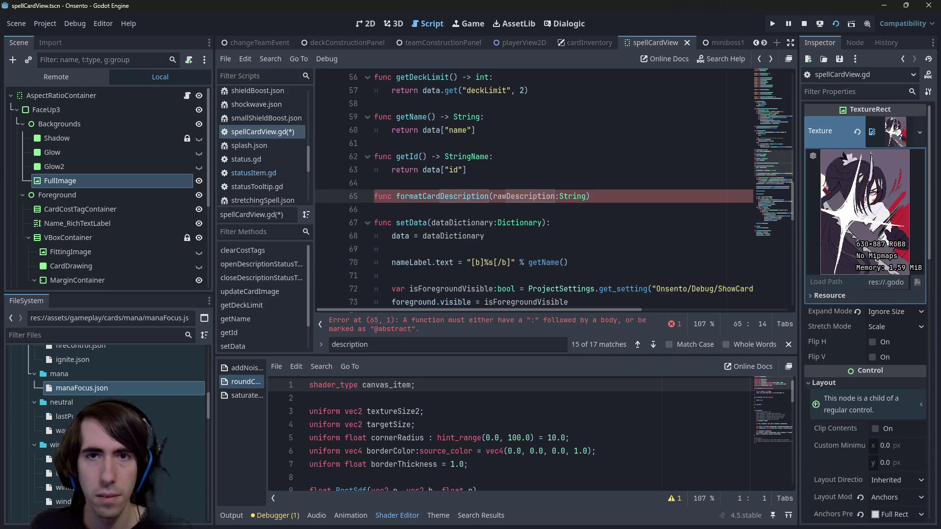
- Give formatCardDescription a '-> String' return type and start its body on a new line
click(604, 89)
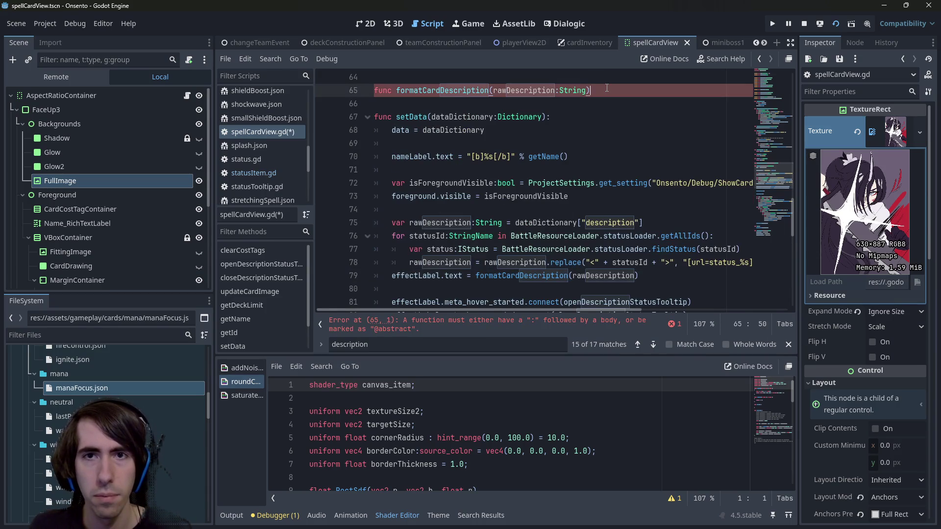
text(-> String)
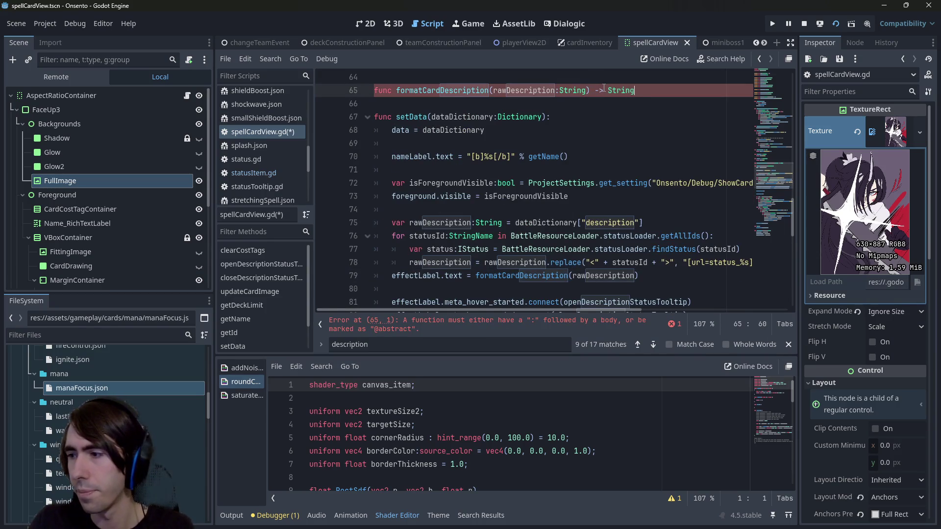
key(Return)
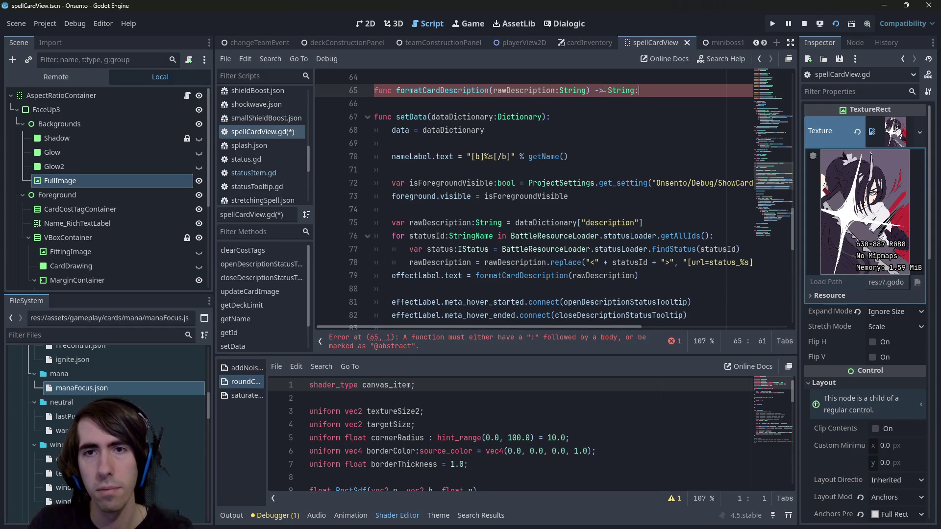
key(Return)
double_click(603, 289)
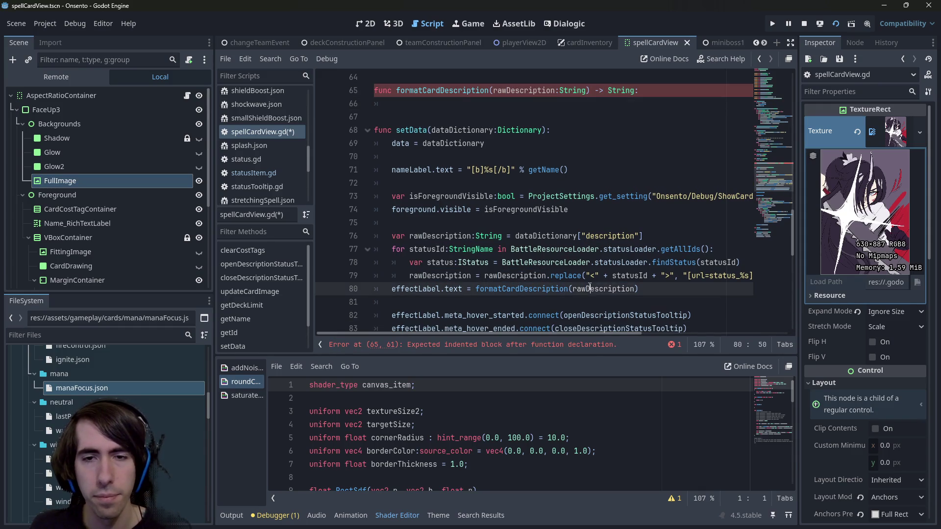
click(504, 237)
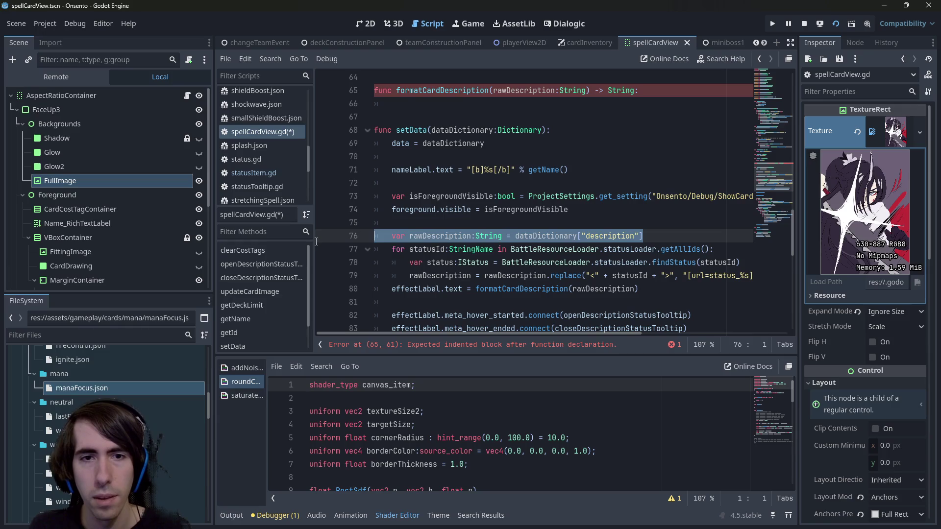
- Paste the description line into formatCardDescription, replace dataDictionary with data, and save
click(417, 105)
text(var rawDescription:String = dataDictionary["description"])
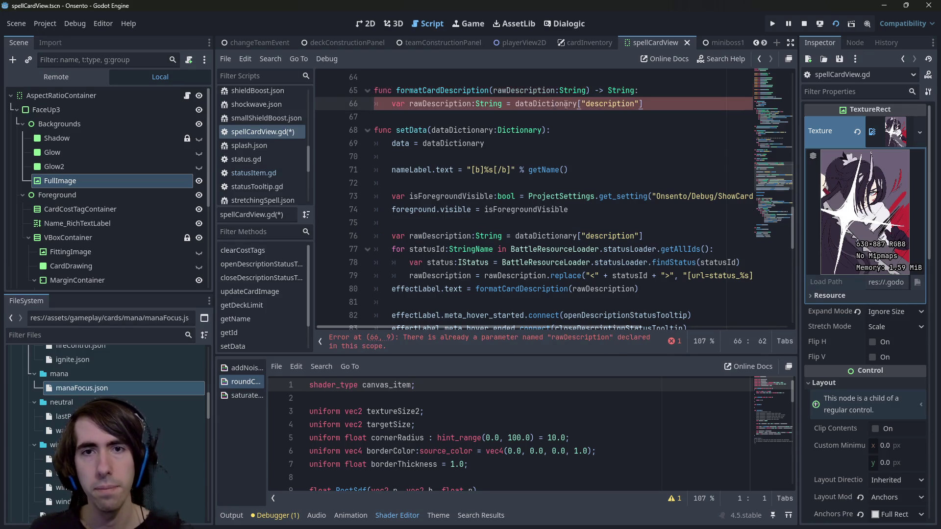
double_click(535, 103)
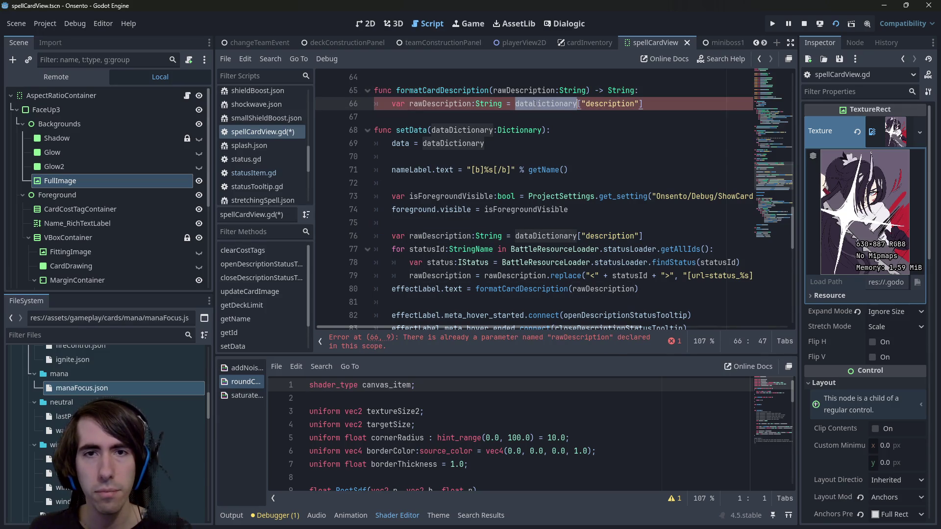
click(534, 235)
double_click(538, 249)
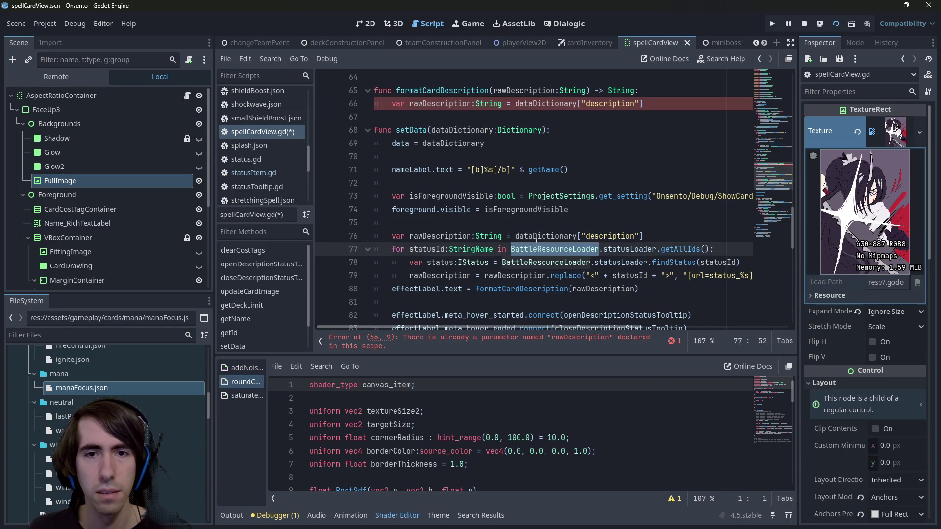
double_click(544, 236)
click(401, 143)
double_click(401, 143)
key(ctrl+c)
double_click(529, 103)
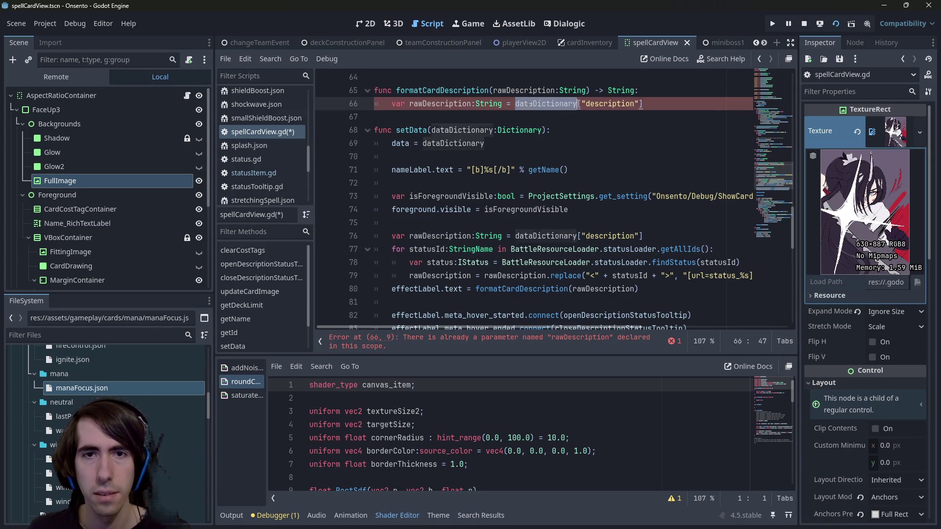
key(ctrl+v)
key(ctrl+s)
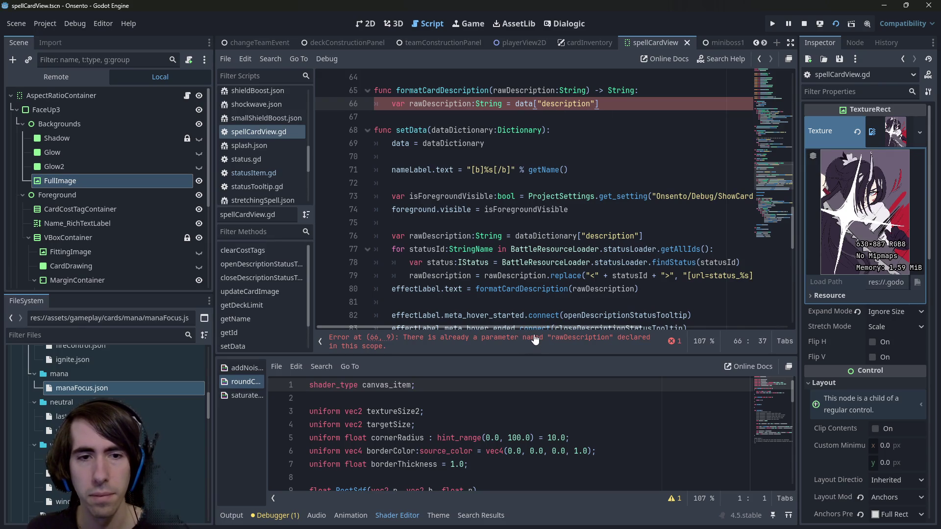
- Try turning line 66 into a parameter assignment, then undo to keep the local declaration
key(Down)
double_click(444, 104)
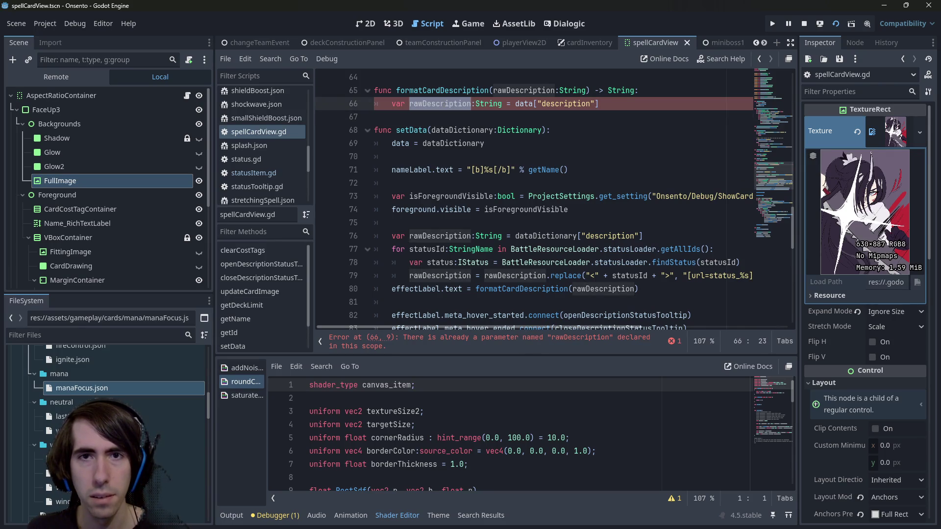
click(516, 104)
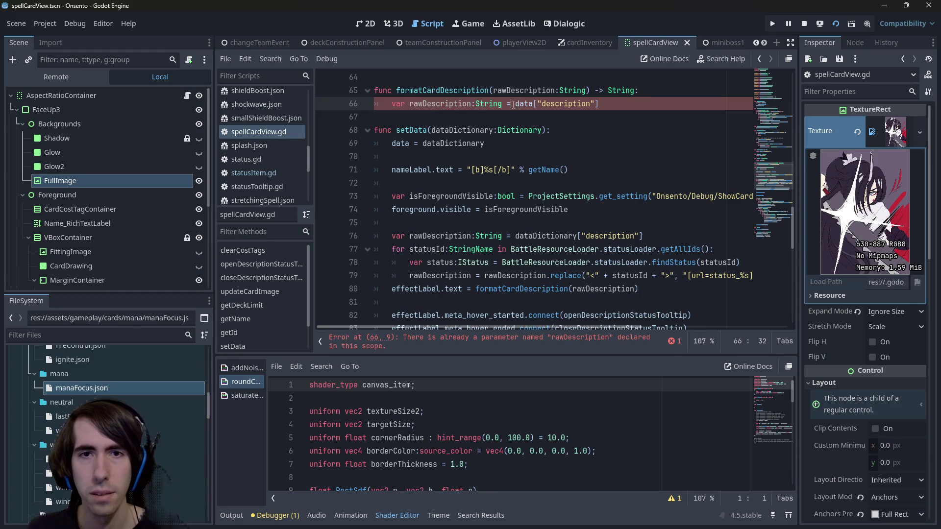
double_click(438, 236)
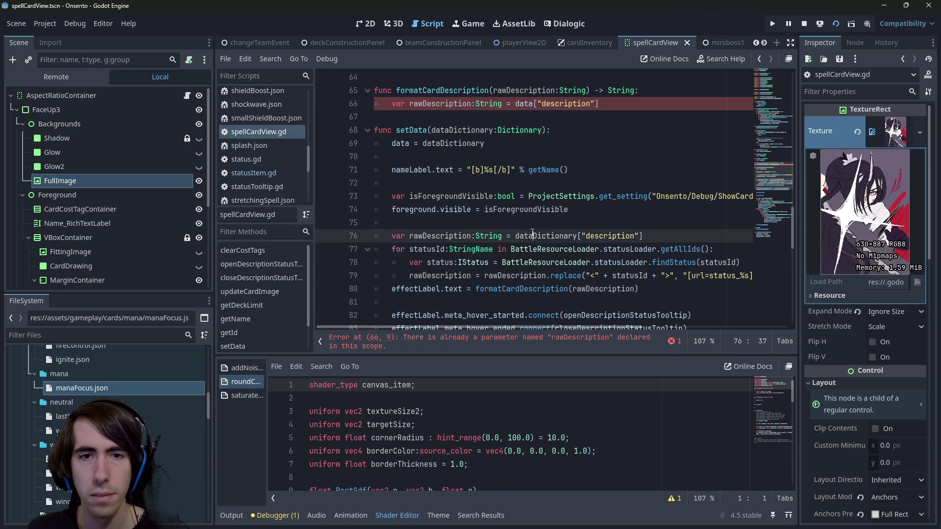
double_click(539, 90)
click(495, 104)
double_click(495, 105)
text(String)
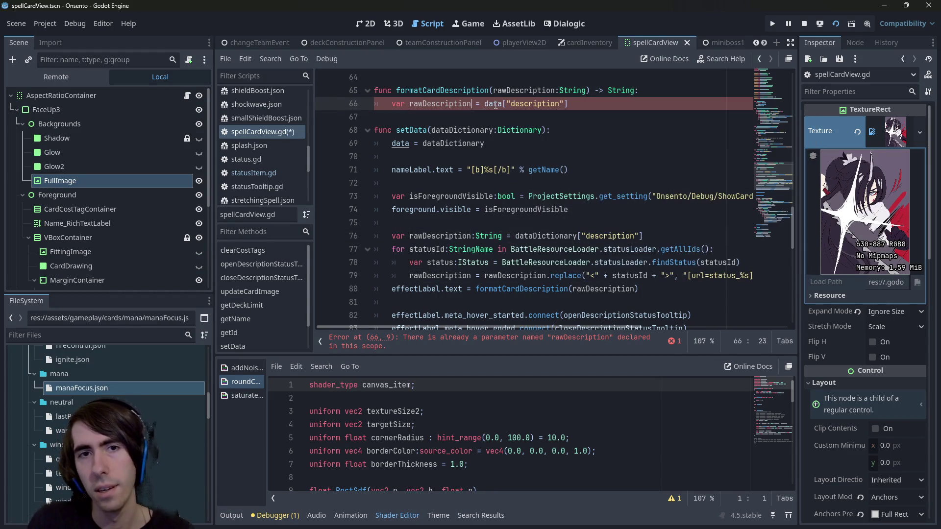
double_click(495, 104)
key(BackSpace)
key(BackSpace)
key(Home)
key(Delete)
key(Delete)
key(Delete)
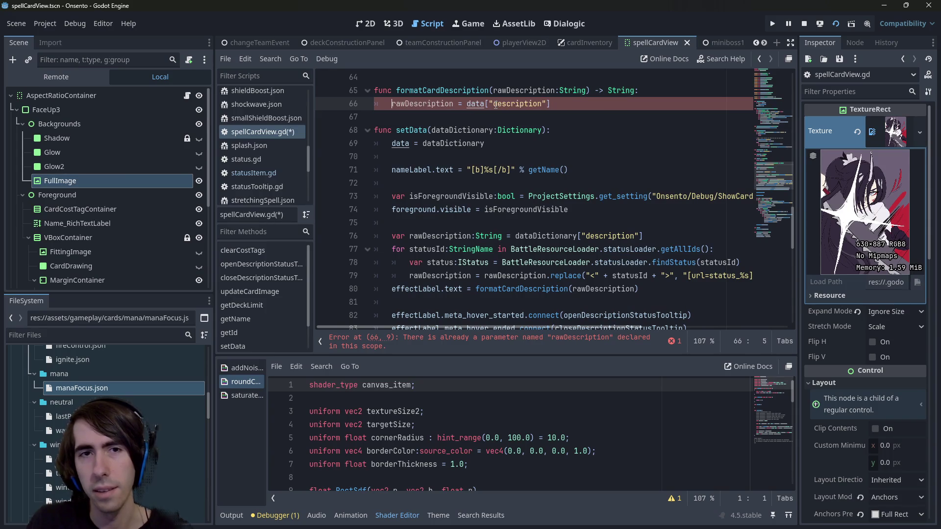
key(ctrl+z)
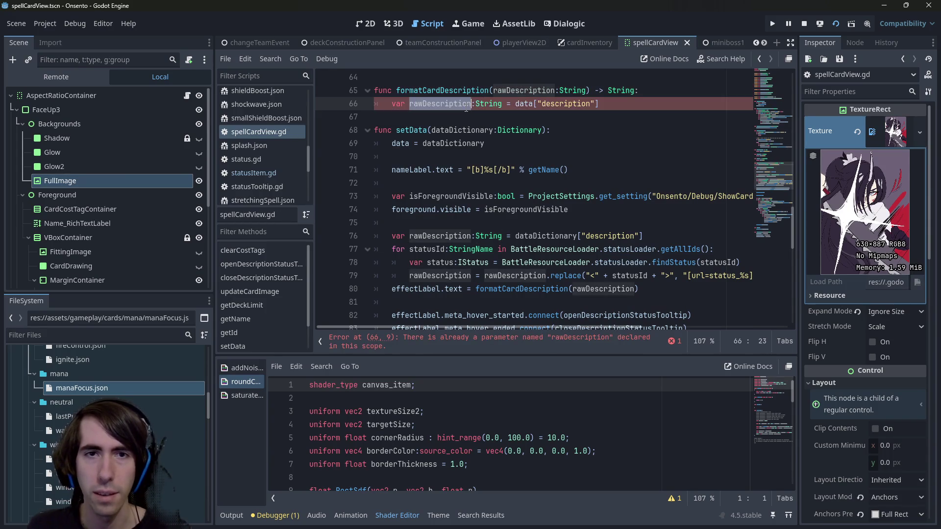
- Name the local variable description and add 'return description' below line 66
double_click(466, 105)
text(description)
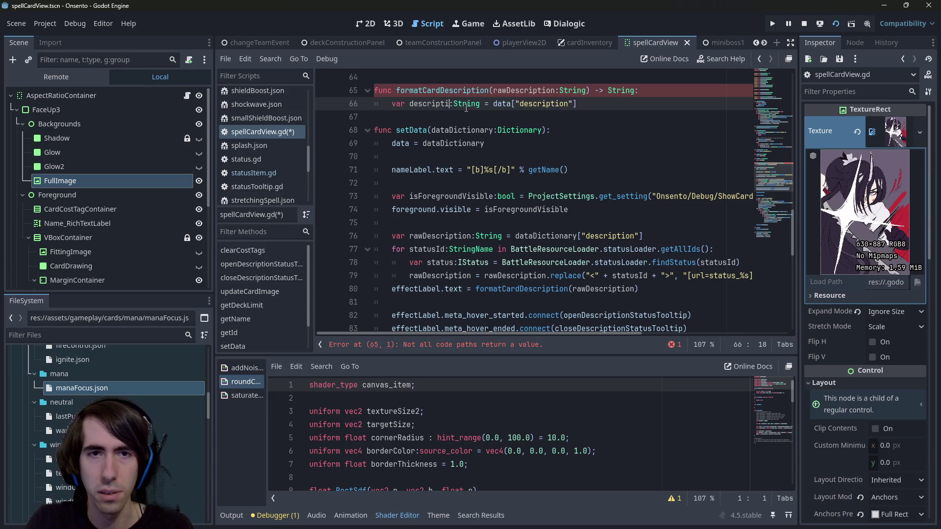
click(633, 104)
key(Return)
key(Return)
text(return description)
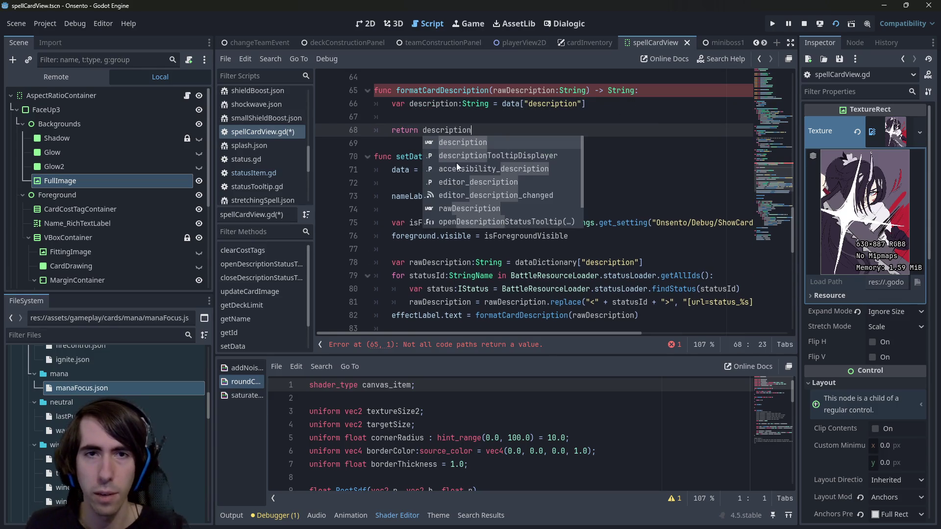
- Rename the variable to formattedescription in both lines, save, and select the setData status loop
double_click(450, 109)
key(Left)
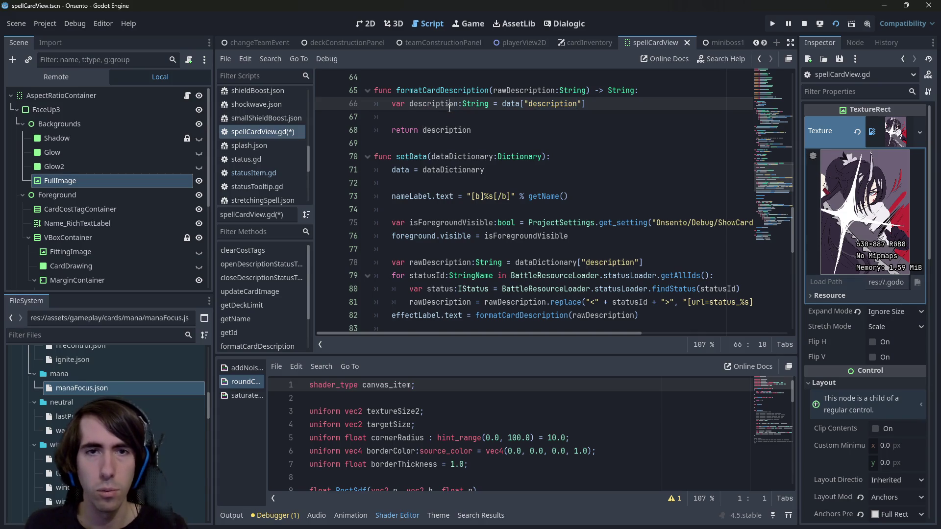
key(Delete)
text(formatted)
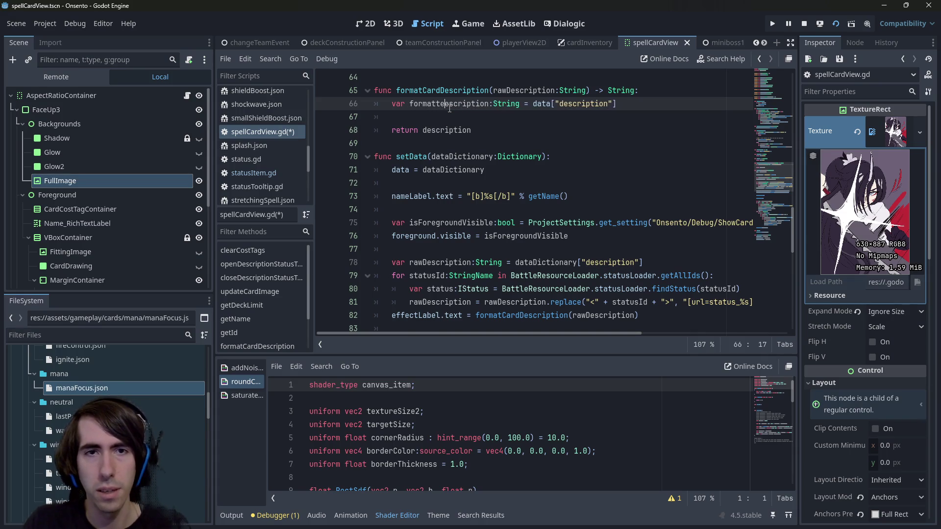
double_click(449, 103)
key(ctrl+c)
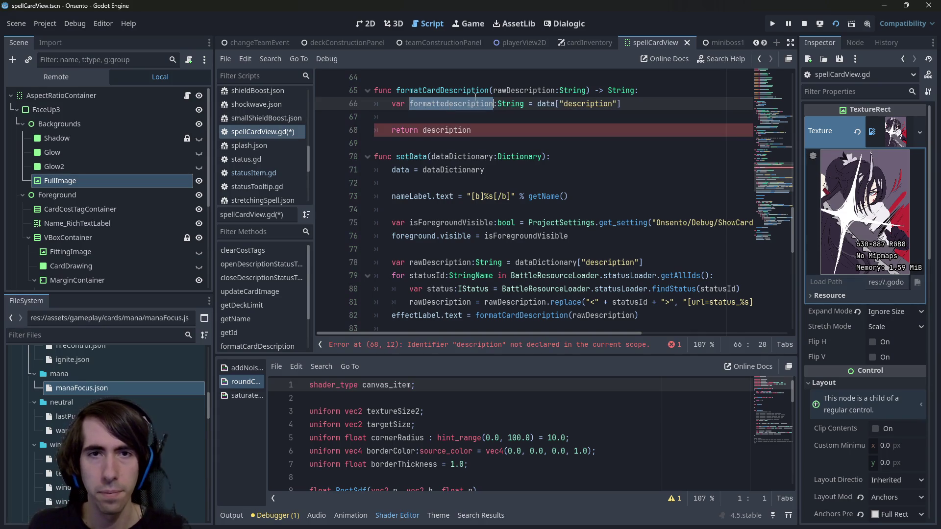
double_click(452, 130)
key(ctrl+v)
key(ctrl+s)
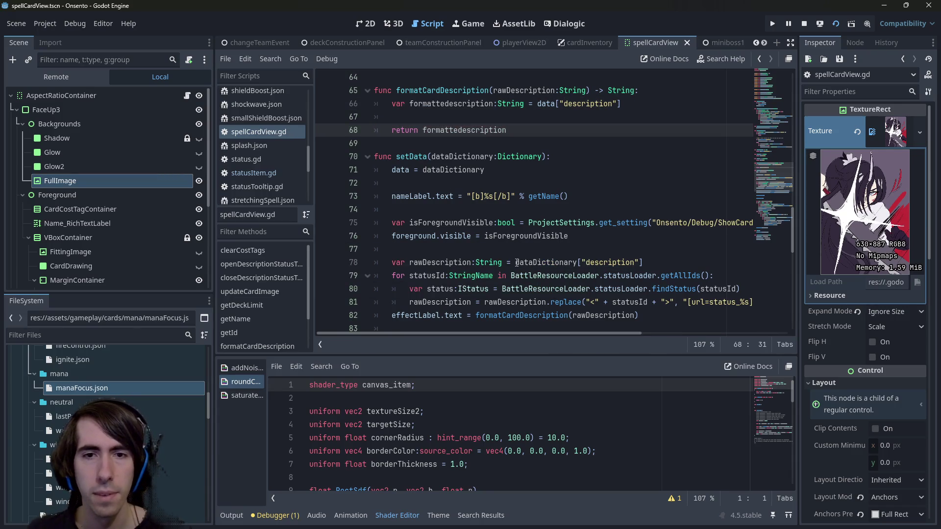
double_click(456, 262)
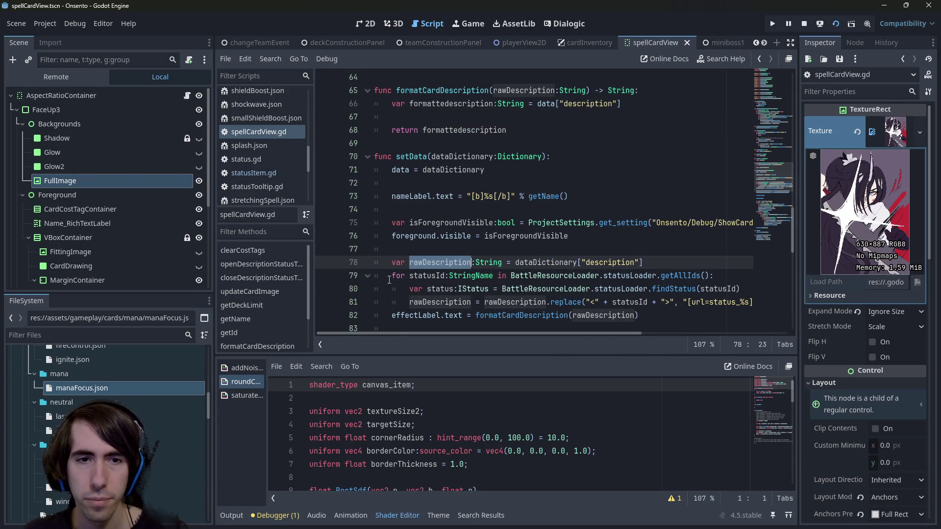
drag(379, 277, 375, 316)
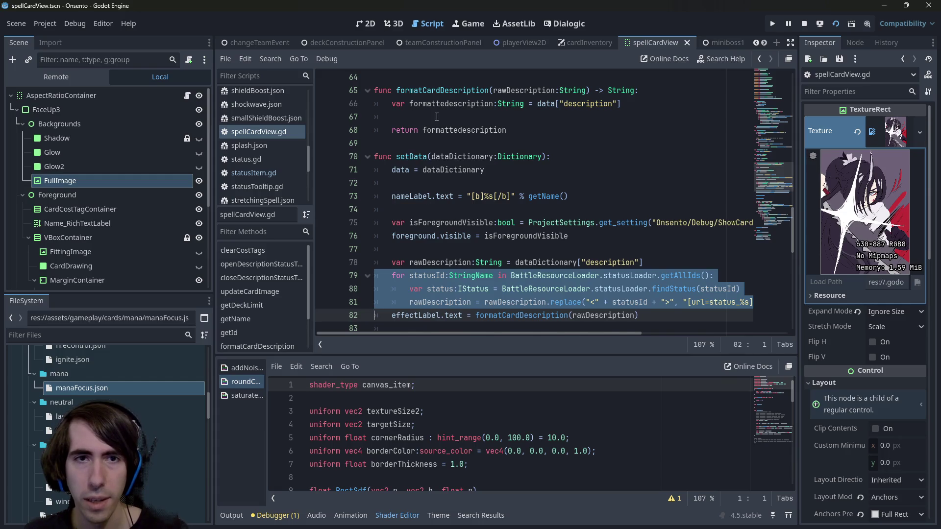
- Paste the status loop into formatCardDescription, swap rawDescription for formattedescription, and save
click(334, 119)
key(ctrl+v)
double_click(441, 103)
key(ctrl+c)
double_click(440, 143)
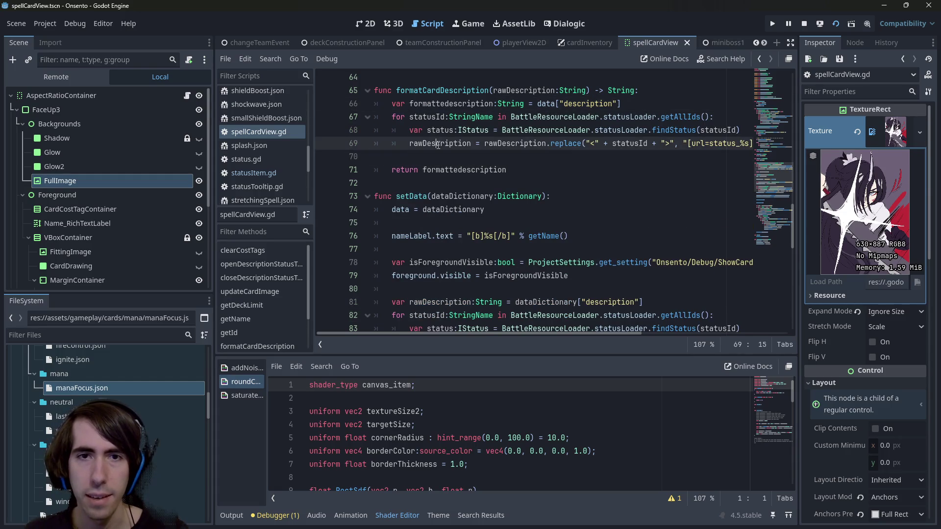
key(ctrl+v)
double_click(536, 143)
key(ctrl+v)
click(508, 156)
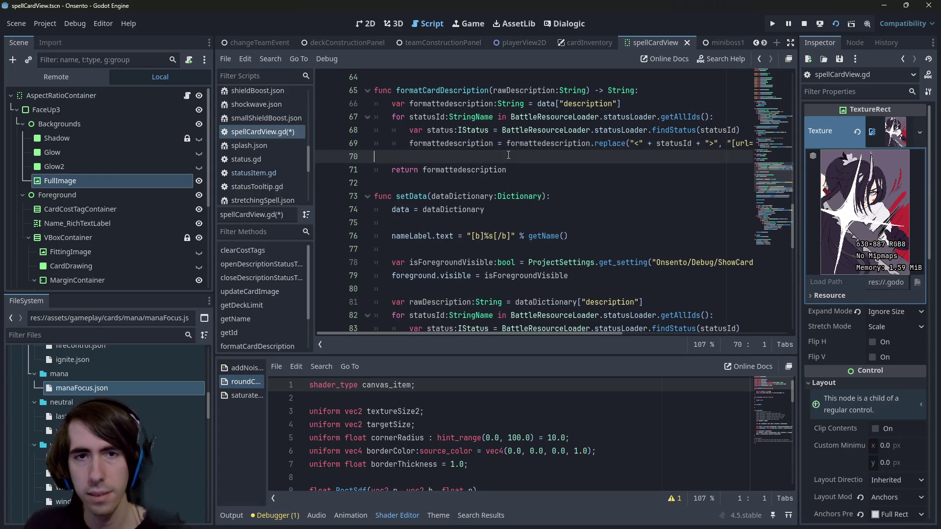
key(BackSpace)
key(ctrl+s)
- Delete the old status-replacement loop from setData
click(508, 156)
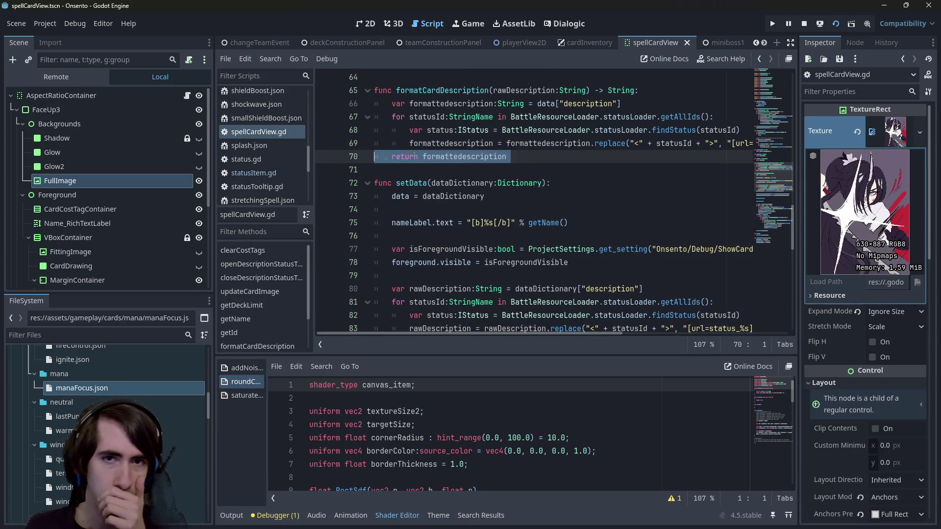
click(454, 156)
scroll(564, 230, down, 1)
double_click(464, 288)
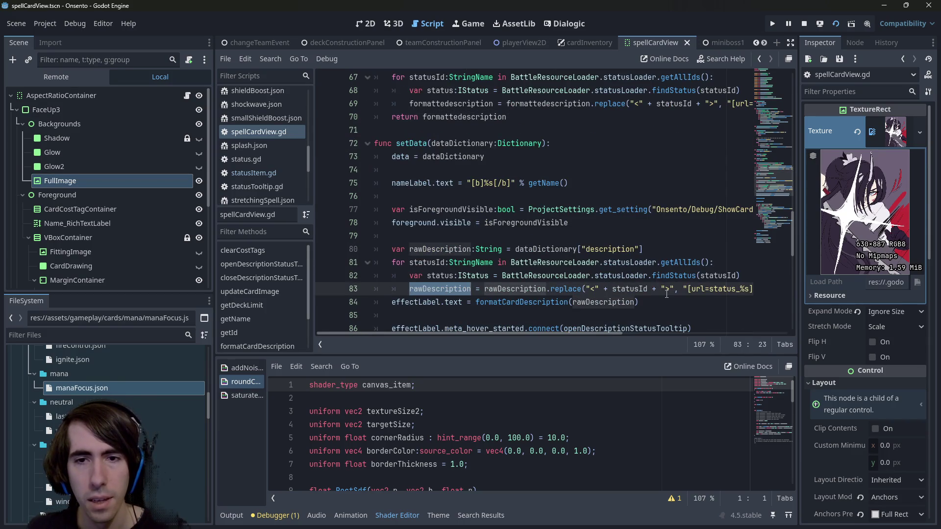
click(376, 262)
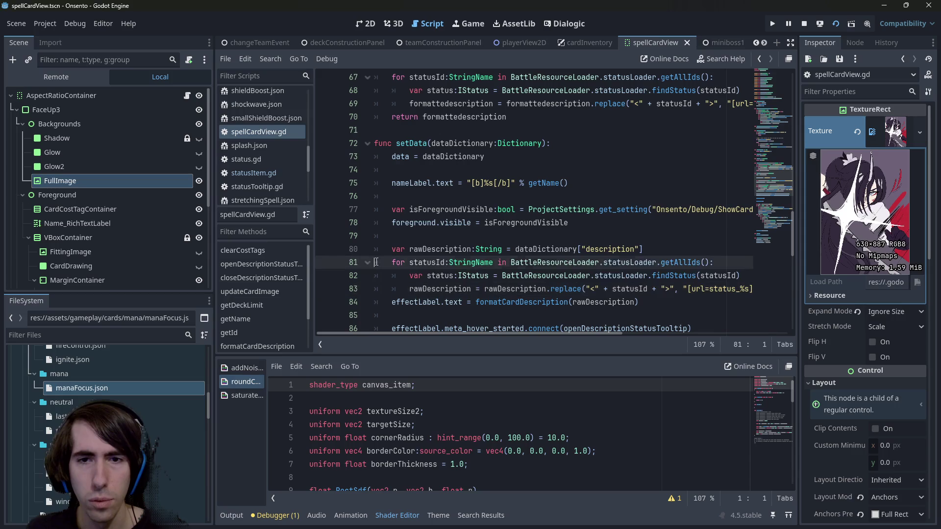
drag(376, 263, 368, 301)
key(BackSpace)
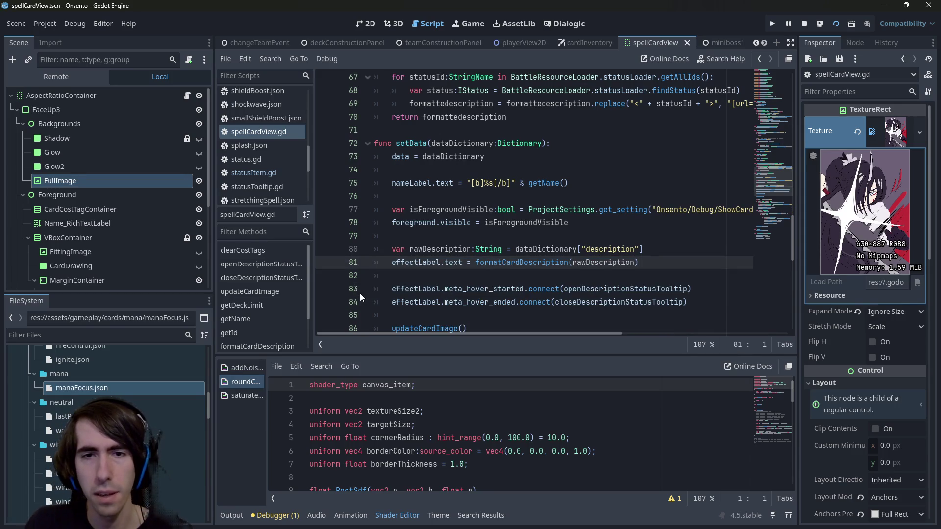
- Pass dataDictionary["description"] to formatCardDescription, remove the rawDescription variable, and save
mouse_move(515, 249)
mouse_down()
mouse_move(643, 249)
mouse_move(302, 246)
mouse_up()
key(ctrl+c)
double_click(603, 262)
key(ctrl+v)
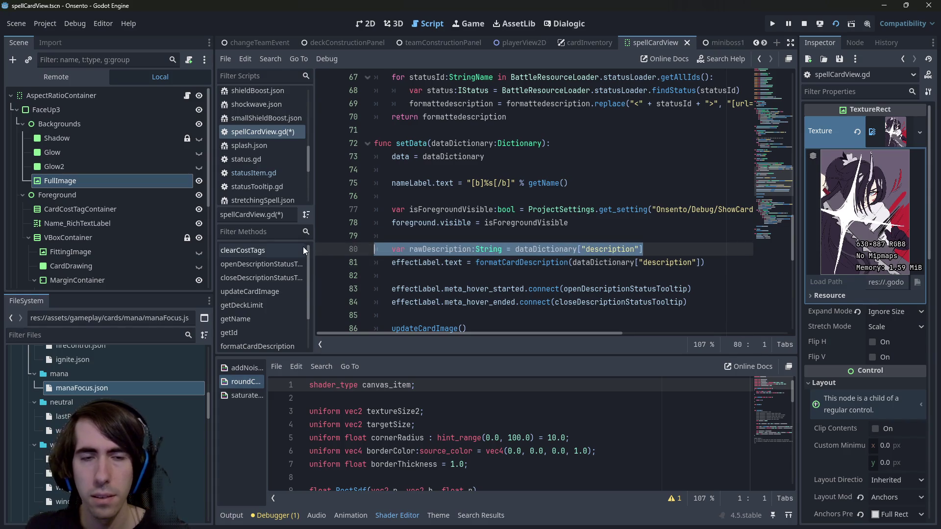
key(BackSpace)
key(BackSpace)
key(Down)
key(Down)
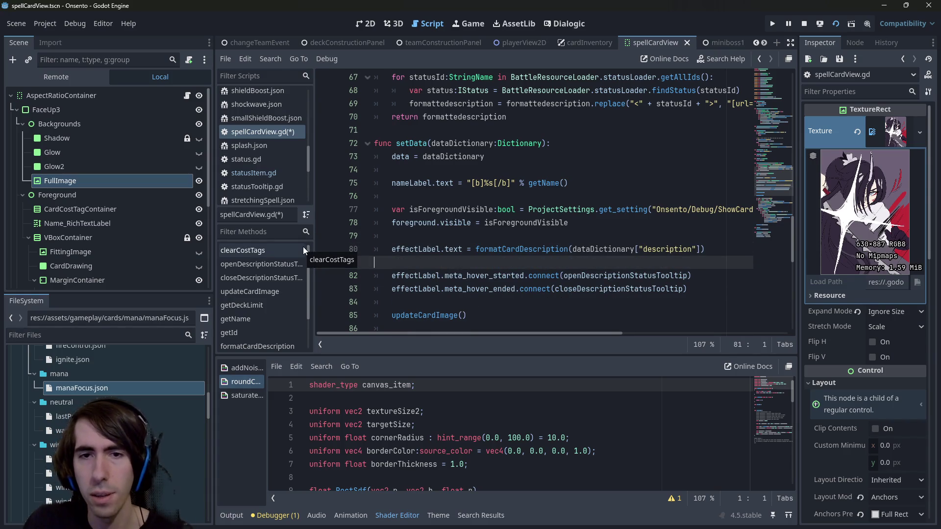
key(Tab)
key(ctrl+s)
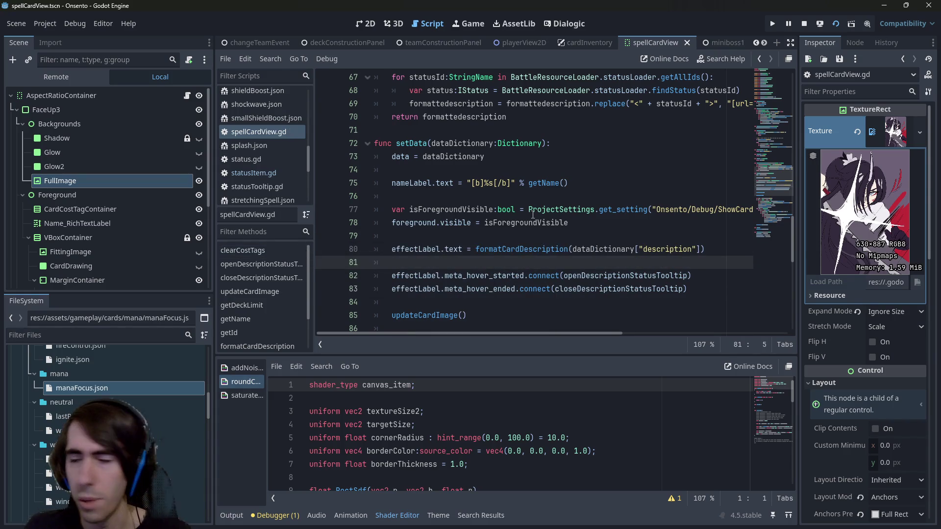
scroll(514, 252, up, 3)
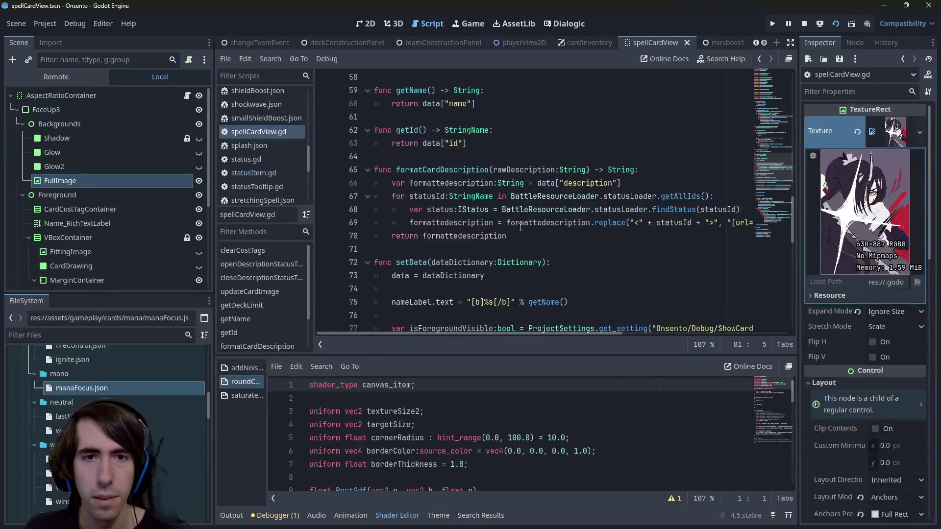
- Restore a second copy of the status-replacement loop in formatCardDescription
click(538, 237)
key(ctrl+z)
key(ctrl+z)
key(ctrl+z)
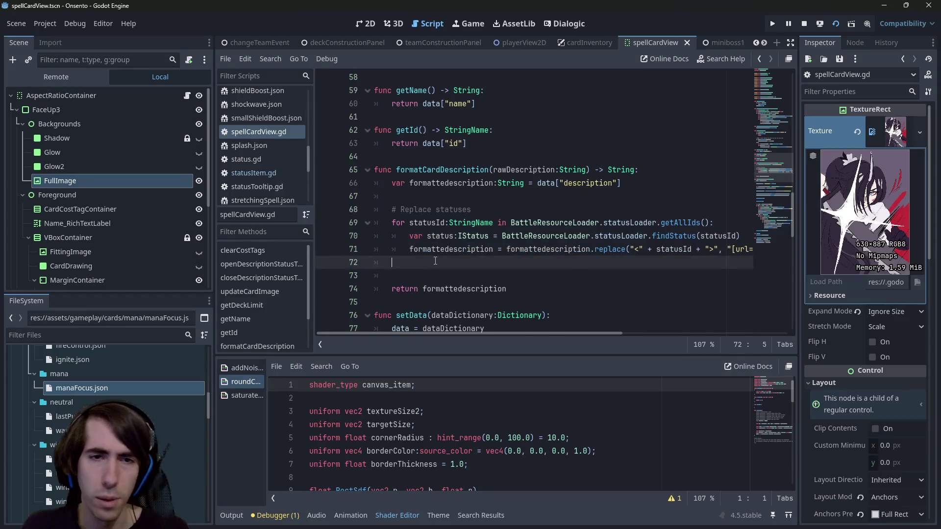
scroll(435, 261, down, 2)
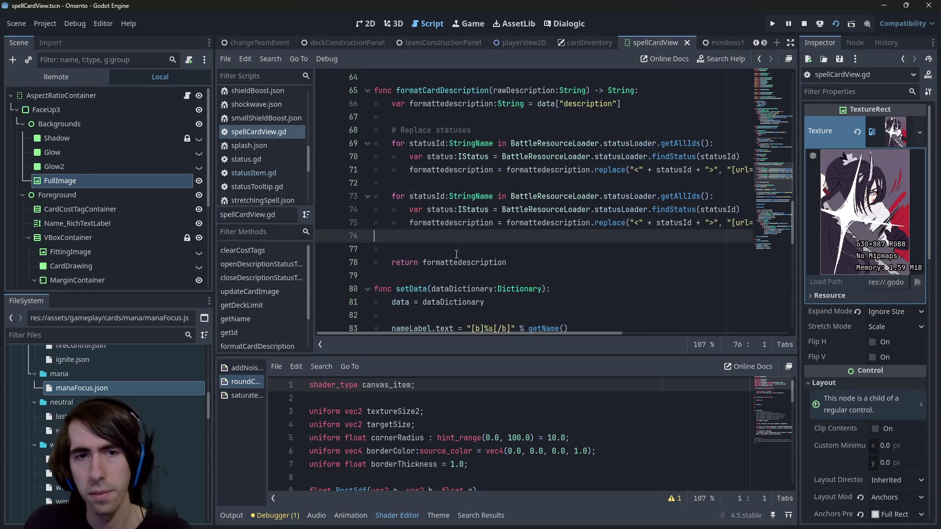
key(Up)
key(End)
key(ctrl+z)
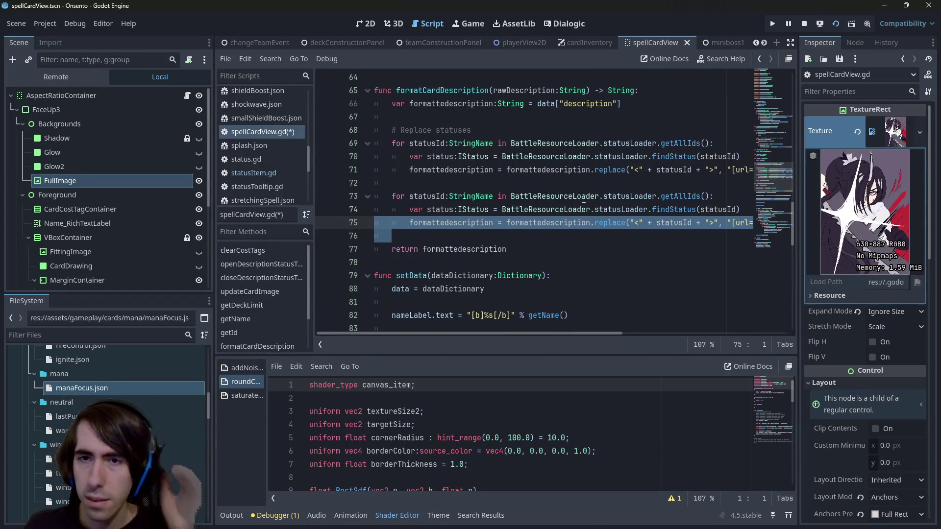
- Check the duplicated loop's statusId header and its replace line
click(510, 196)
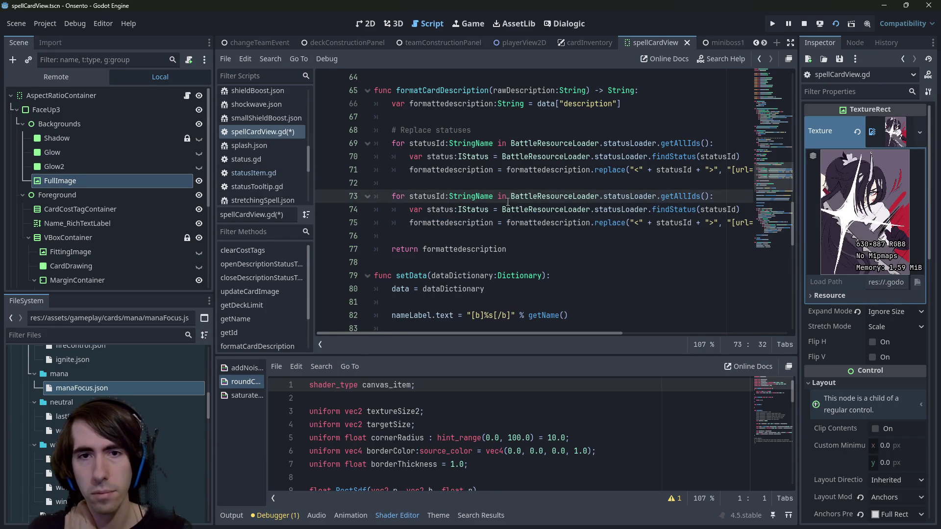
double_click(424, 196)
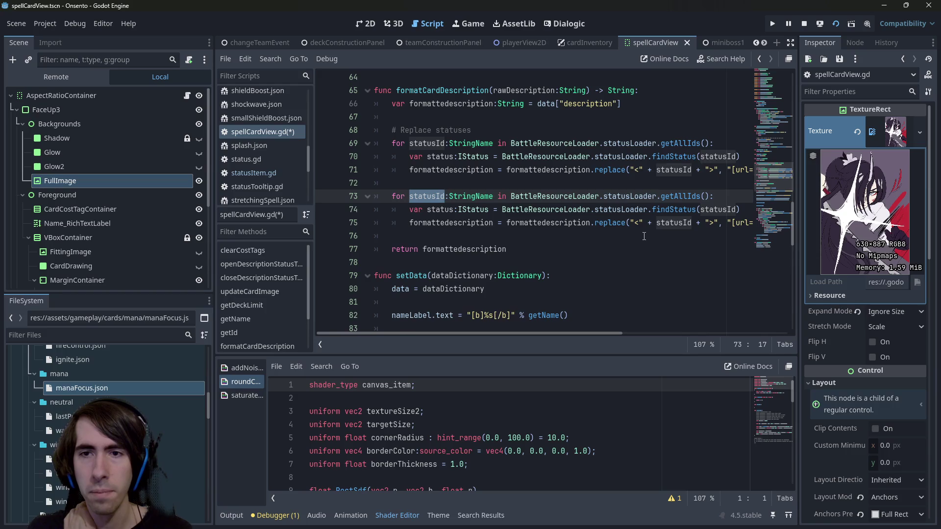
scroll(644, 237, up, 1)
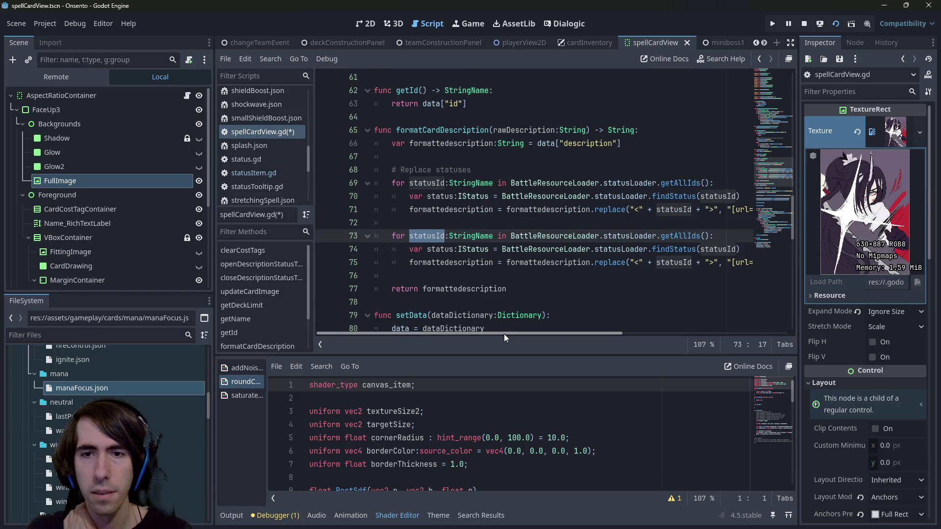
drag(504, 333, 690, 327)
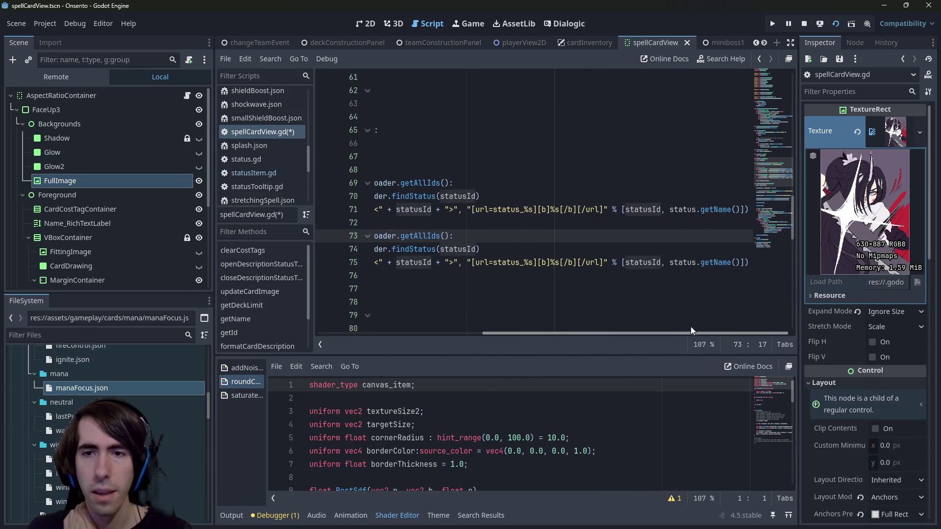
click(638, 263)
click(691, 263)
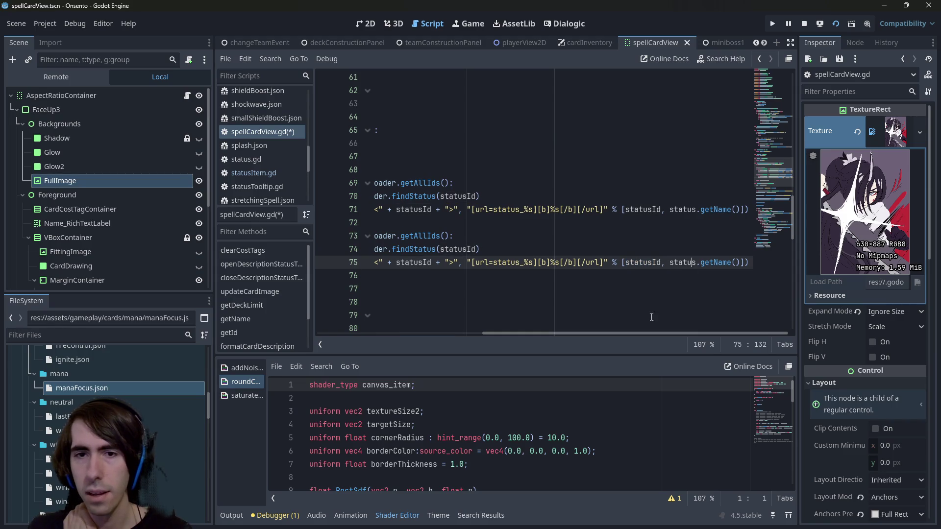
drag(628, 334, 381, 325)
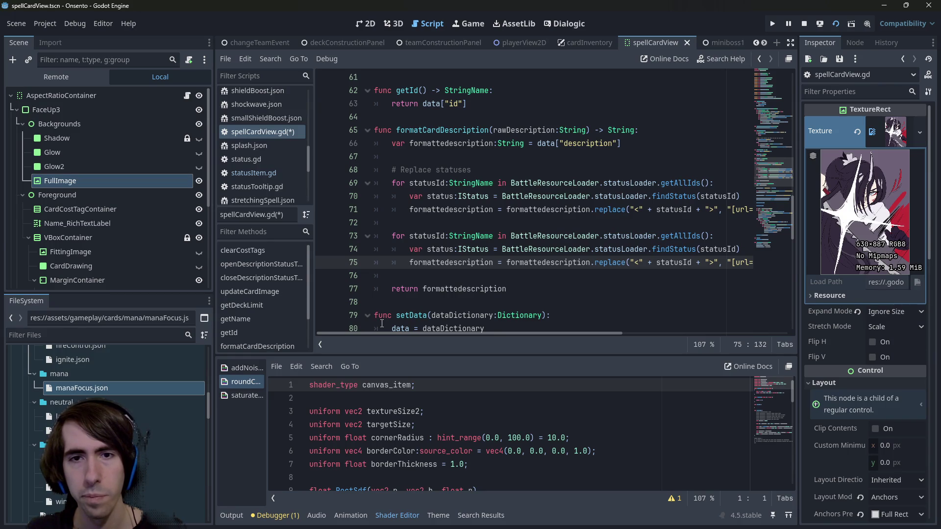
click(382, 154)
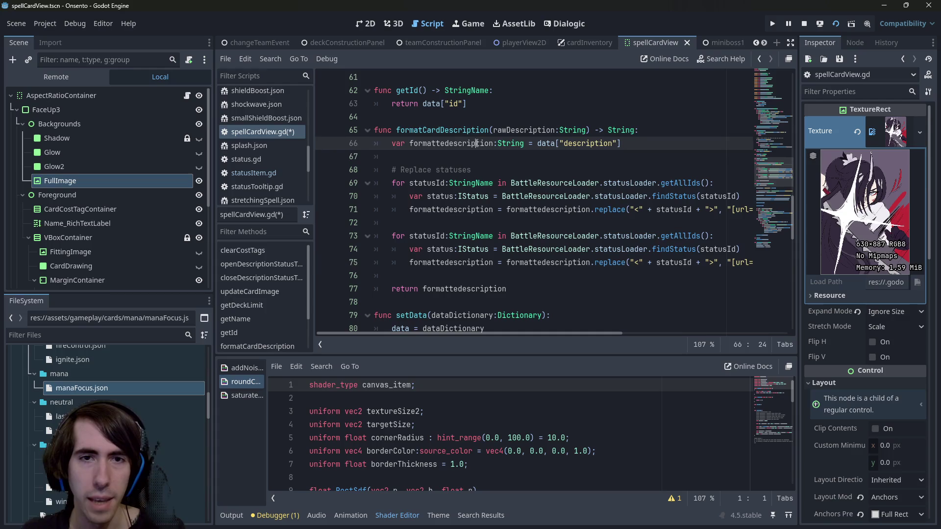
- Declare a statusIds variable assigned the loader's getAllIds() call below formattedescription
key(Return)
key(Return)
key(Up)
text(var ids)
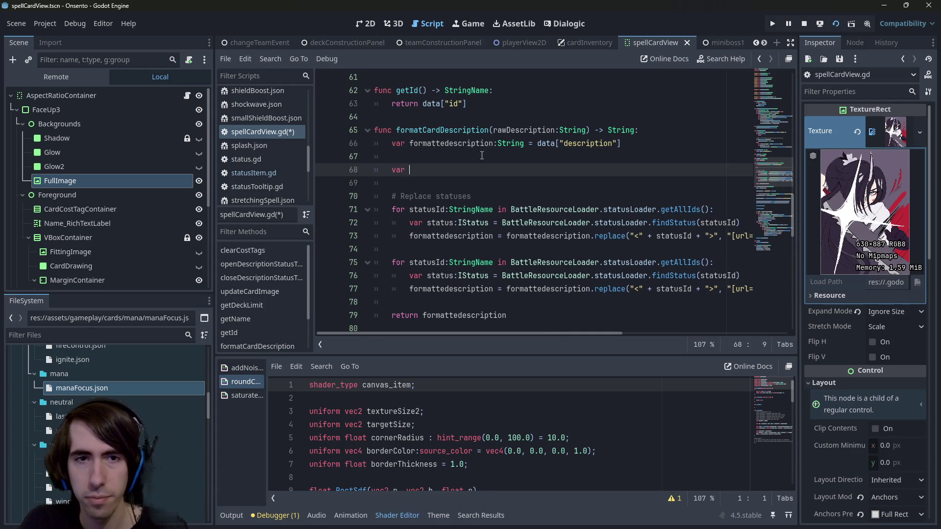
key(BackSpace)
key(BackSpace)
key(BackSpace)
text(status)
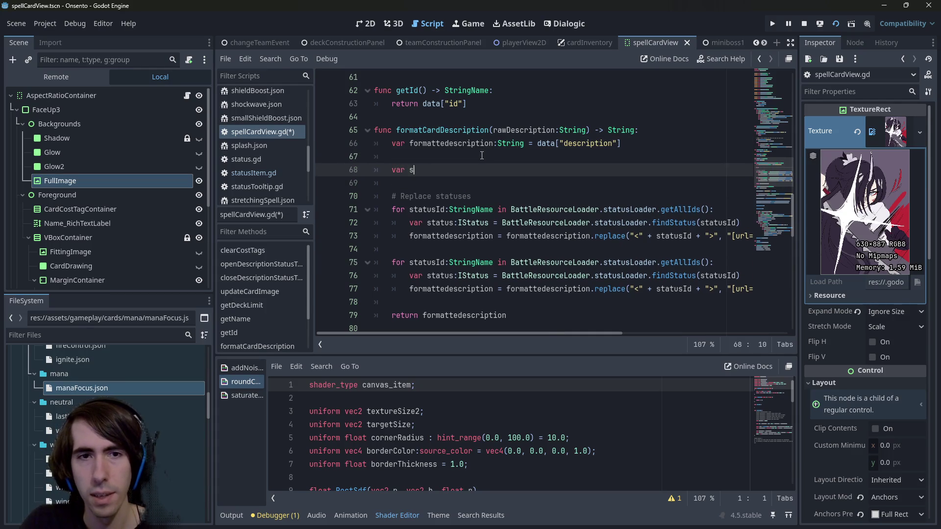
text(Ids )
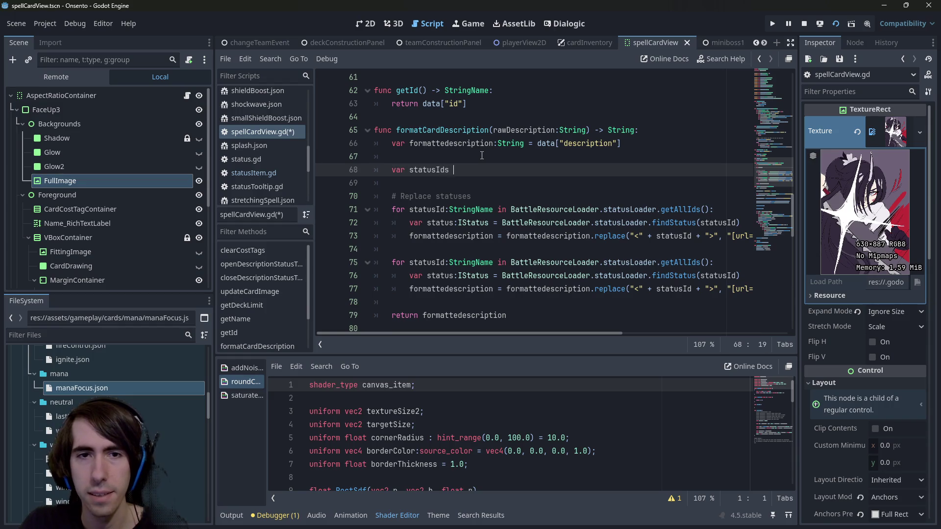
text(=)
click(482, 156)
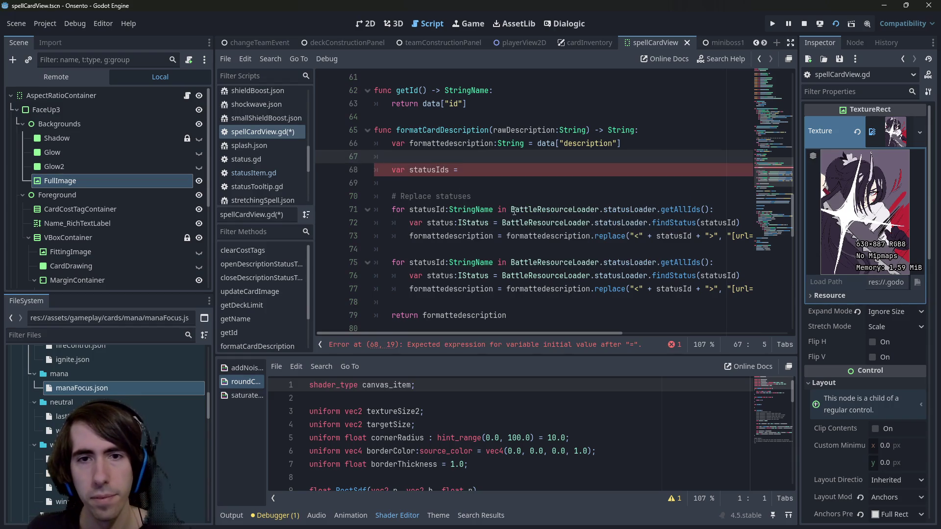
drag(511, 210, 709, 209)
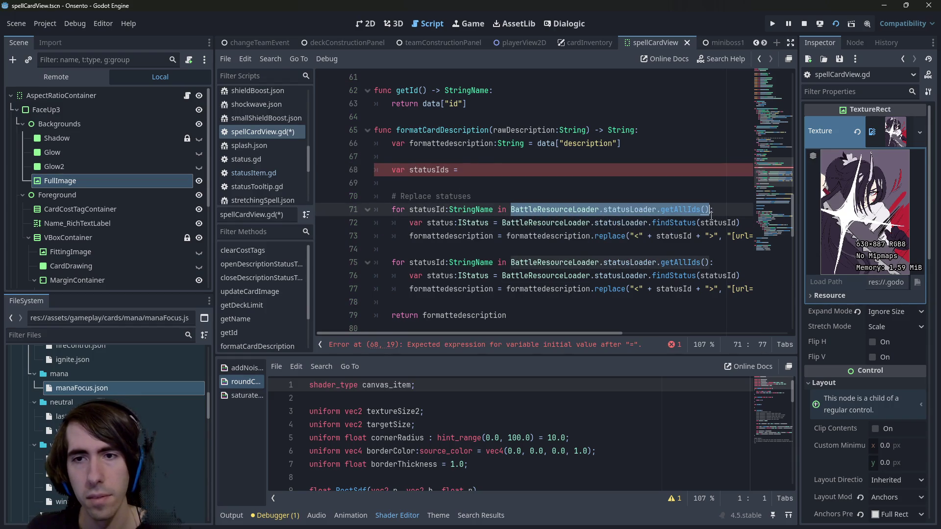
key(ctrl+c)
click(496, 171)
key(ctrl+v)
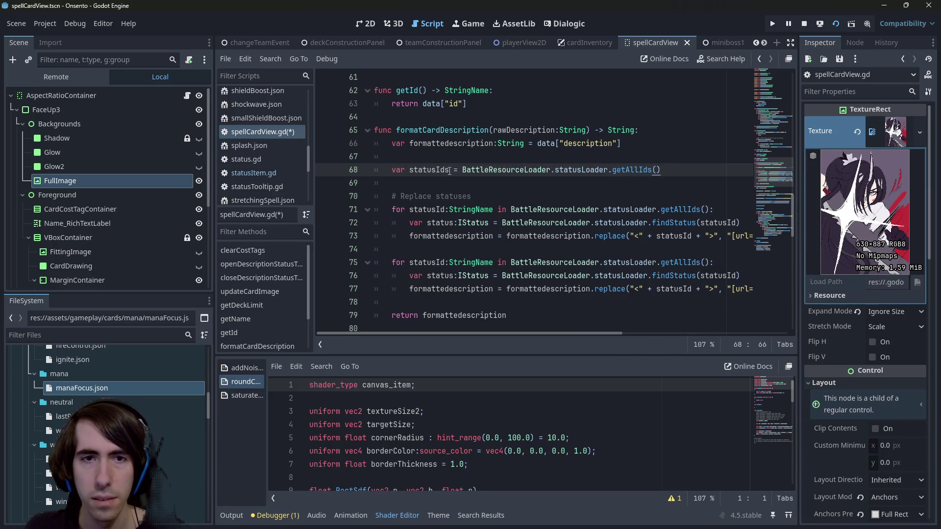
- Type statusIds as Array[StringName], save, and add a blank line below it
text(:Array[])
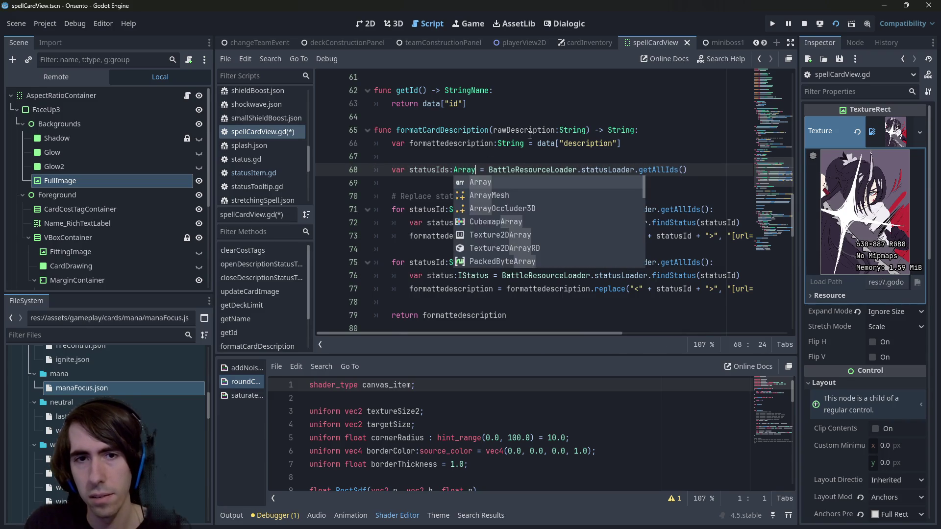
key(Down)
key(Down)
key(Down)
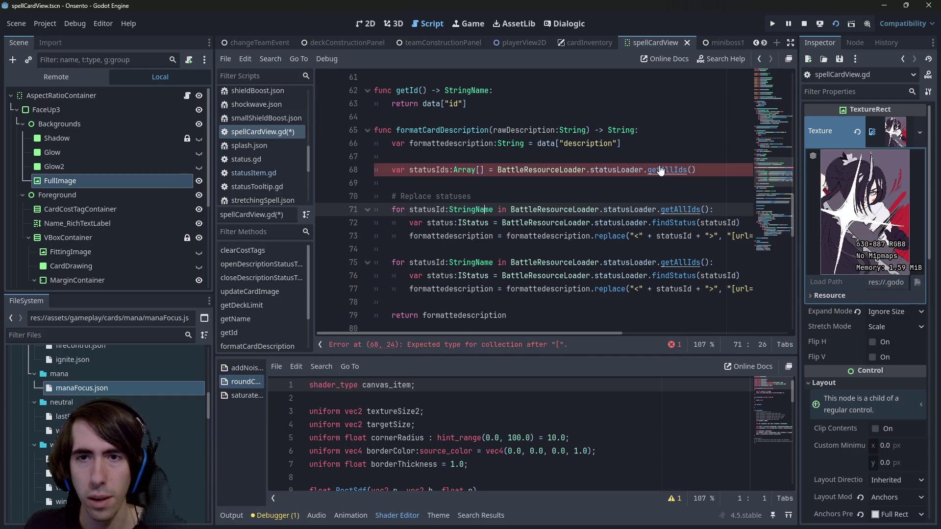
ctrl+click(657, 170)
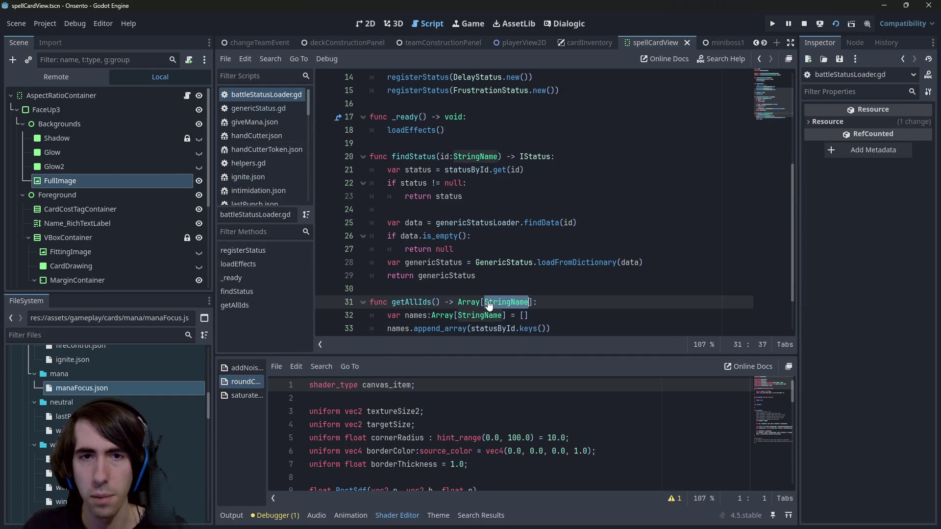
scroll(490, 304, up, 1)
key(alt+Left)
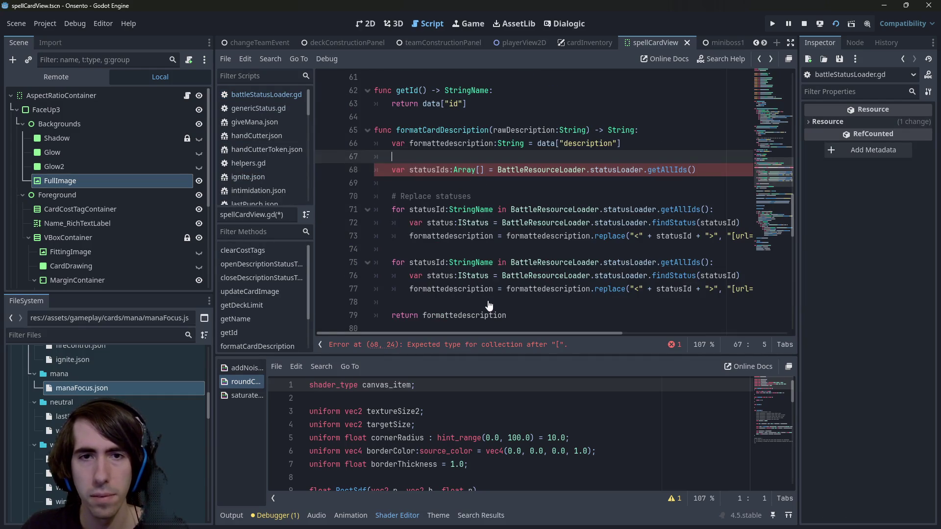
key(ctrl+Right)
key(ctrl+Right)
key(ctrl+Right)
text(StringName)
key(ctrl+s)
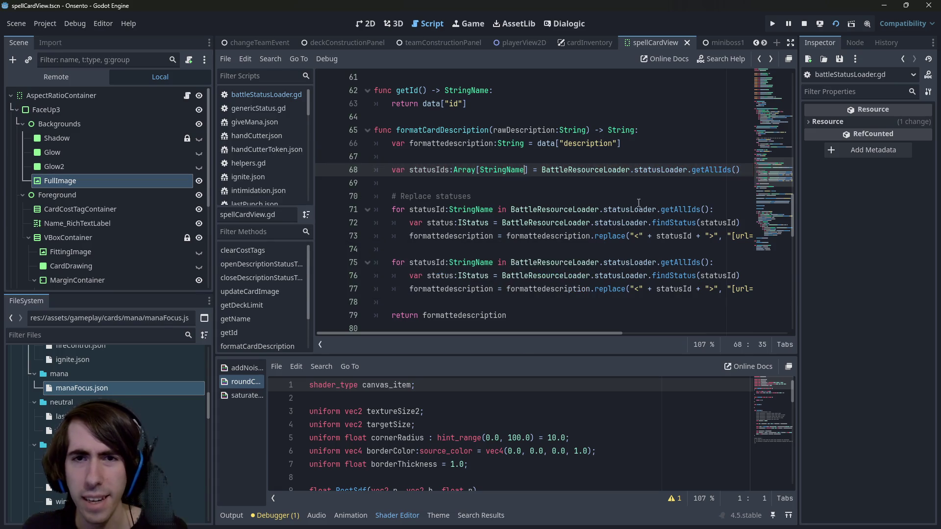
drag(741, 170, 257, 169)
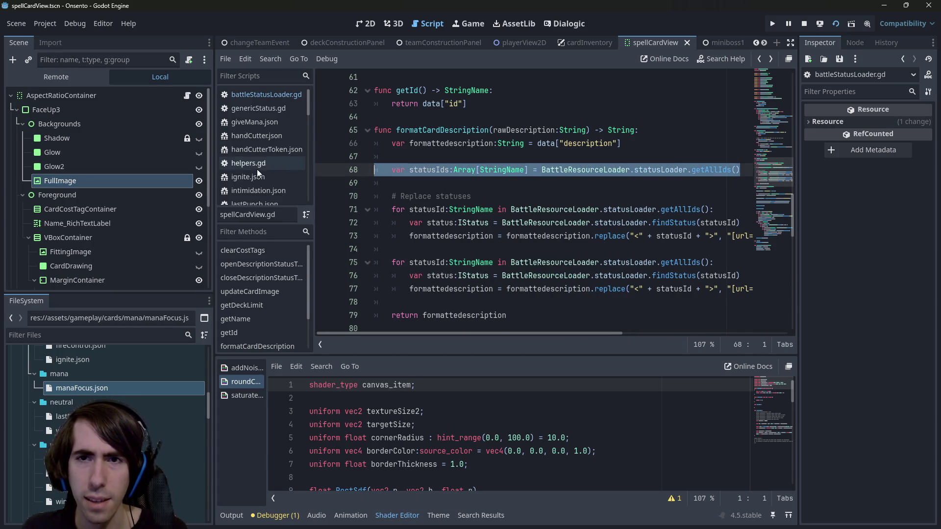
key(End)
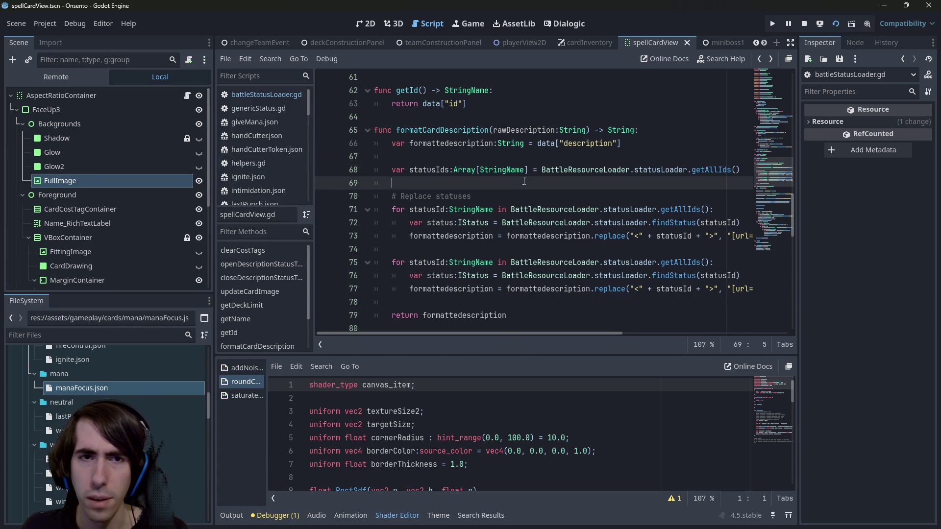
key(Return)
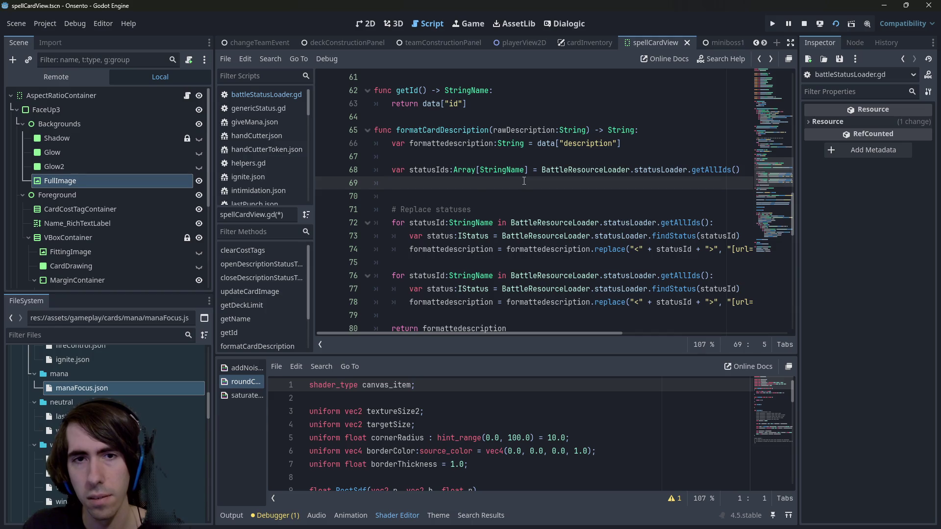
- Add a second array declaration typed Array[String], initialised to [], below statusIds
key(Up)
key(shift+ctrl+Right)
key(shift+ctrl+Right)
key(shift+ctrl+Right)
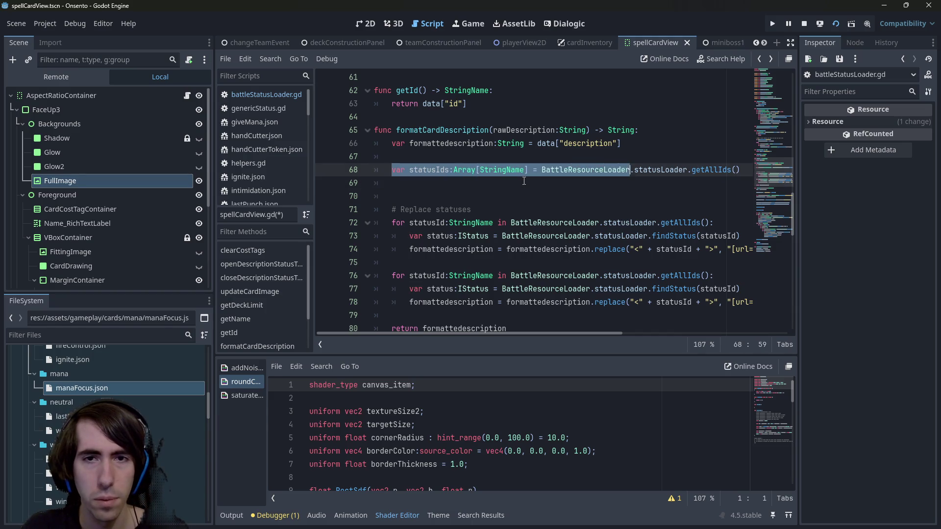
key(shift+ctrl+Left)
key(ctrl+c)
key(Down)
key(ctrl+v)
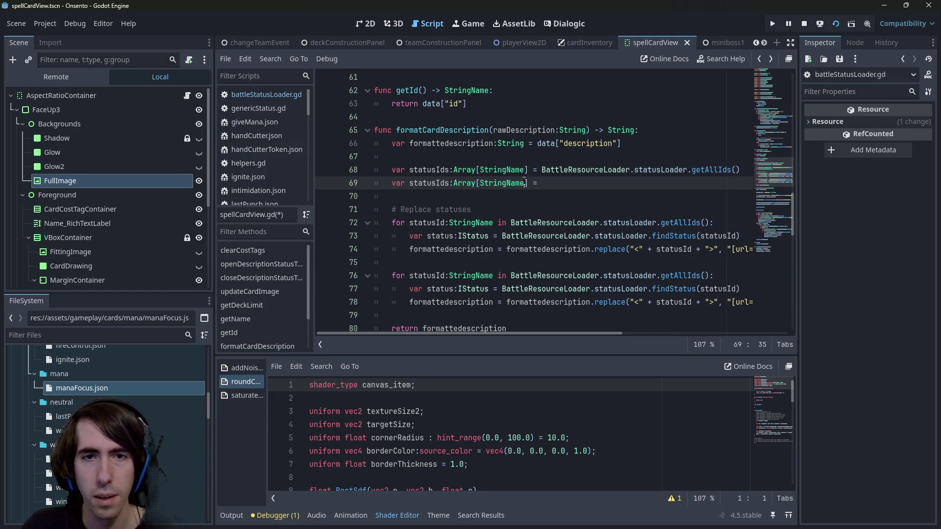
key(BackSpace)
key(BackSpace)
key(BackSpace)
key(End)
key(BackSpace)
key(BackSpace)
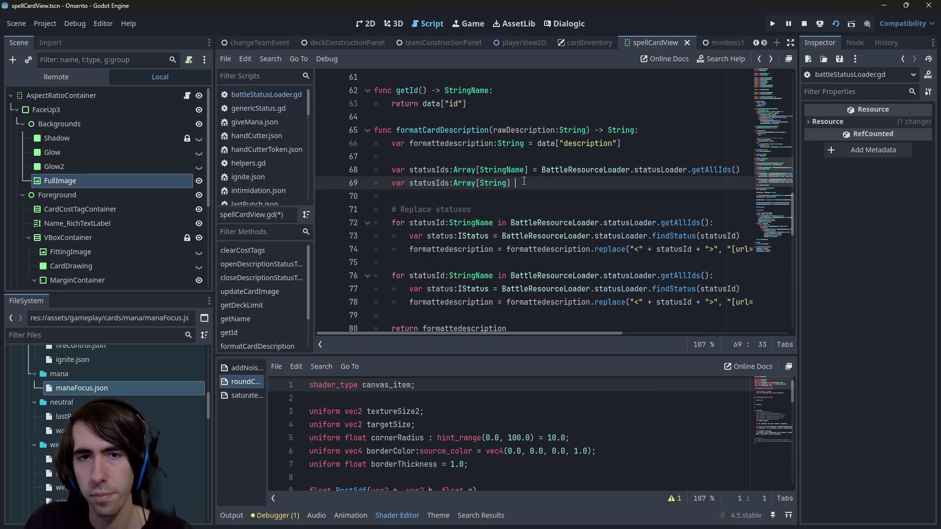
text(= [])
key(Return)
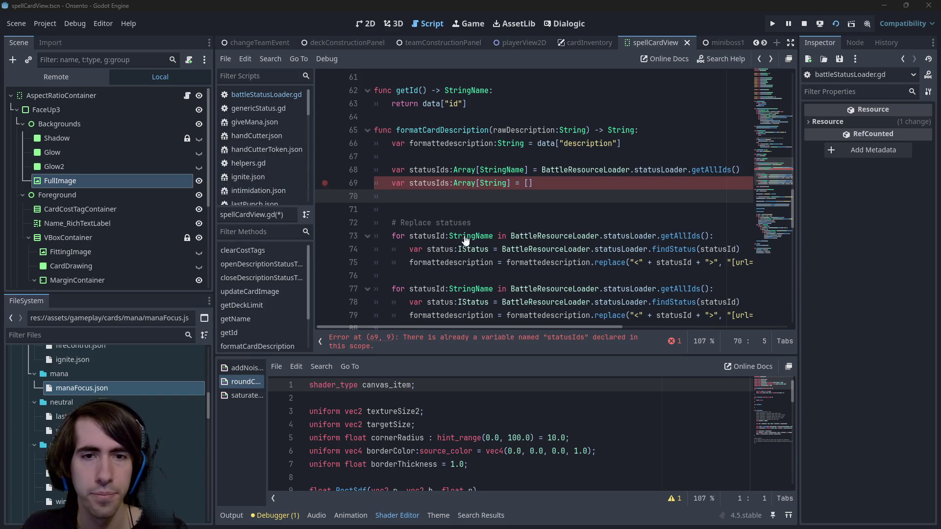
- Insert a copy of the status loop that iterates over statusIds
drag(392, 275, 275, 234)
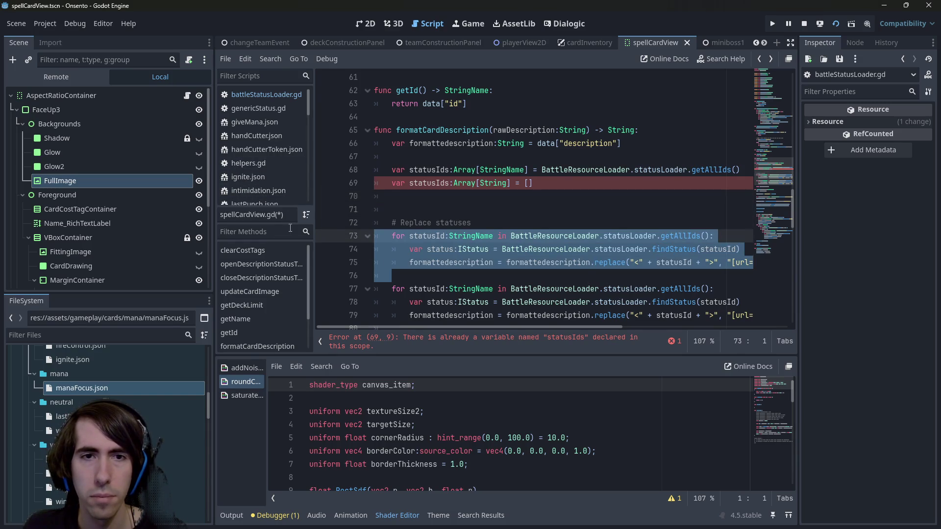
key(ctrl+c)
click(388, 195)
key(ctrl+v)
double_click(429, 169)
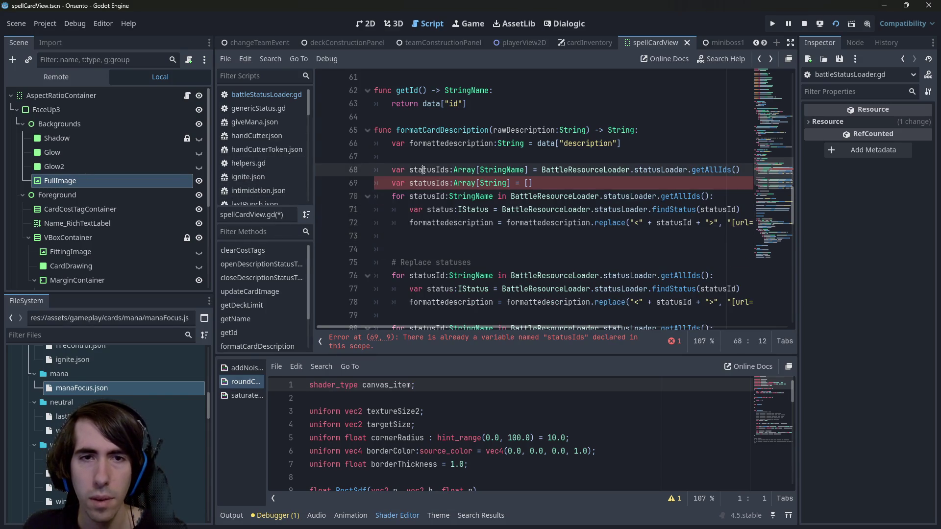
click(675, 197)
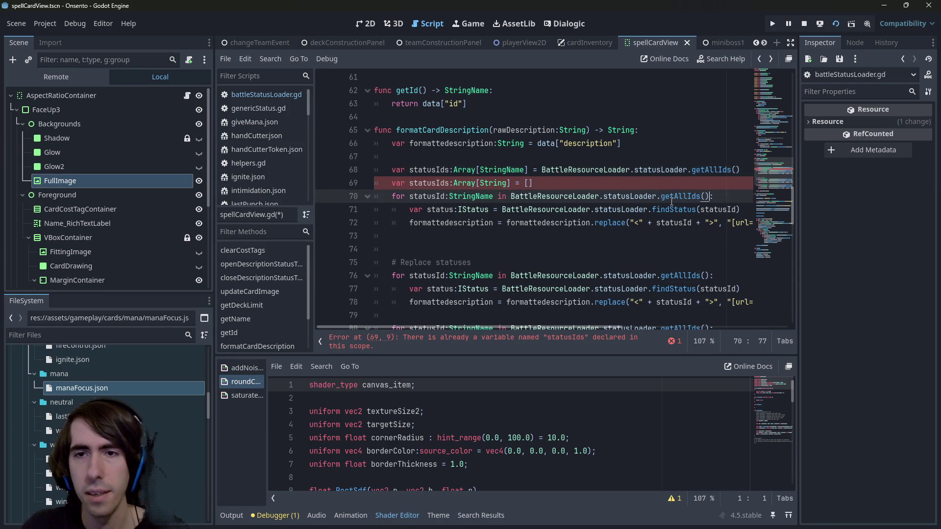
key(ctrl+shift+Left)
key(ctrl+shift+Left)
key(ctrl+shift+Left)
text(statusIds)
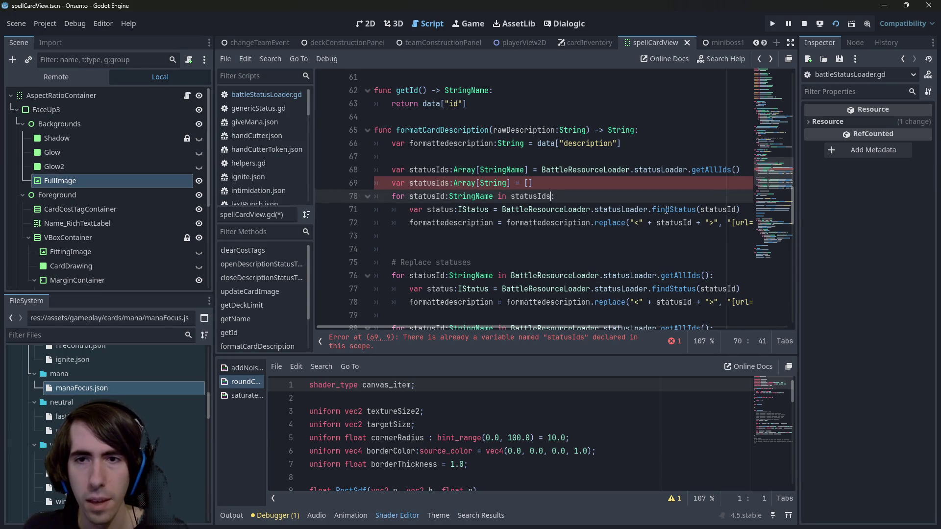
- Rename the new array statusNames and add a statusNames.push_back() call inside the loop
click(425, 209)
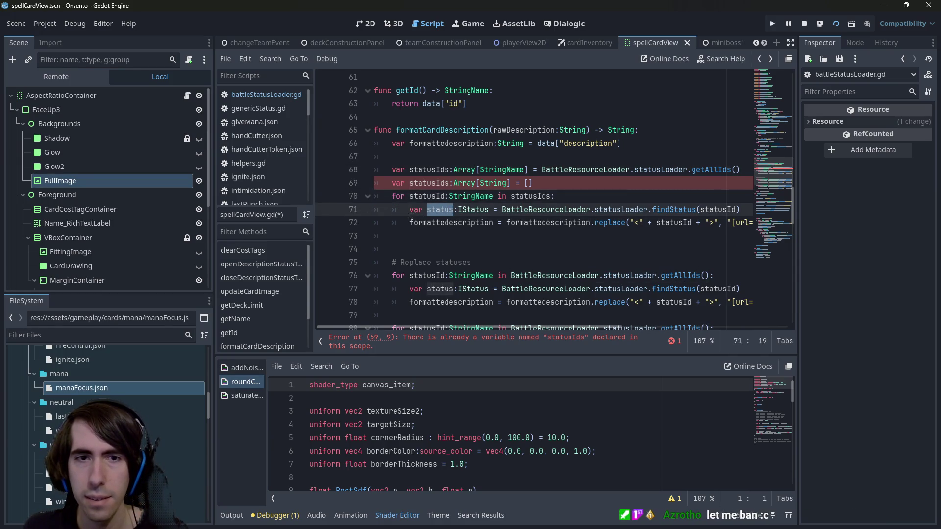
click(411, 223)
key(Return)
key(Up)
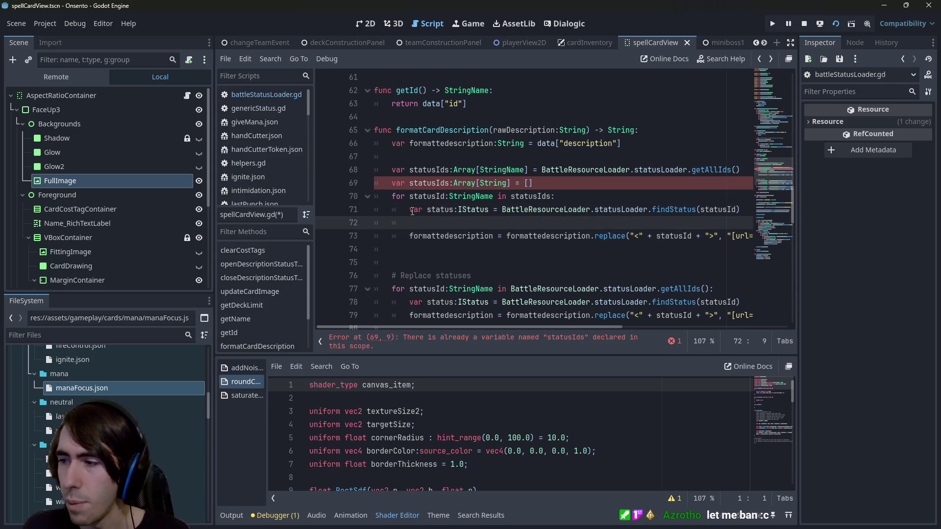
double_click(431, 170)
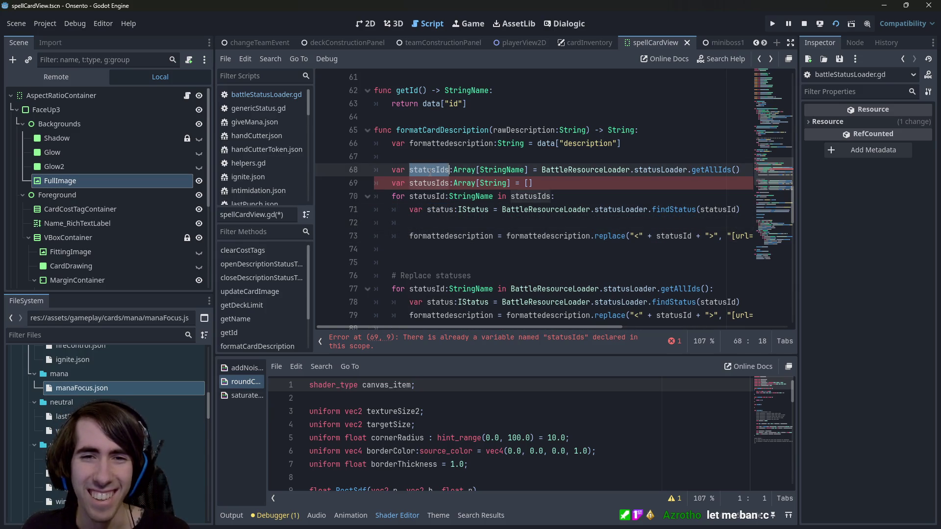
click(423, 220)
key(ctrl+v)
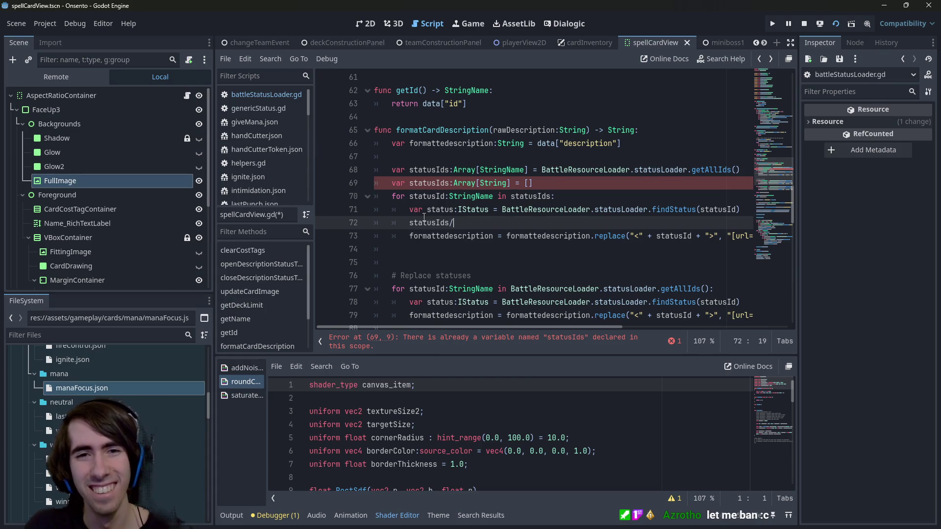
key(Up)
key(Up)
key(Up)
key(BackSpace)
key(BackSpace)
key(BackSpace)
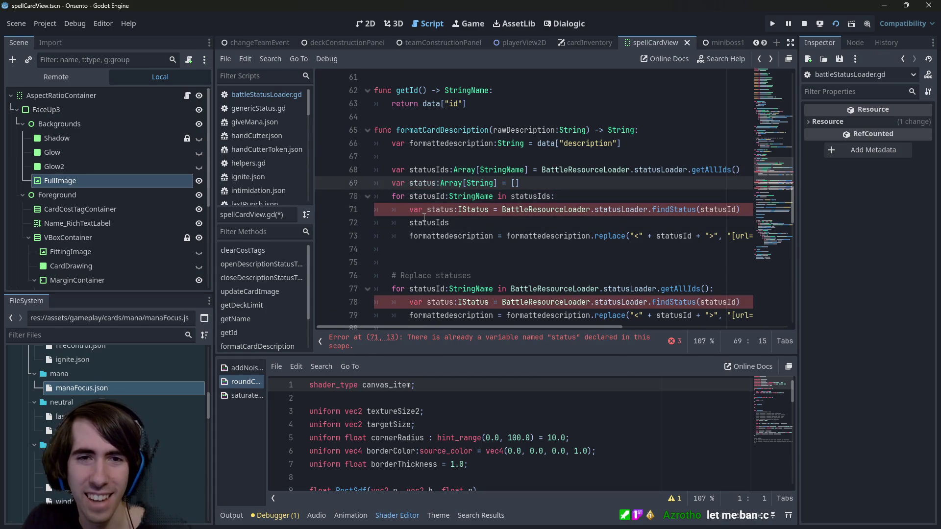
text(Names)
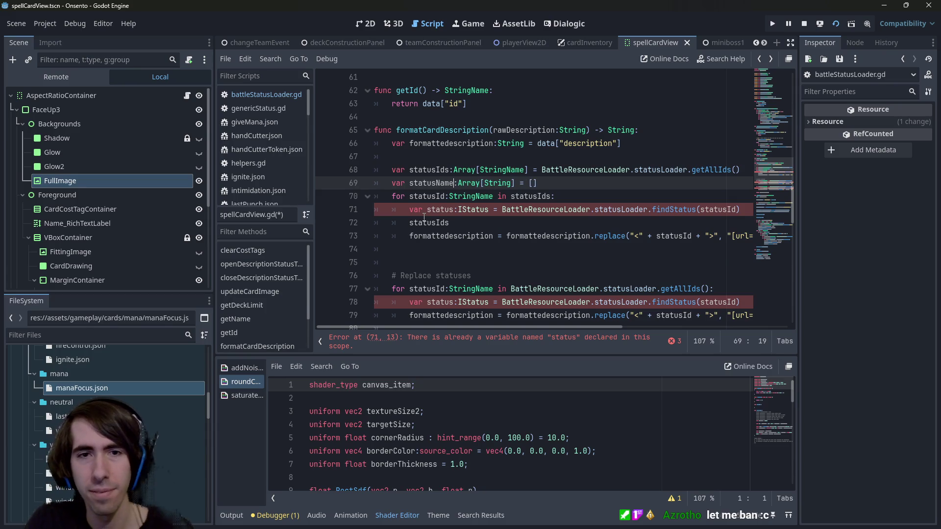
key(ctrl+shift+Left)
key(ctrl+c)
double_click(424, 221)
key(ctrl+v)
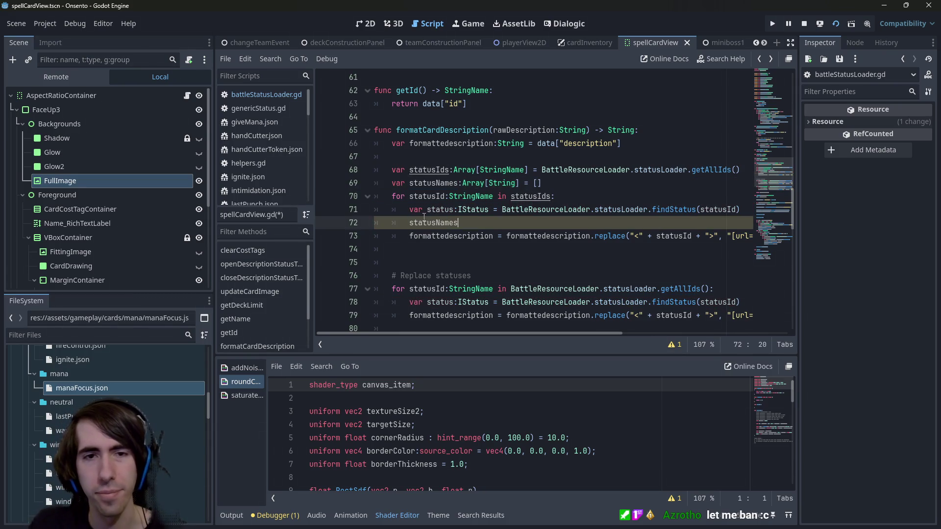
text(.psu)
key(BackSpace)
key(BackSpace)
key(BackSpace)
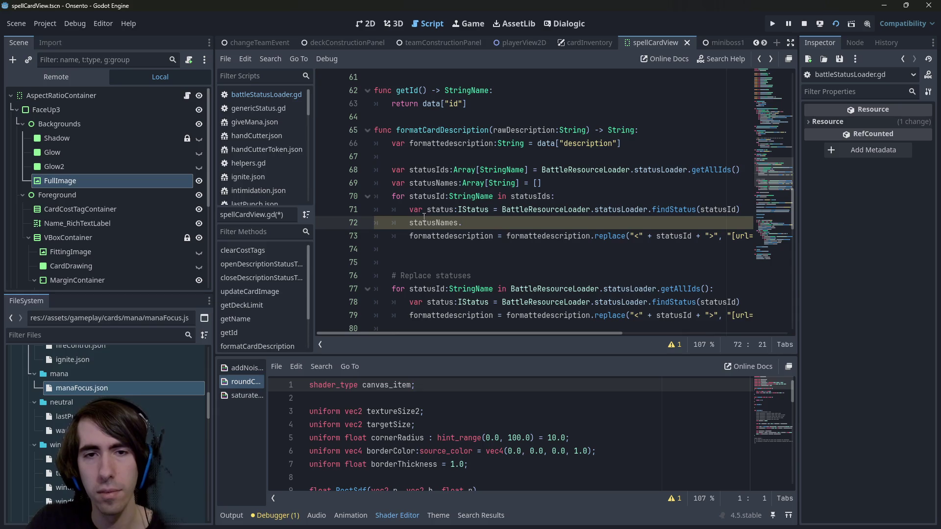
text(pu)
key(Return)
- Push status.getName() into statusNames and delete the loop's old replace line
key(Down)
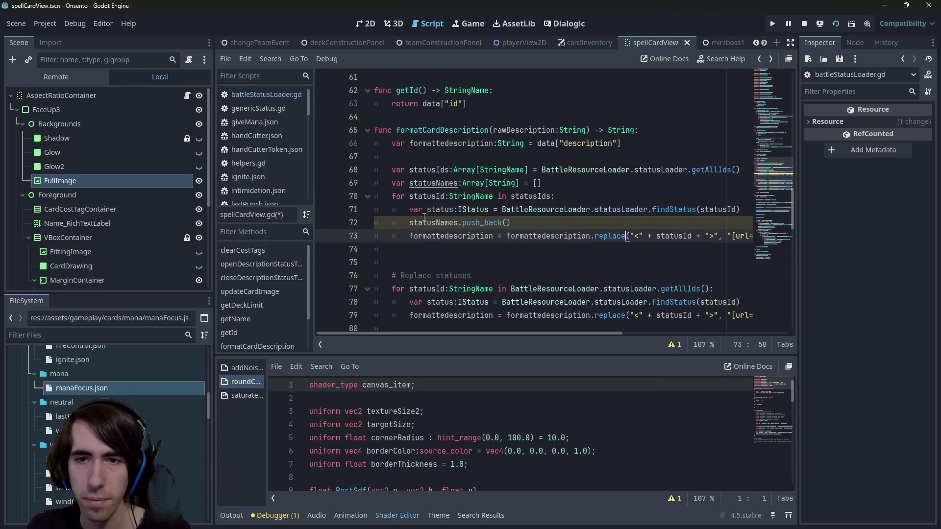
key(ctrl+Right)
key(ctrl+Right)
key(ctrl+Right)
key(ctrl+Right)
key(ctrl+Right)
key(ctrl+Right)
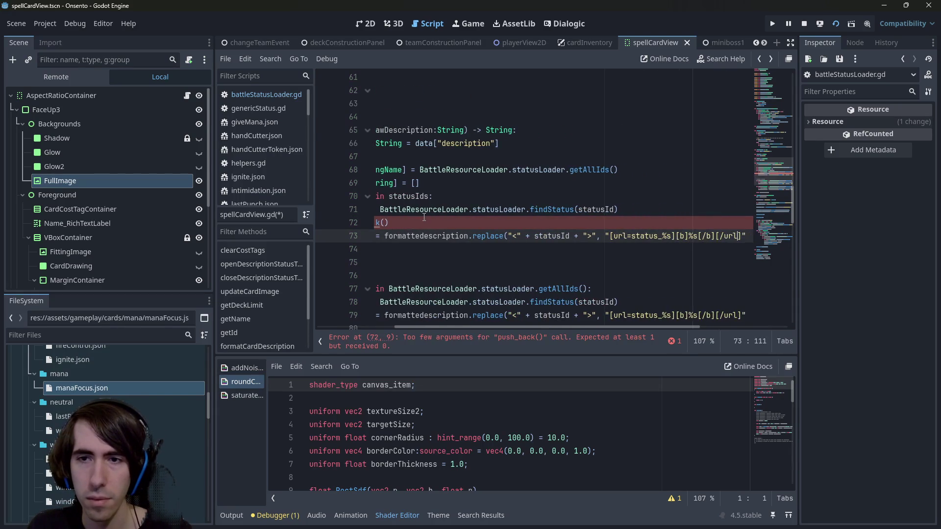
key(ctrl+Right)
key(ctrl+Right)
key(ctrl+Right)
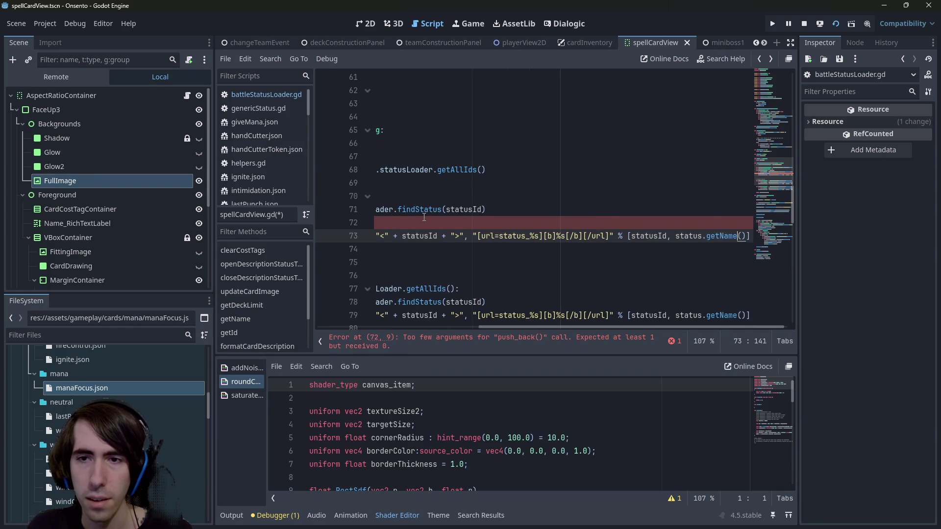
key(ctrl+shift+Left)
key(ctrl+shift+Left)
key(ctrl+shift+Left)
key(ctrl+c)
key(Up)
key(Left)
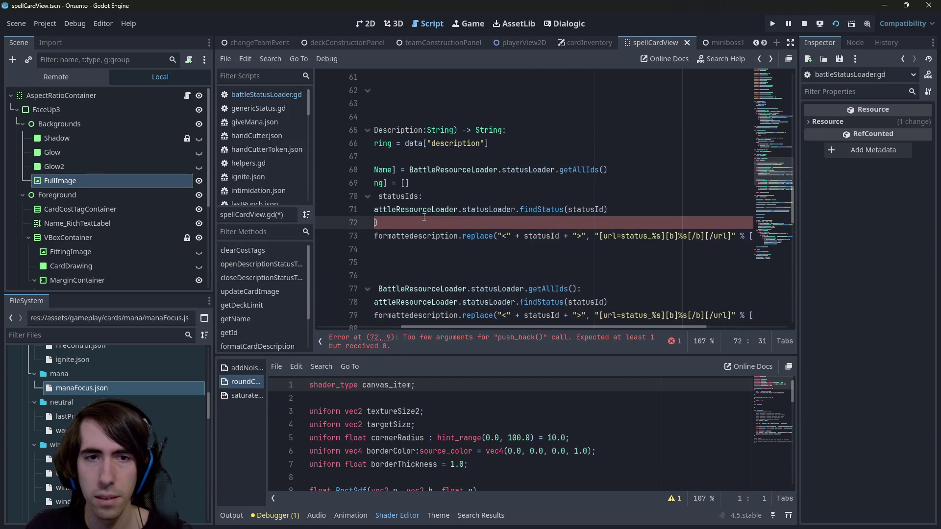
key(ctrl+v)
key(Down)
key(Down)
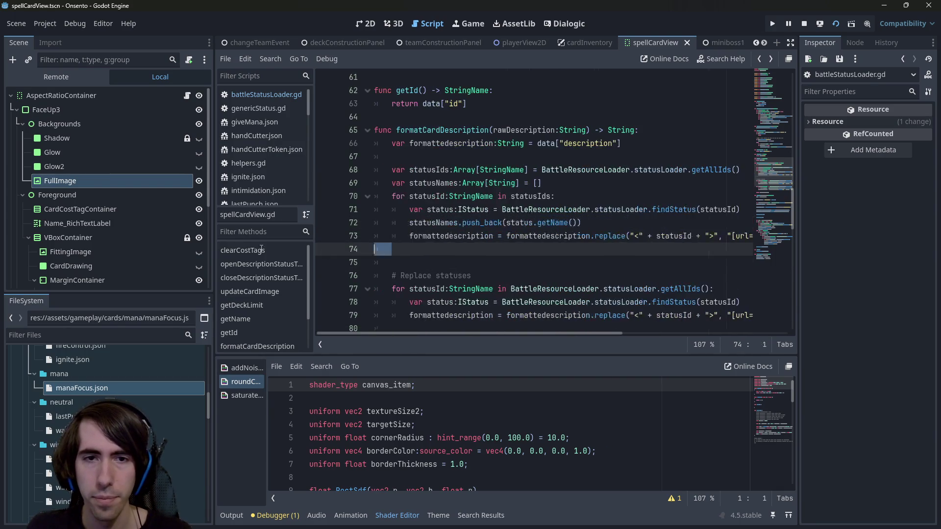
shift+click(334, 236)
key(BackSpace)
key(BackSpace)
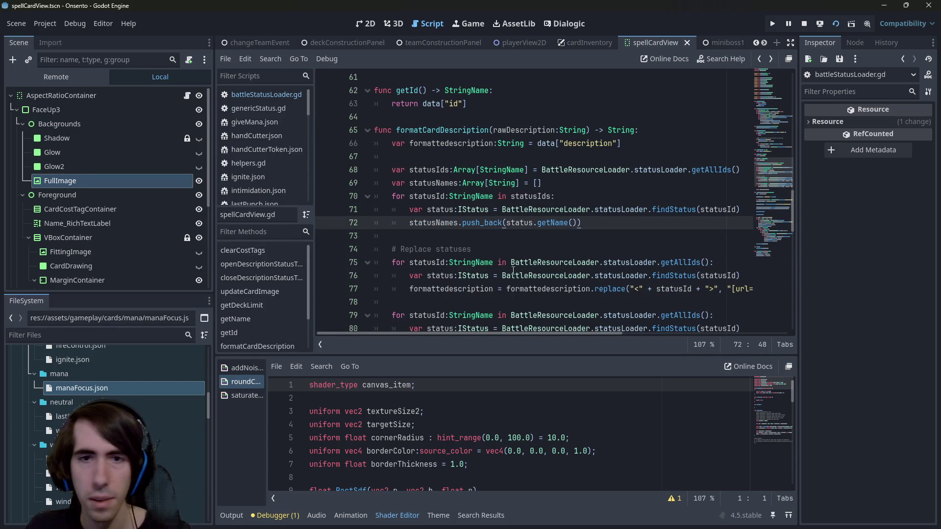
scroll(513, 269, down, 1)
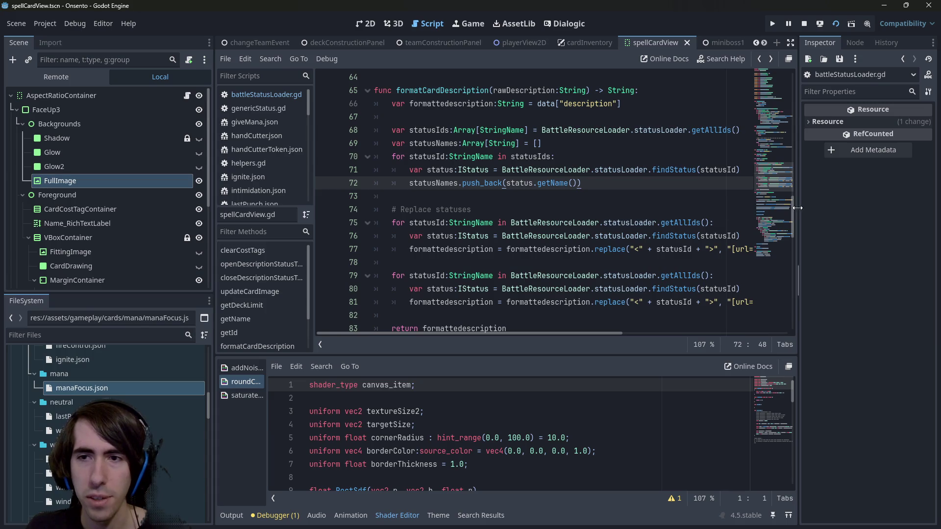
drag(798, 206, 847, 206)
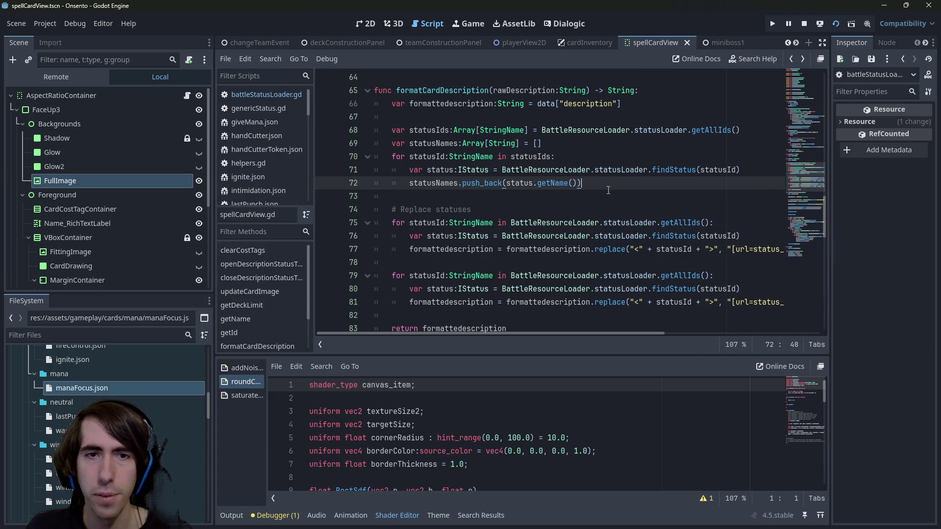
- Add a '# Hardcoded' comment after the name-collecting loop and save
key(Return)
key(Return)
text(# Ha)
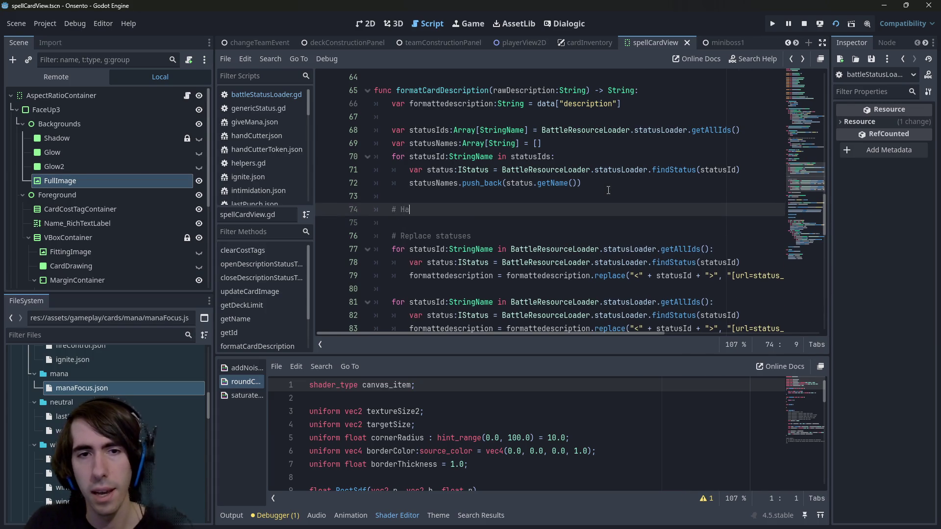
text(rdcoded)
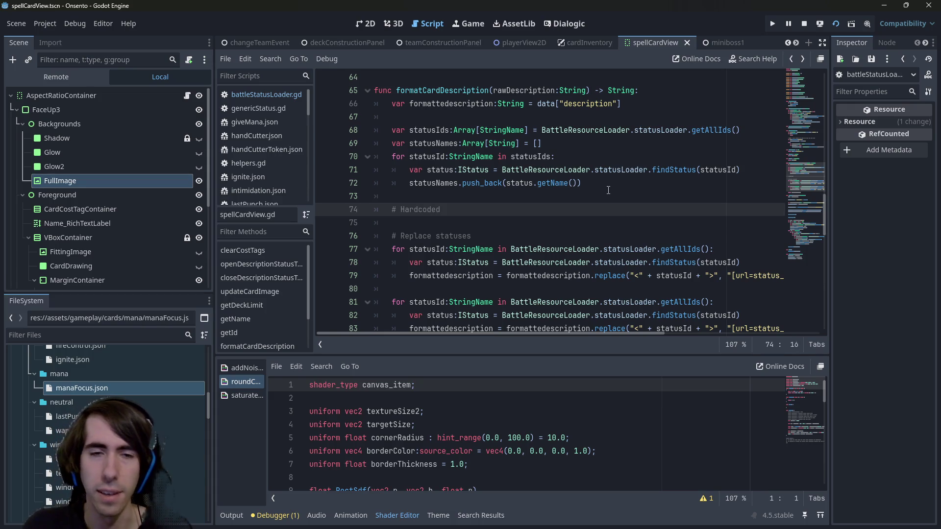
key(ctrl+s)
- Delete the duplicate second status-replacement loop from formatCardDescription
click(447, 131)
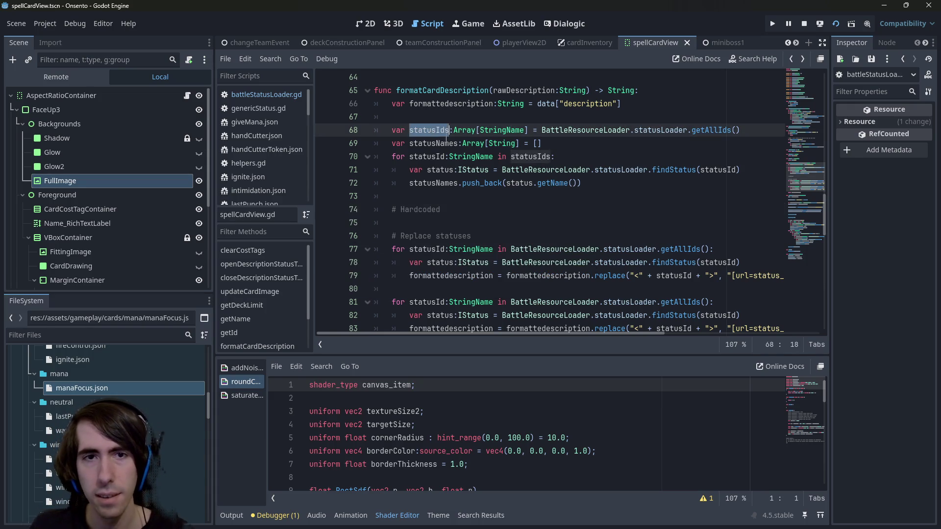
click(511, 250)
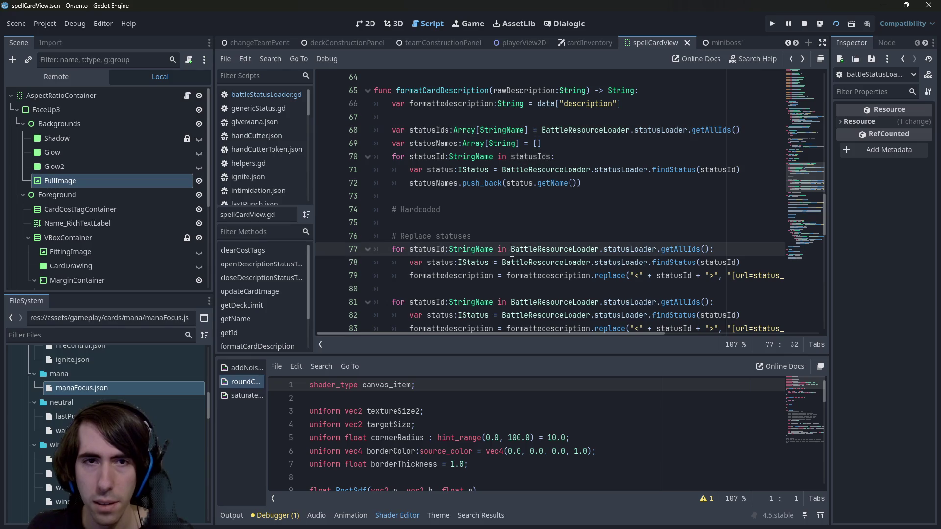
drag(512, 251, 582, 250)
click(582, 249)
scroll(605, 247, down, 3)
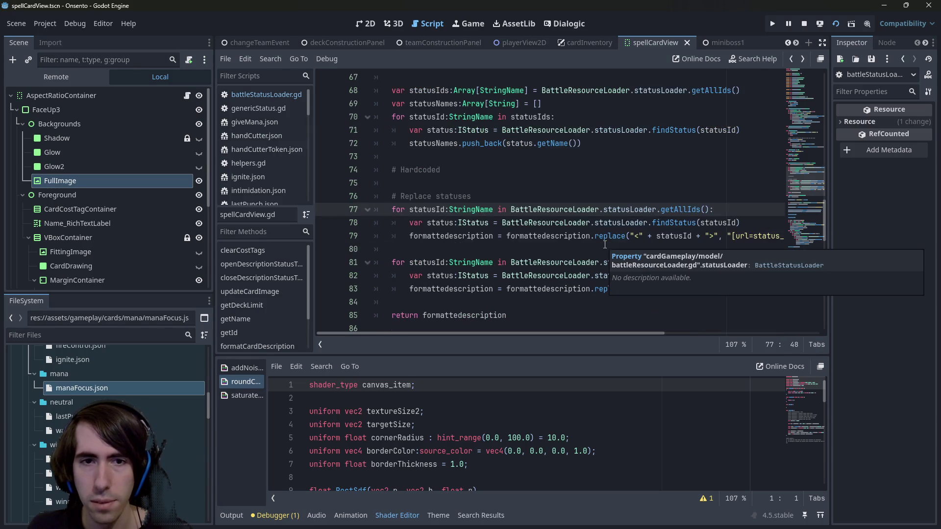
mouse_move(392, 302)
mouse_down()
mouse_move(345, 248)
mouse_move(404, 300)
mouse_up()
key(ctrl+f)
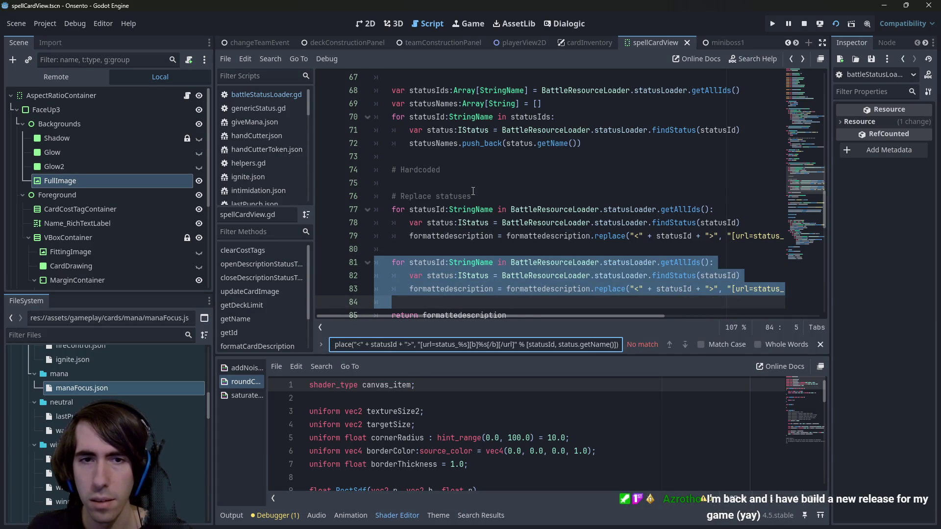
click(524, 210)
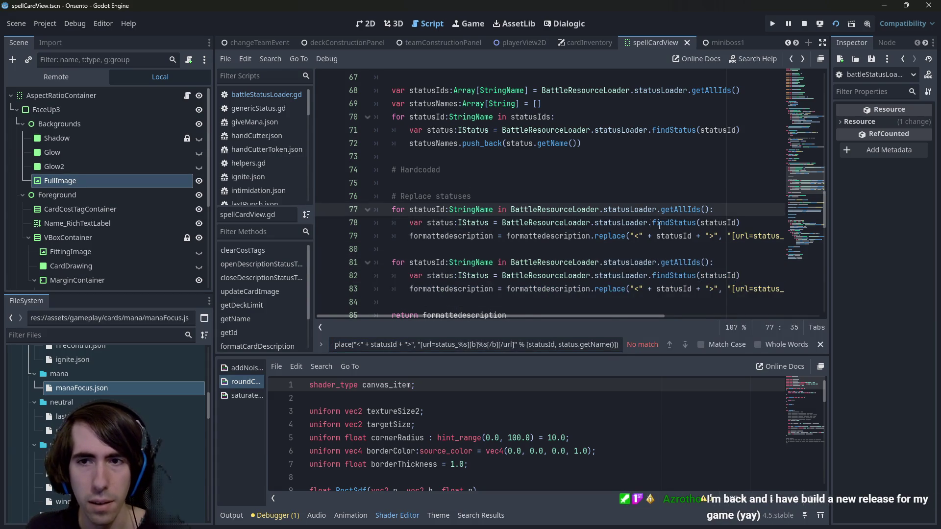
mouse_move(604, 315)
mouse_down()
mouse_move(765, 312)
mouse_move(392, 316)
mouse_move(391, 300)
mouse_move(328, 258)
mouse_up()
key(Delete)
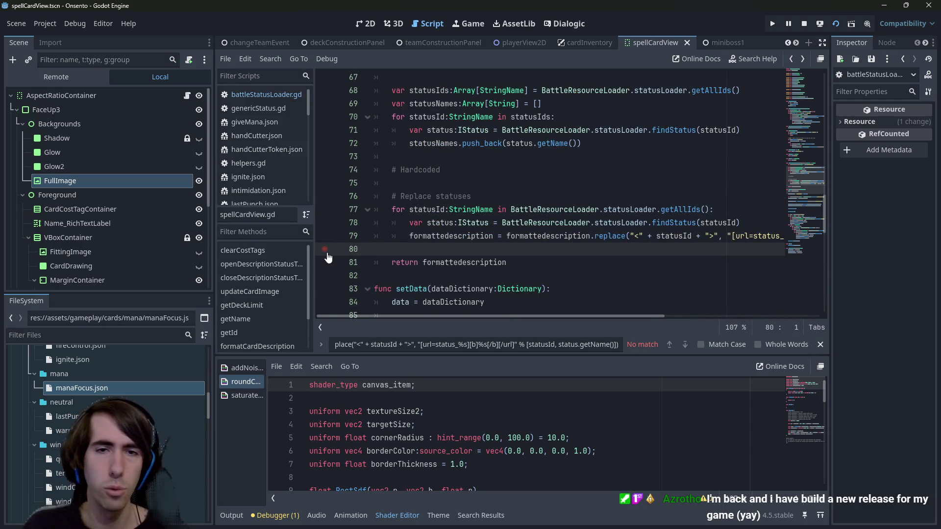
scroll(400, 215, up, 1)
double_click(432, 130)
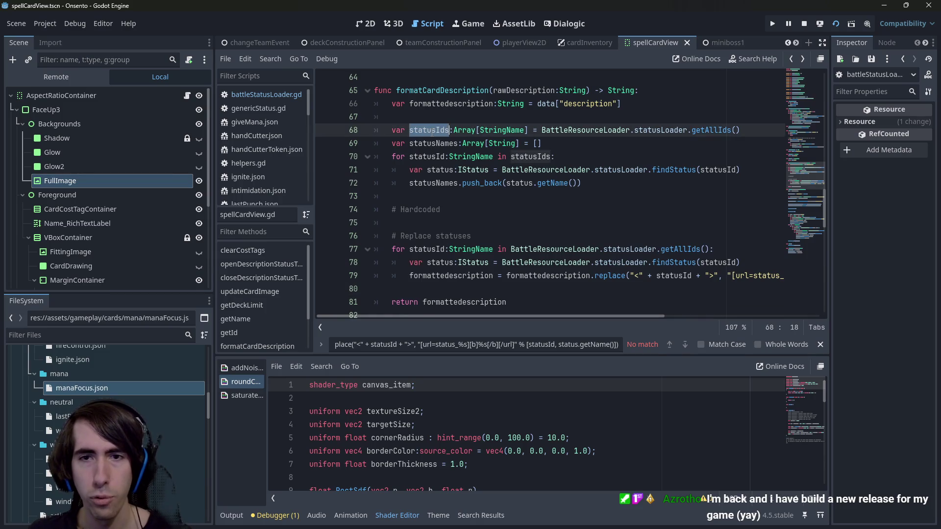
- Add a 'for i in range(statusIds.size()):' header above the old loop and a 'var id:String' declaration inside the old loop
click(508, 249)
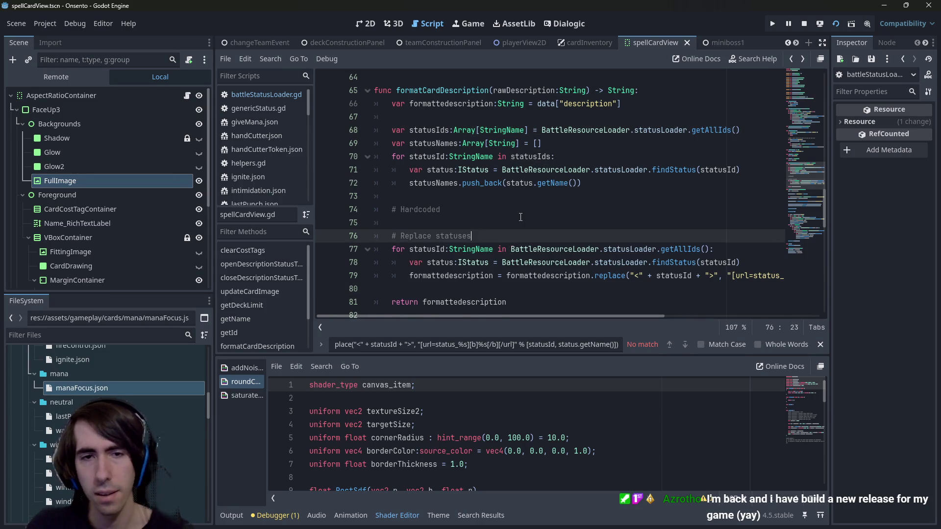
key(ctrl+shift+Return)
text(for i in range()
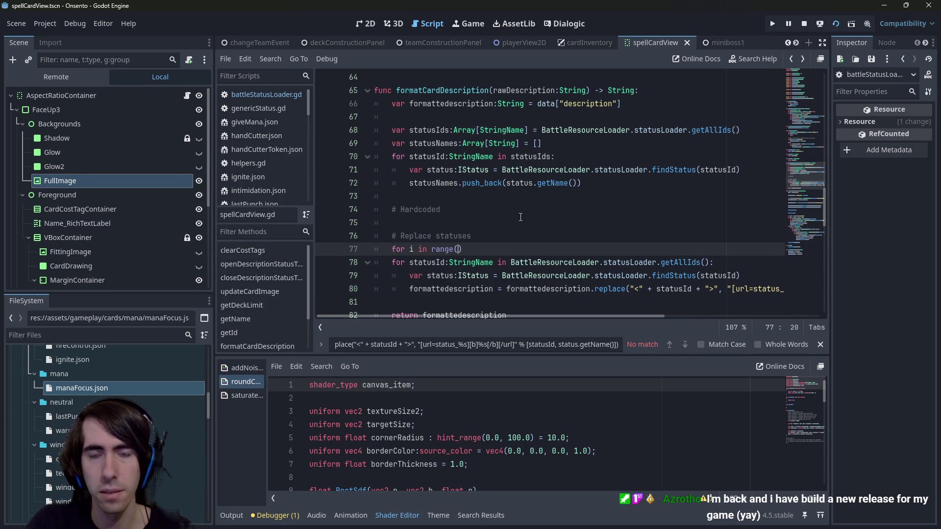
text(statusIds.)
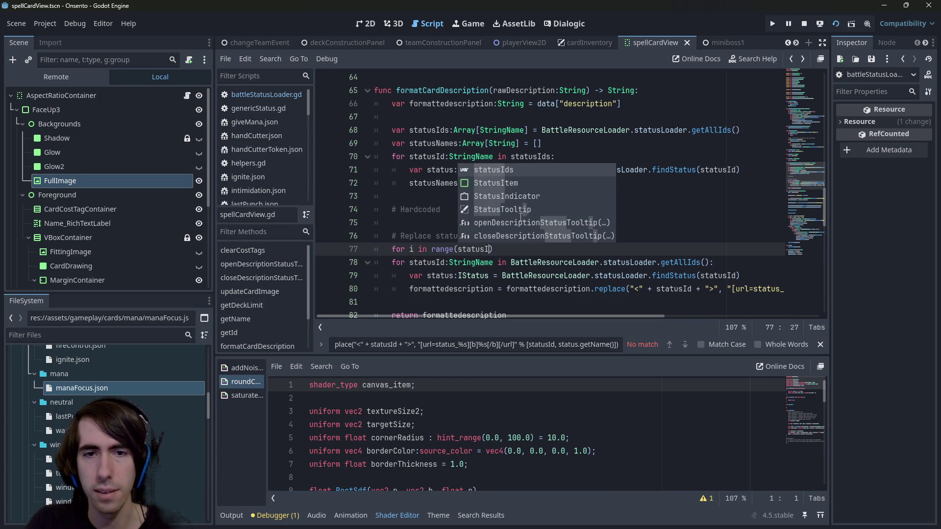
text(size()):)
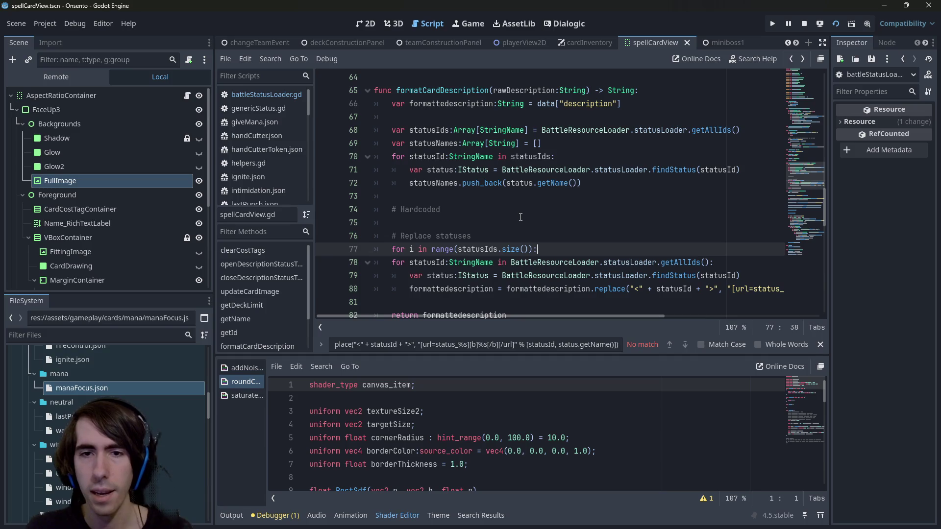
click(753, 262)
key(Return)
text(var id =)
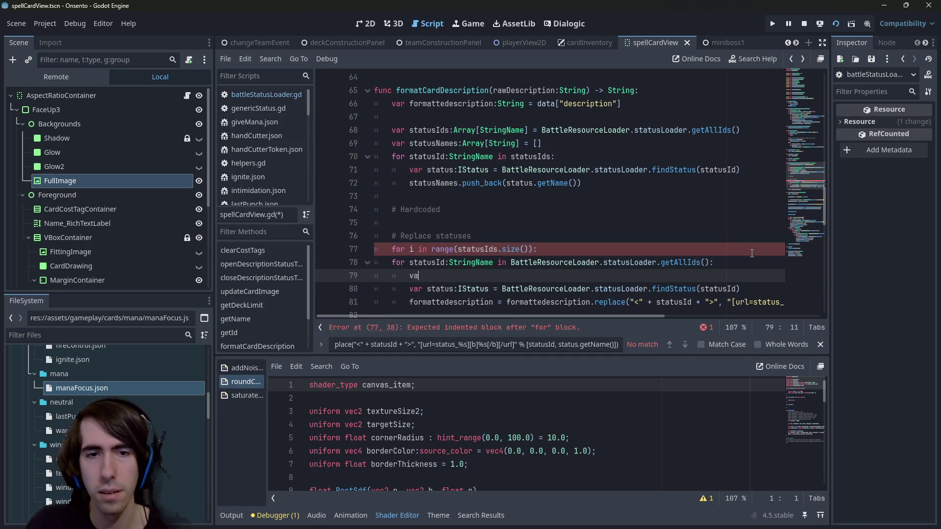
key(BackSpace)
key(BackSpace)
key(BackSpace)
text(:String)
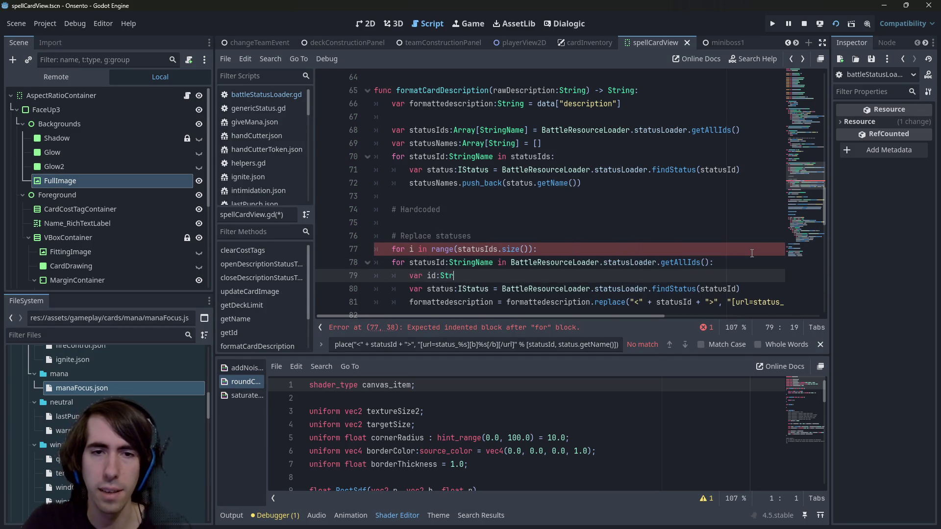
- Rename statusIds to ids and both statusNames occurrences to names, then save the script
double_click(437, 131)
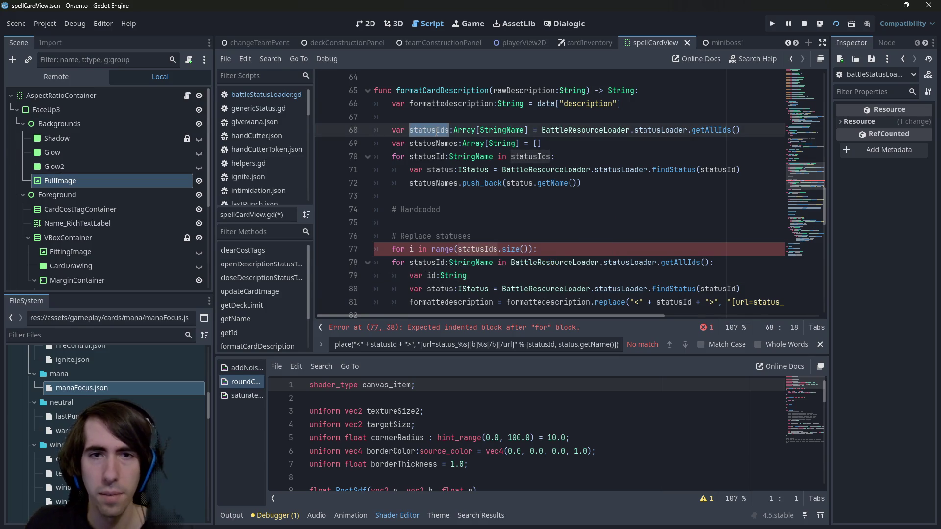
text(ids)
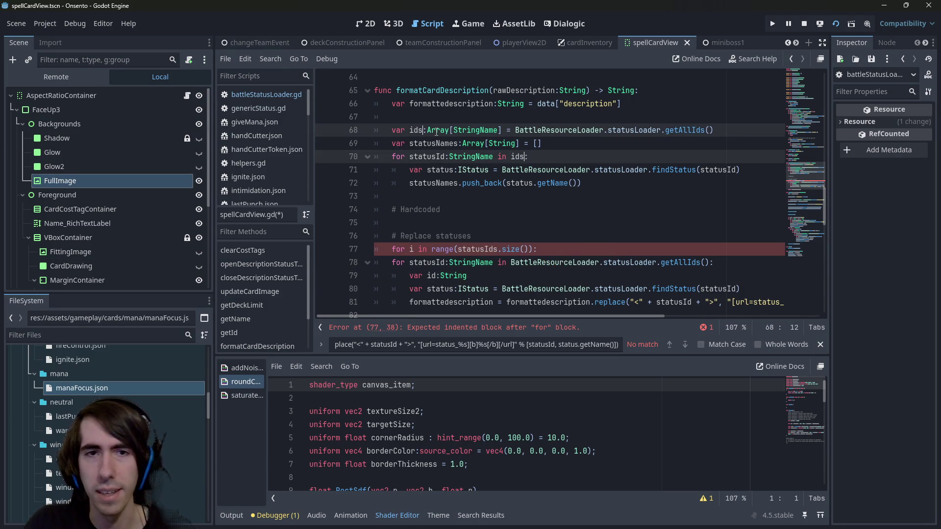
double_click(429, 143)
key(ctrl+d)
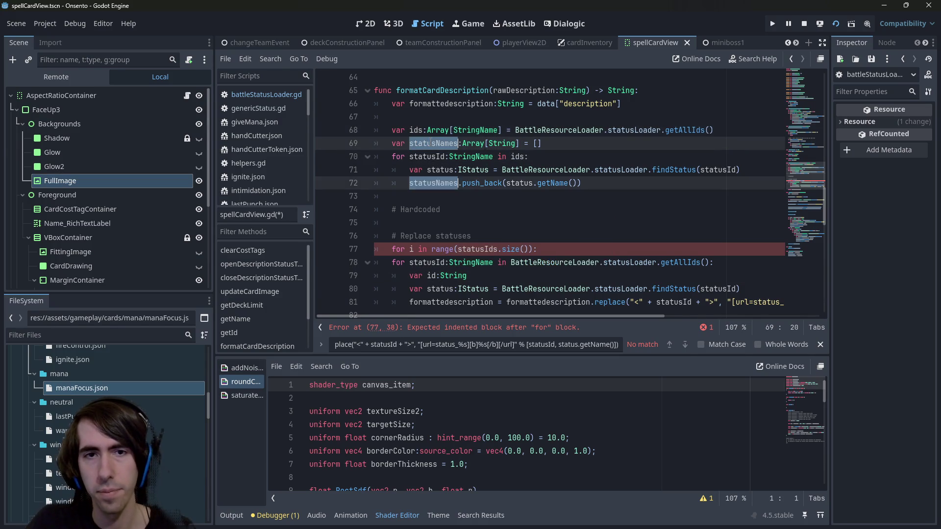
text(names)
key(ctrl+s)
double_click(414, 130)
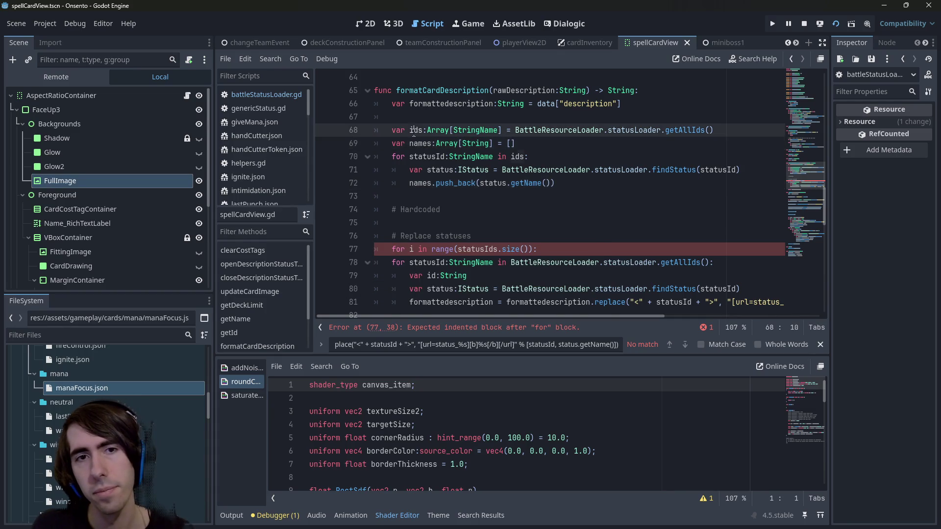
mouse_move(466, 277)
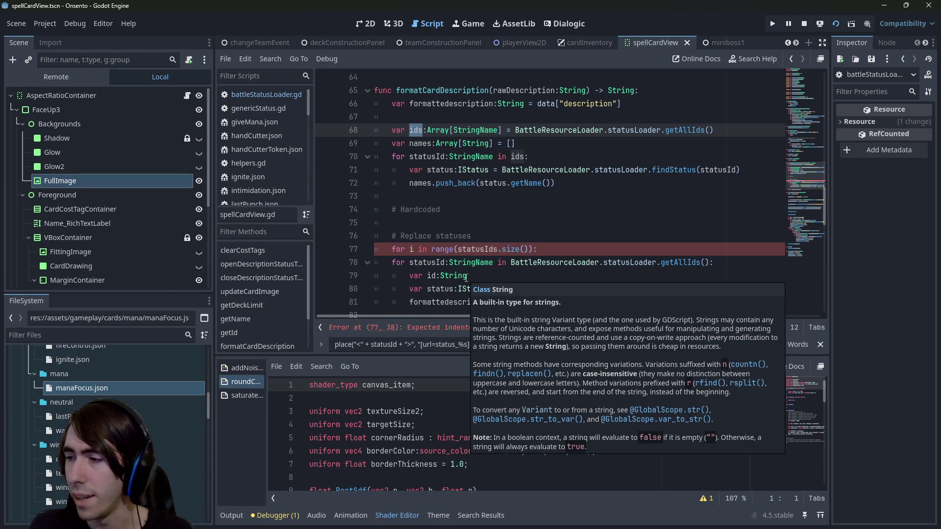
click(495, 280)
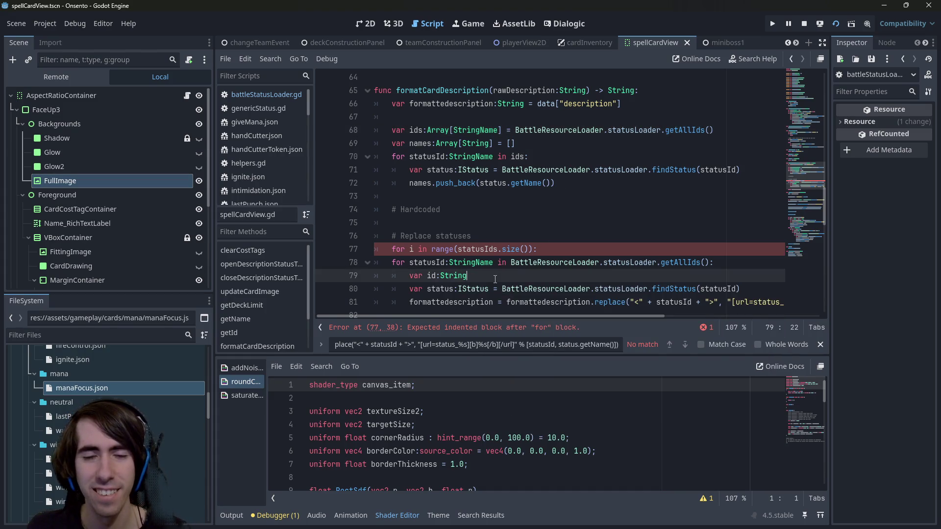
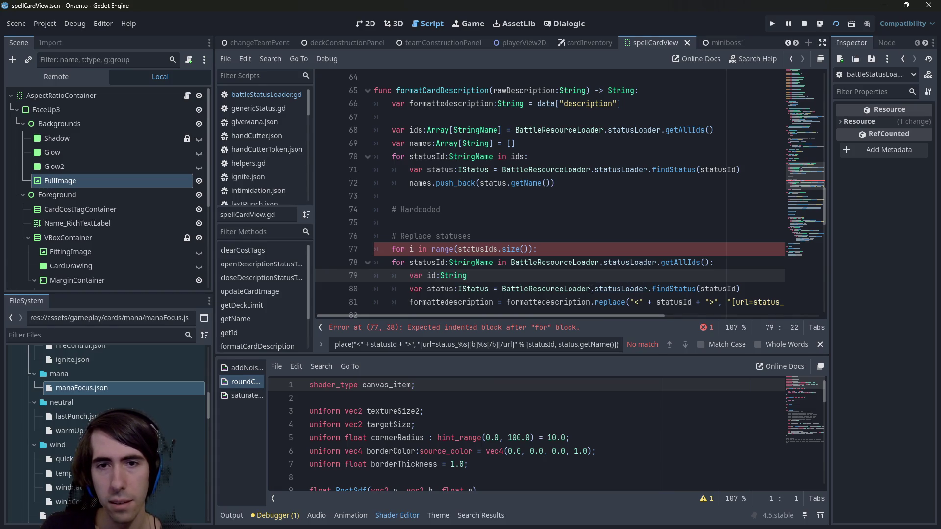
- Comment out the old 'for statusId' loop line on line 78
click(719, 263)
drag(719, 263, 379, 263)
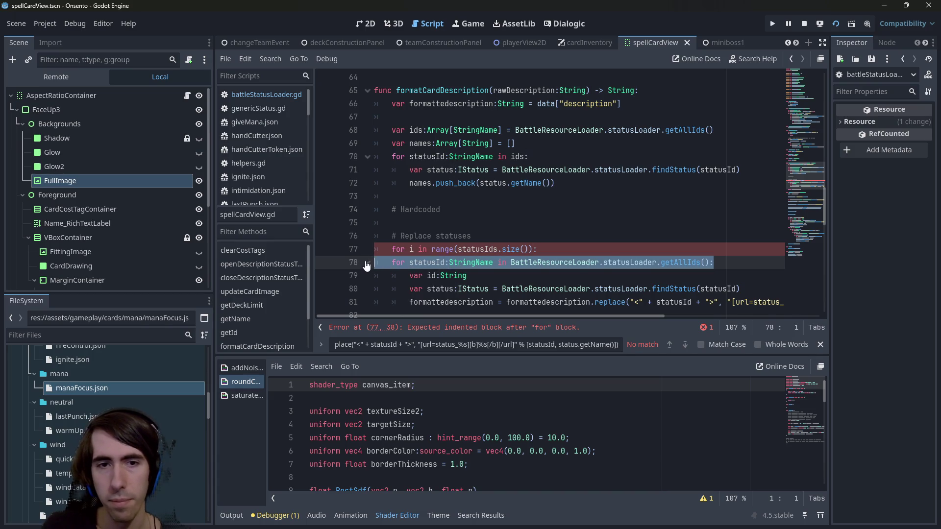
click(391, 263)
text(#)
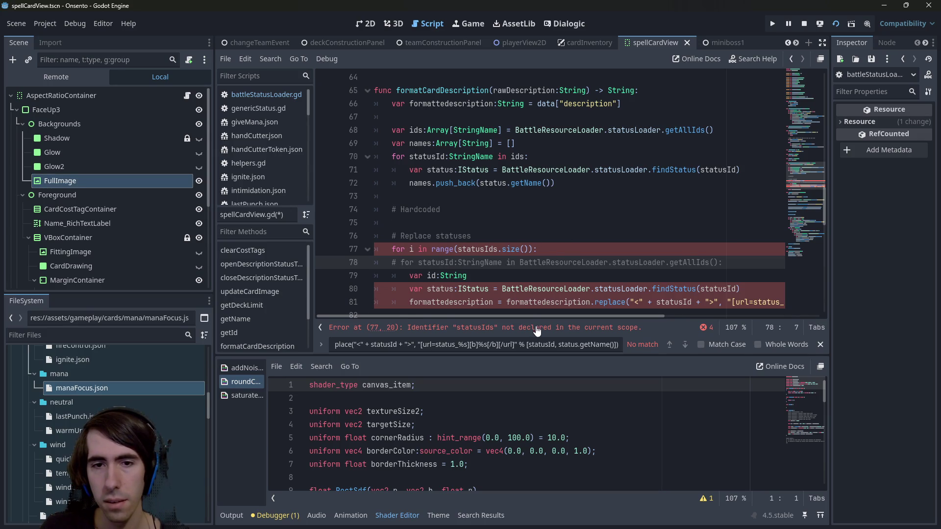
- Loop over ids instead of statusIds and declare 'var id:String = ids[i]'
scroll(441, 235, down, 2)
double_click(485, 198)
scroll(486, 202, up, 3)
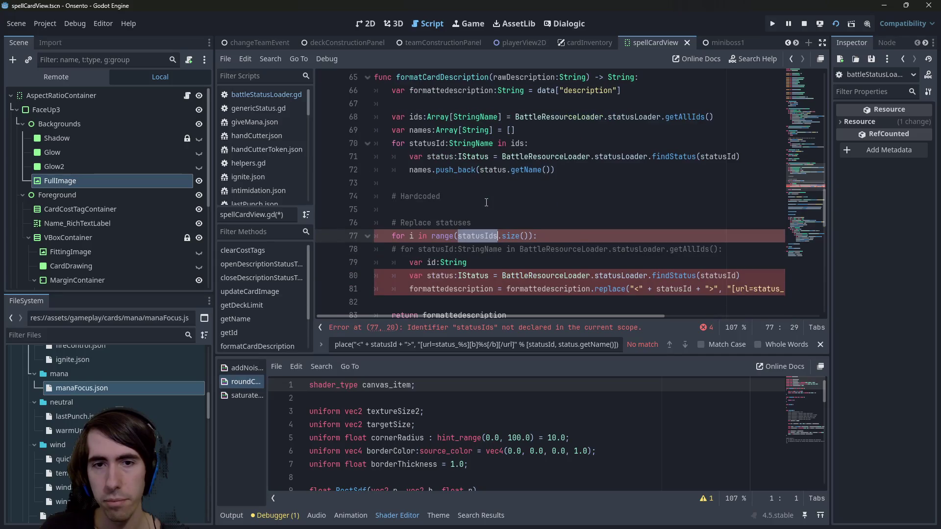
text(ids)
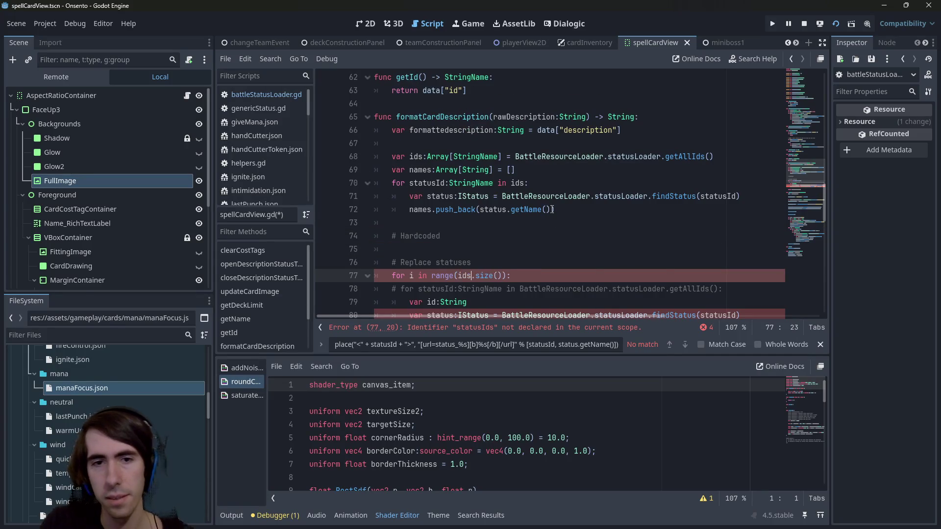
scroll(425, 256, down, 2)
click(477, 263)
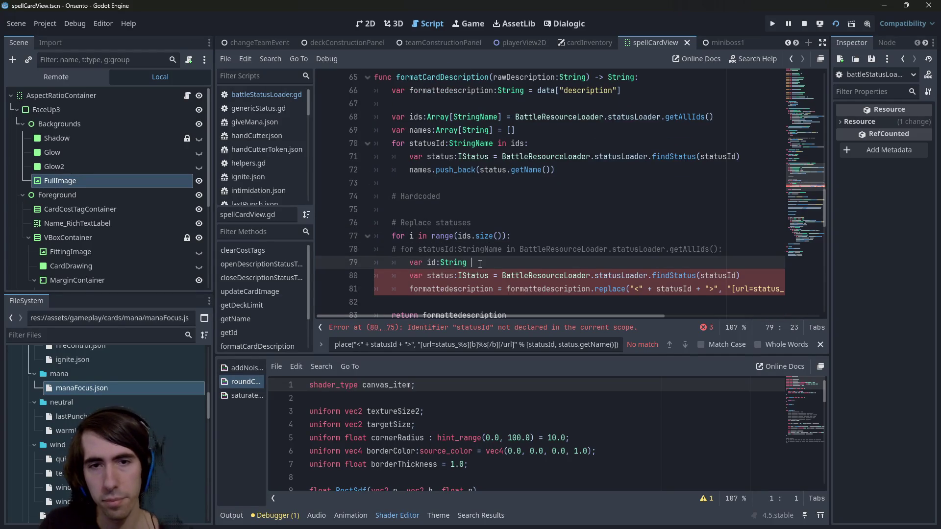
text(= st)
key(BackSpace)
key(BackSpace)
text(ids[i])
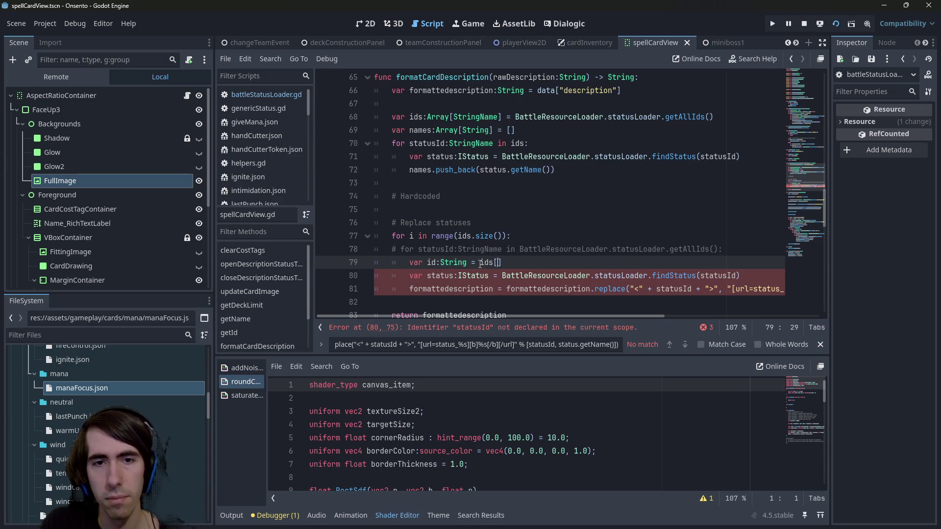
- Duplicate the id declaration as 'var text:String = names[i]' on line 80
shift+click(479, 263)
key(ctrl+shift+Left)
key(ctrl+shift+Left)
key(ctrl+shift+Left)
key(ctrl+Right)
key(ctrl+Right)
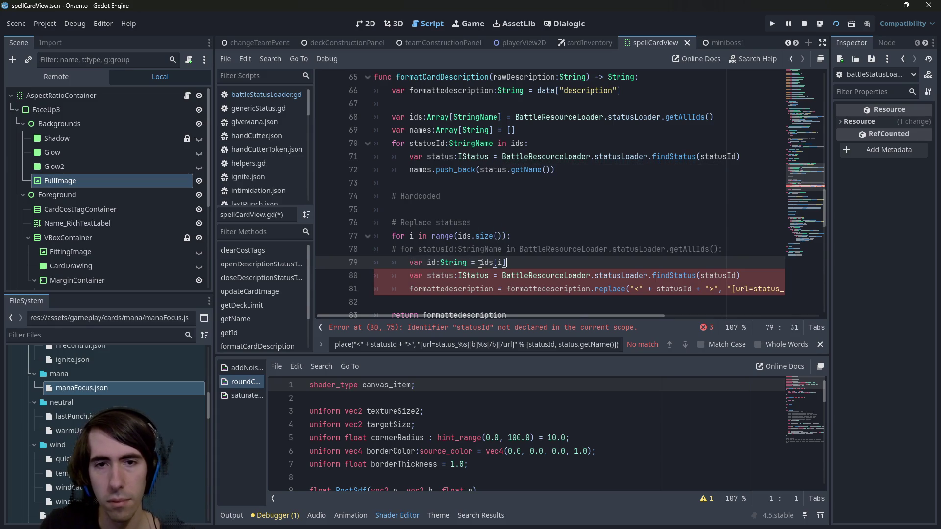
key(ctrl+alt+Down)
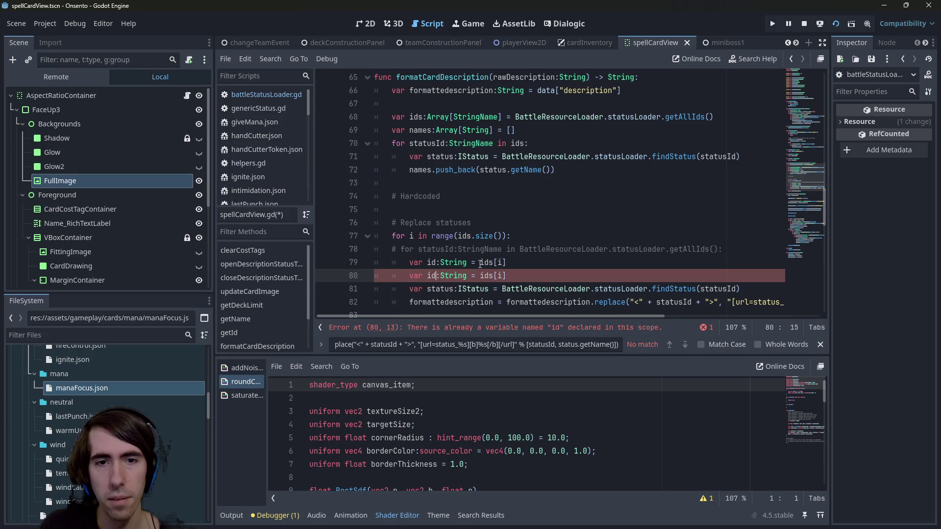
key(ctrl+shift+Left)
text(name)
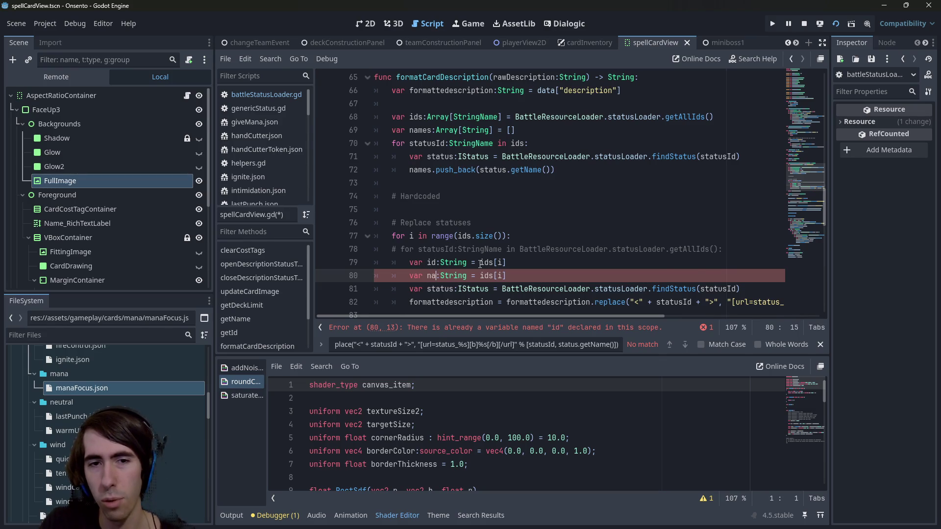
key(ctrl+Right)
key(ctrl+Right)
key(ctrl+Right)
key(ctrl+shift+Left)
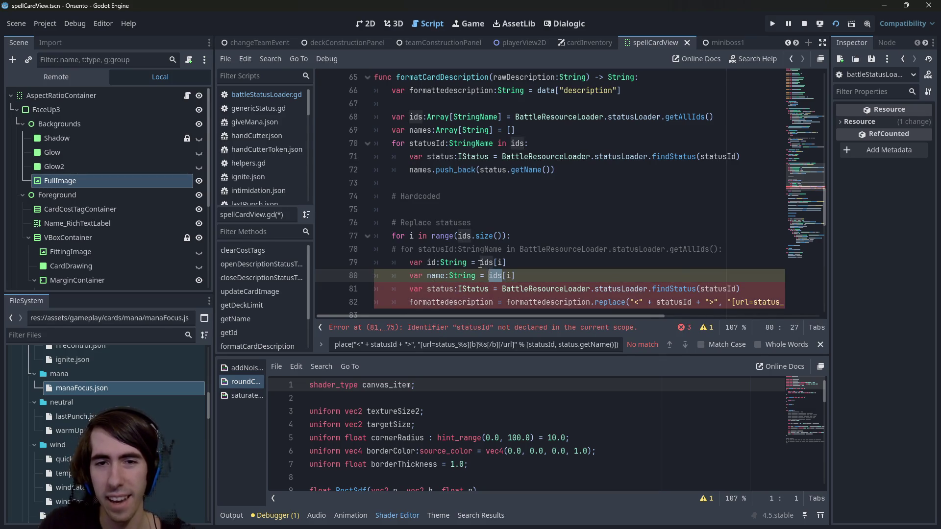
text(names)
key(ctrl+Left)
key(ctrl+Left)
key(ctrl+Left)
key(ctrl+Right)
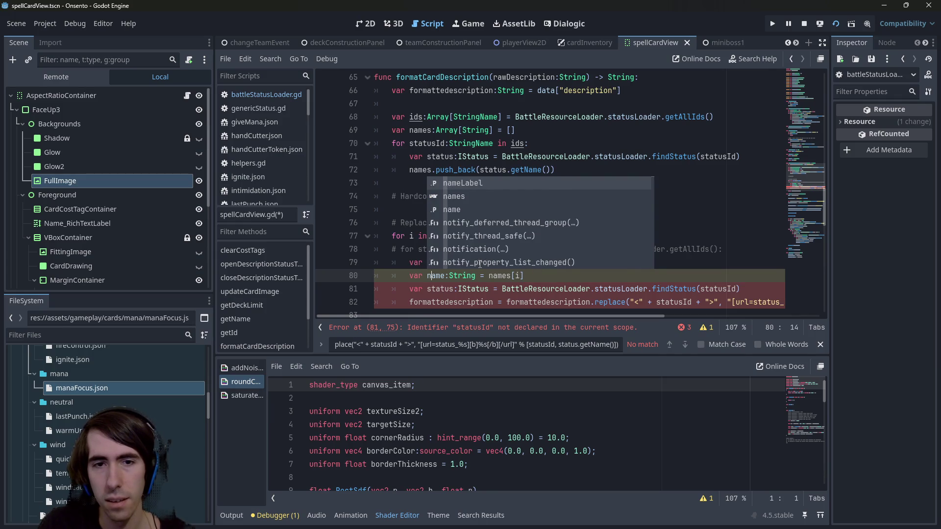
key(Escape)
key(Escape)
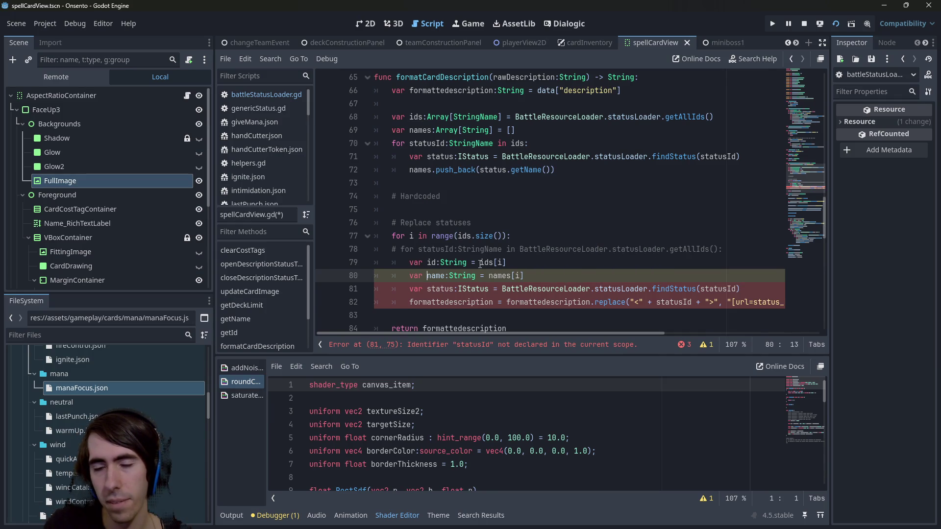
key(ctrl+shift+Right)
text(text)
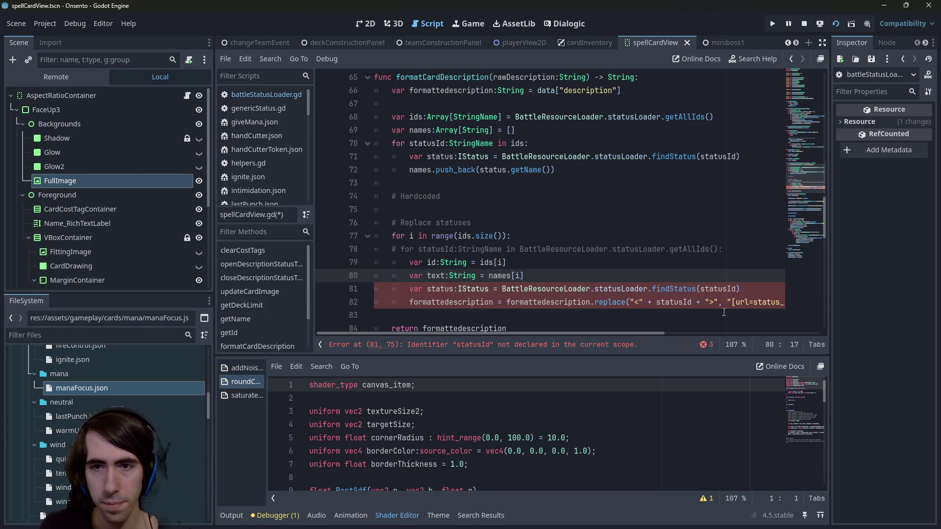
- Replace statusId with id in the findStatus and replace calls, and status.getName() with text
double_click(718, 288)
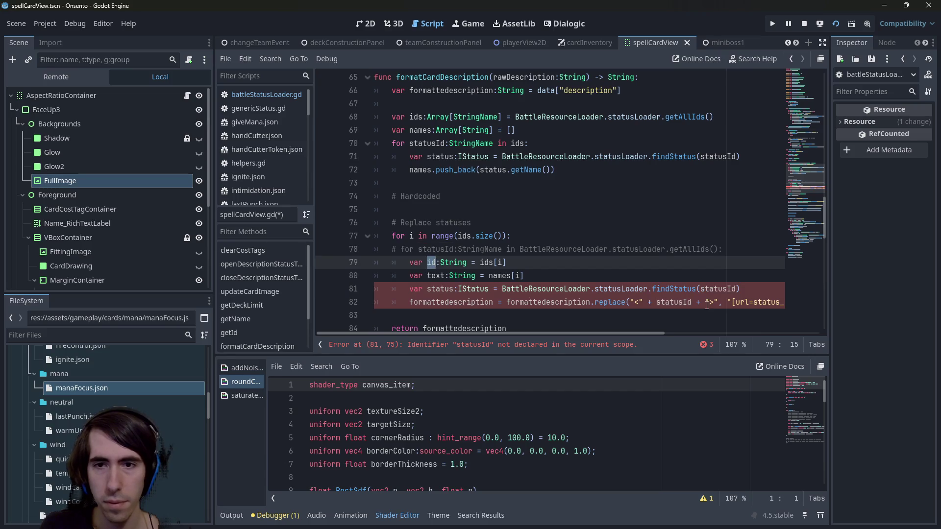
text(id)
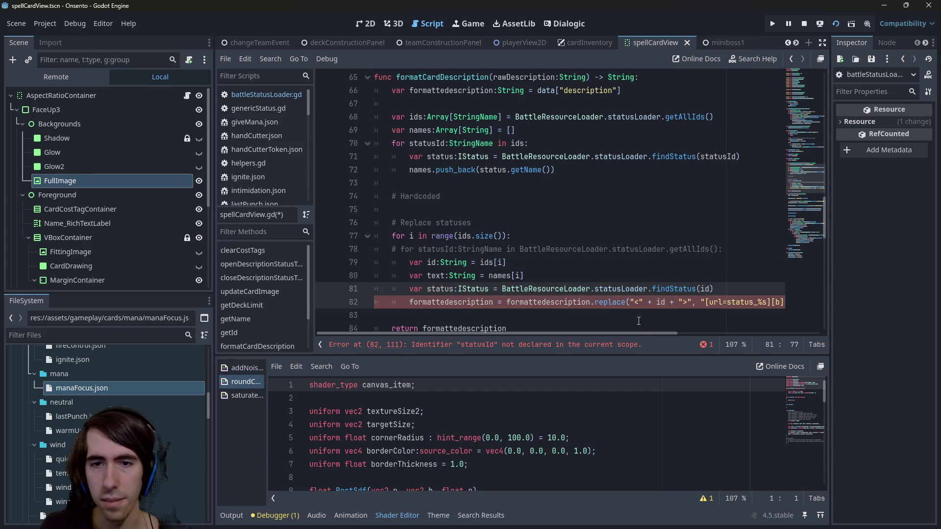
drag(645, 334, 750, 320)
double_click(703, 300)
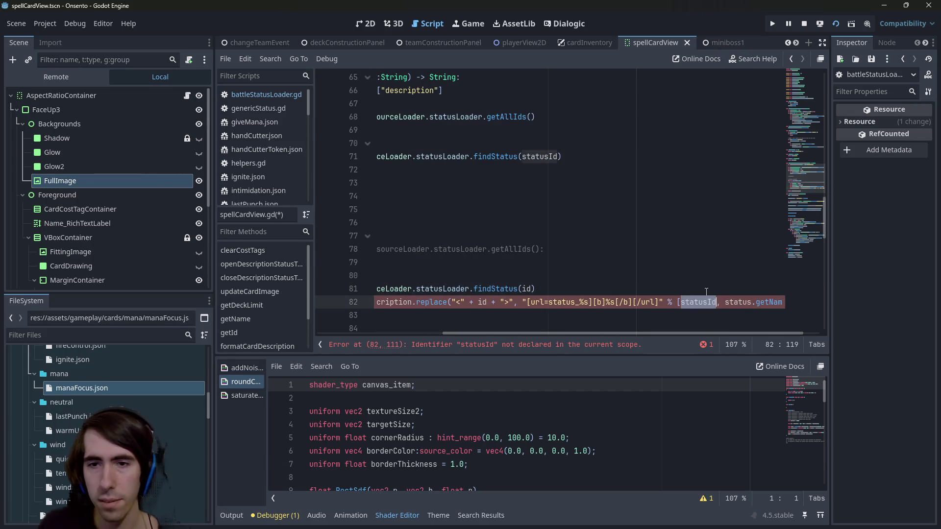
text(id)
double_click(706, 297)
key(ctrl+space)
key(ctrl+shift+Right)
key(ctrl+shift+Right)
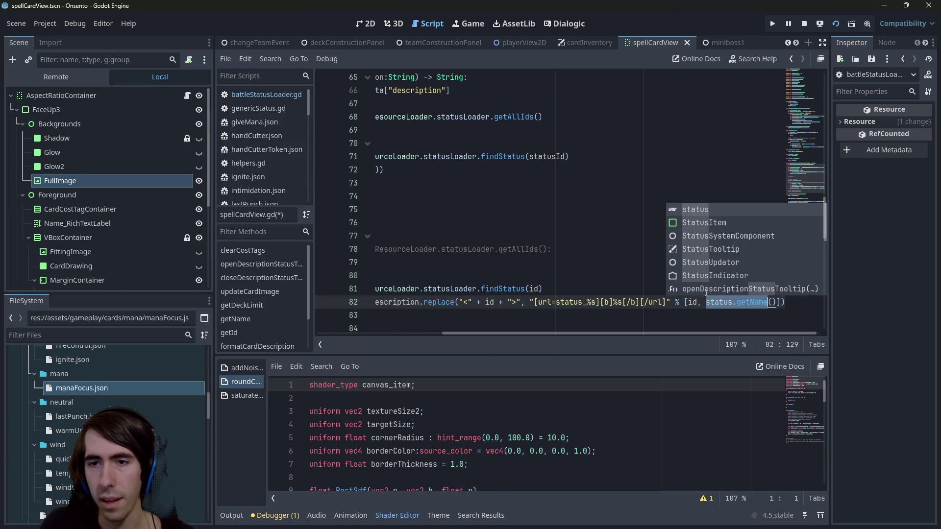
text(text)
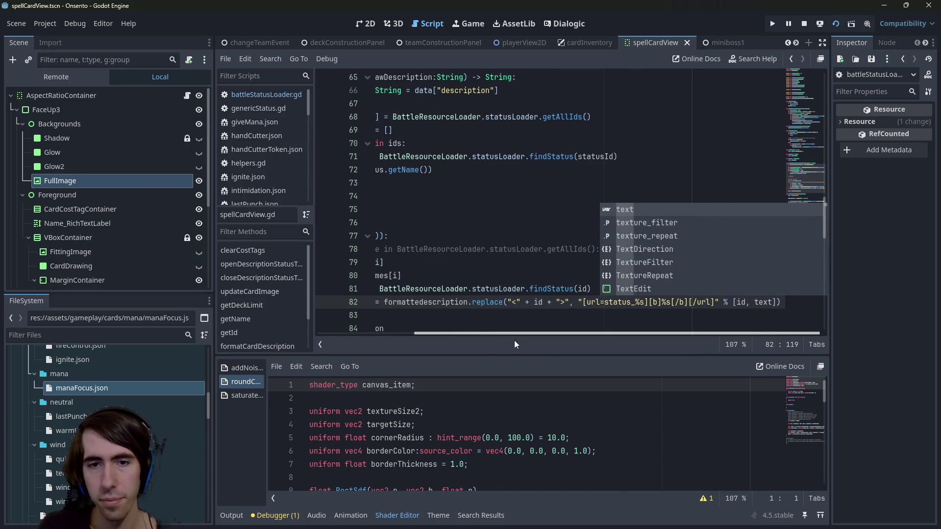
drag(507, 332, 377, 318)
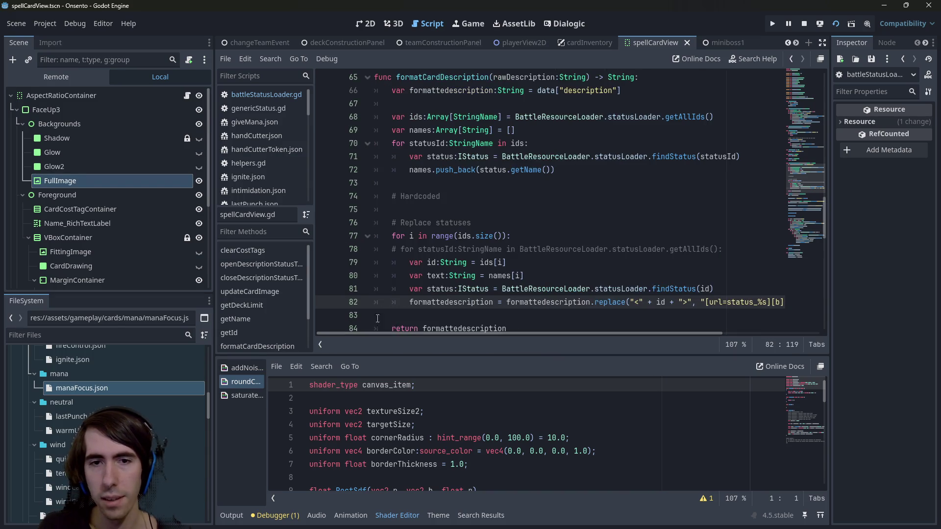
double_click(435, 276)
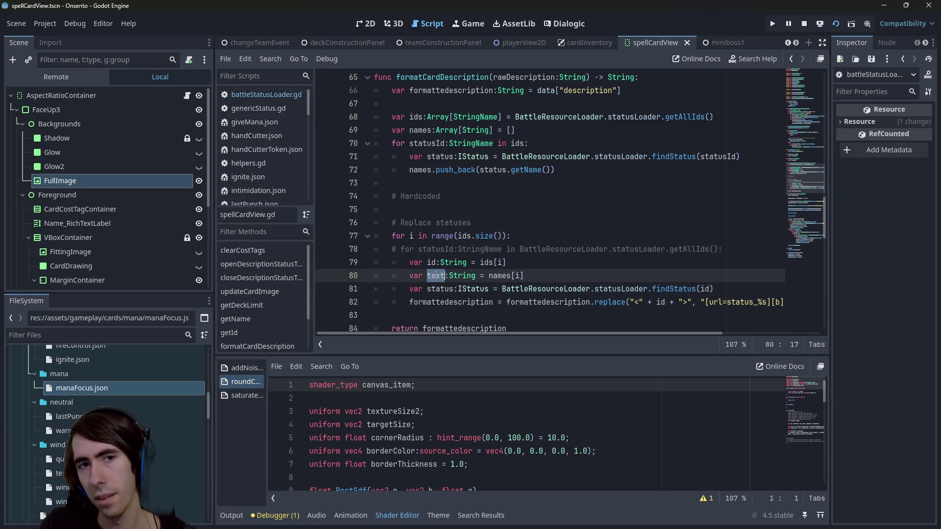
double_click(416, 117)
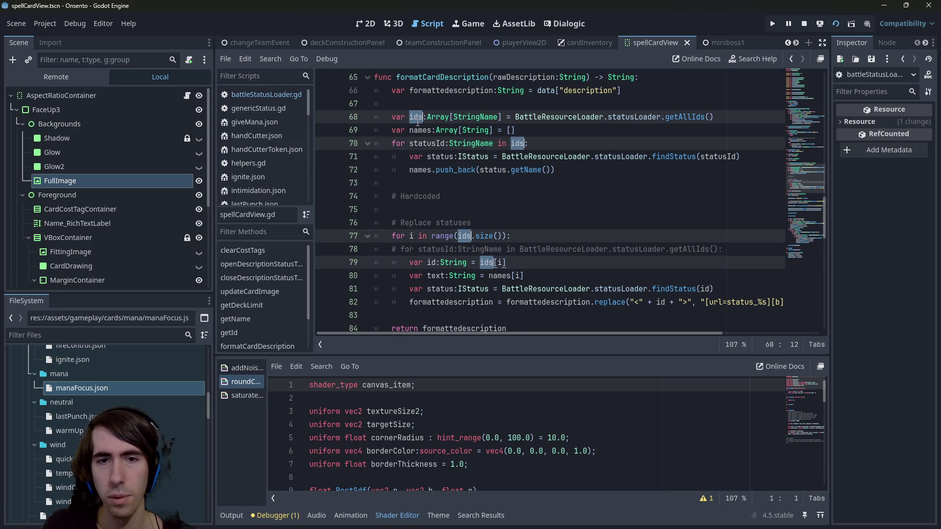
- Rename every ids occurrence to tagIds and names to tagNames, then save
key(Left)
text(tag)
key(Delete)
text(I)
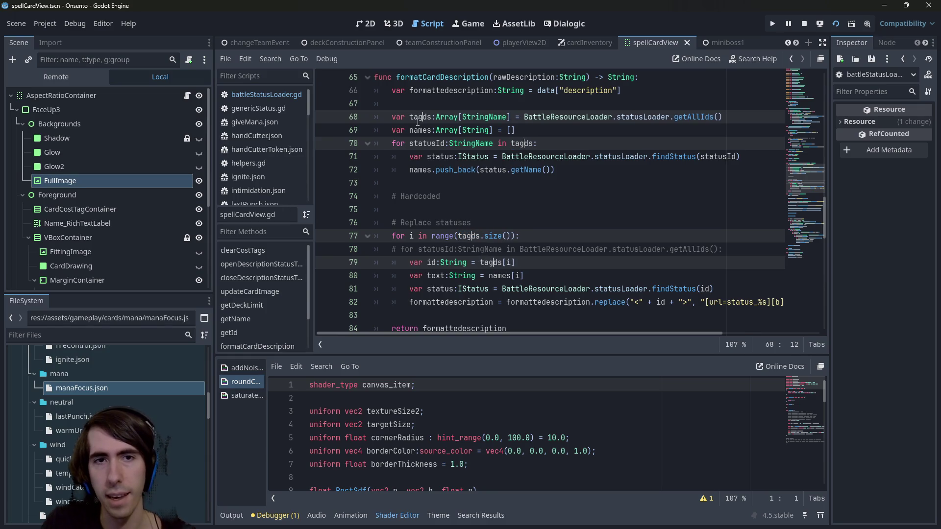
double_click(415, 130)
key(ctrl+d)
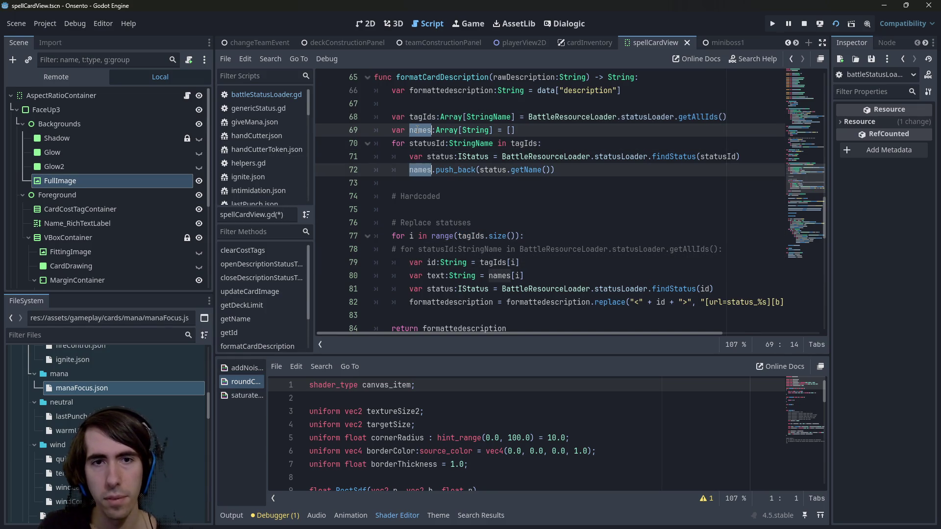
key(ctrl+d)
key(Left)
text(tagN)
key(Delete)
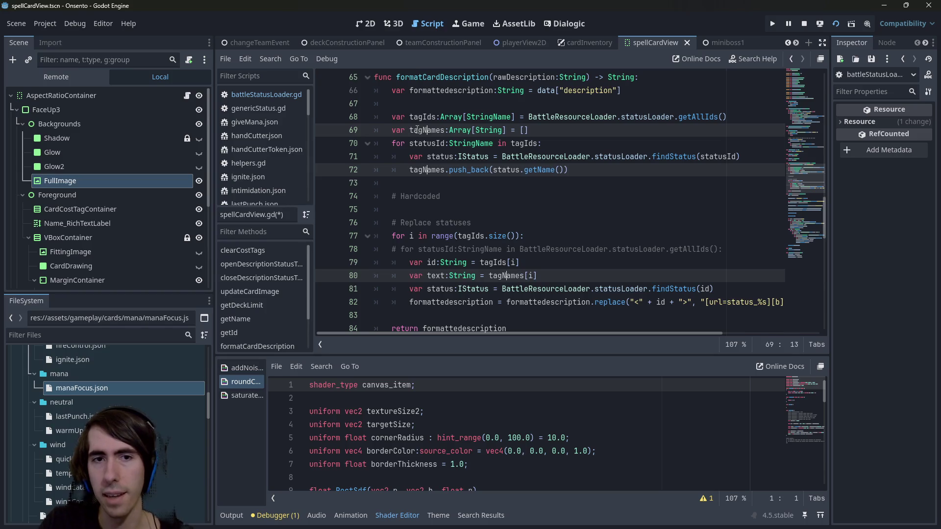
key(ctrl+s)
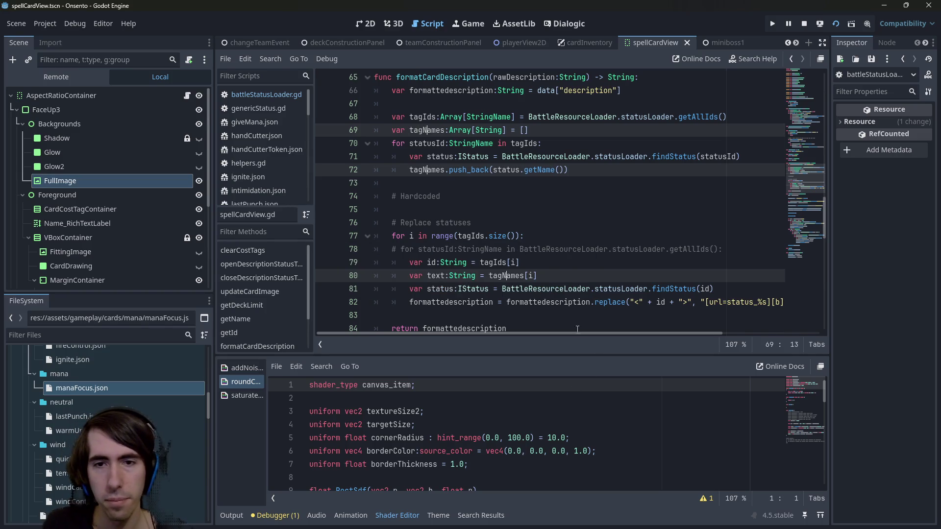
- Rename the loop variables id to tagId and text to tagName, including line 82's arguments
mouse_move(578, 333)
mouse_down()
mouse_move(743, 339)
mouse_move(505, 275)
mouse_up()
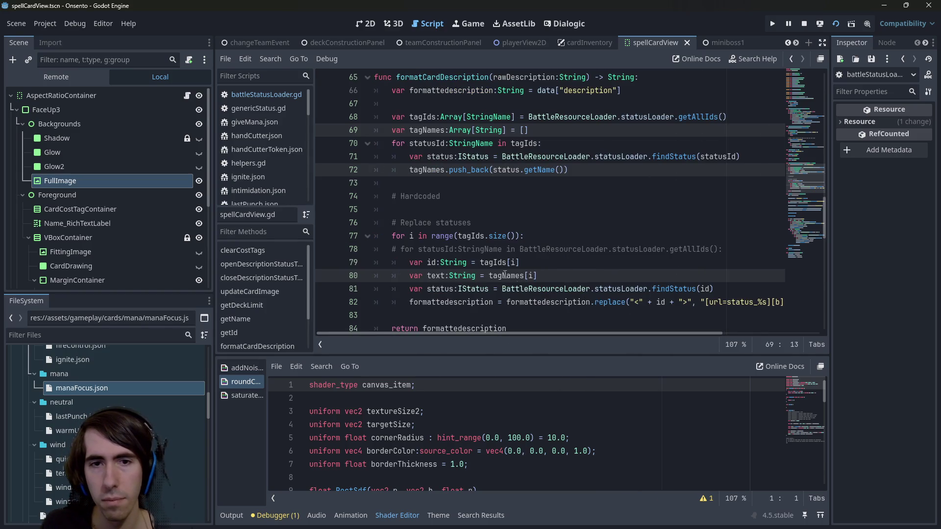
double_click(432, 262)
scroll(433, 262, right, 3)
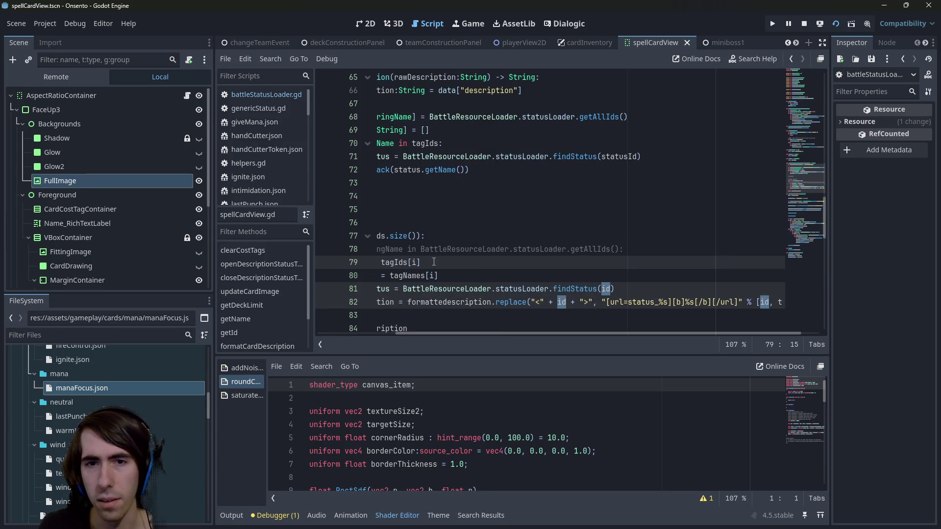
text(tagId:String =)
drag(431, 275, 351, 271)
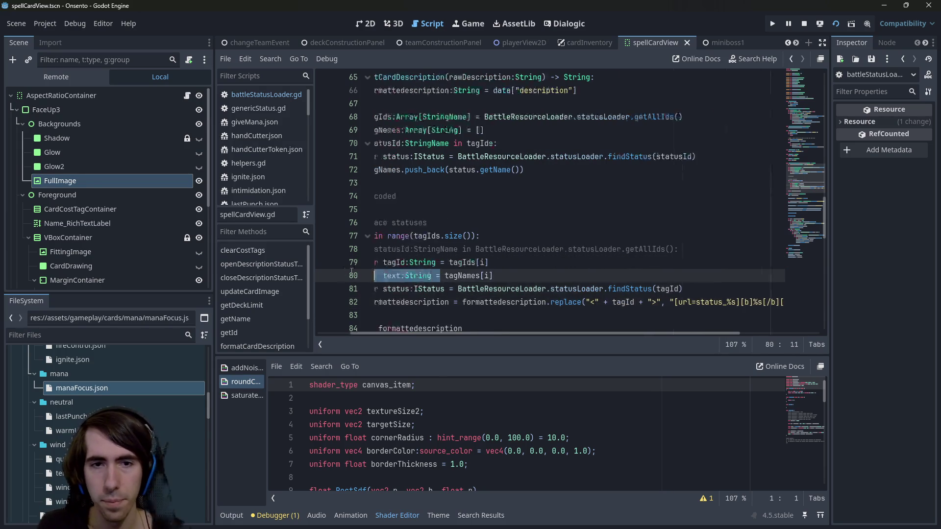
double_click(435, 275)
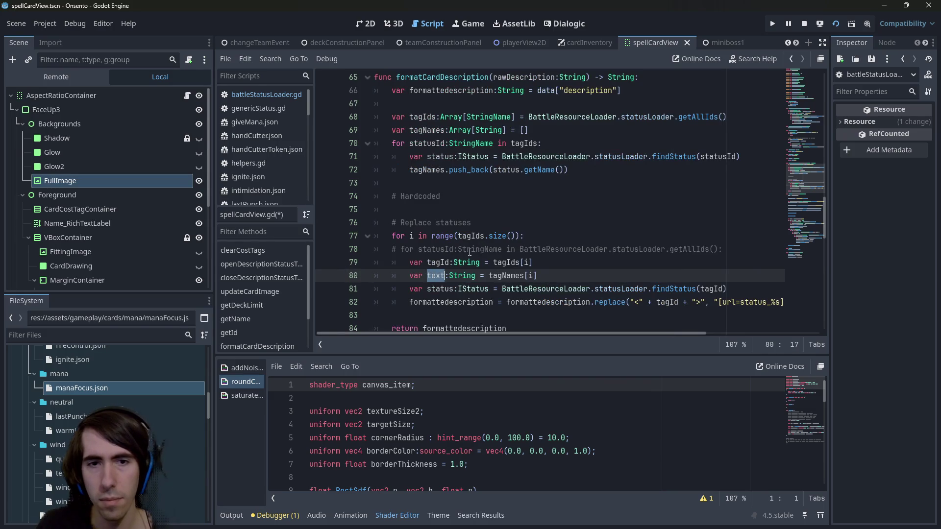
text(tagName)
key(ctrl+shift+Left)
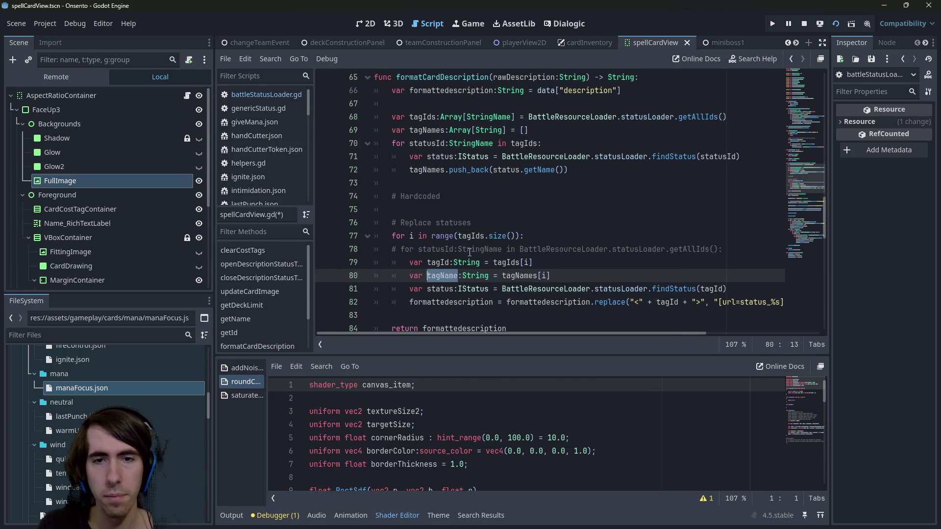
key(ctrl+c)
drag(519, 333, 632, 332)
double_click(763, 302)
key(ctrl+v)
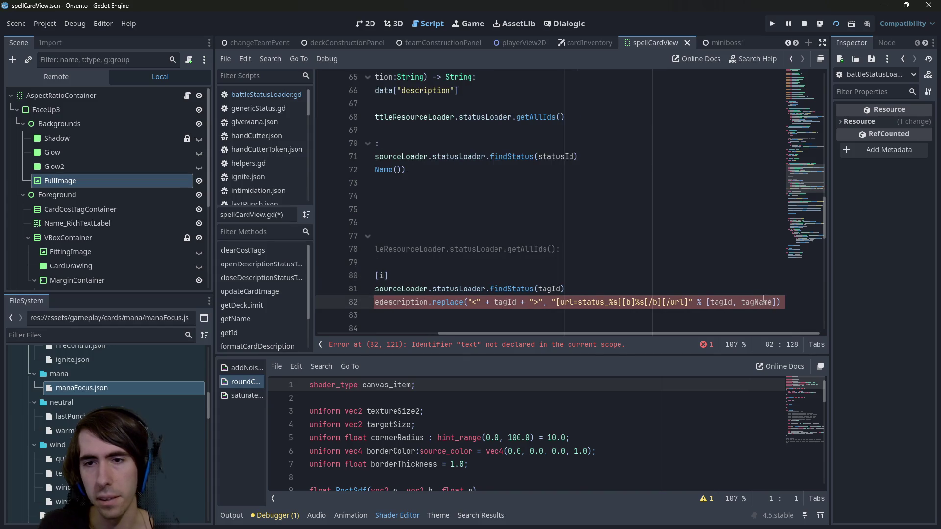
click(643, 275)
scroll(642, 274, left, 5)
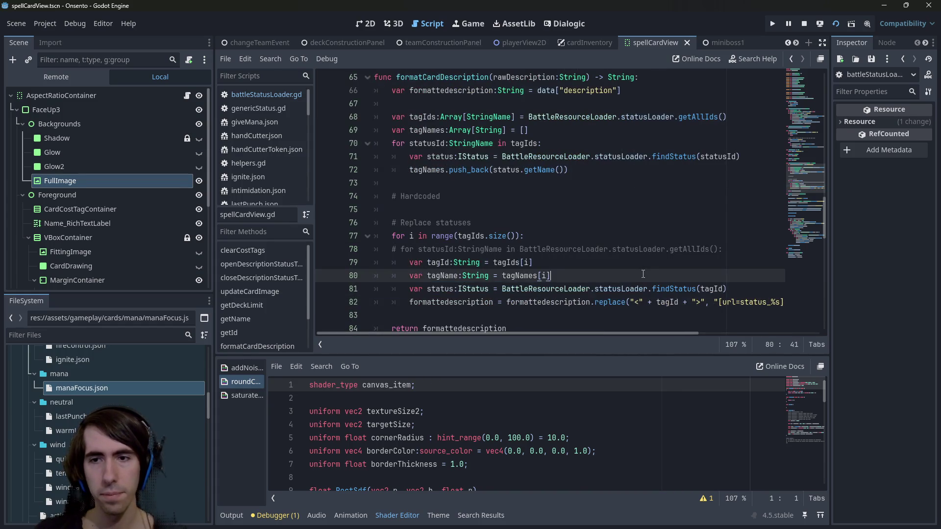
- Delete the commented-out '# for statusId' loop line
key(ctrl+s)
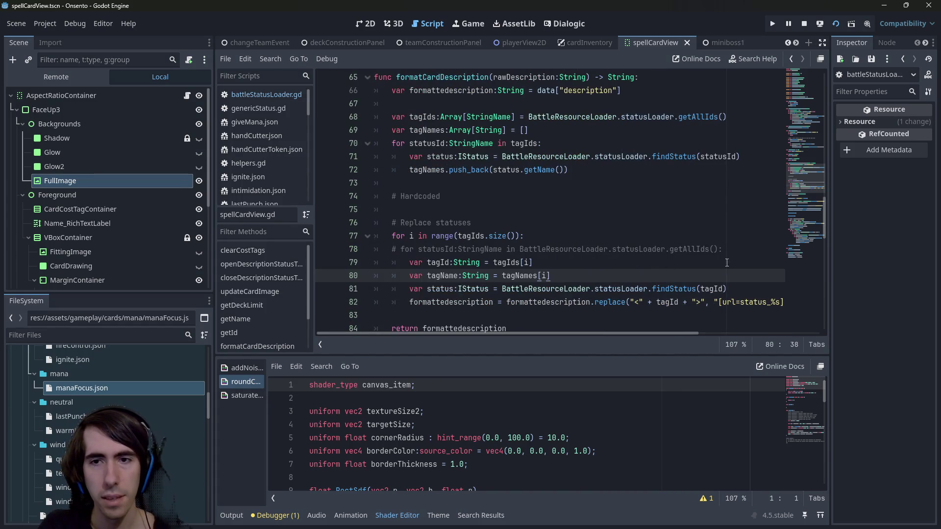
drag(722, 249, 374, 249)
key(BackSpace)
key(BackSpace)
key(Up)
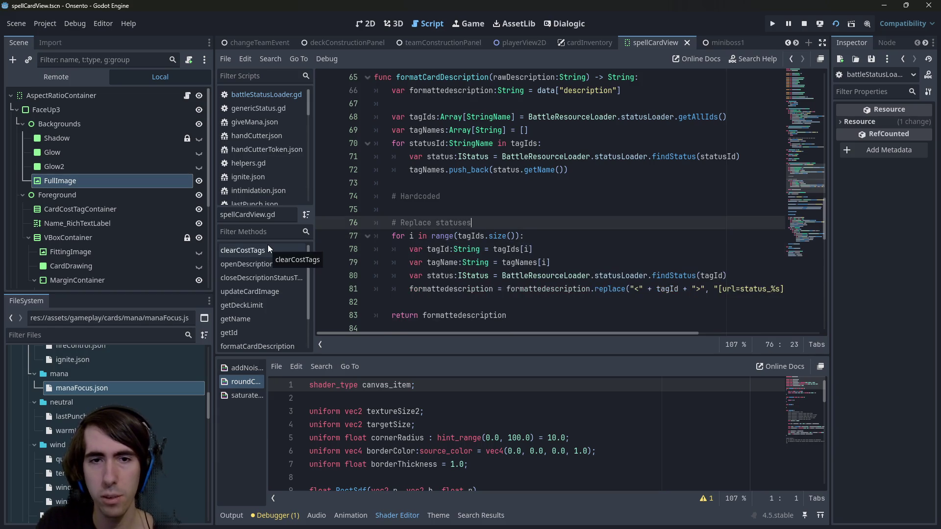
- Reword the comments to '# Replace tags' and '# Hardcoded tags' and save
key(ctrl+BackSpace)
text(tags)
key(ctrl+s)
click(350, 215)
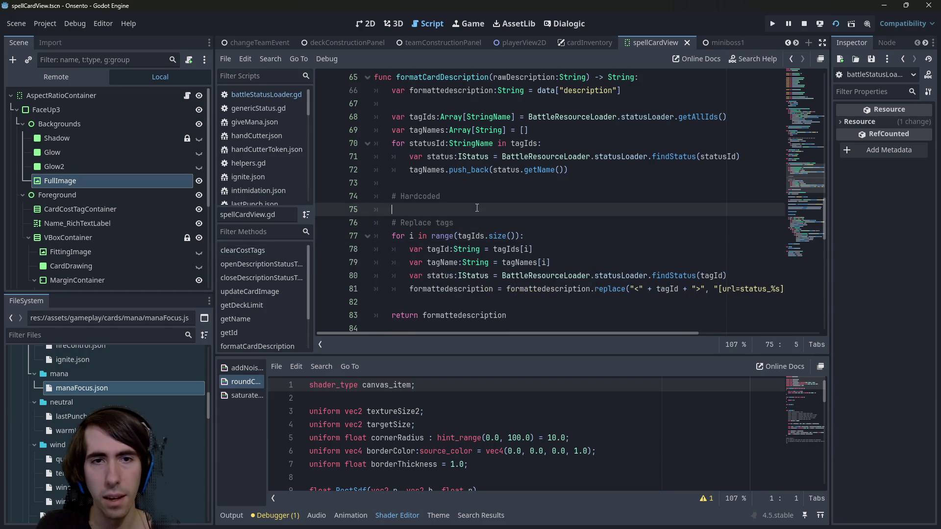
scroll(441, 220, up, 1)
click(448, 235)
text(tags)
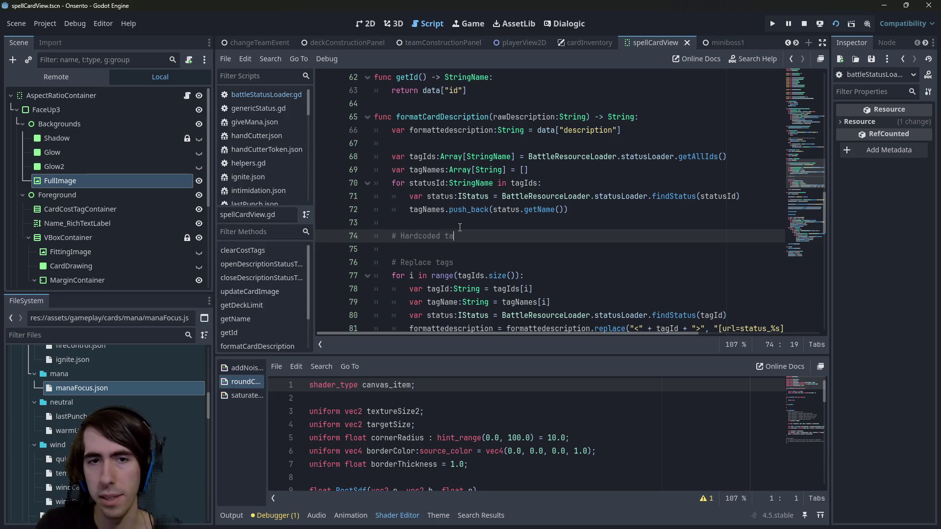
key(ctrl+s)
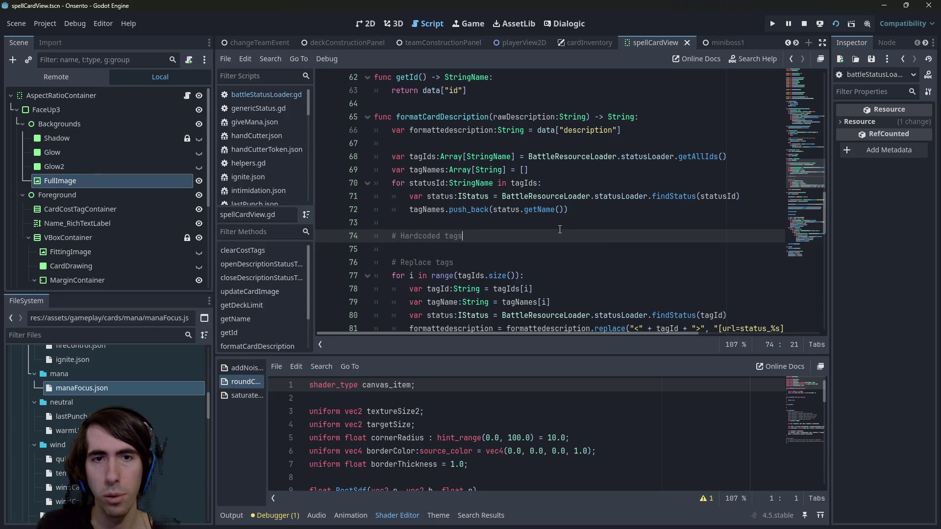
click(410, 159)
click(482, 234)
text(\)
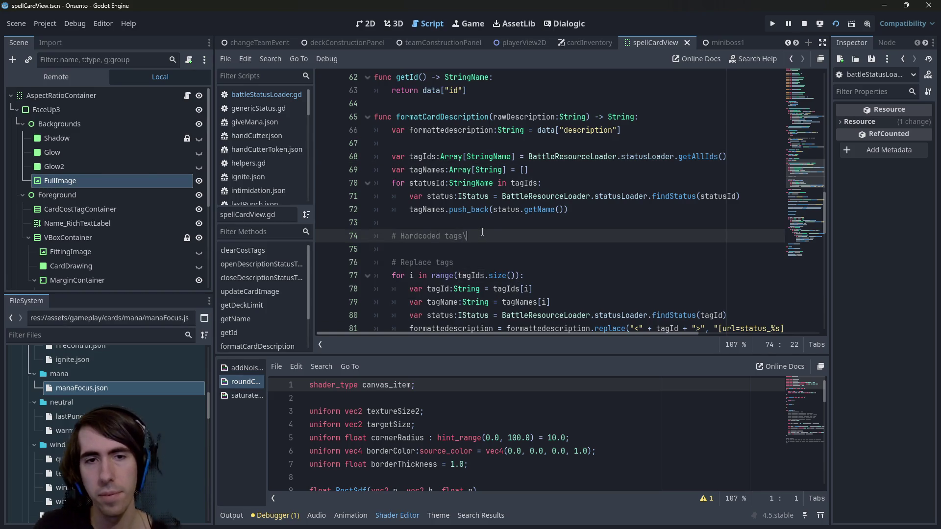
key(BackSpace)
- Add 'tagIds.push_back(&"ATK")' below the Hardcoded tags comment
key(Return)
text(tagIds.pu)
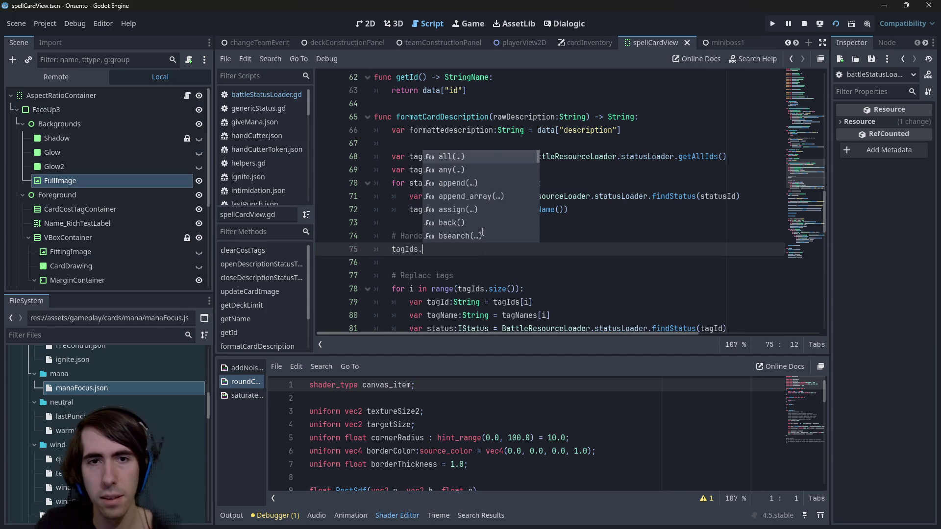
key(Return)
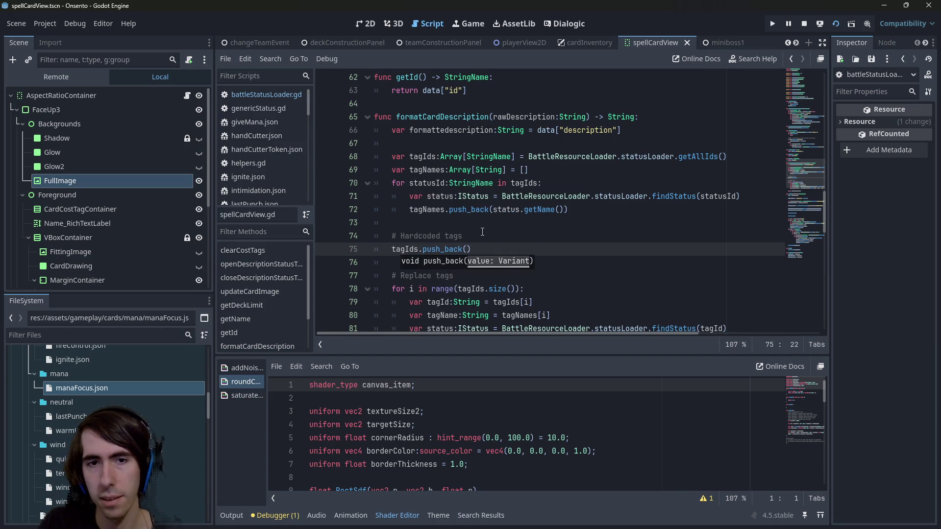
text(")
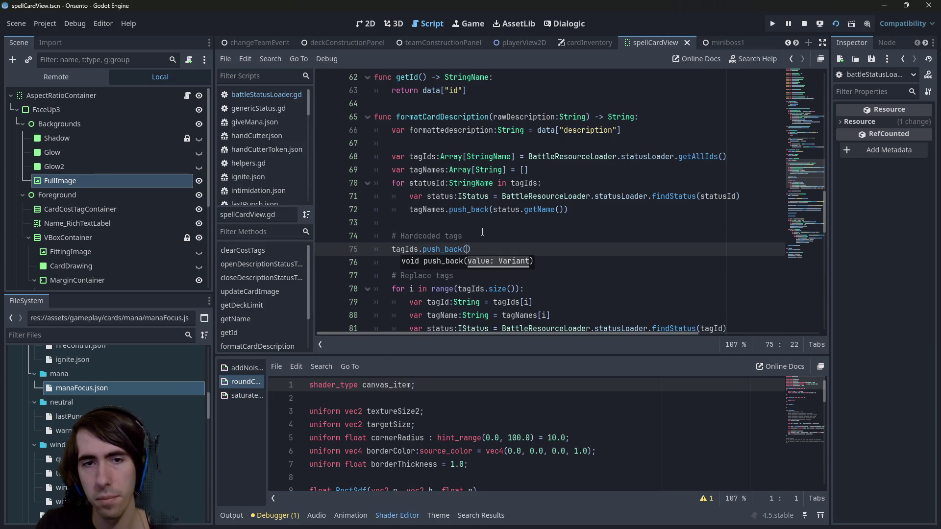
text(")
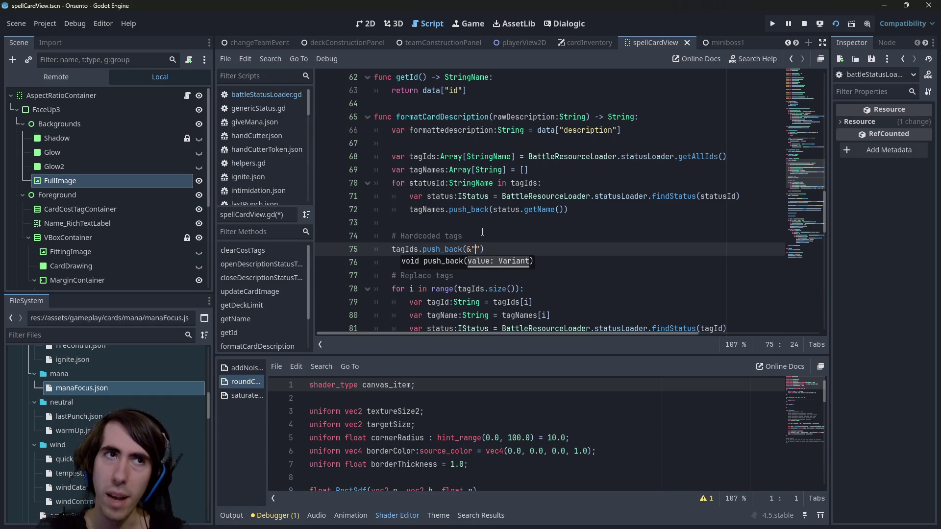
text(ATK)
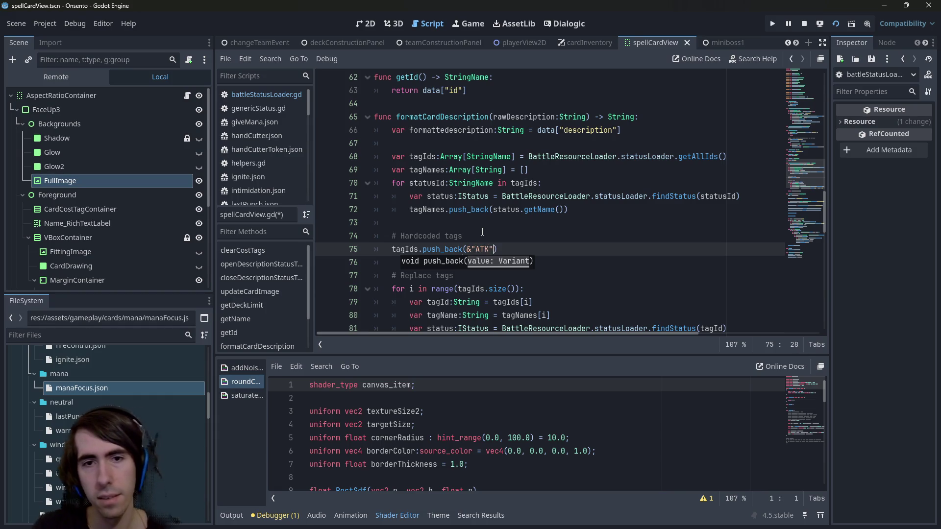
key(End)
- Add tagIds.push_back lines for &"Range" and &"Action" below the ATK entry
key(Return)
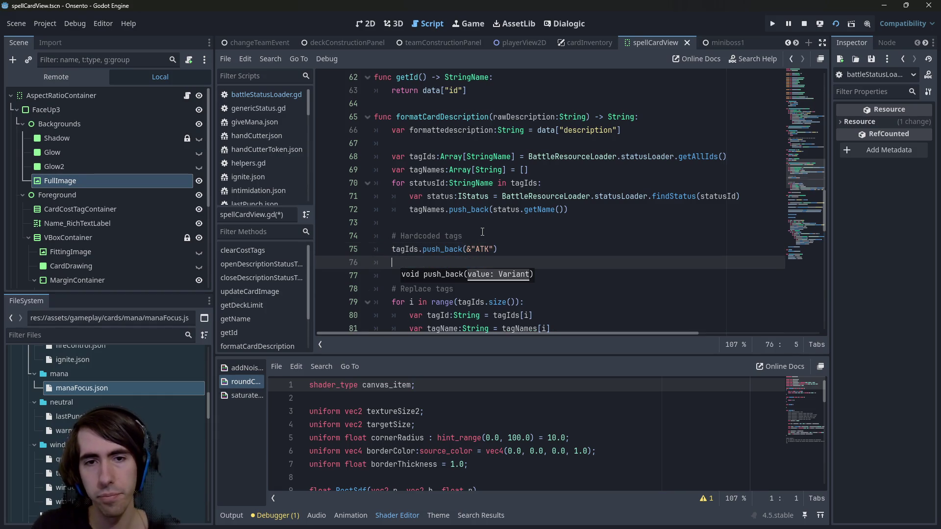
text(tagIds.push_back(&"Range)
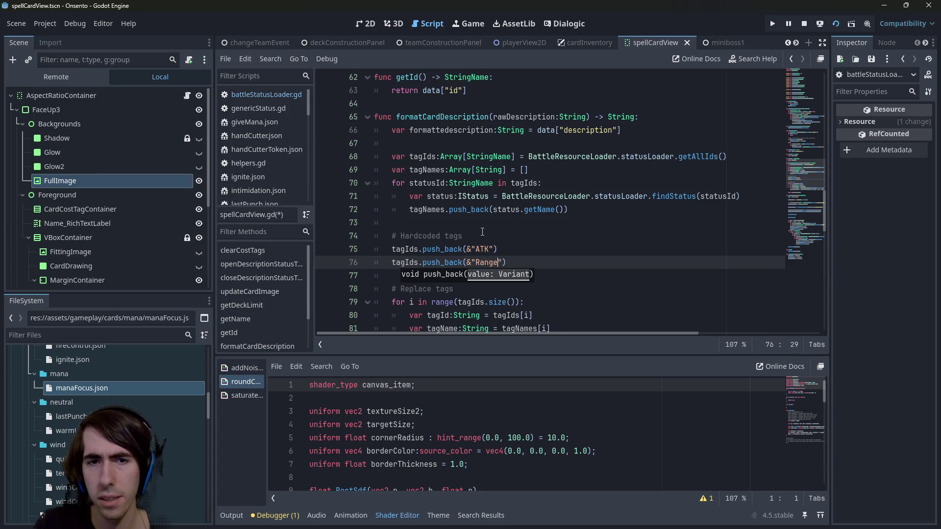
key(ctrl+shift+Left)
key(ctrl+shift+Left)
key(ctrl+shift+Left)
key(End)
key(Return)
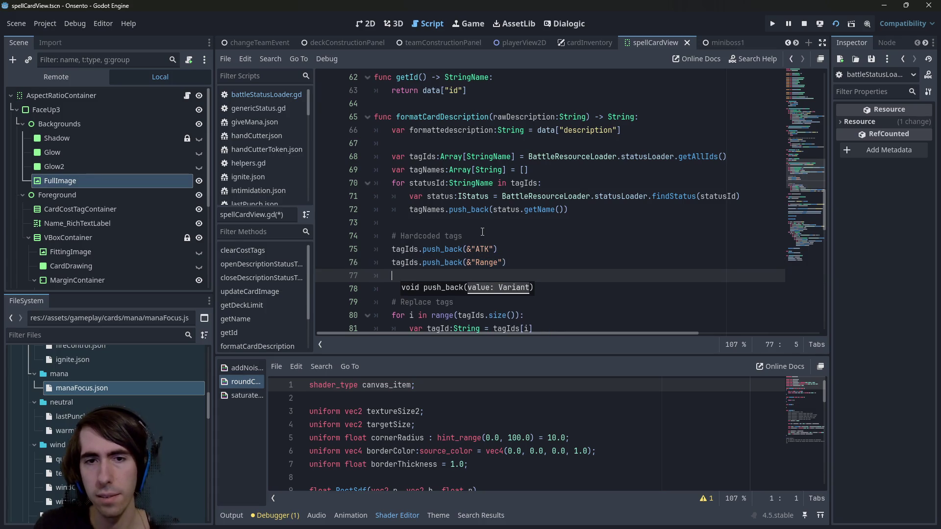
key(ctrl+v)
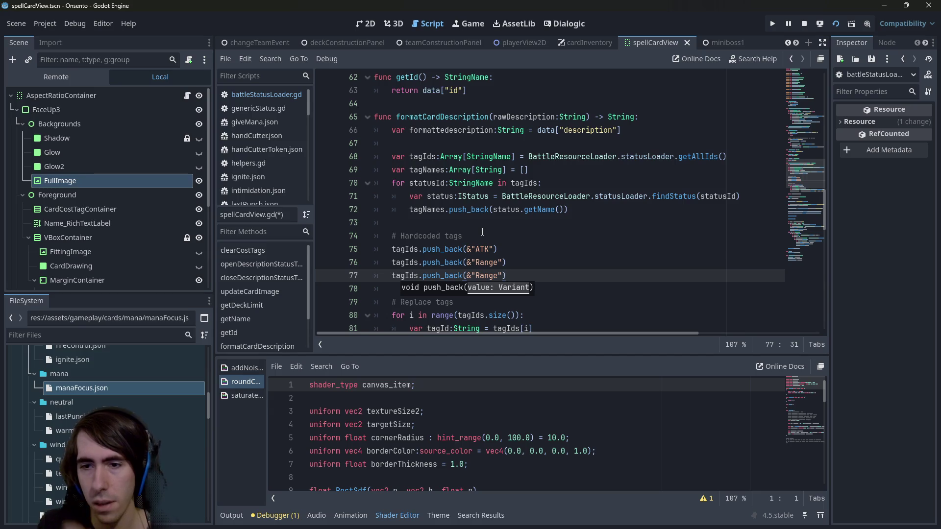
key(Left)
key(Left)
key(ctrl+shift+Left)
text(A)
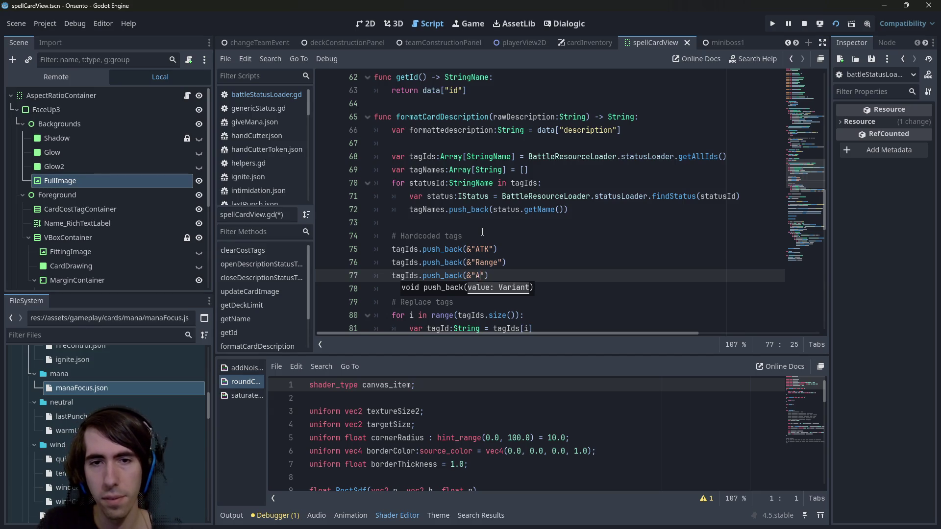
text(ction)
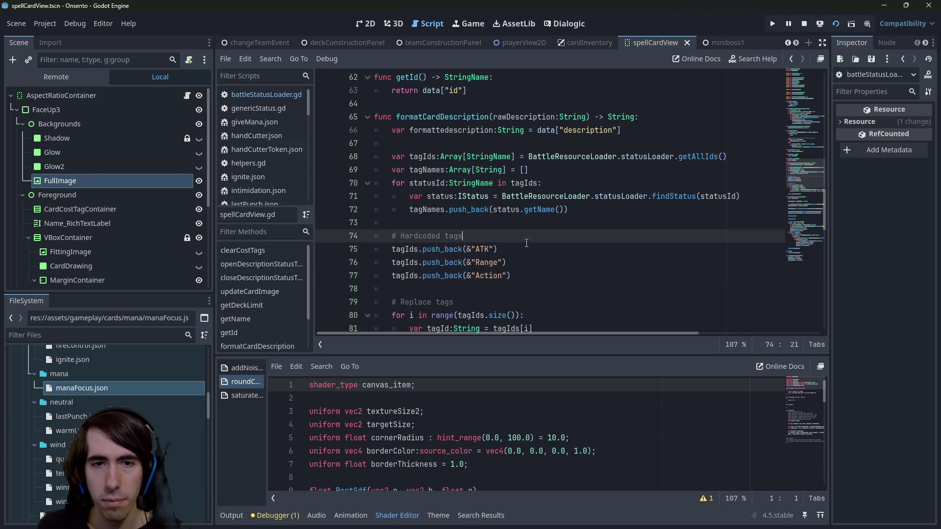
drag(500, 249, 303, 257)
key(shift+Up)
- Duplicate the ATK entry as 'tagNames.push_back(&"ATK")'
key(End)
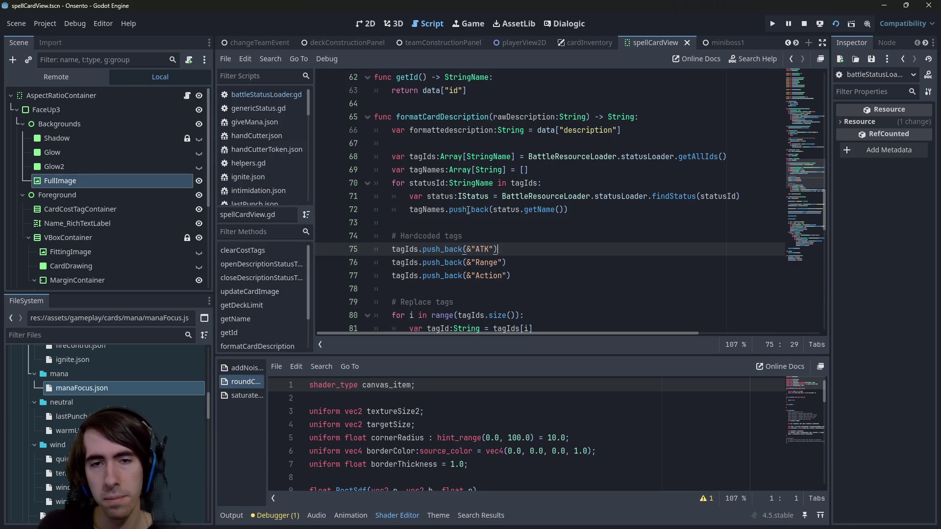
mouse_move(468, 210)
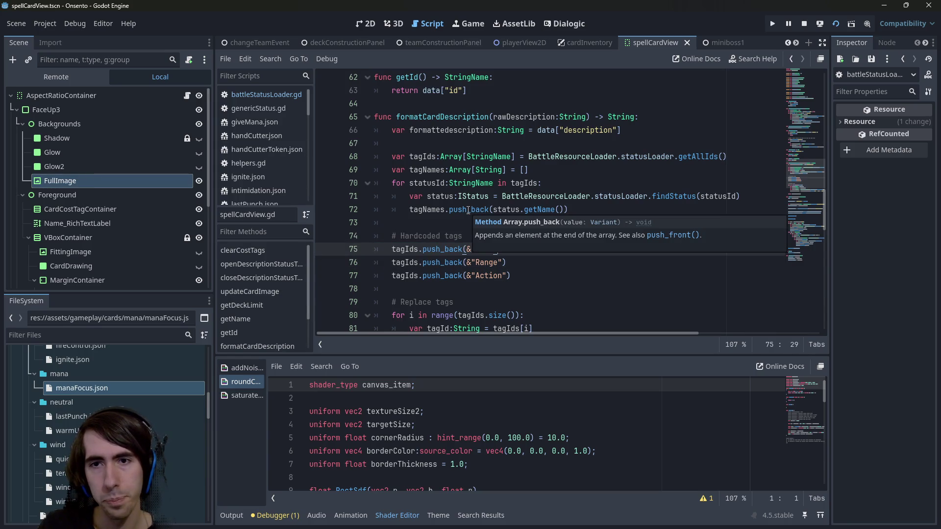
scroll(573, 267, down, 2)
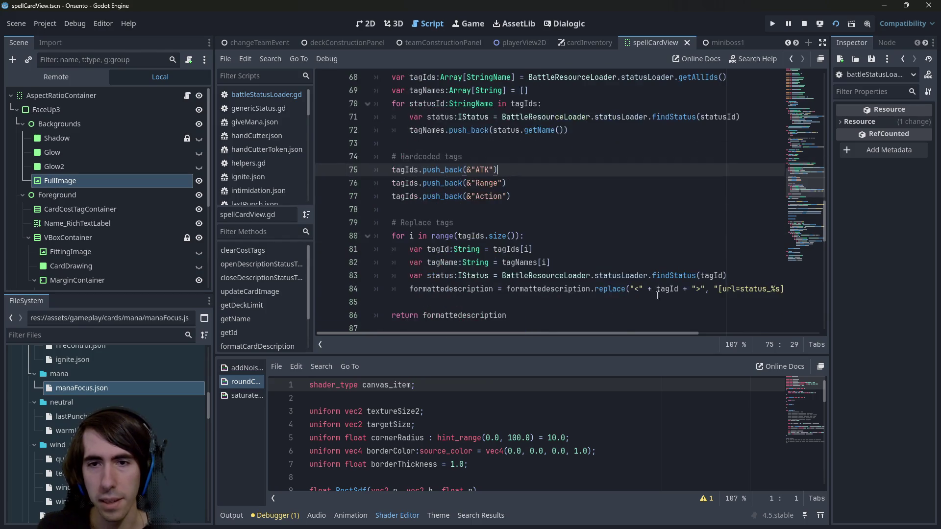
scroll(574, 267, up, 1)
key(shift+Home)
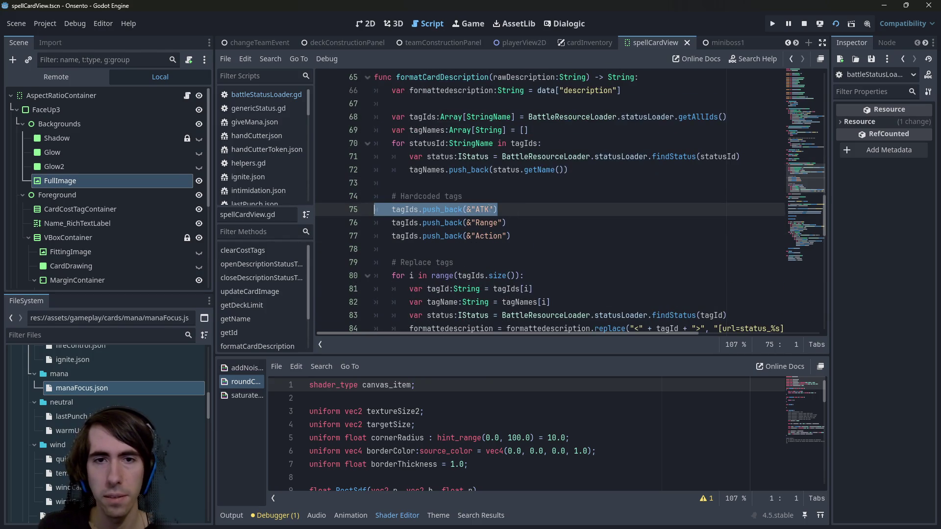
scroll(537, 212, up, 1)
scroll(536, 211, down, 1)
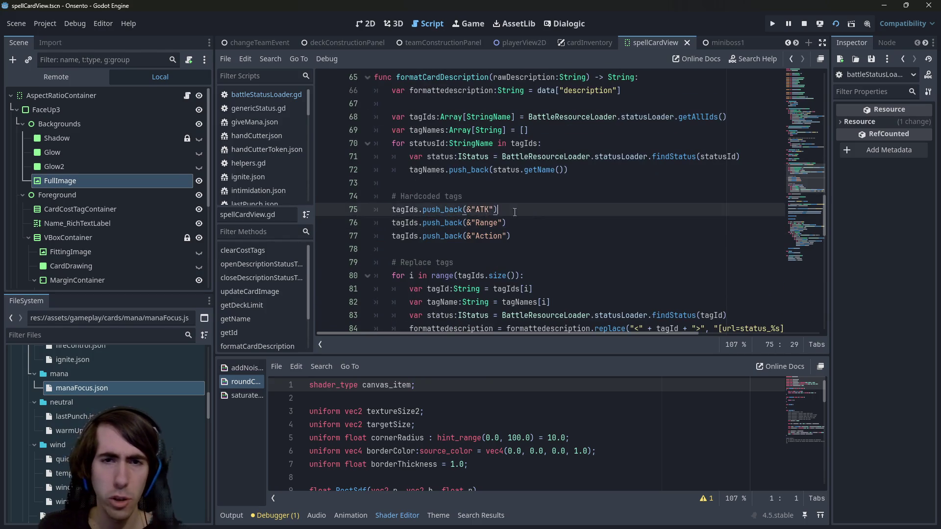
key(End)
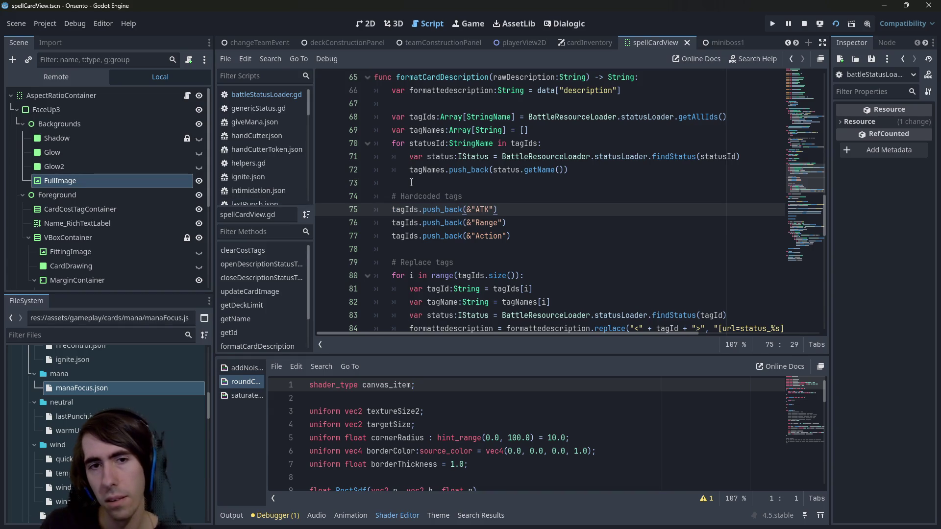
key(ctrl+shift+d)
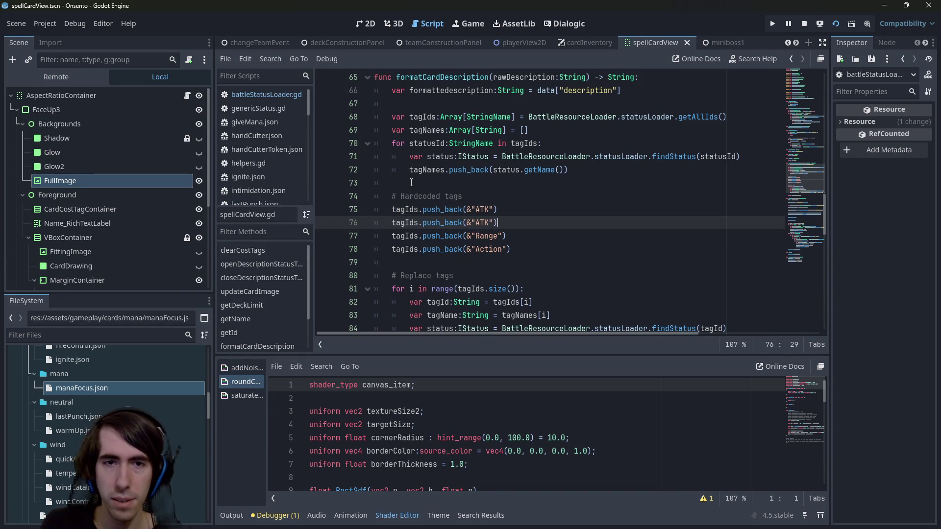
double_click(422, 129)
key(ctrl+c)
double_click(400, 223)
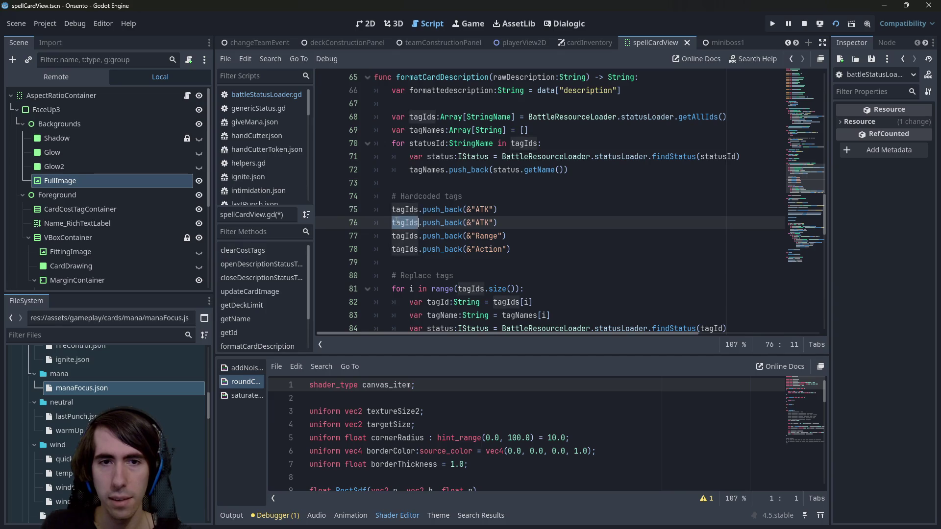
key(ctrl+v)
click(497, 223)
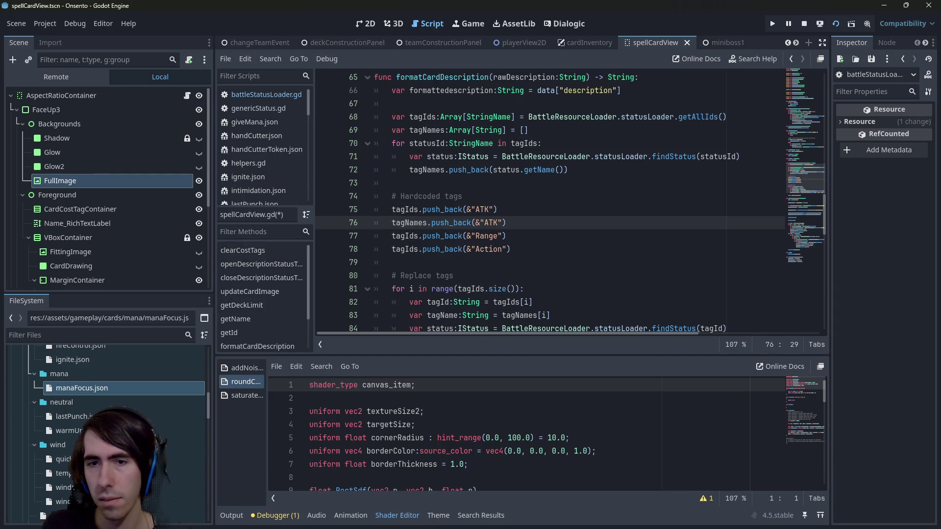
double_click(486, 224)
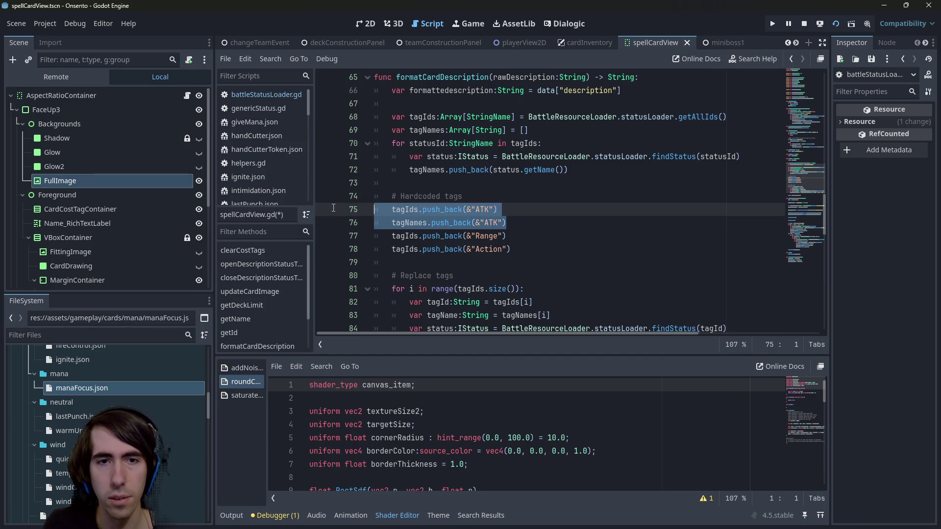
- Add 'tagNames.push_back(&"Range")' below the tagIds Range entry
click(538, 237)
key(Return)
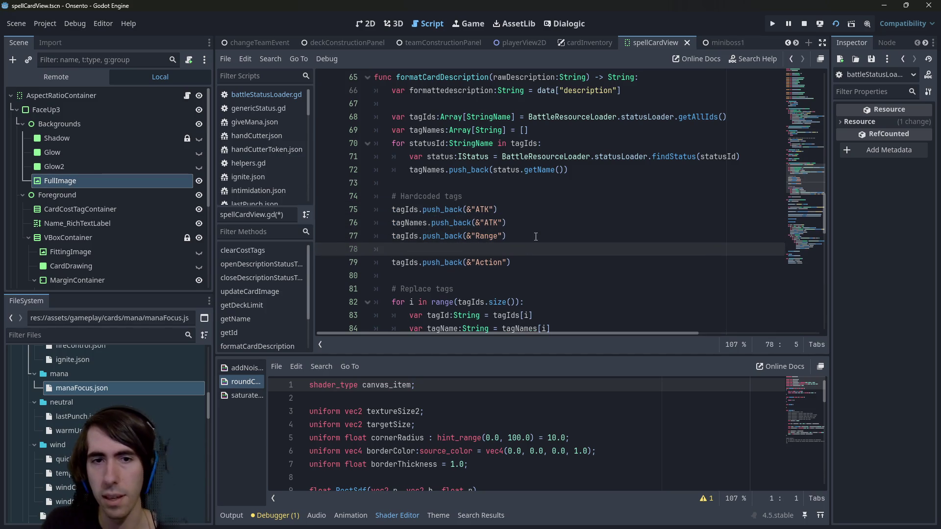
key(ctrl+v)
double_click(492, 249)
text(Range)
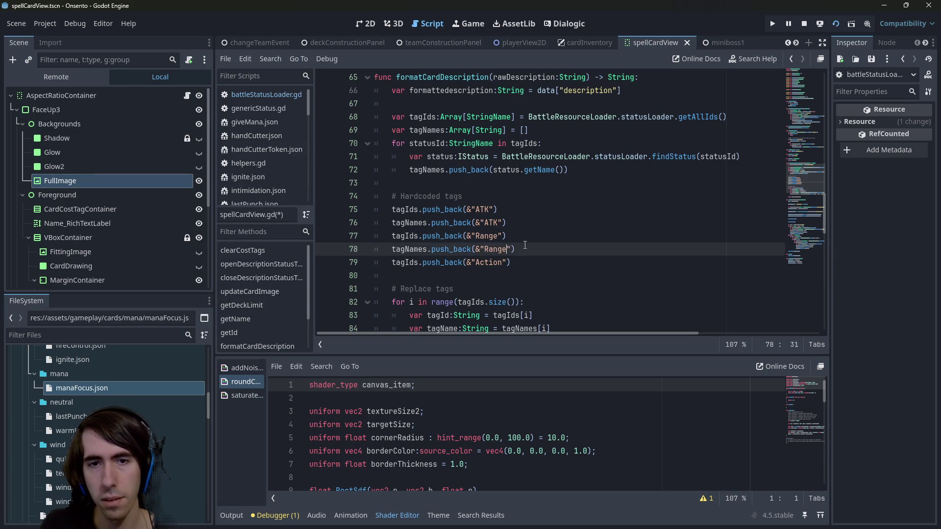
key(shift+Home)
key(shift+Home)
key(ctrl+c)
- Add 'tagNames.push_back(&"Action")' below the tagIds Action entry and save the script
click(518, 262)
key(Return)
key(ctrl+v)
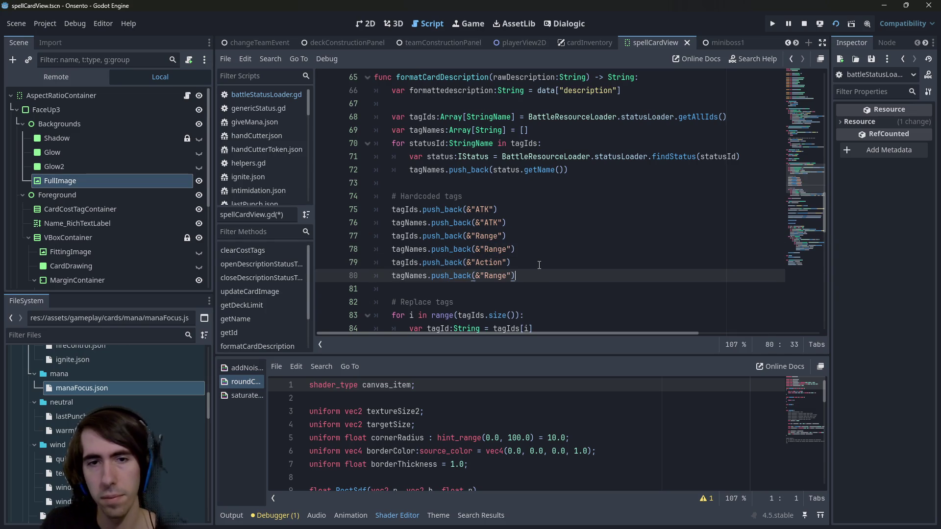
double_click(490, 263)
double_click(497, 276)
text(Action)
key(ctrl+s)
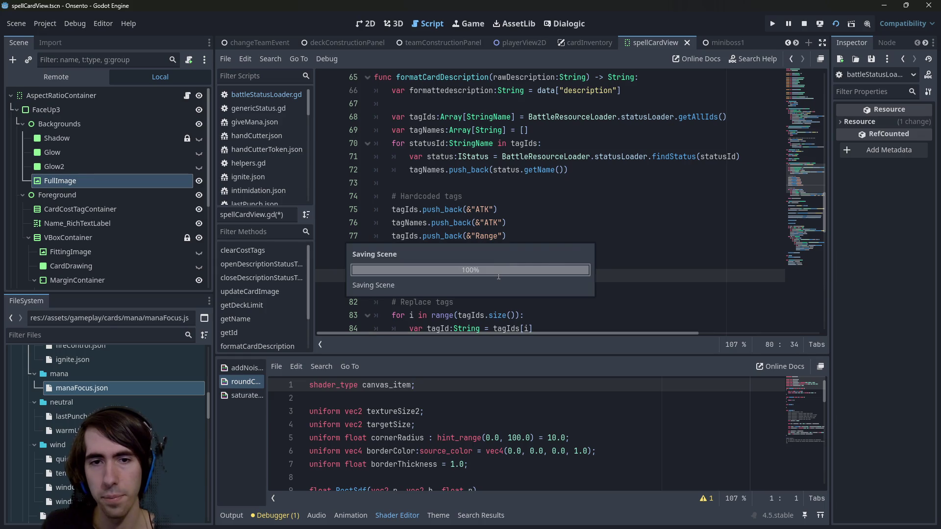
key(ctrl+s)
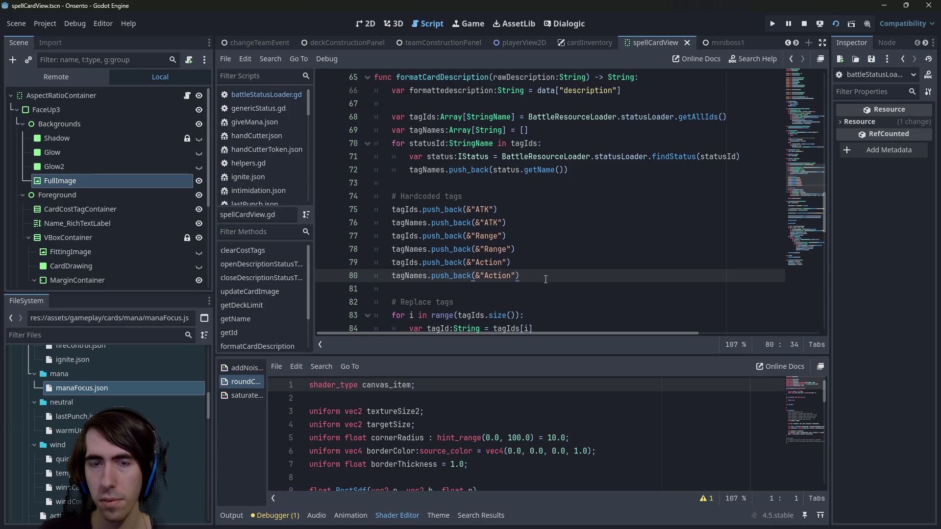
- Try an edit on the ATK name on line 76, revert it, save, and check the TODO notes
click(488, 224)
key(Delete)
key(Delete)
text(tk)
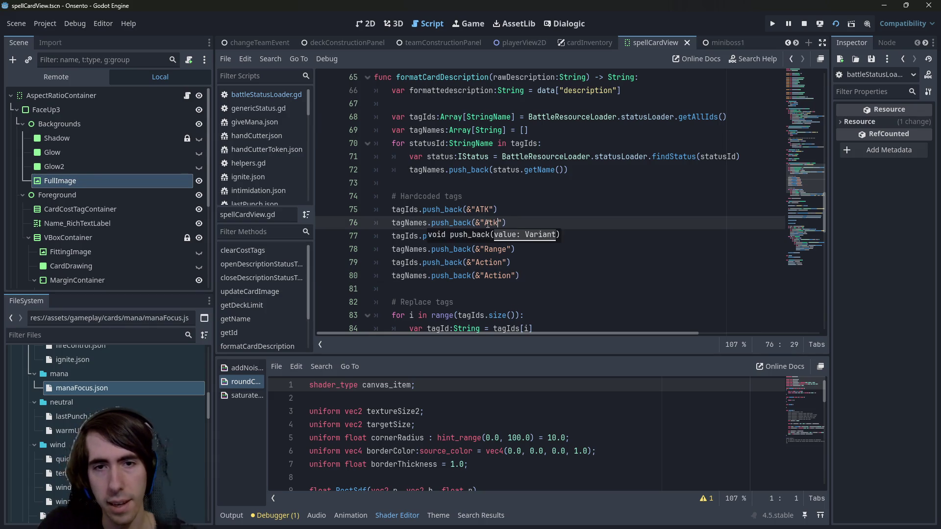
key(shift+F4)
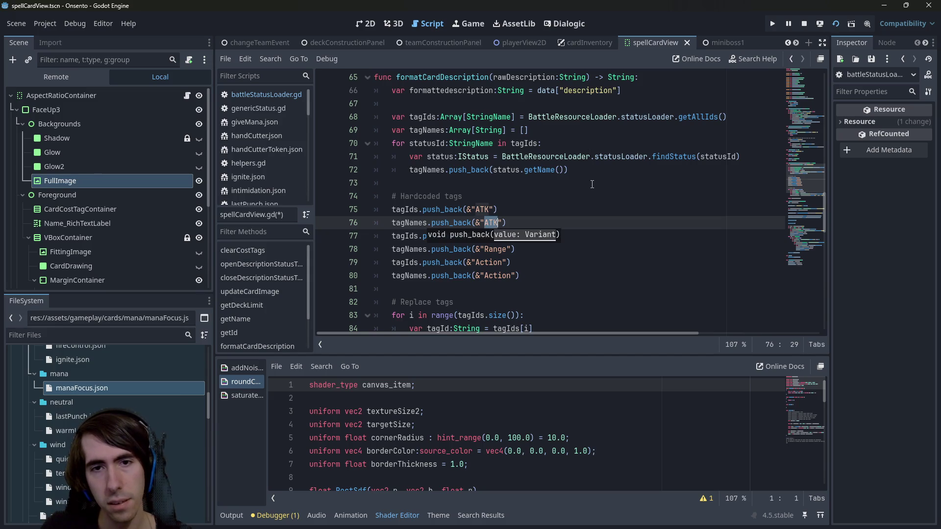
key(ctrl+s)
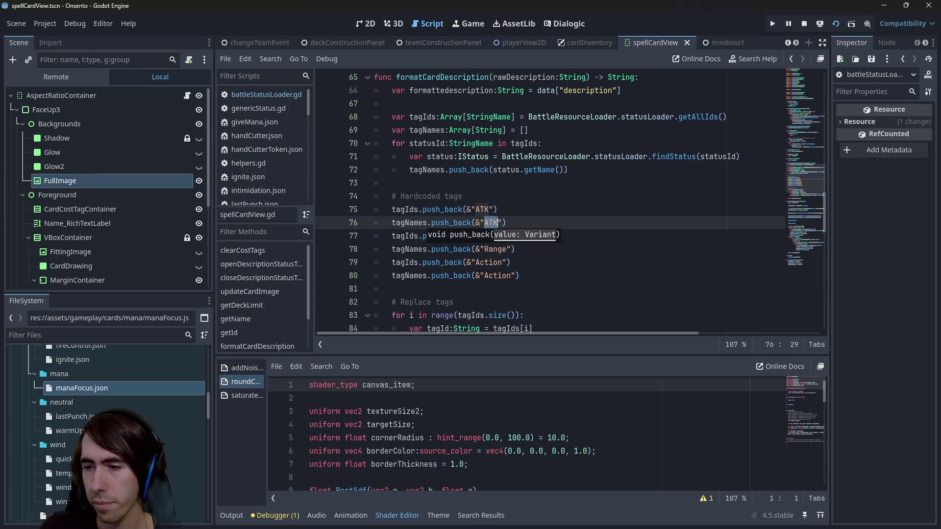
key(alt+Tab)
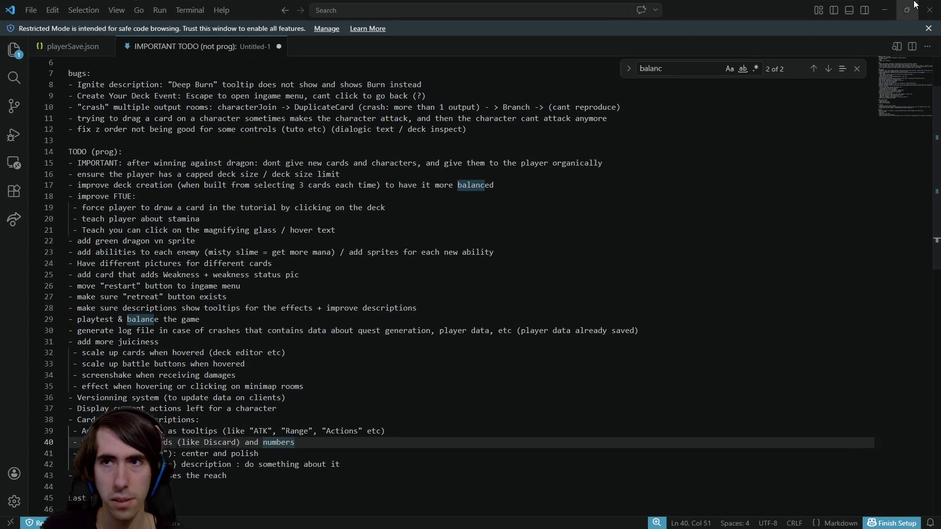
click(884, 10)
- Replace the ATK tag name on line 76 with Attack and save spellCardView.gd
click(534, 268)
click(521, 222)
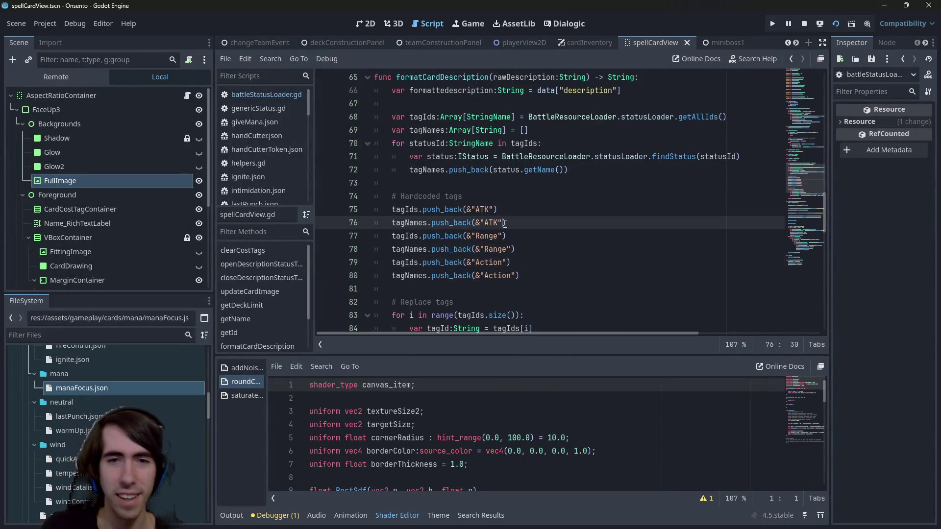
click(520, 237)
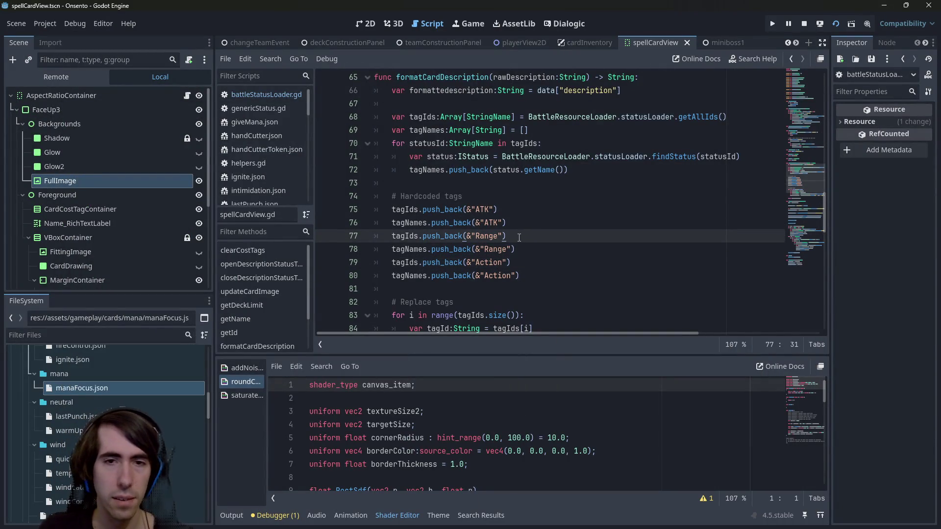
double_click(482, 209)
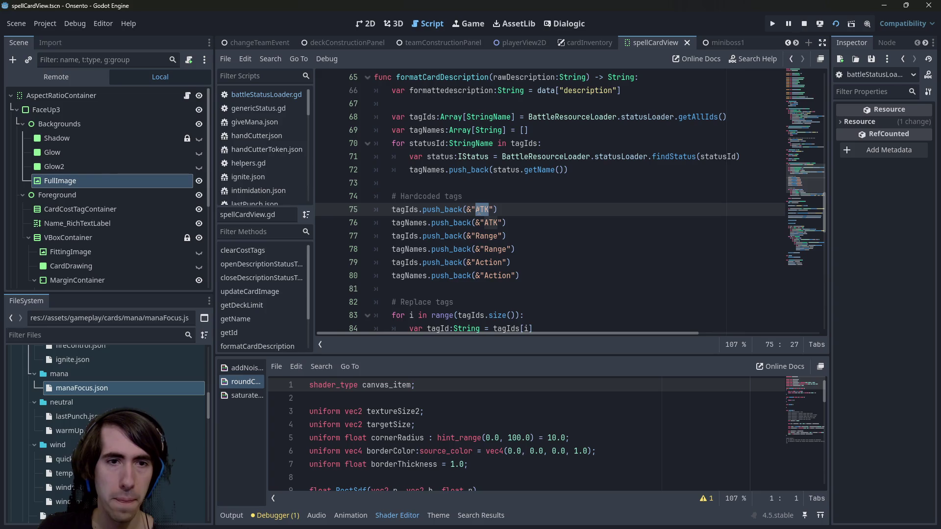
double_click(491, 223)
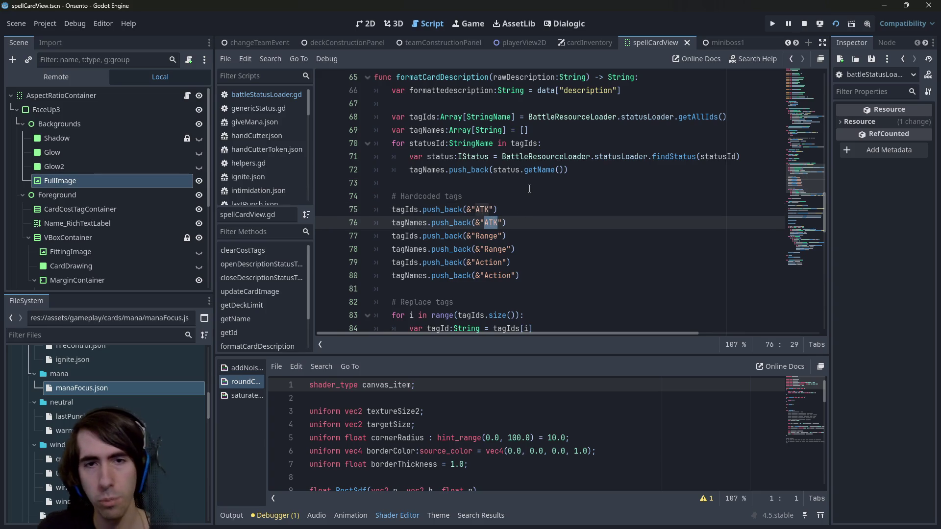
text(Attack)
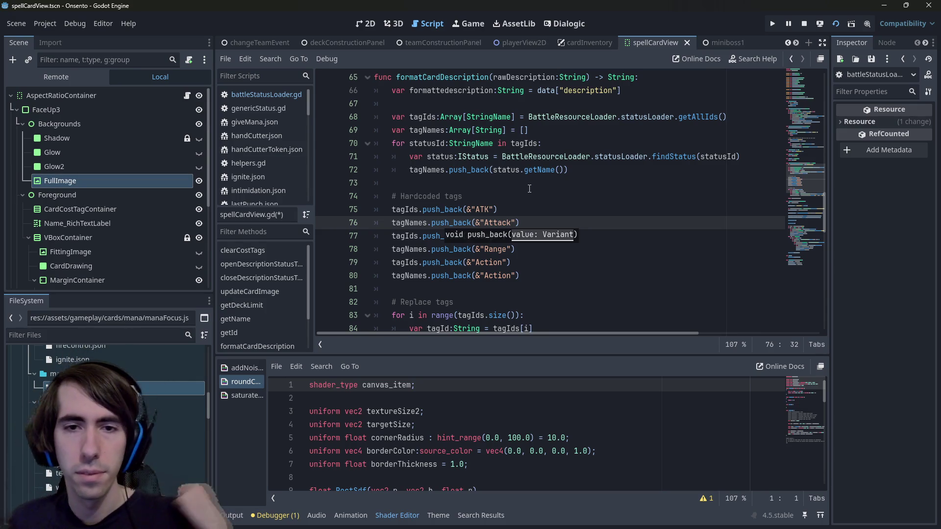
click(562, 209)
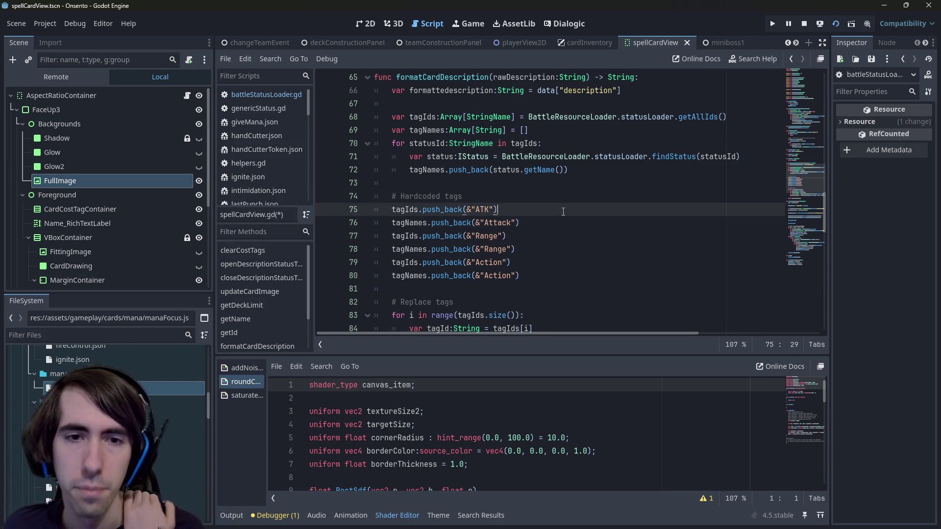
click(565, 221)
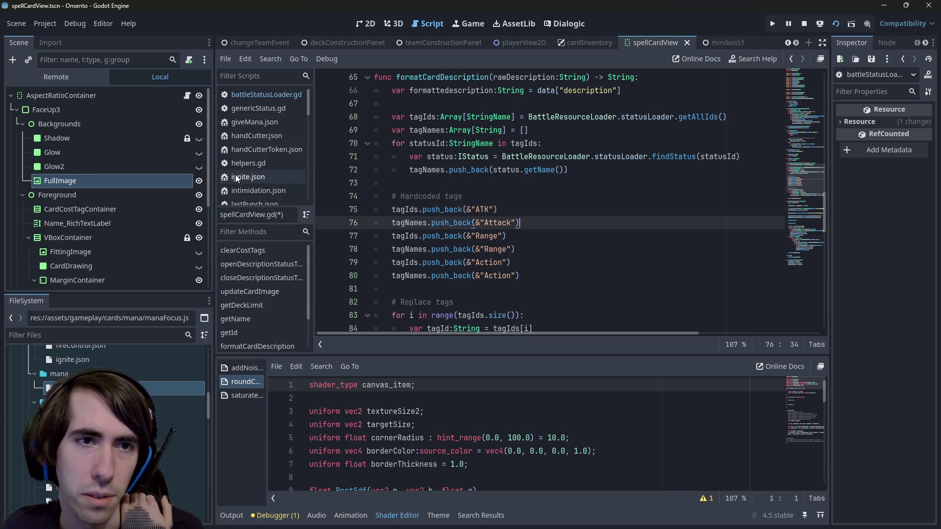
key(ctrl+s)
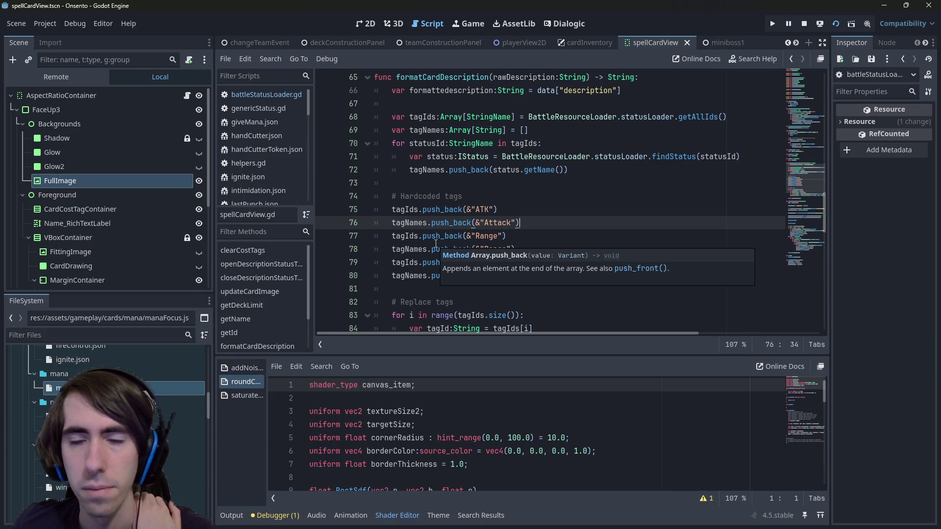
- Select the hardcoded tag lines 75 to 80 in spellCardView.gd
click(569, 232)
click(541, 209)
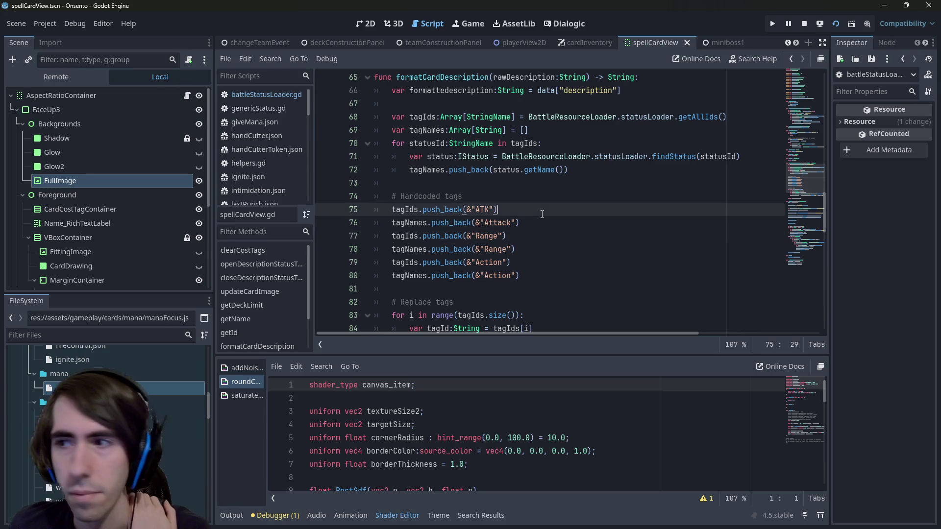
click(542, 228)
click(529, 265)
click(525, 235)
click(523, 263)
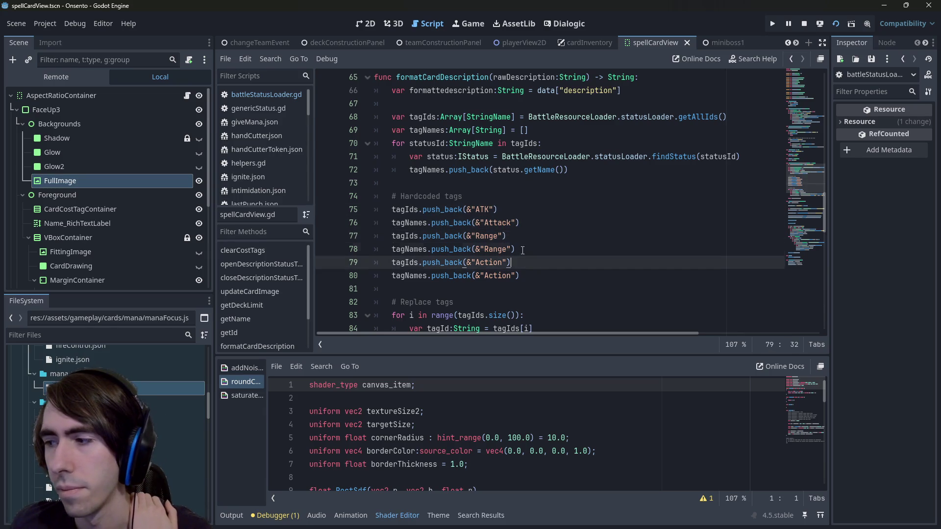
click(522, 250)
drag(519, 275, 314, 210)
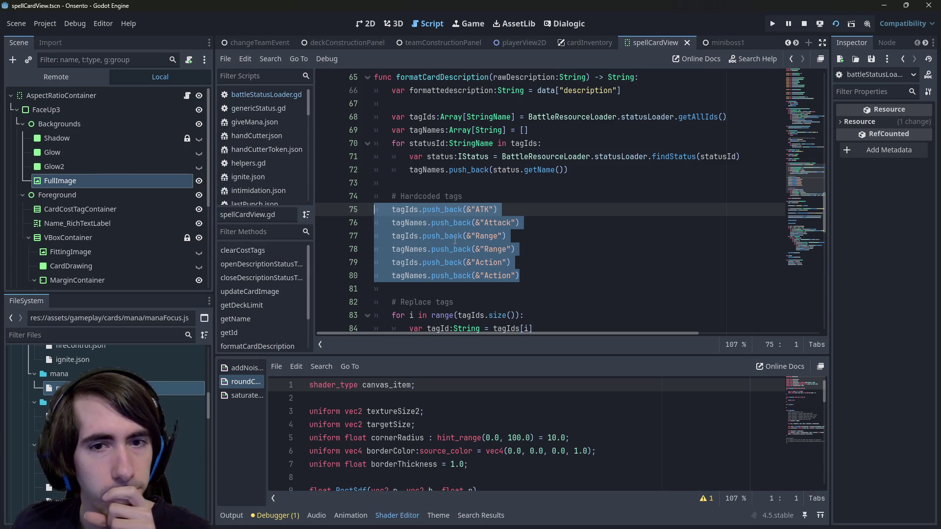
- Switch to the miniboss1 scene and back to spellCardView, scrolling through the tabs
click(713, 42)
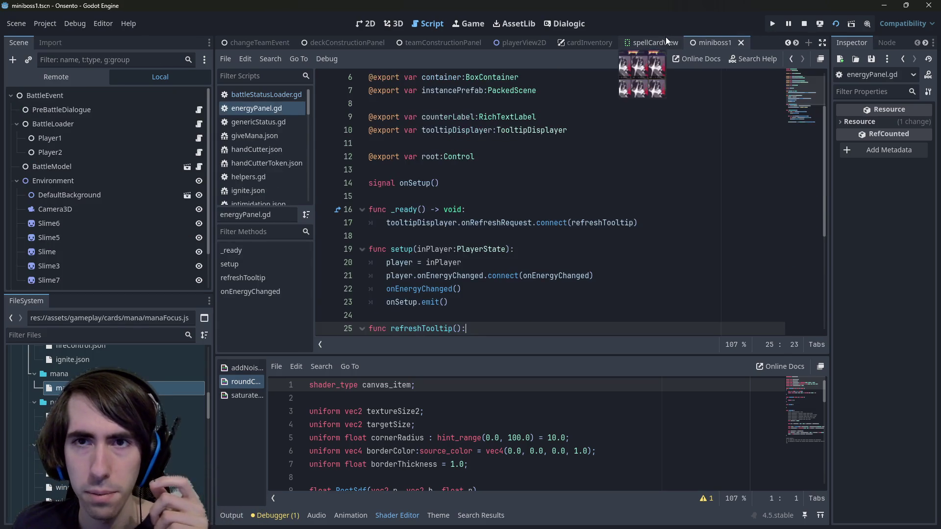
click(665, 39)
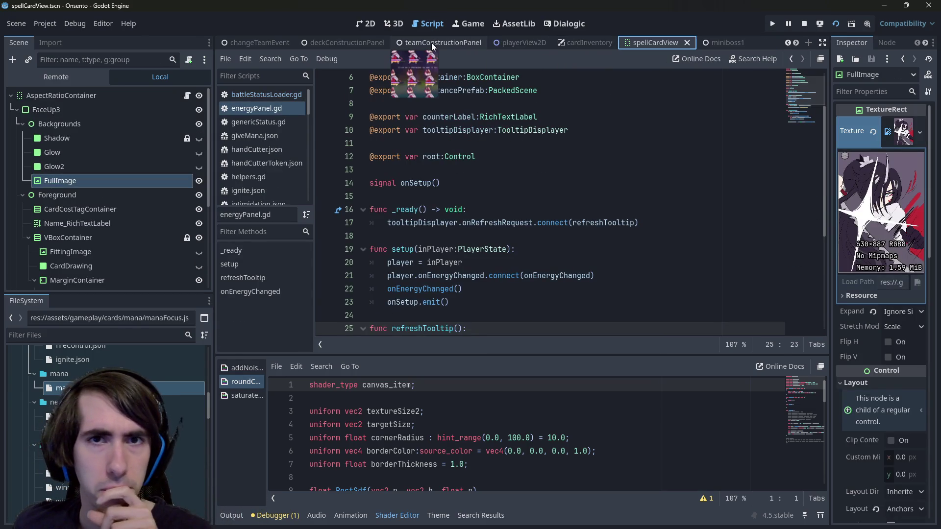
scroll(432, 43, down, 3)
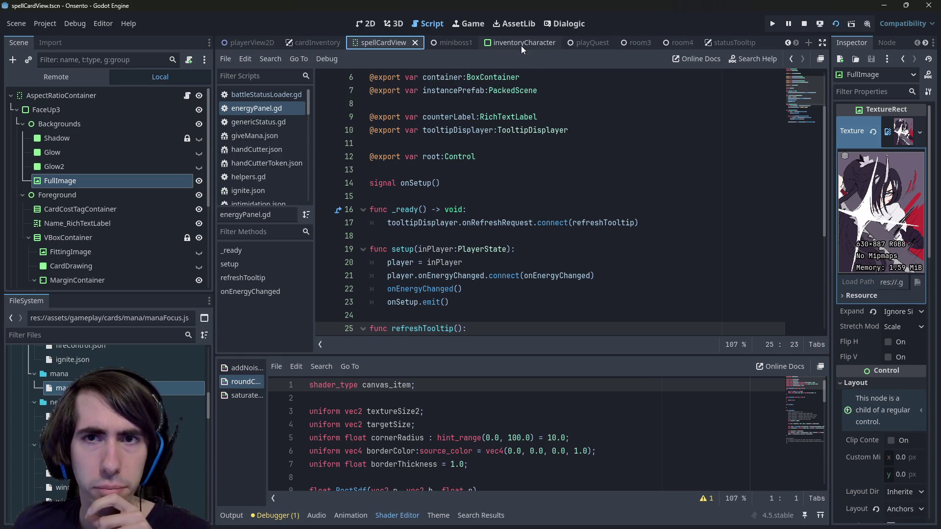
scroll(667, 42, up, 1)
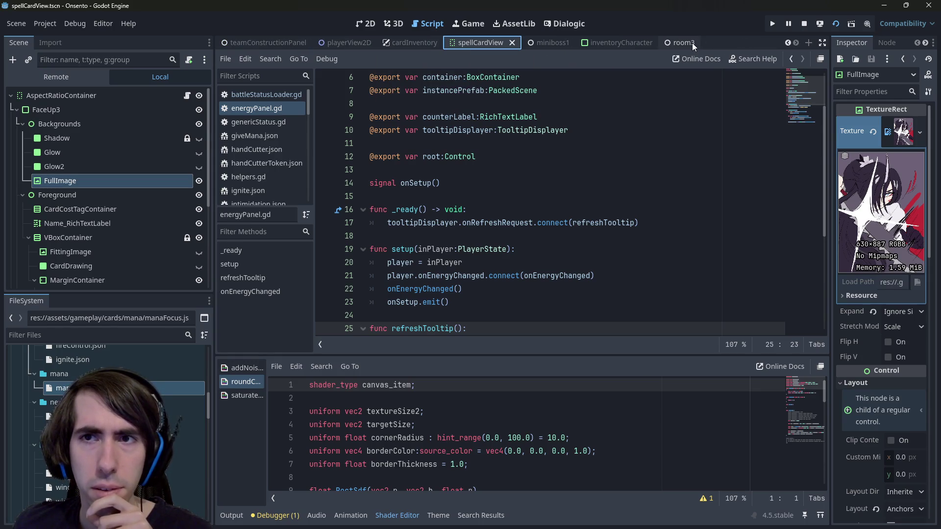
scroll(689, 43, up, 1)
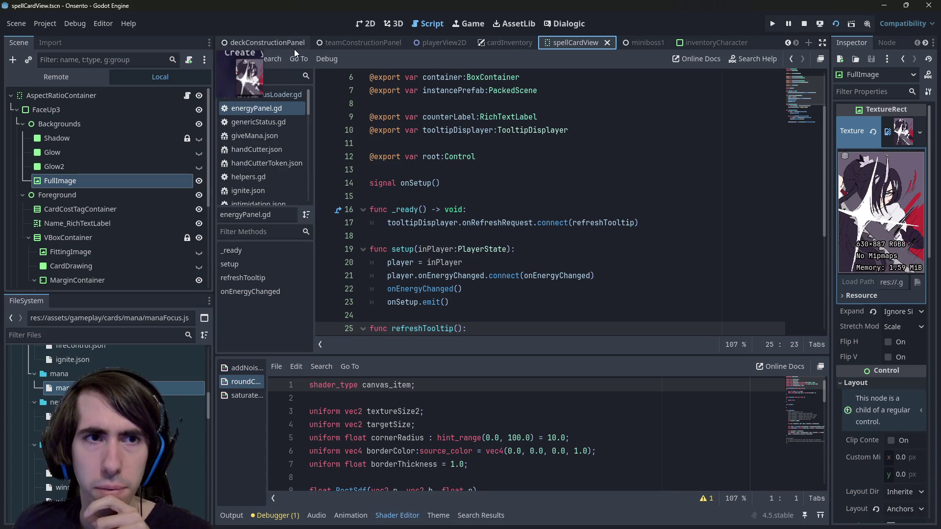
scroll(294, 49, up, 3)
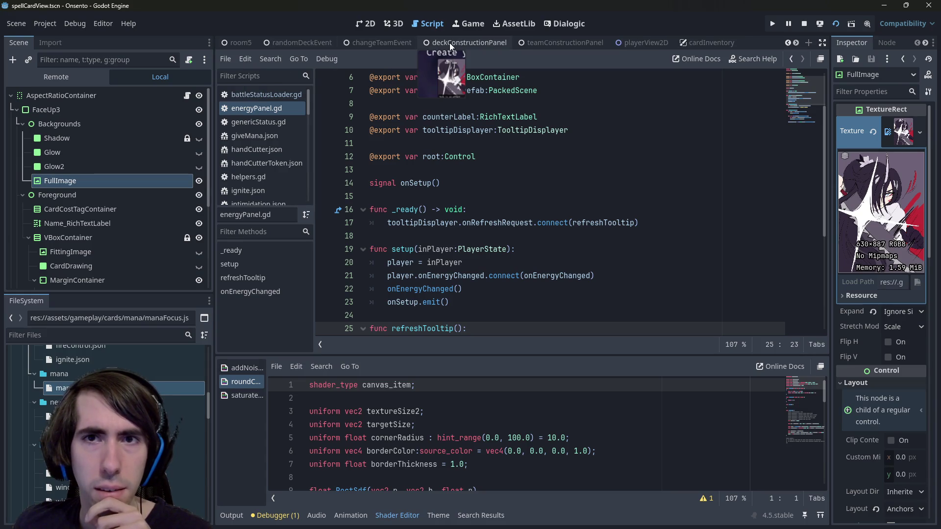
scroll(449, 42, up, 7)
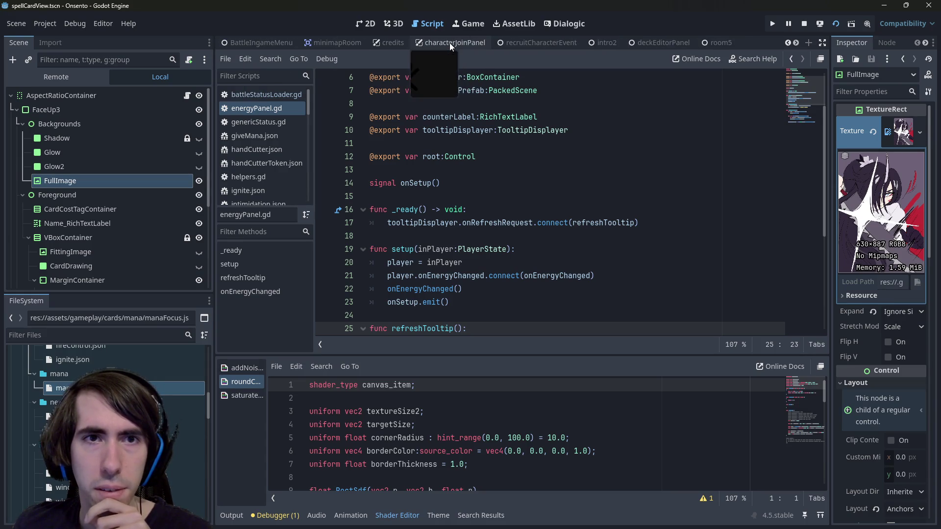
- Open deckEditorPanel.tscn via quick search for 'deckeditor' and run it as the current scene
click(511, 156)
key(shift+alt+o)
text(deckeditor)
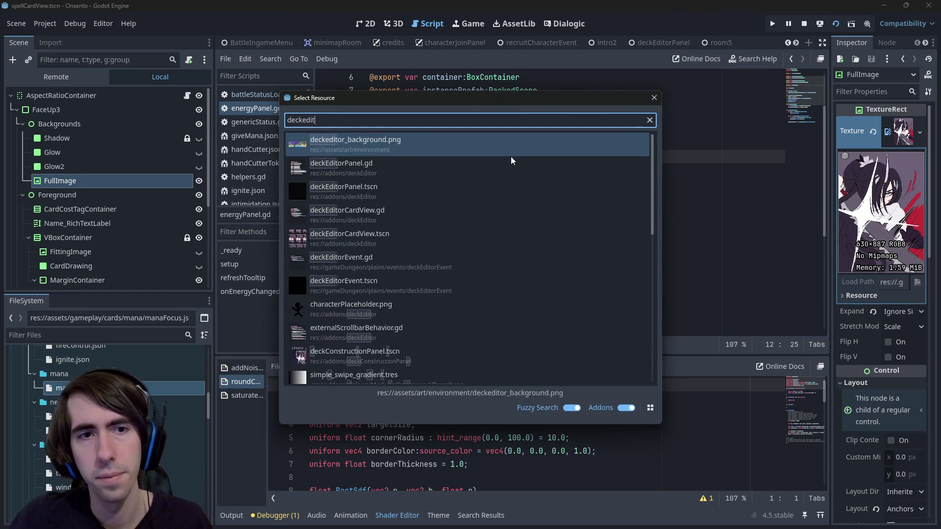
key(Down)
key(Down)
key(Return)
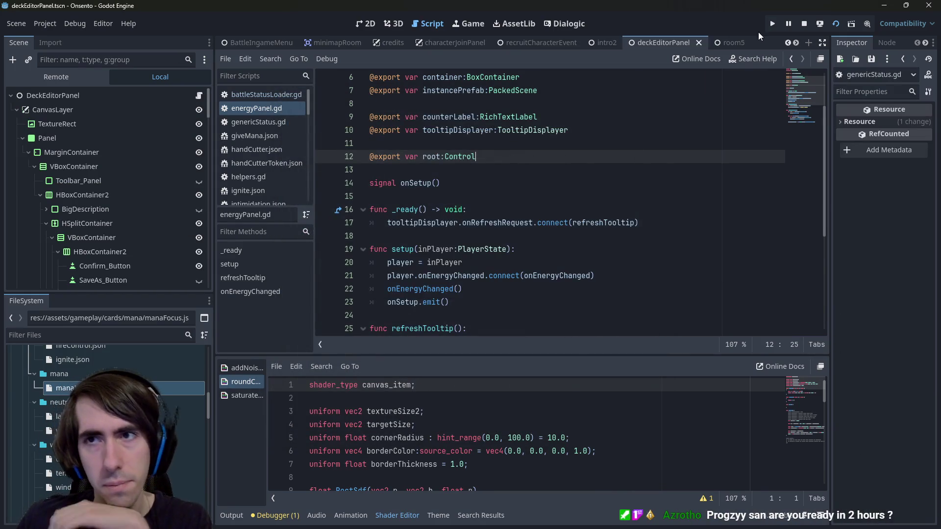
click(835, 24)
click(597, 209)
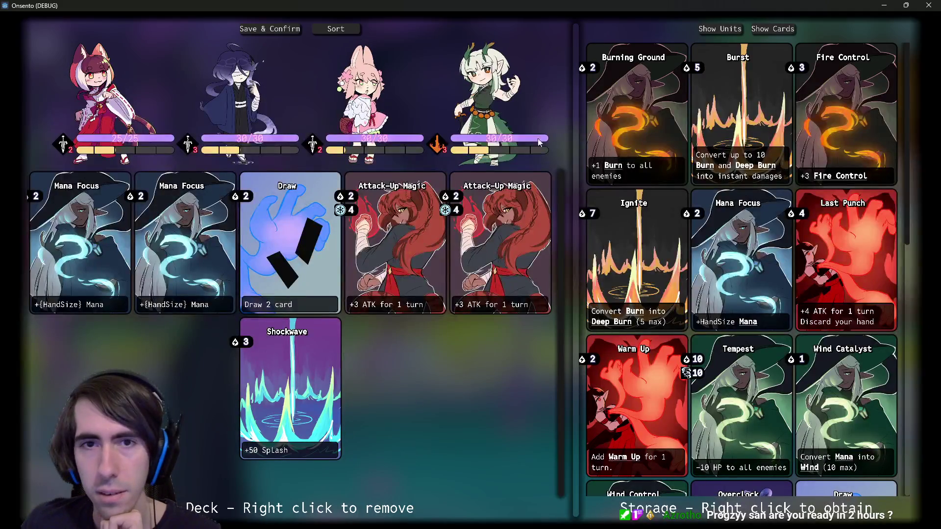
- Scroll through the Storage card list in the running Onsento game, then close its window
mouse_move(618, 169)
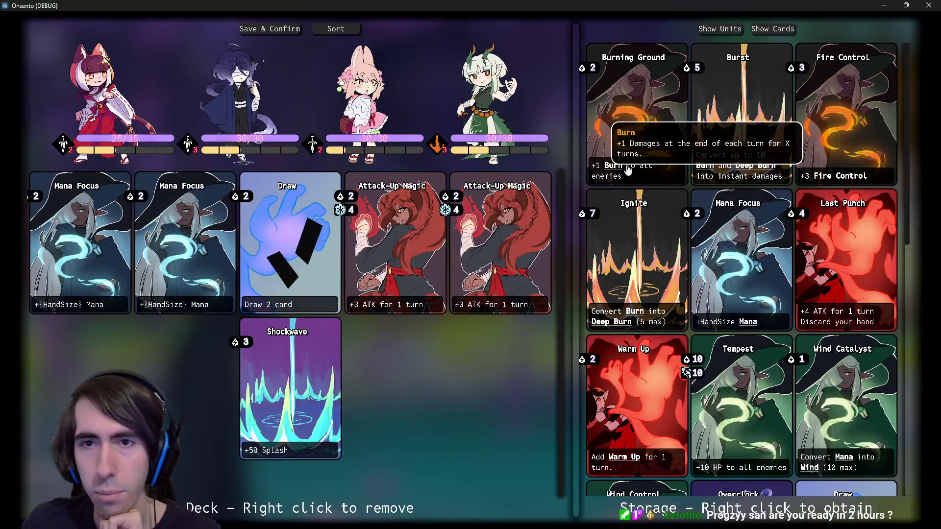
mouse_move(755, 171)
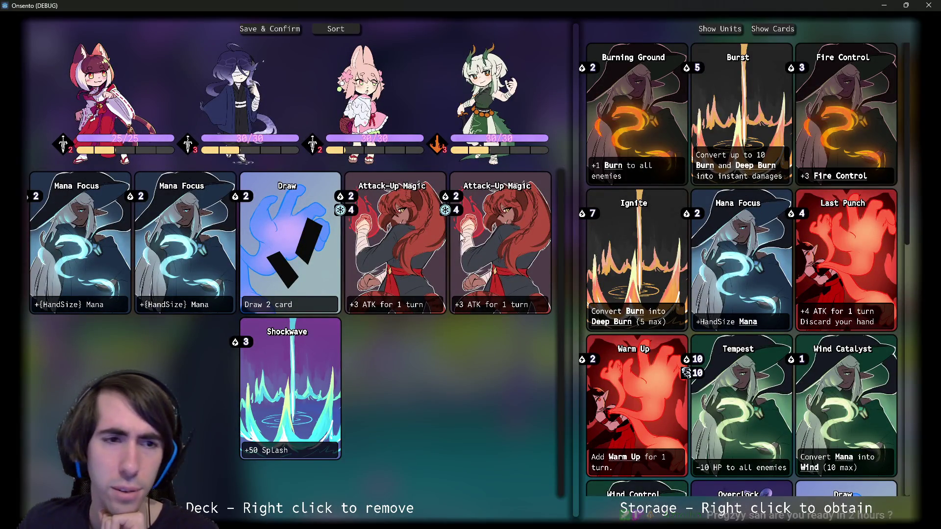
scroll(818, 277, down, 3)
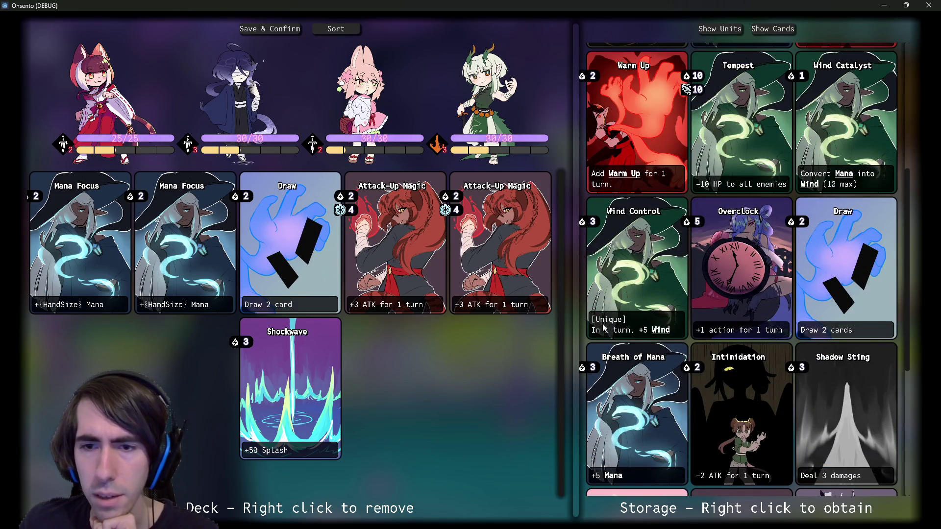
scroll(757, 338, down, 5)
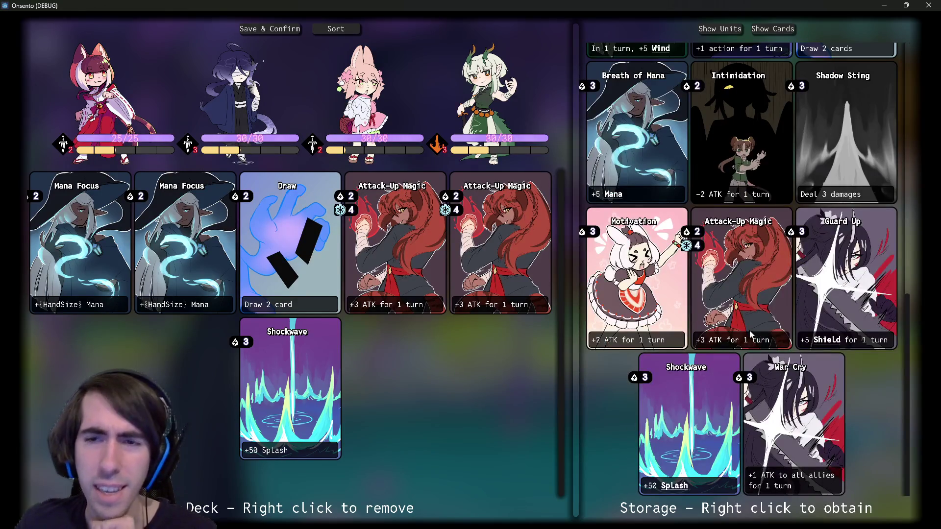
mouse_move(820, 345)
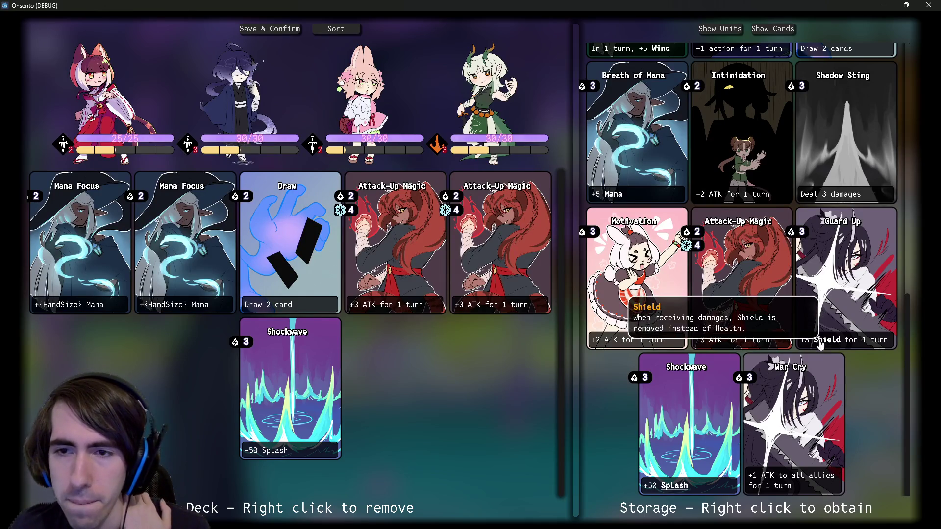
scroll(749, 470, up, 10)
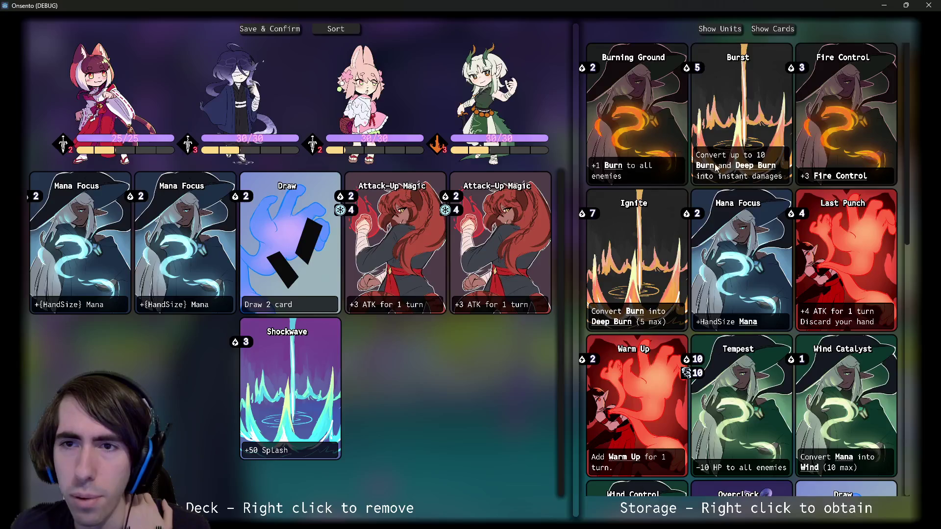
mouse_move(711, 168)
scroll(708, 316, down, 2)
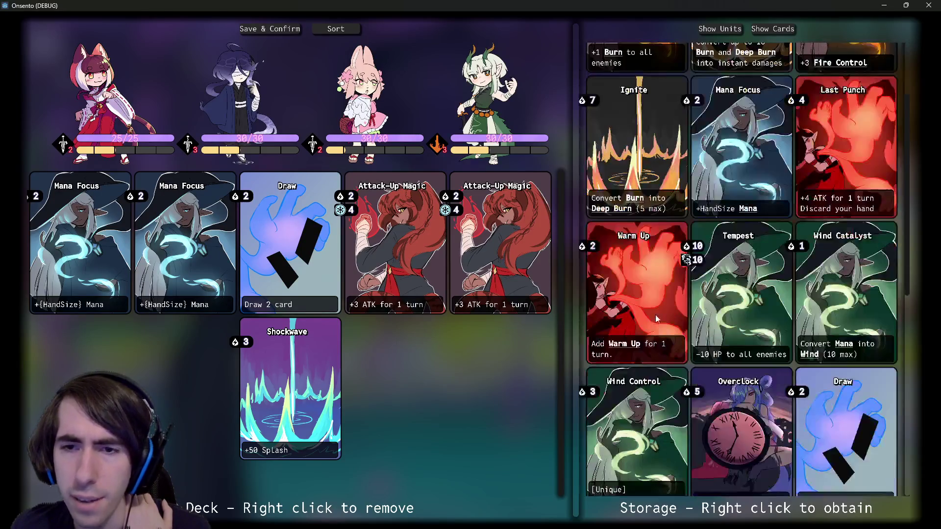
scroll(709, 316, down, 3)
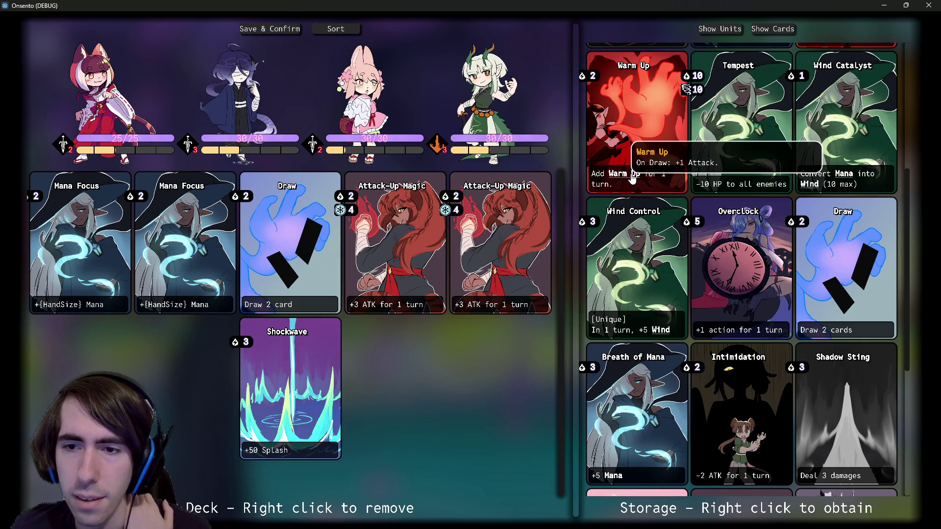
scroll(633, 179, down, 2)
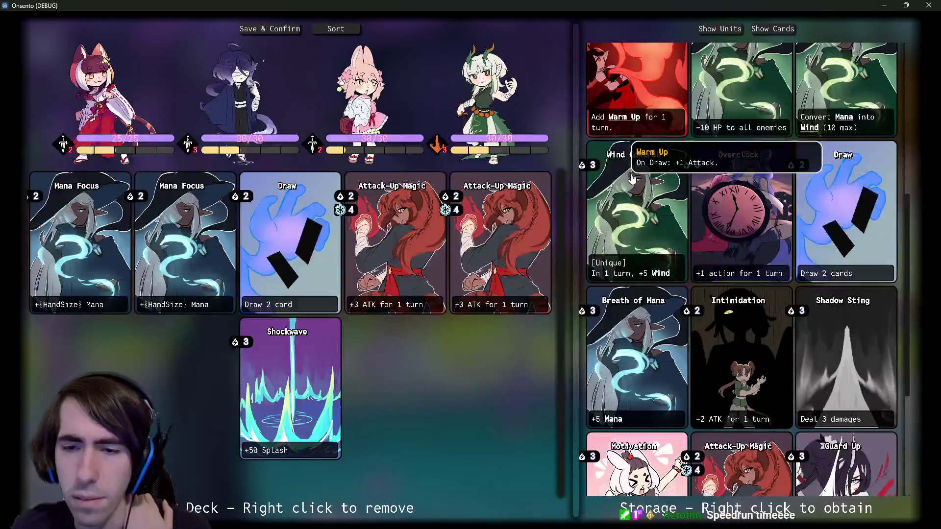
scroll(710, 304, down, 1)
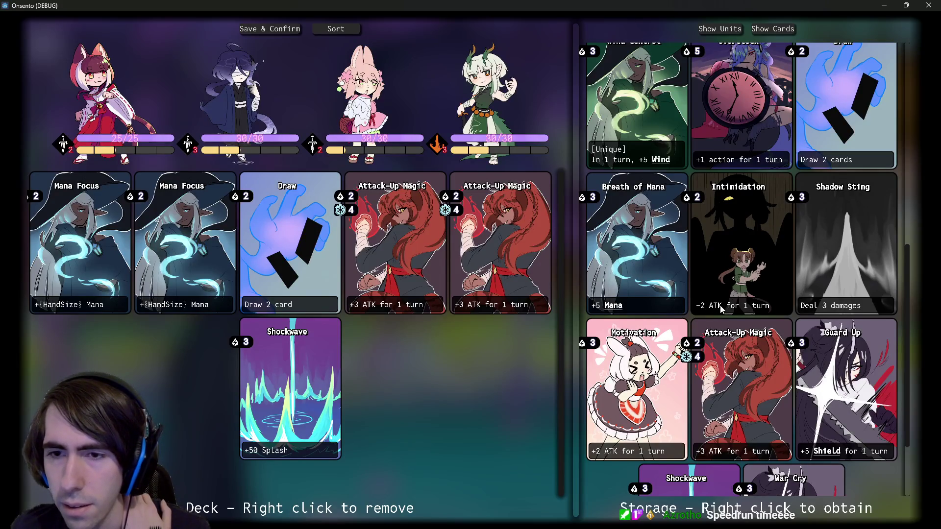
click(928, 5)
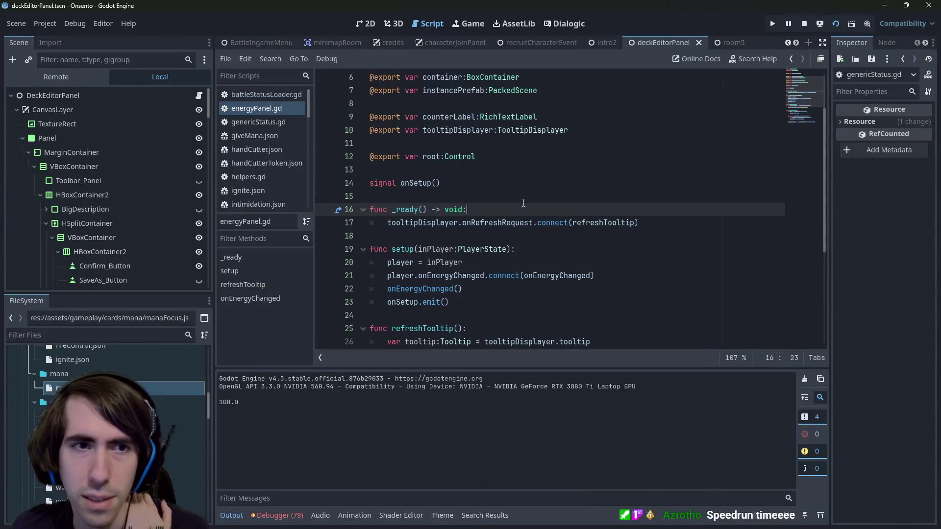
- Select the burningGround card file in the FileSystem panel
scroll(105, 422, up, 5)
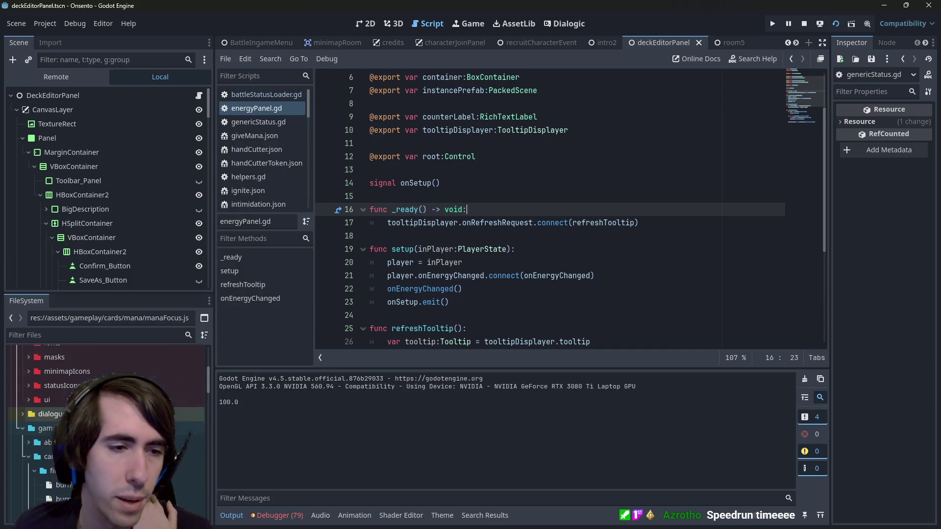
scroll(105, 422, down, 2)
click(98, 397)
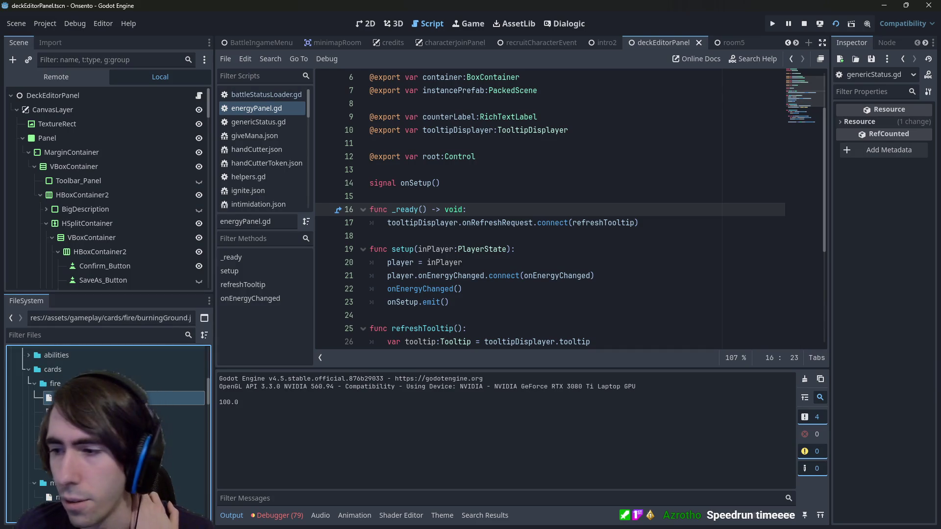
key(F6)
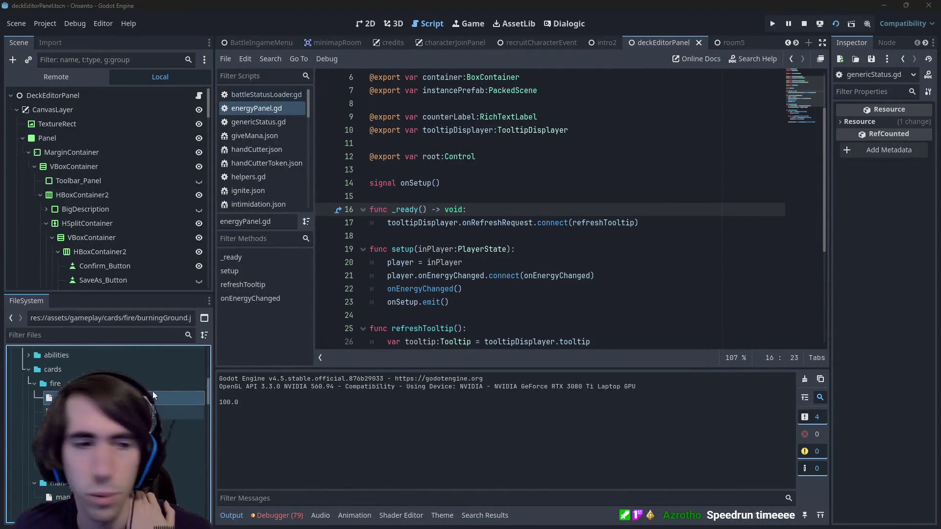
scroll(153, 392, down, 1)
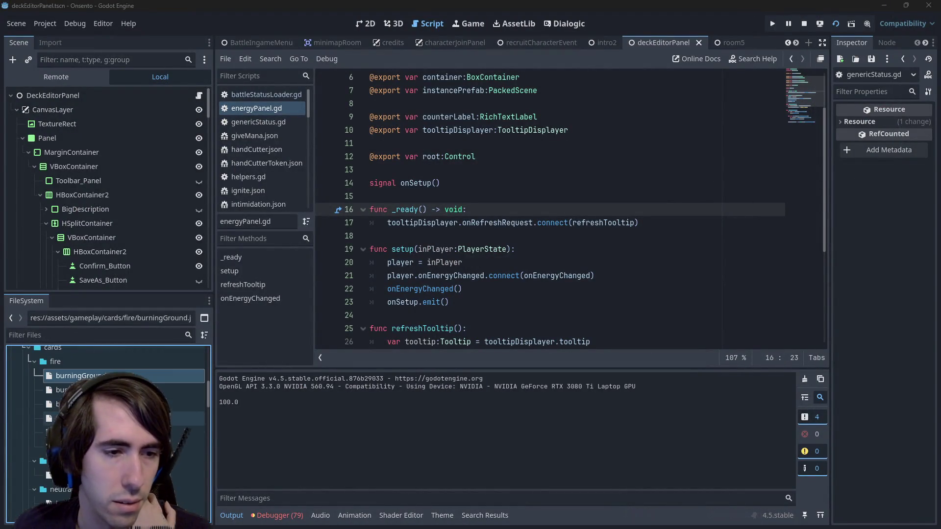
- Step back through battleStatusLoader.gd and energyPanel.gd to spellCardView.gd's formatCardDescription
click(472, 261)
click(252, 94)
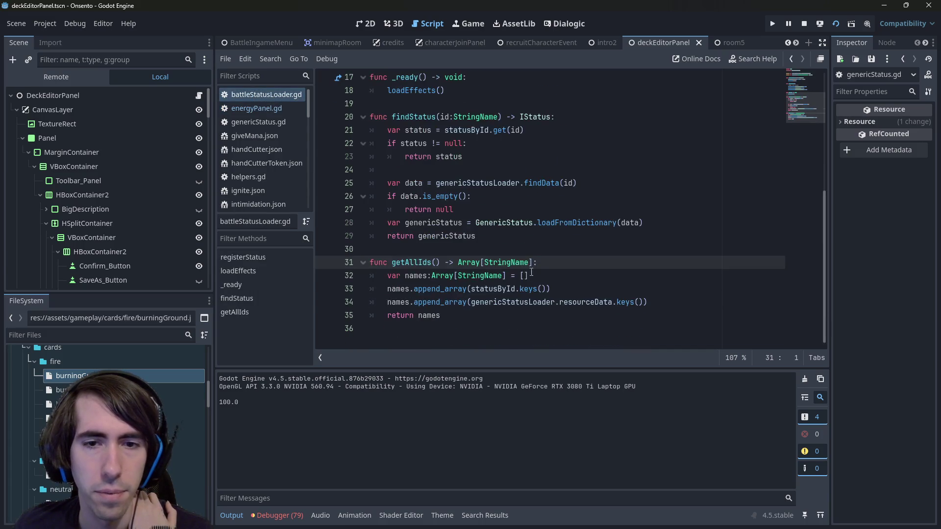
key(ctrl+z)
key(ctrl+z)
key(ctrl+z)
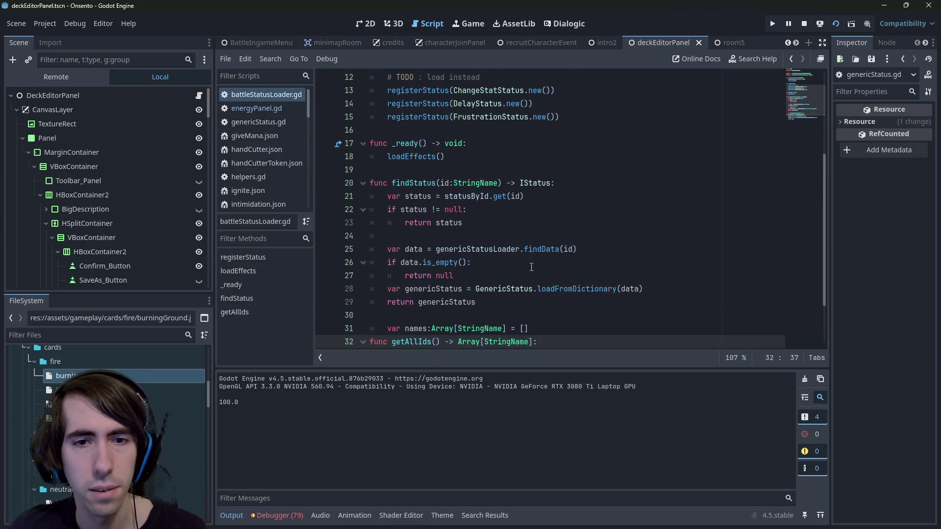
key(ctrl+z)
key(ctrl+z)
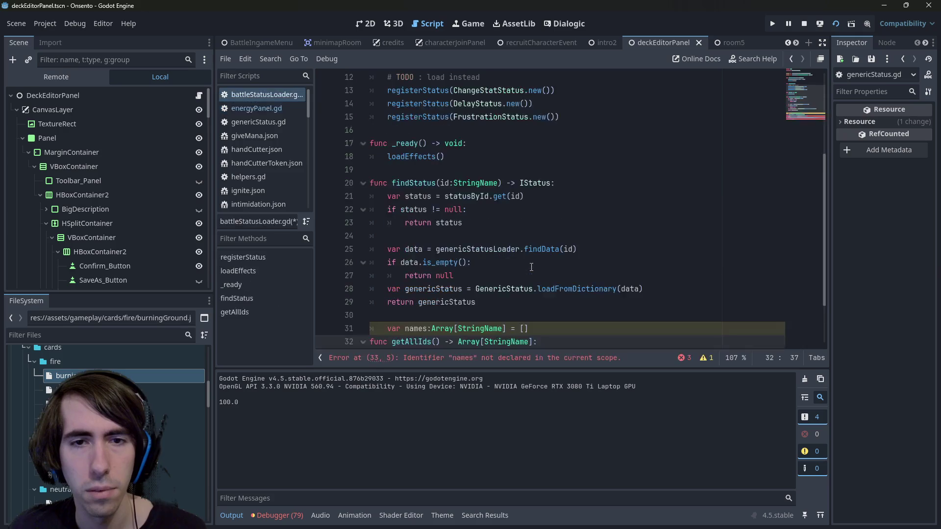
key(ctrl+z)
key(ctrl+z)
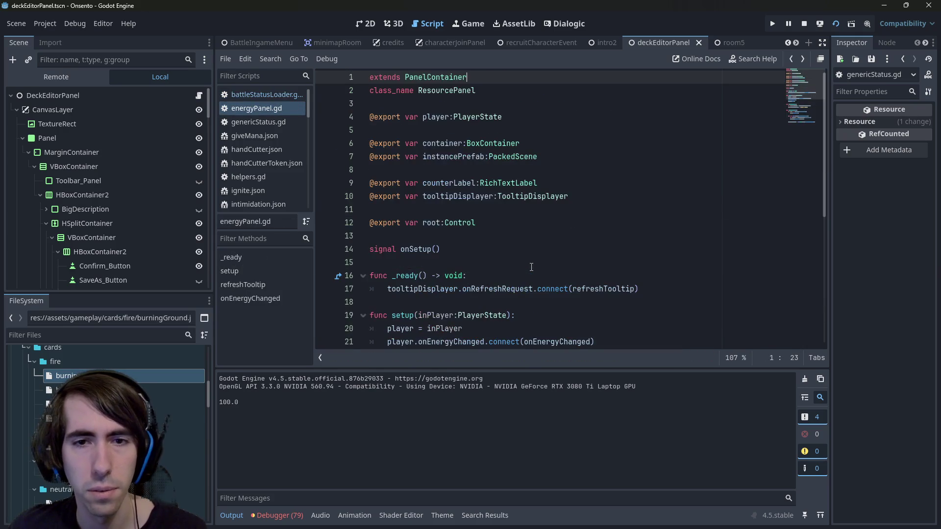
key(ctrl+z)
key(ctrl+z)
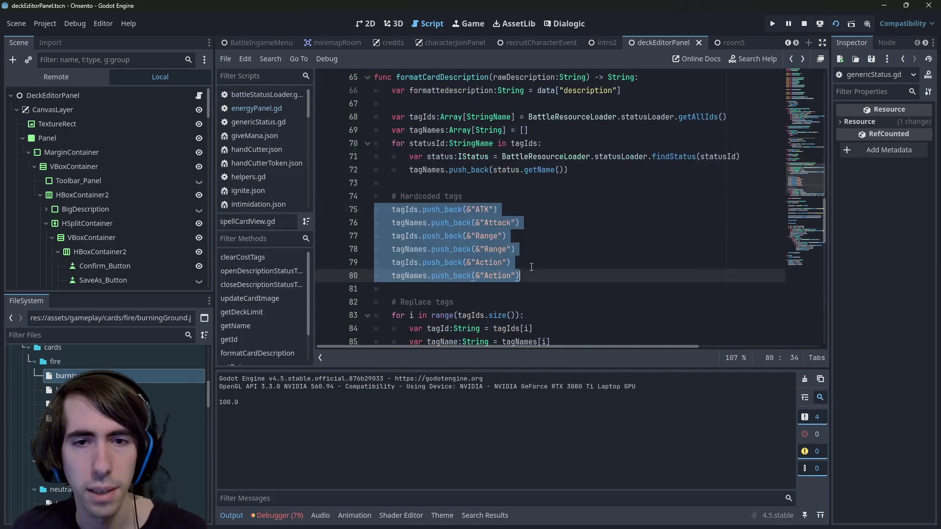
scroll(262, 168, down, 15)
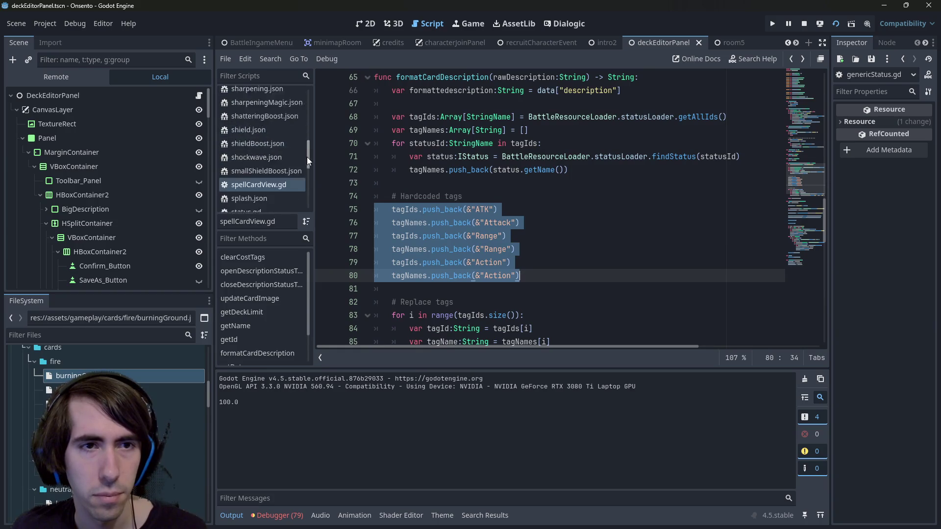
- Close every script except spellCardView.gd without saving, then filter FileSystem for 'last pu'
right_click(277, 133)
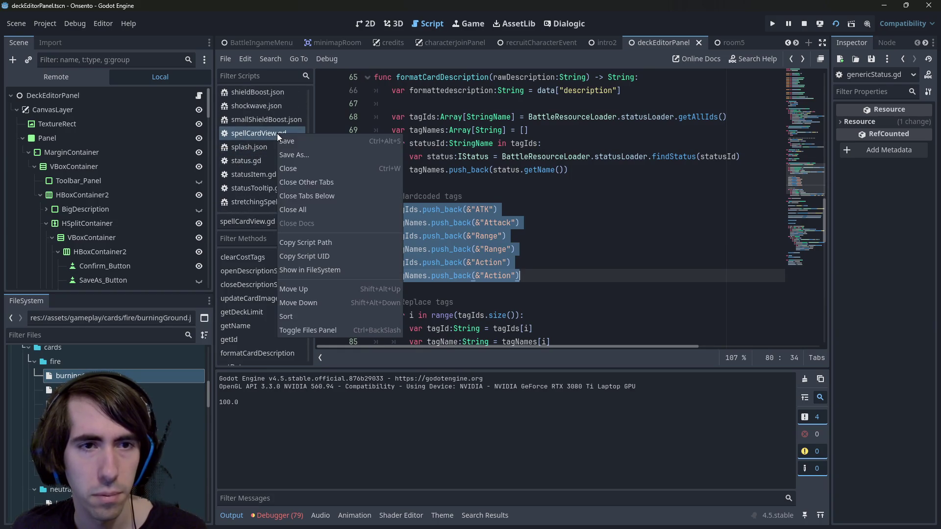
click(334, 182)
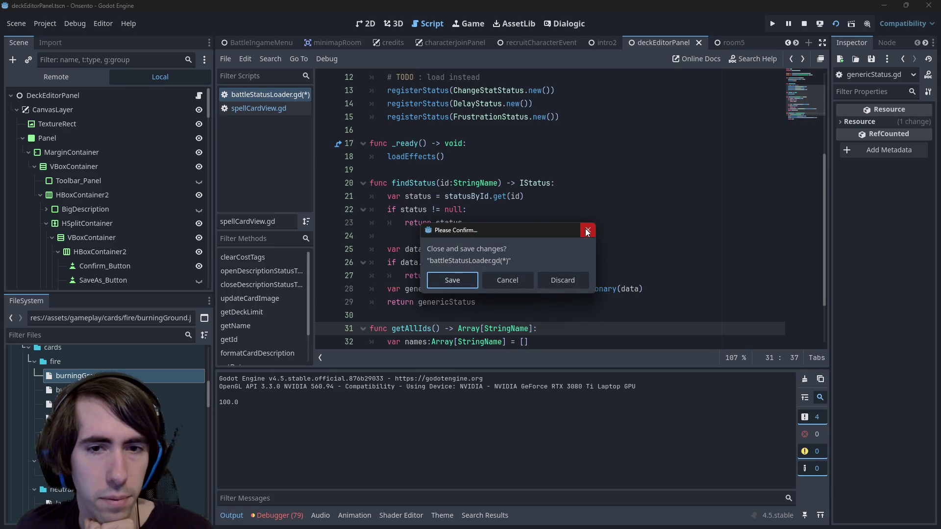
click(586, 234)
scroll(541, 247, down, 2)
click(541, 247)
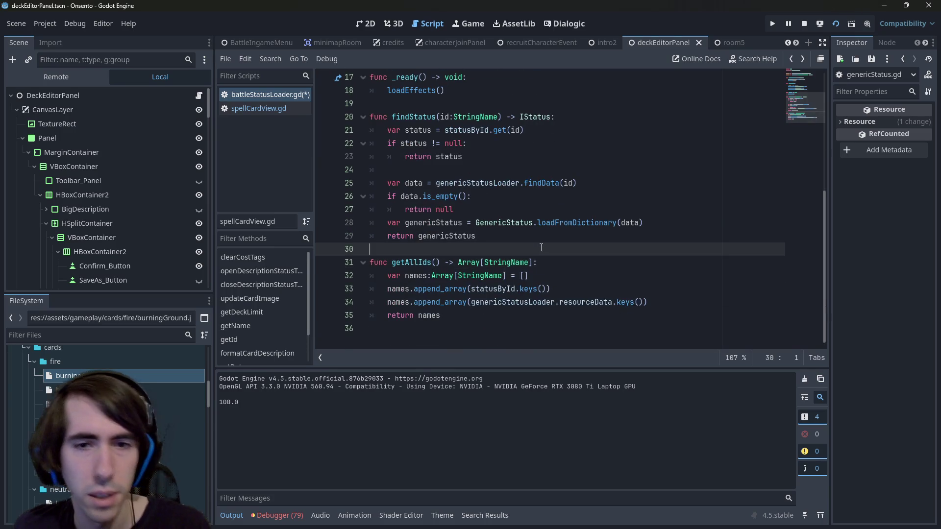
middle_click(268, 98)
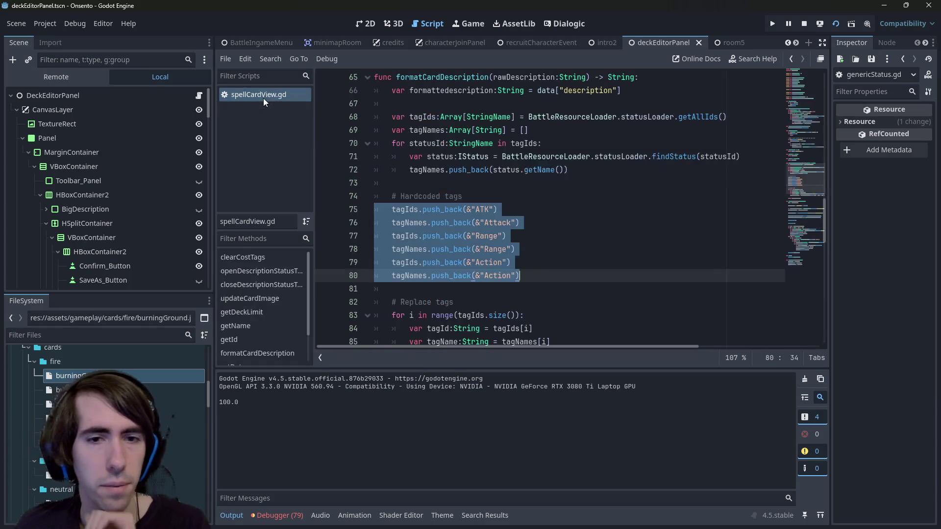
key(Escape)
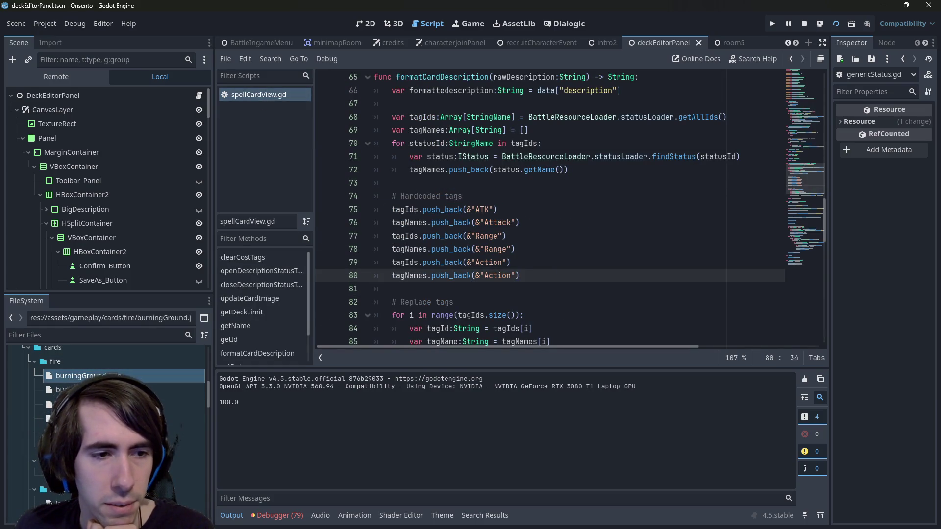
click(116, 335)
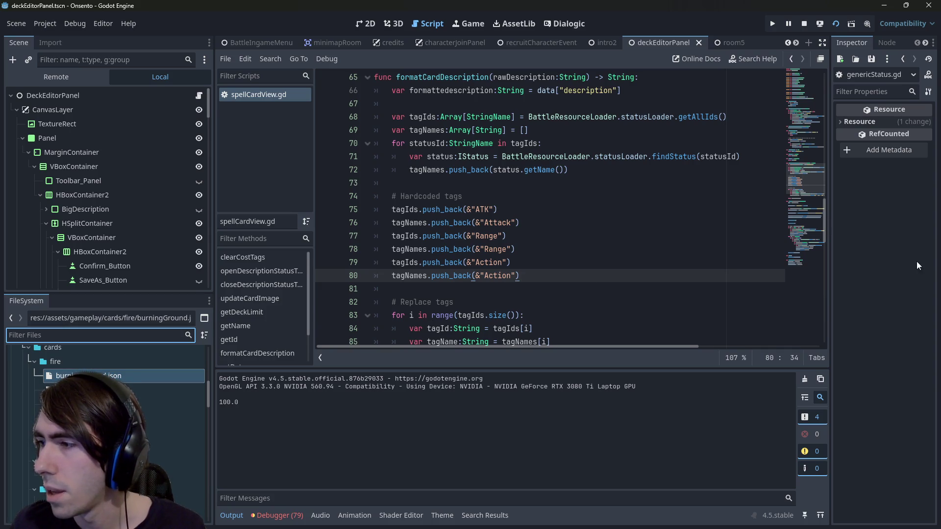
text(last p)
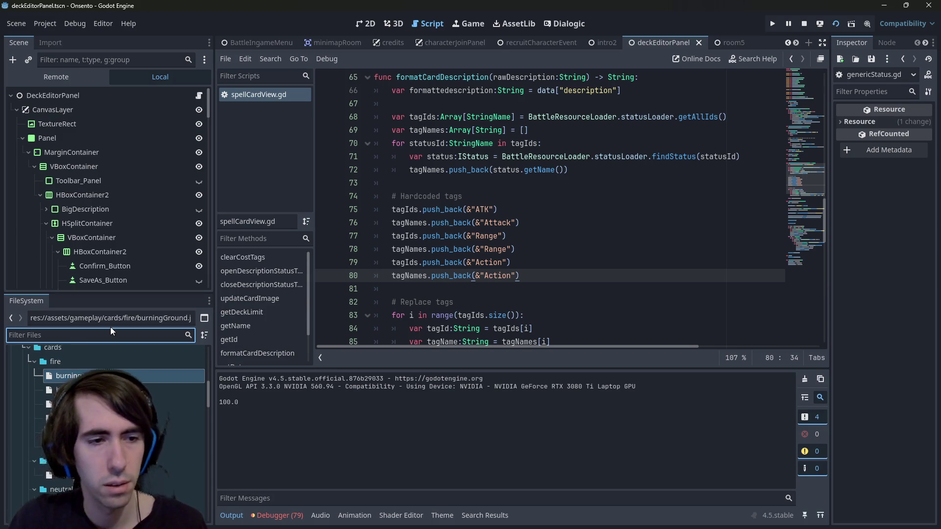
text(u)
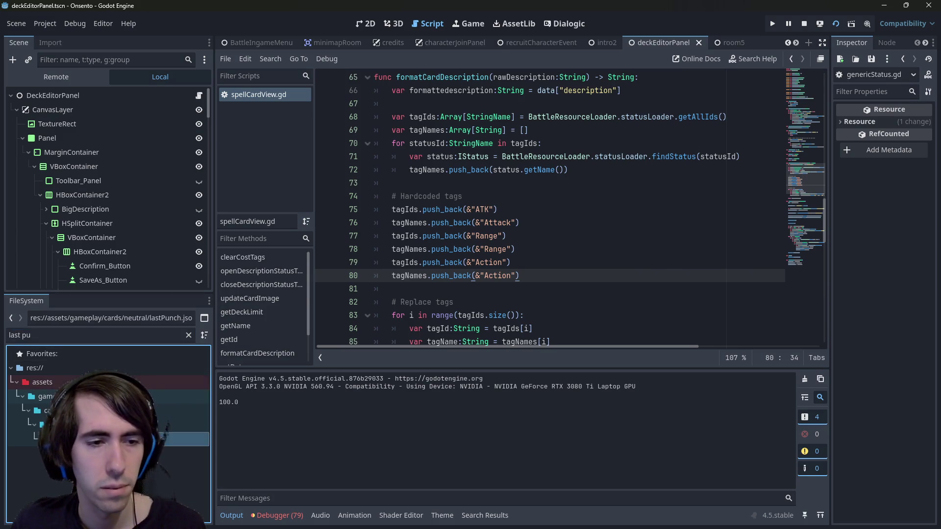
- Open lastPunch.json and wrap ATK in angle brackets to read '+4 <ATK> for 1 turn'
double_click(186, 440)
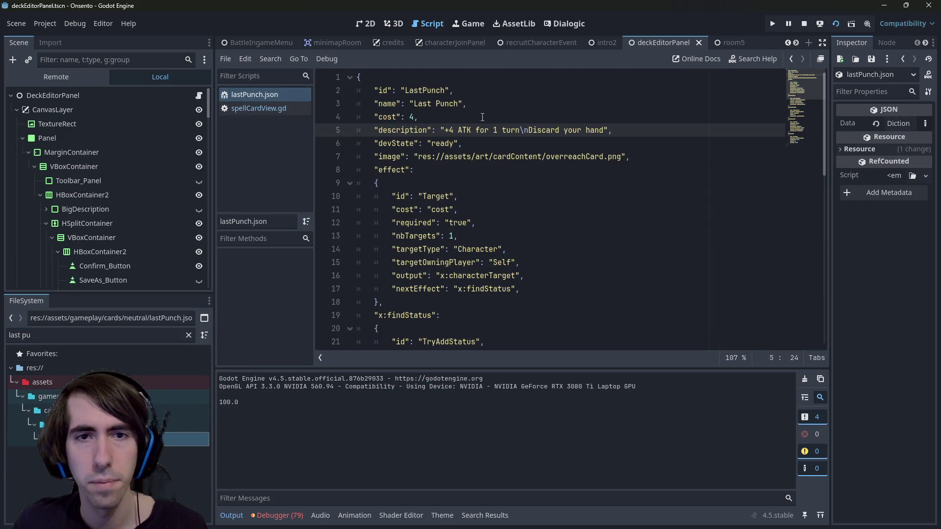
text(<)
key(Right)
key(Right)
key(Right)
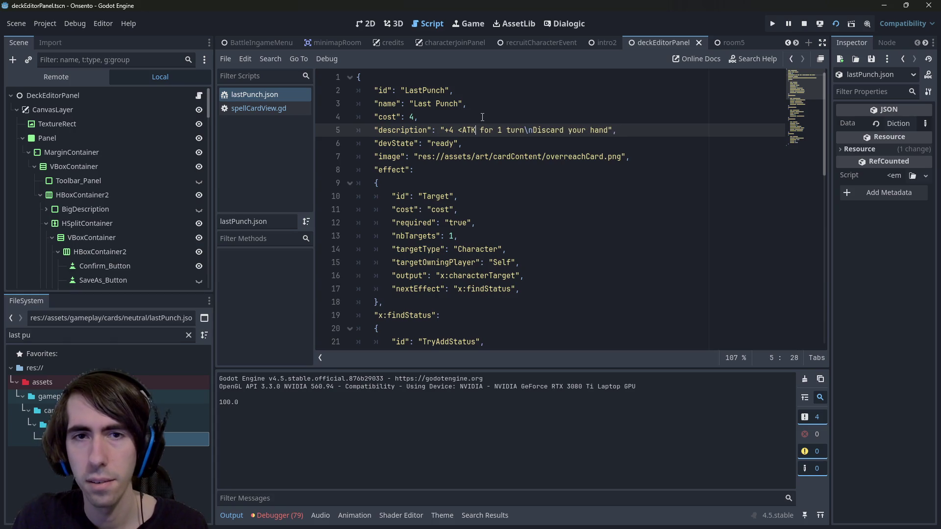
text(>)
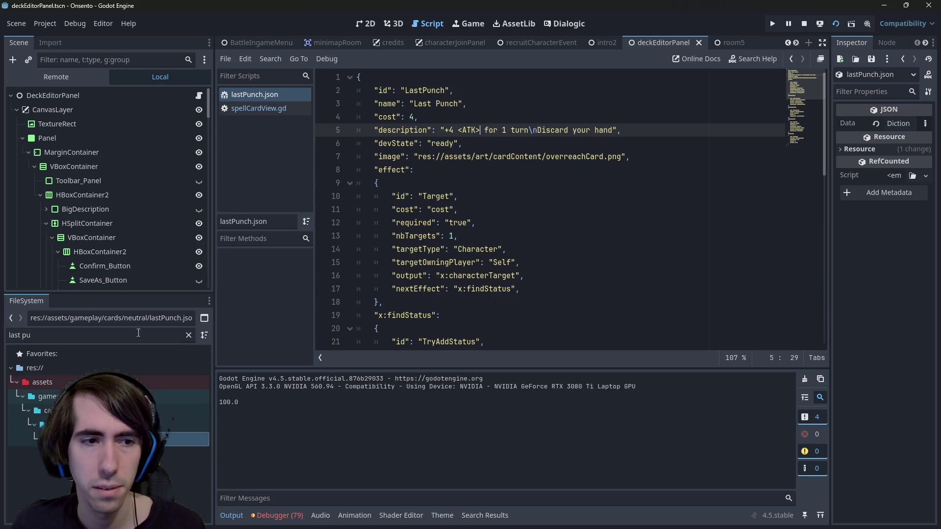
click(138, 332)
key(ctrl+a)
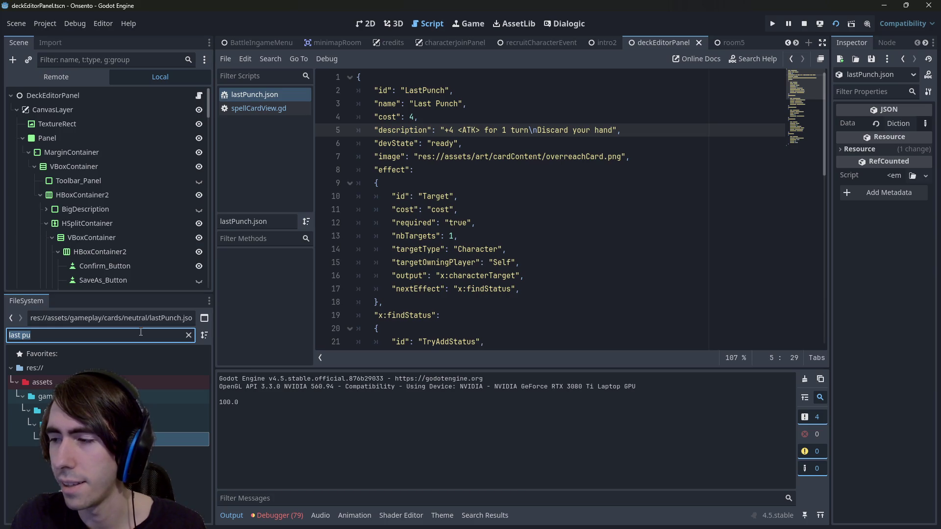
- Change tempest.json's description to '+10 <Damages> to all enemies', save, and select spellCardView.gd's Action lines
text(temp)
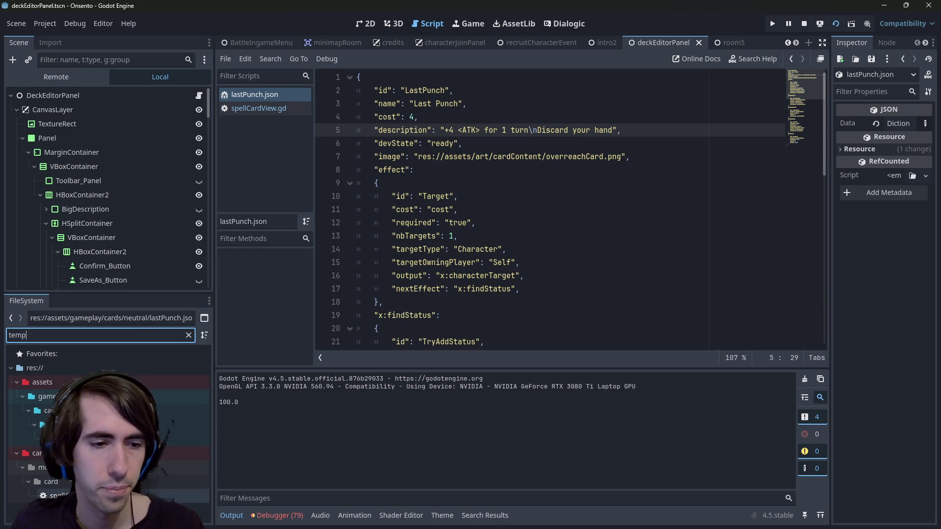
double_click(98, 439)
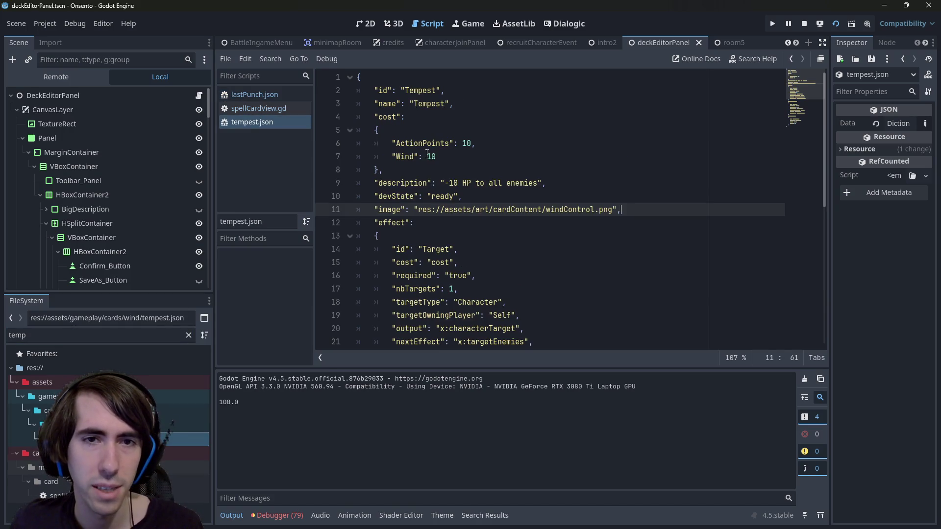
click(458, 180)
key(BackSpace)
key(BackSpace)
key(BackSpace)
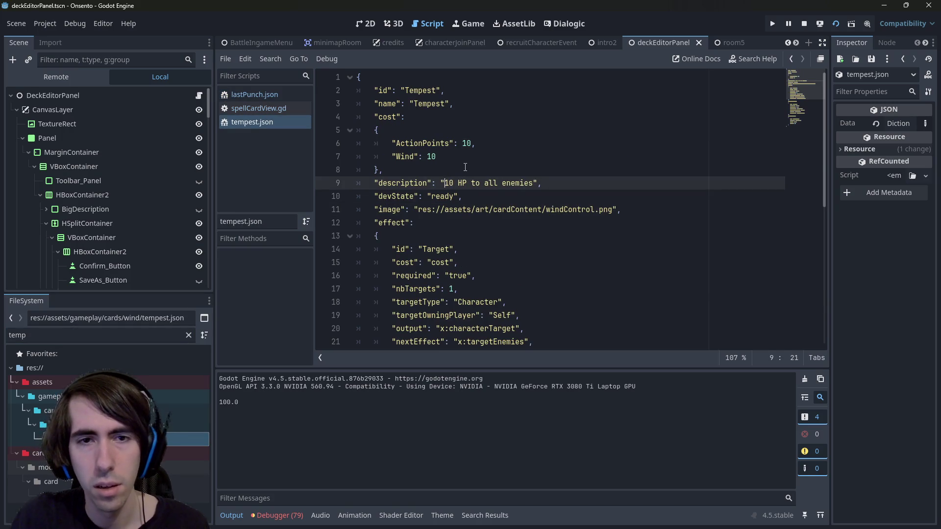
text(+10)
key(BackSpace)
key(BackSpace)
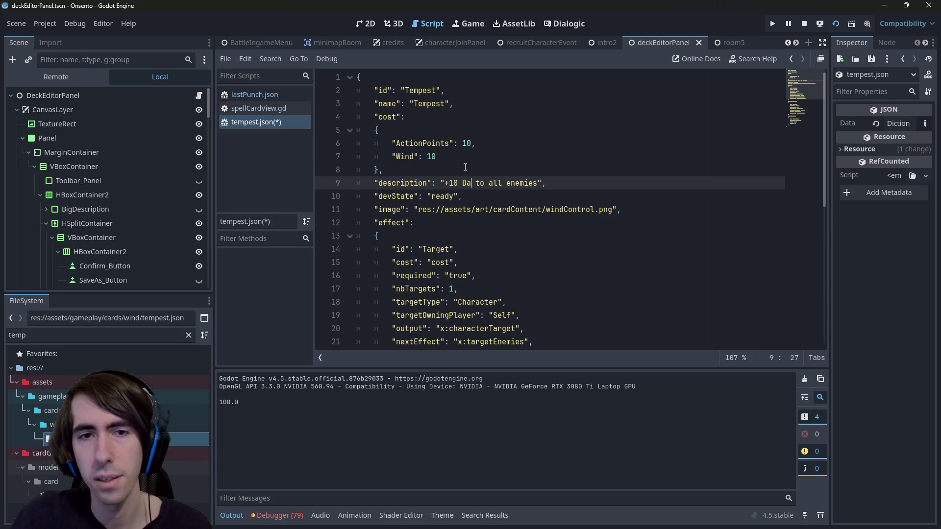
text(Damages)
text(<)
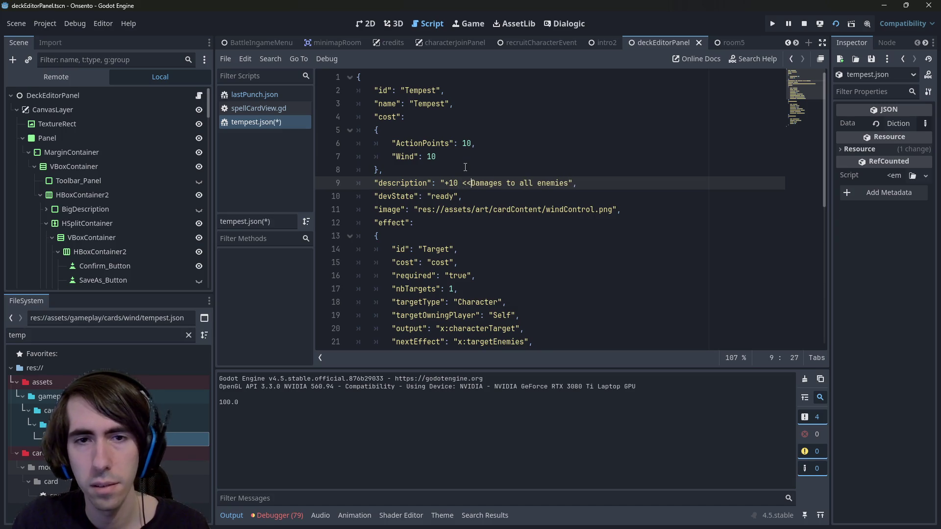
key(ctrl+Right)
text(>)
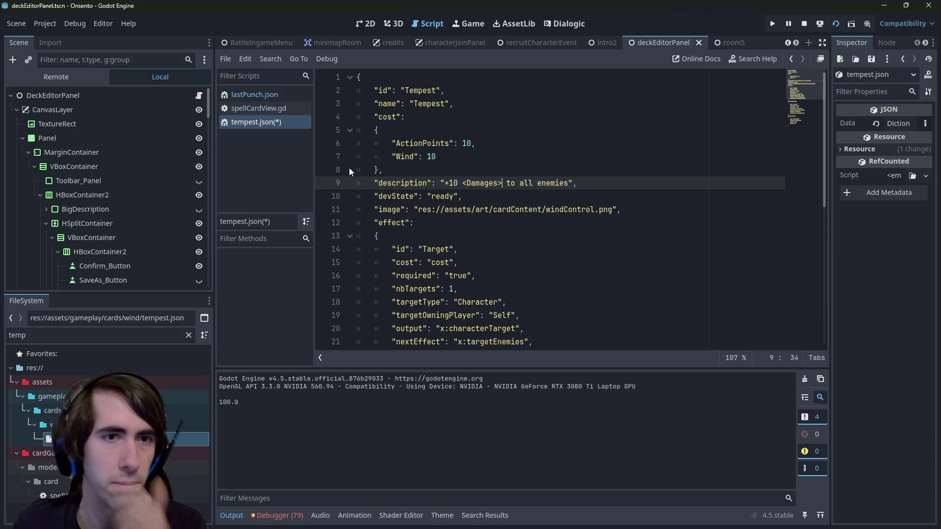
key(ctrl+s)
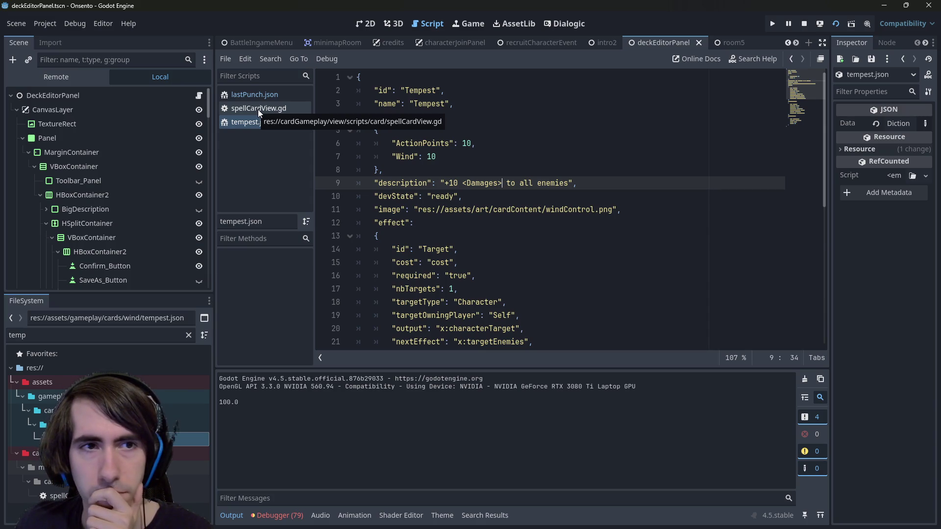
click(257, 110)
drag(559, 277, 353, 265)
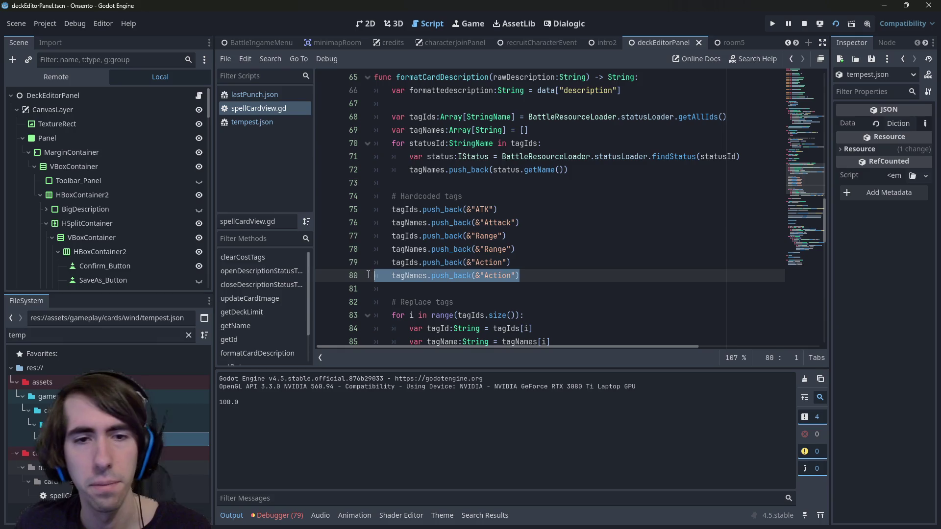
- Duplicate the Action tag lines, rename the copies to Damages on lines 81-82, and save
key(ctrl+c)
click(564, 278)
key(Return)
key(ctrl+v)
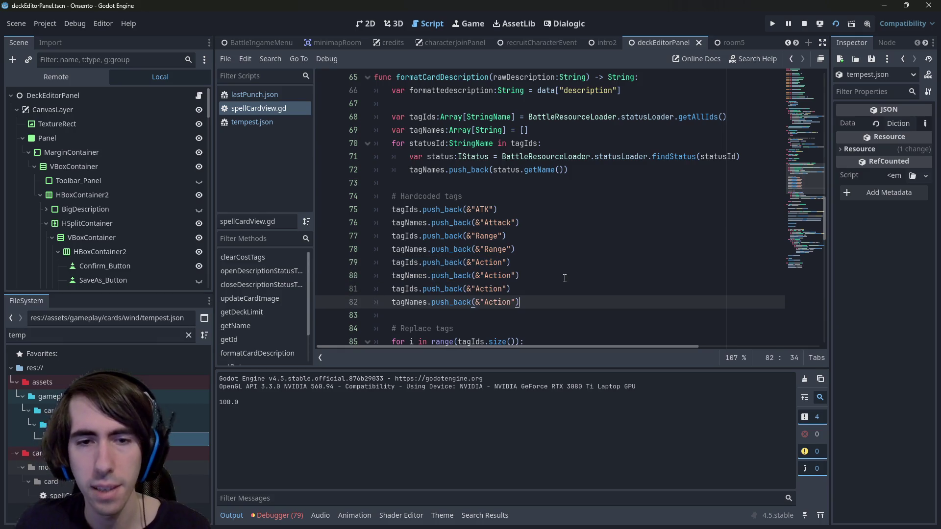
double_click(488, 289)
text(Damages)
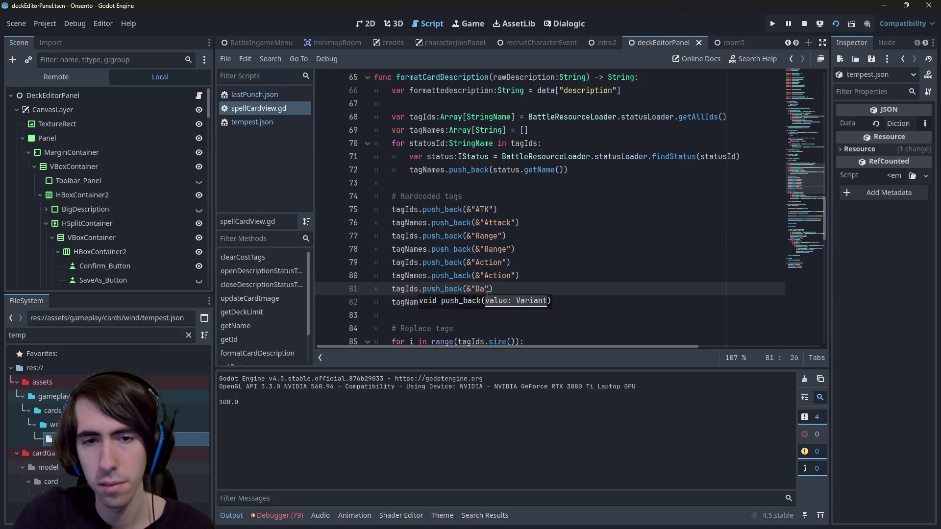
key(Down)
double_click(488, 295)
text(Damages)
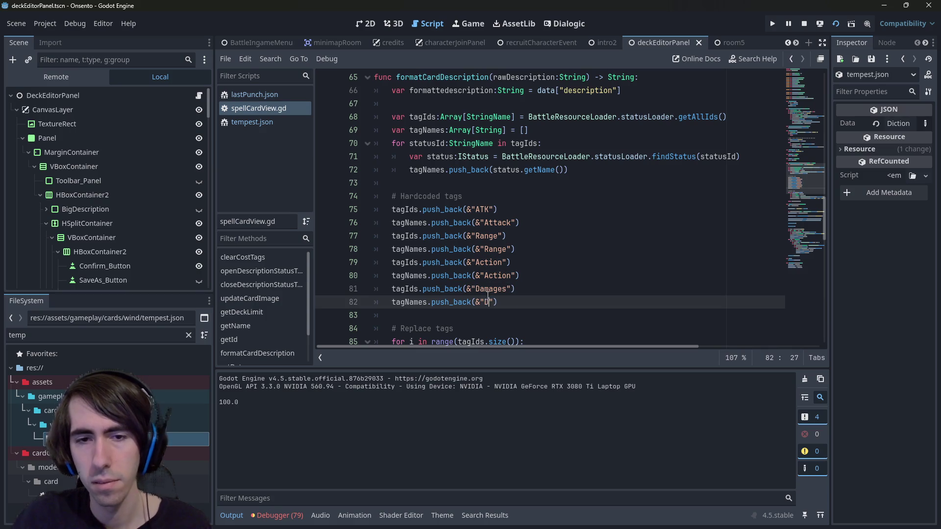
key(ctrl+s)
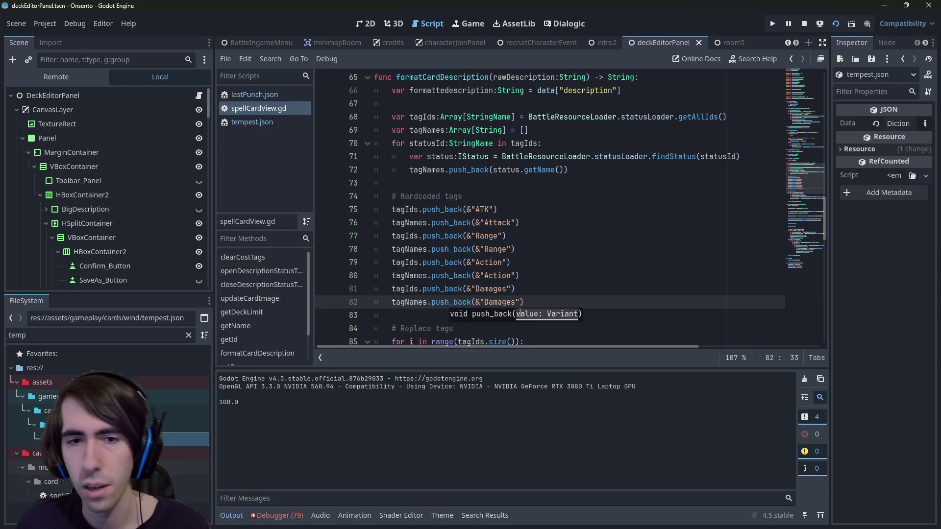
- Select the Damages lines, try pasting a copy on line 83, undo it, and save
mouse_move(527, 302)
mouse_down()
mouse_move(323, 302)
mouse_move(318, 291)
mouse_up()
click(554, 306)
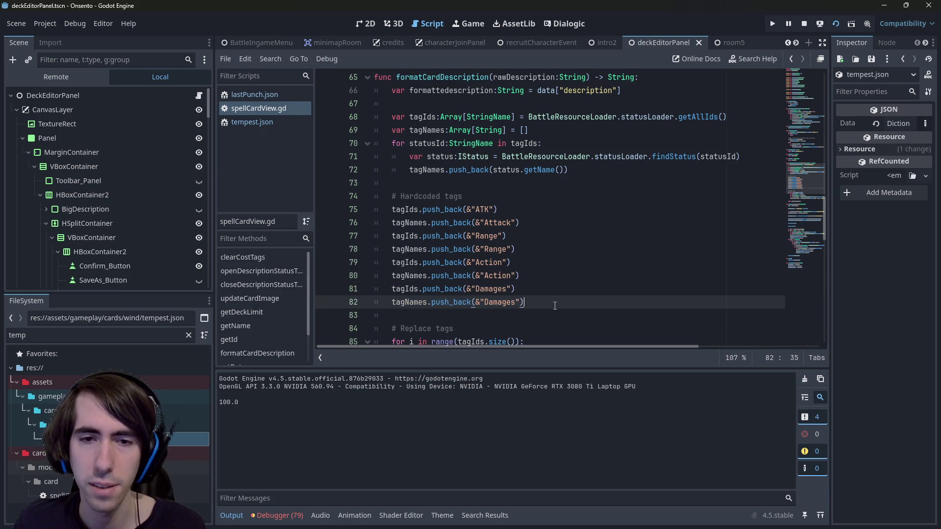
click(507, 288)
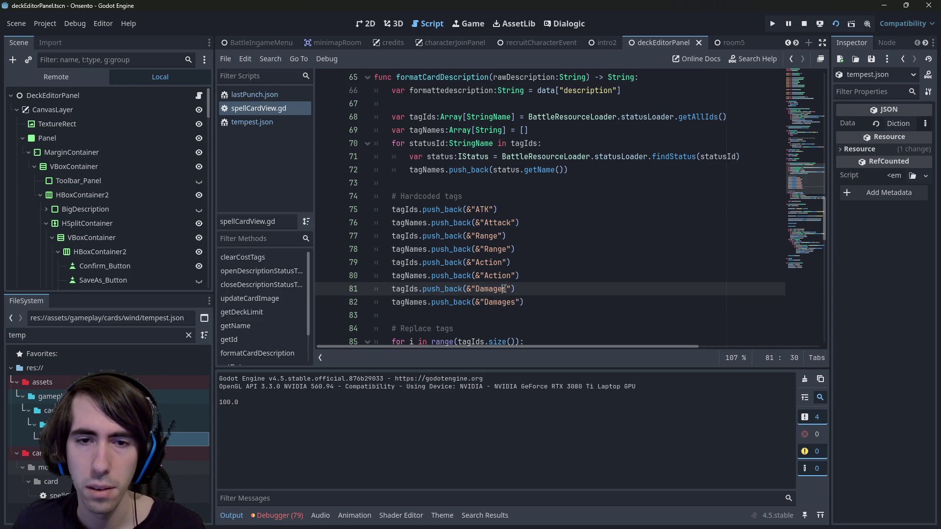
drag(526, 302, 312, 293)
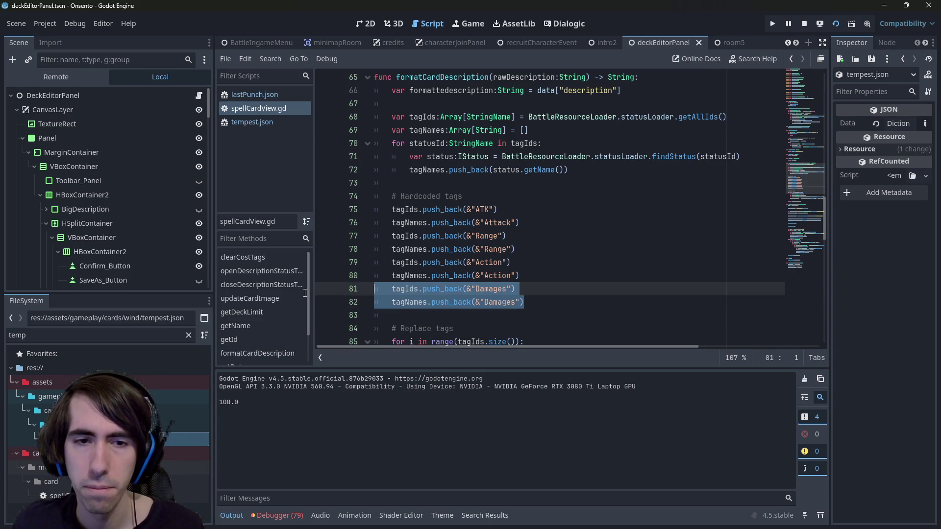
click(529, 316)
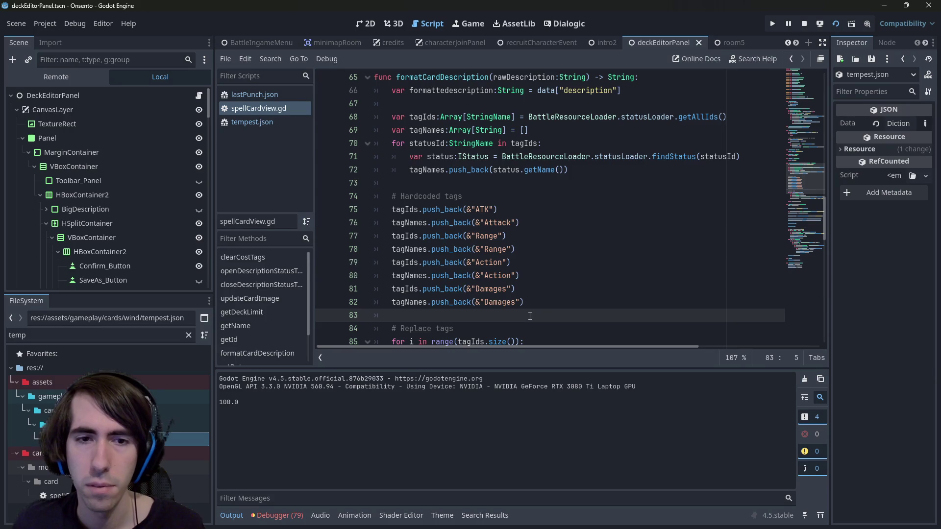
key(ctrl+v)
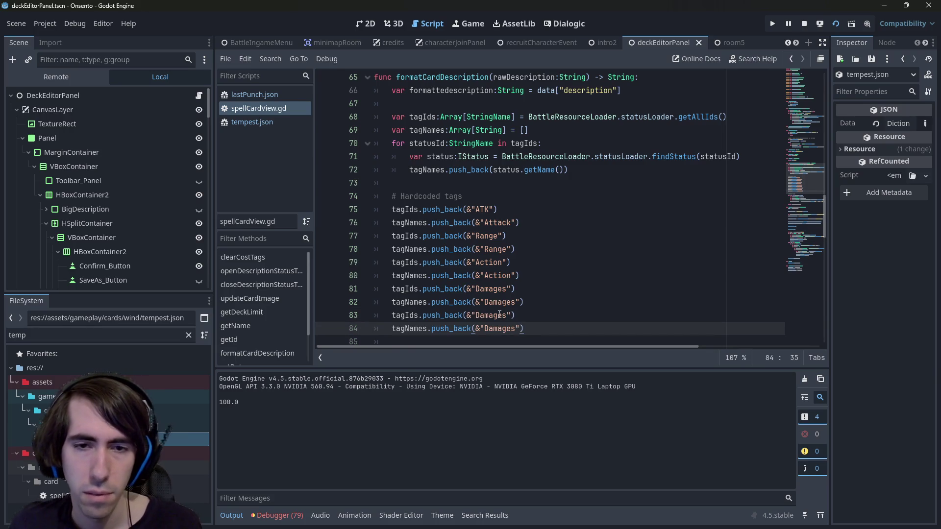
click(510, 312)
key(ctrl+z)
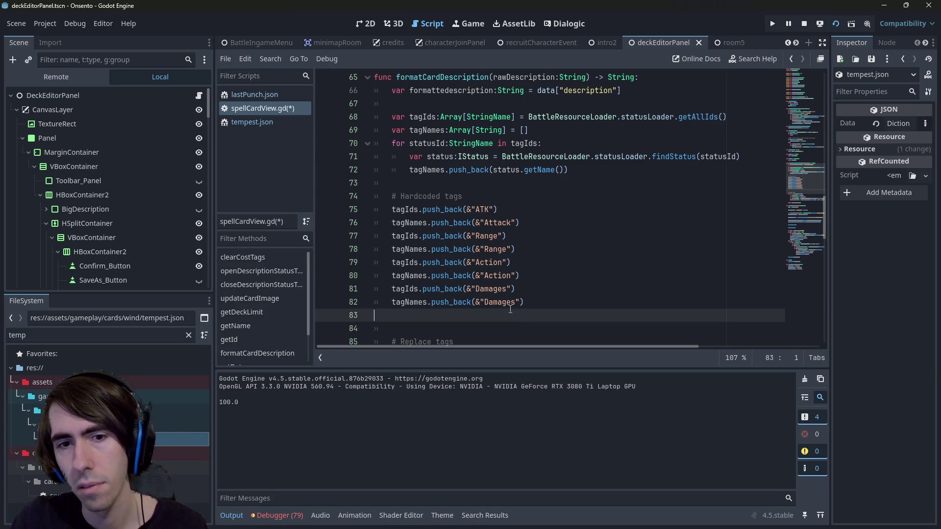
key(ctrl+s)
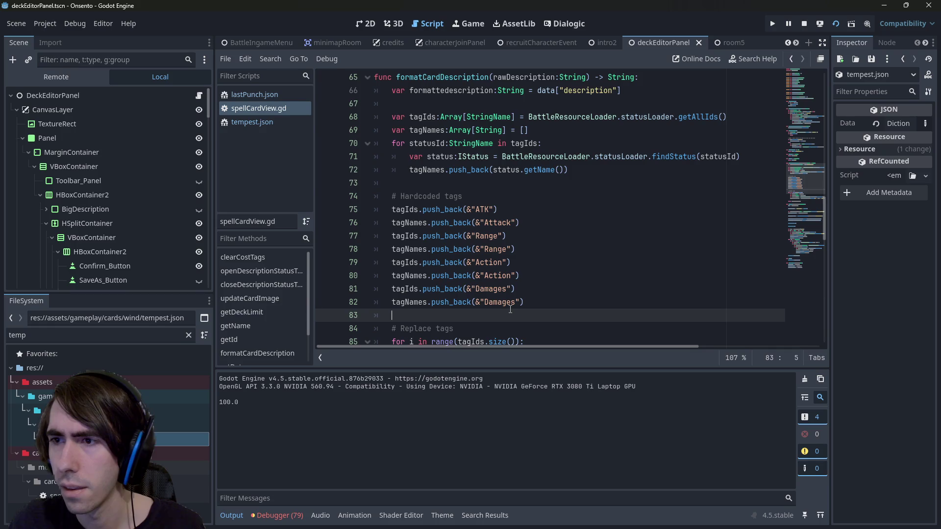
- Paste the Damages pair on lines 83-84, trim both to Damage, and save
key(ctrl+v)
key(Up)
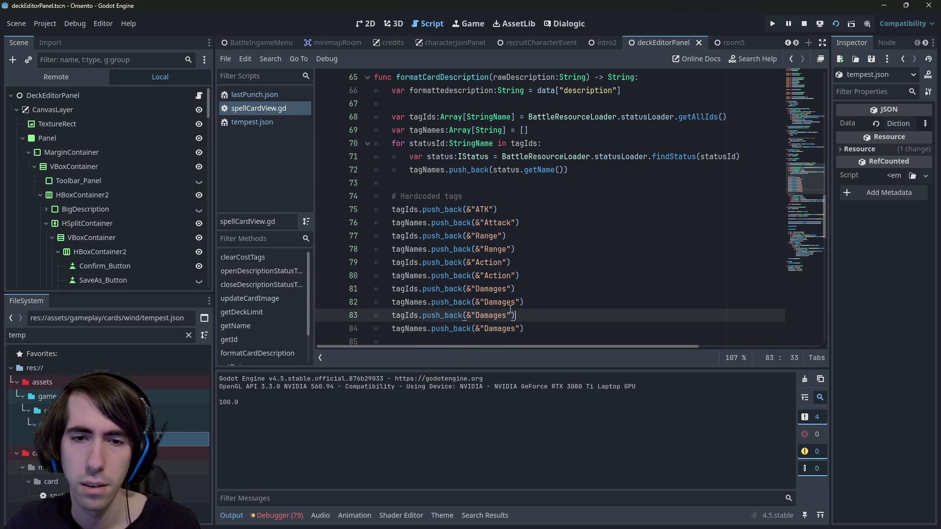
key(BackSpace)
key(Down)
key(Delete)
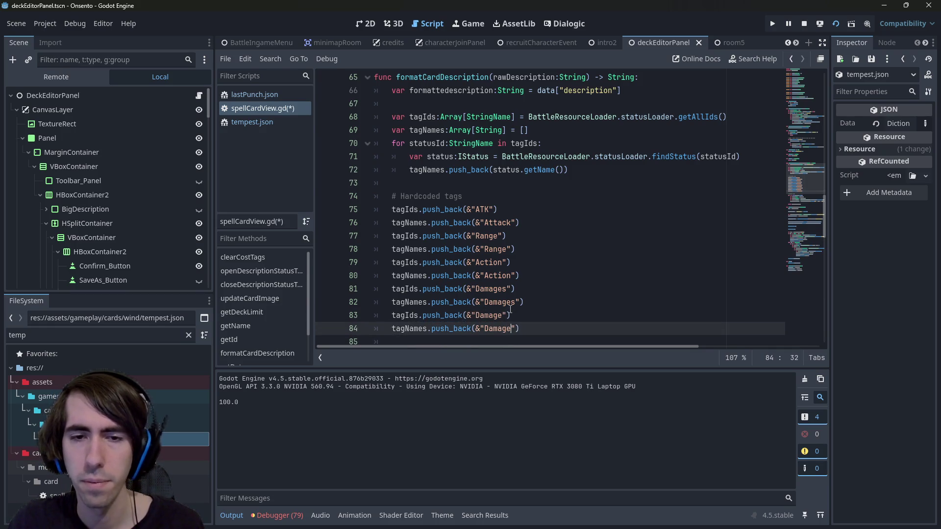
key(ctrl+s)
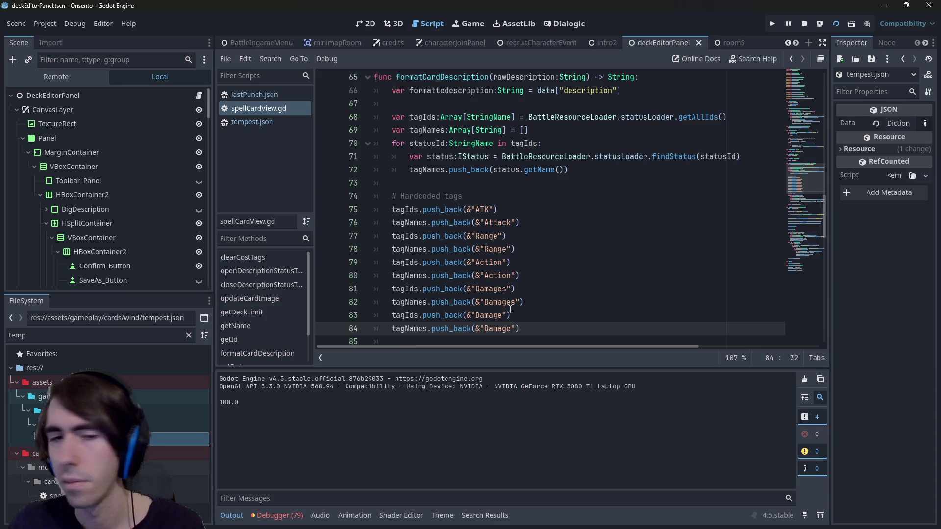
key(ctrl+s)
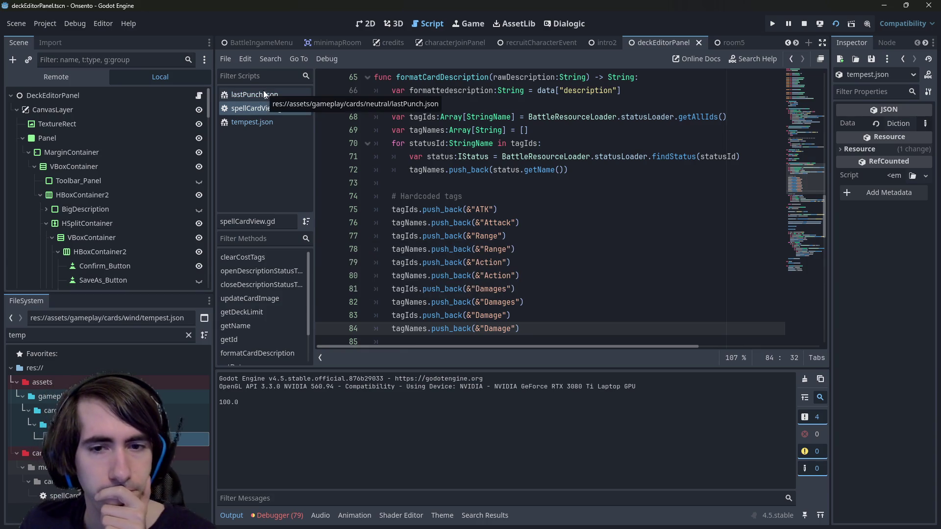
- Flip between lastPunch.json, tempest.json and spellCardView.gd in the script list
click(263, 90)
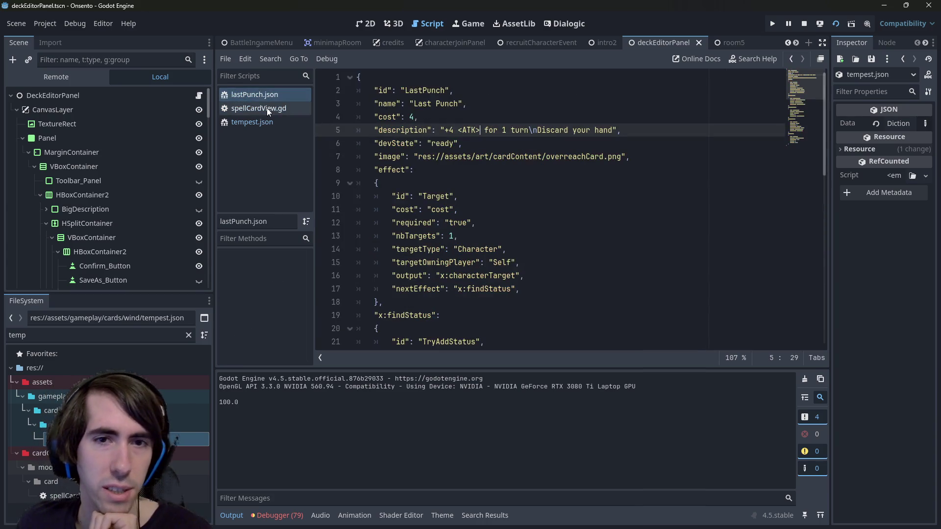
click(266, 108)
click(263, 122)
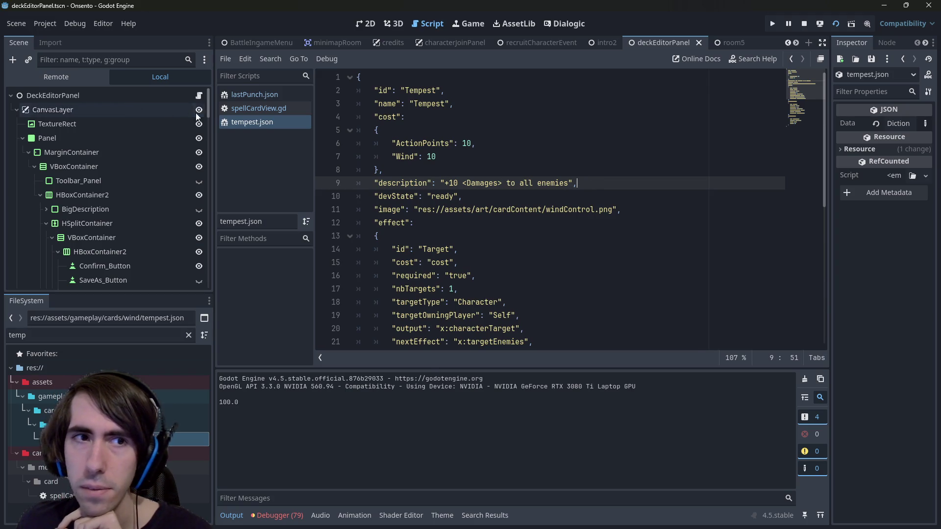
click(246, 109)
click(252, 96)
click(252, 109)
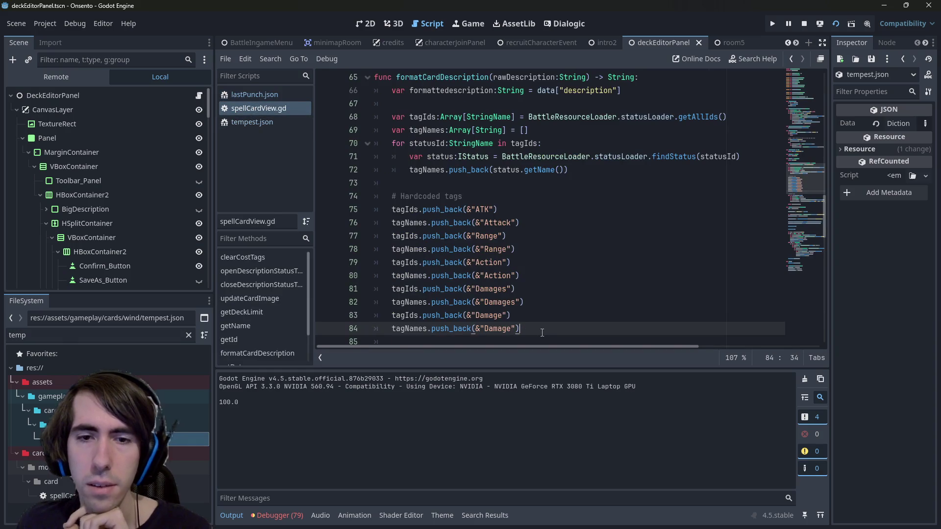
- Duplicate the Damage tag lines, rename line 85 to HandSize, and save spellCardView.gd
drag(542, 333, 333, 316)
scroll(508, 275, down, 1)
key(ctrl+c)
click(554, 286)
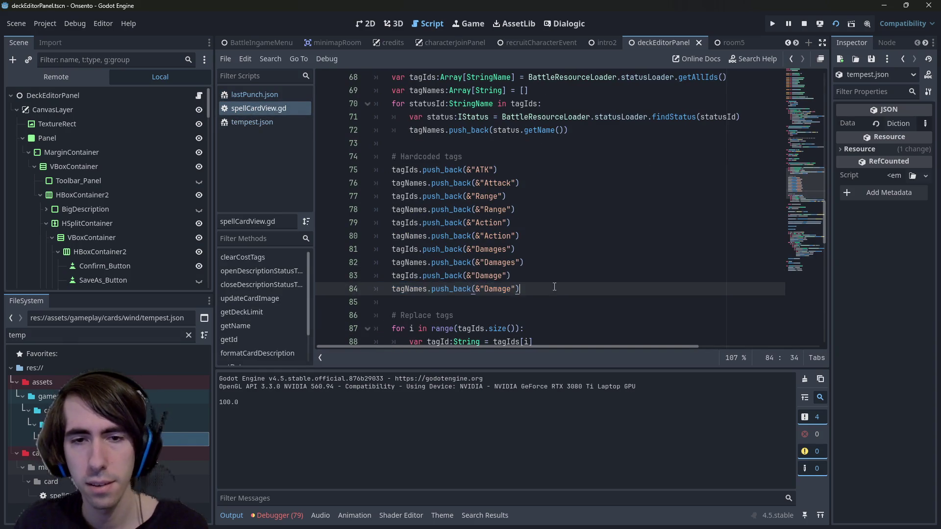
key(Return)
key(ctrl+v)
double_click(491, 302)
text(Hand)
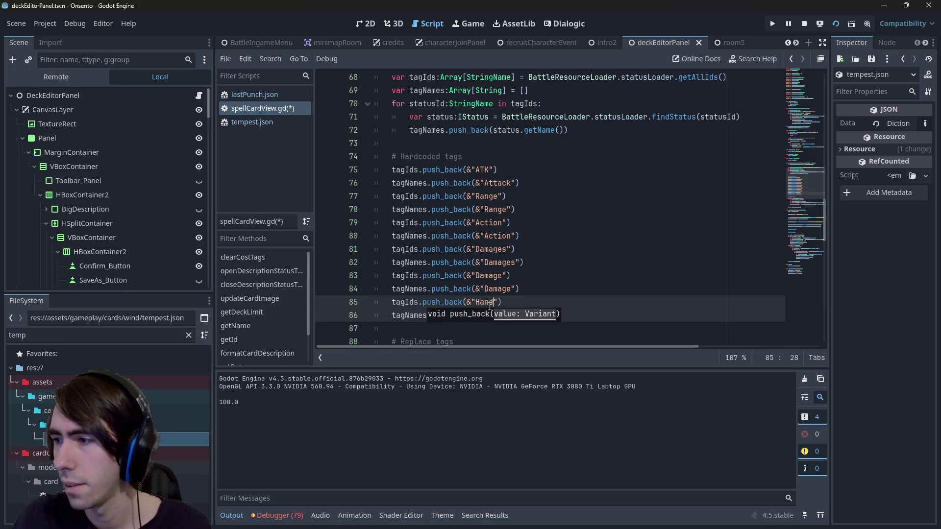
text(Size)
key(ctrl+s)
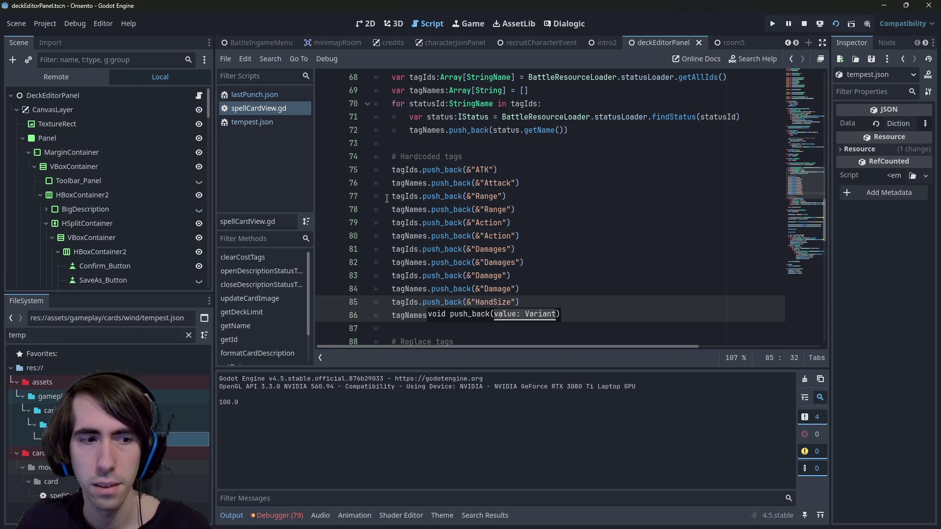
click(252, 121)
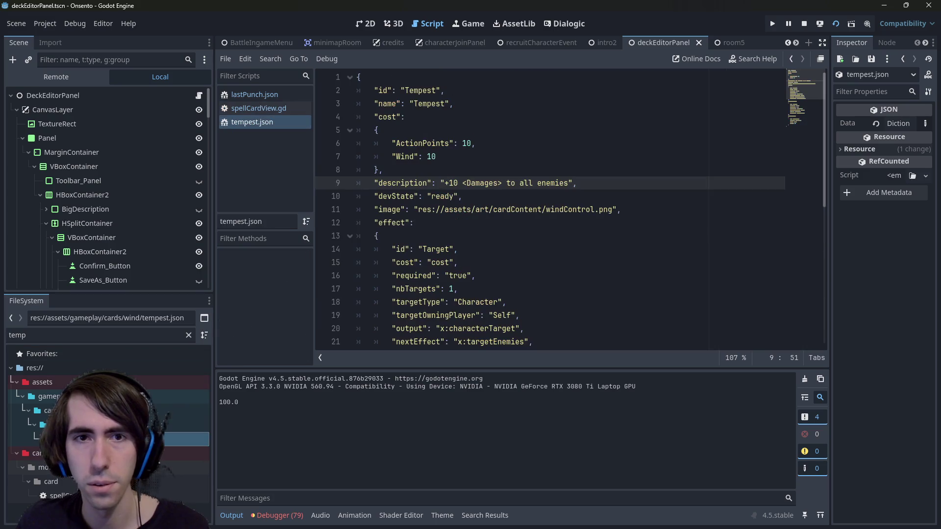
- Wrap HandSize as <HandSize> in the manaFocus.json description and save it
click(588, 163)
key(shift+alt+o)
text(maan)
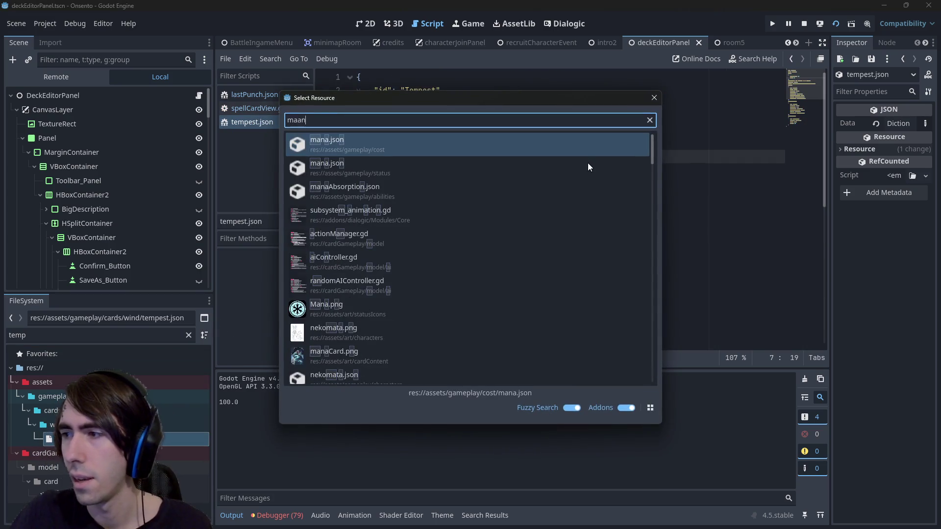
key(BackSpace)
key(BackSpace)
text(anafocus)
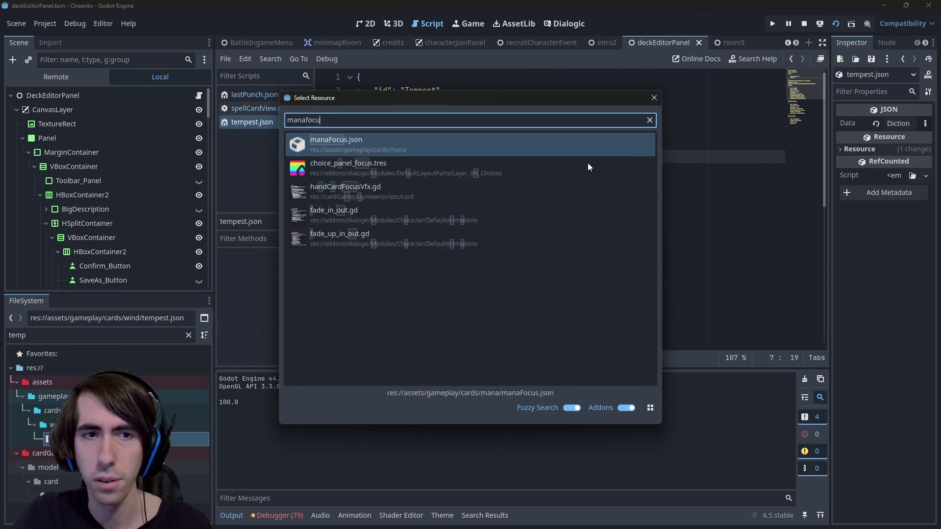
key(Return)
click(451, 130)
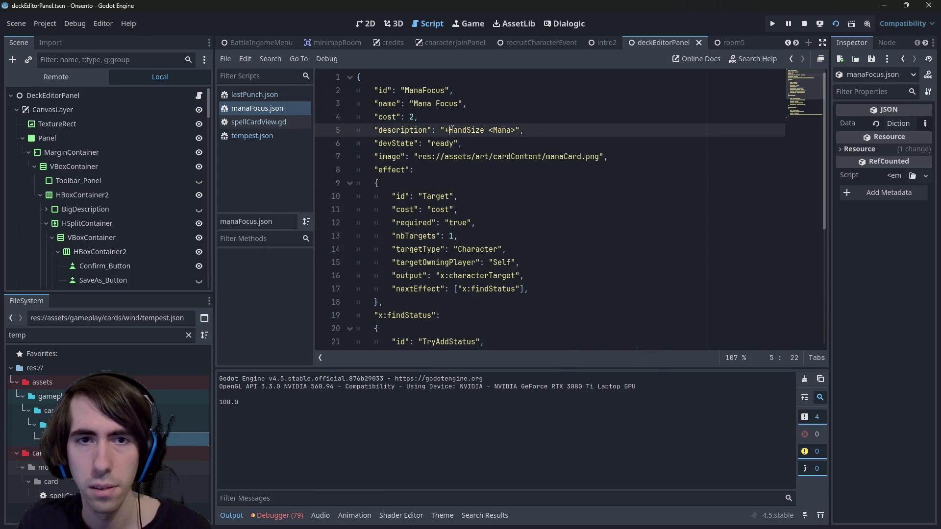
text(<)
key(ctrl+Right)
text(>)
key(ctrl+s)
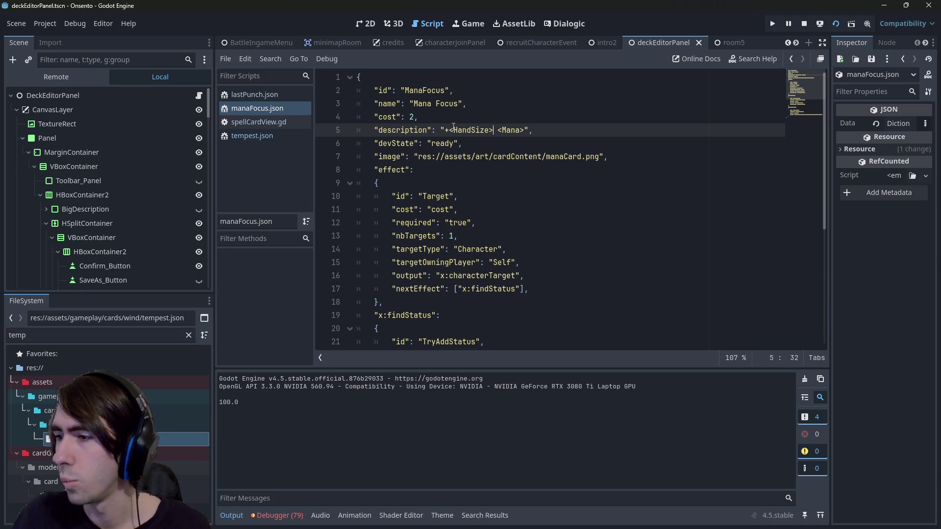
- Look through tempest.json and the Overclock image, then open actionGiver.json
key(shift+alt+o)
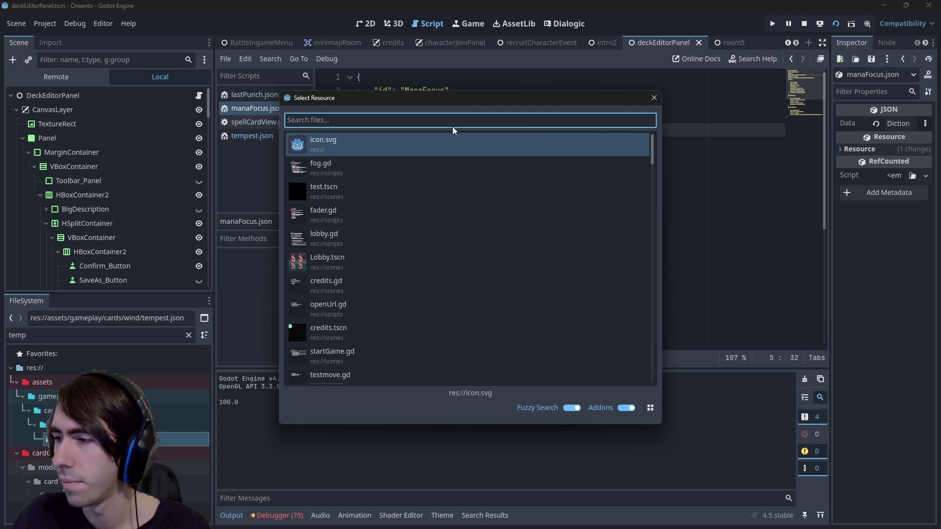
text(tempest)
key(Return)
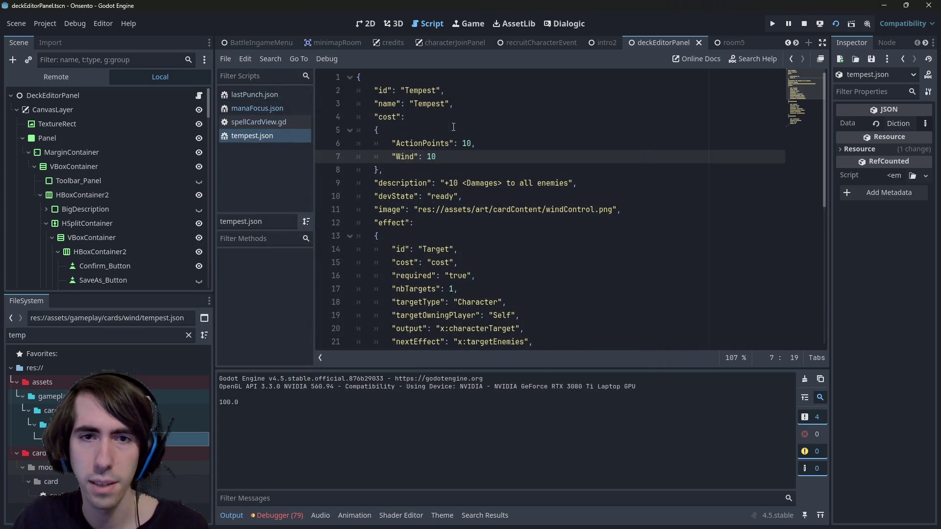
key(shift+alt+o)
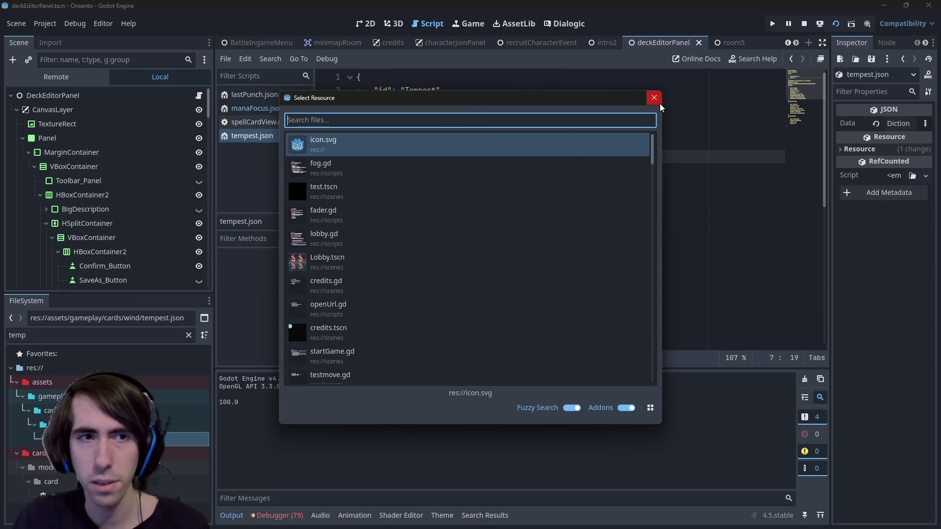
text(overclock)
key(Return)
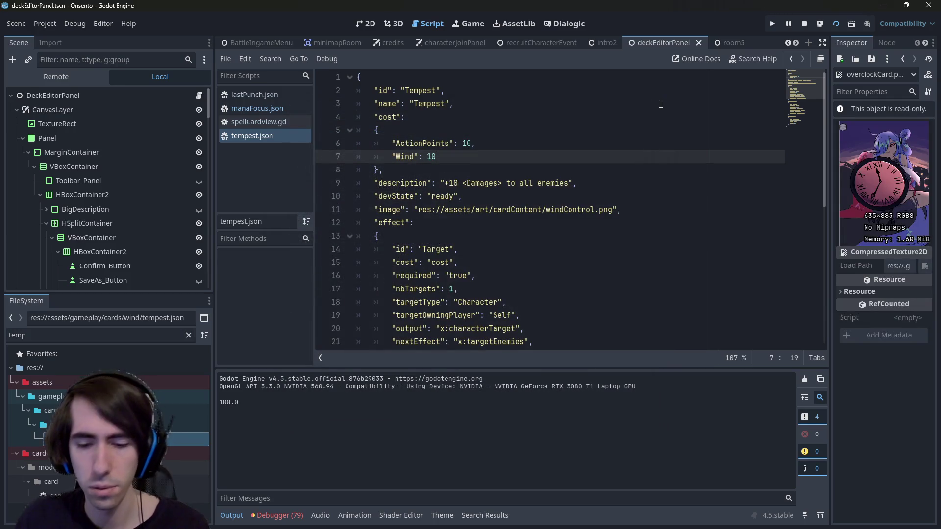
key(alt+shift+o)
text(overclock)
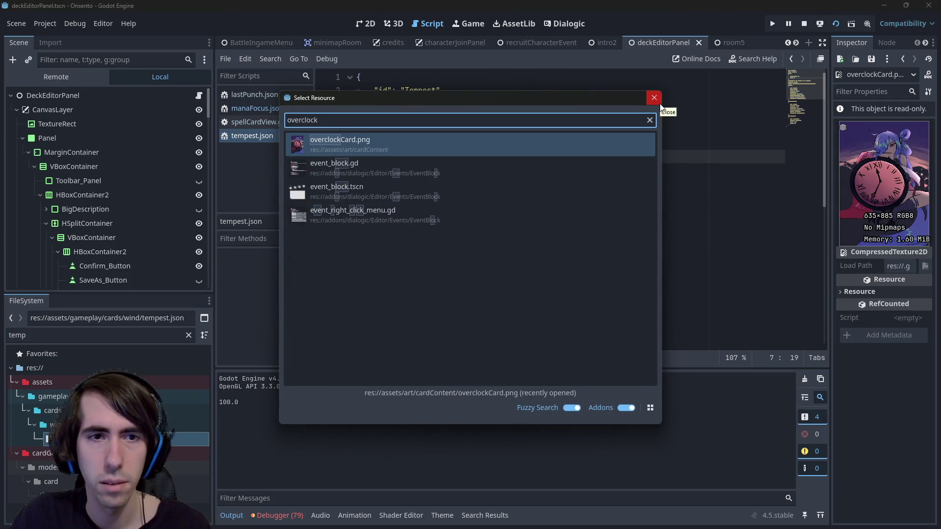
key(ctrl+a)
text(actiongiver)
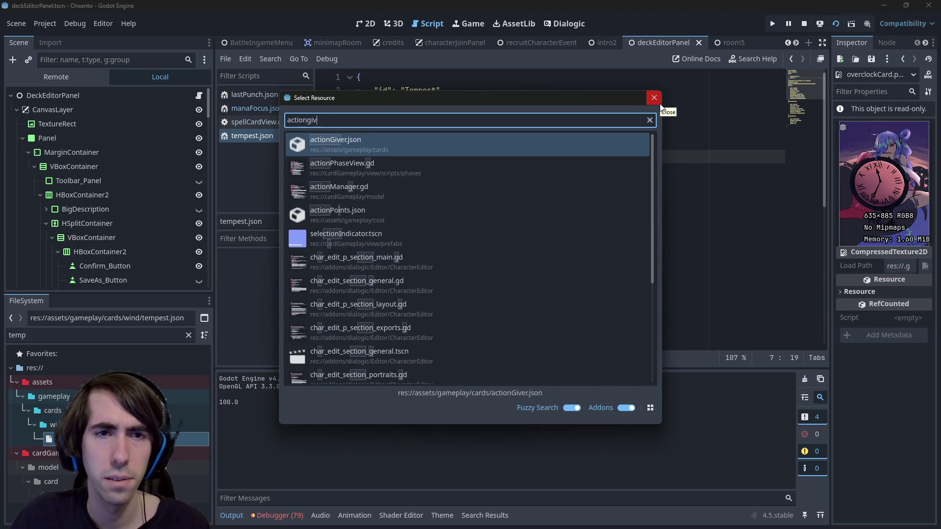
key(Return)
click(455, 130)
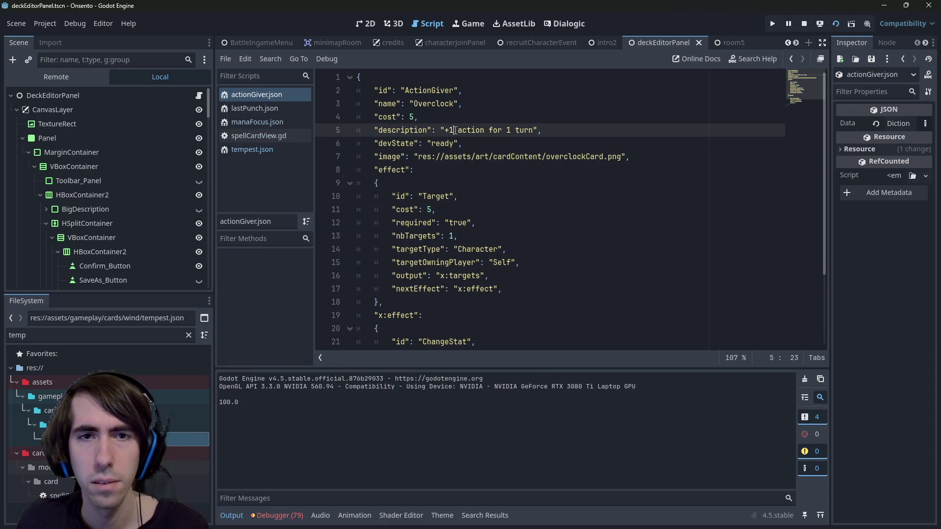
- Change 'action' to '<Action>' in actionGiver.json, checking it against spellCardView.gd's hardcoded tags
key(Delete)
text(AA)
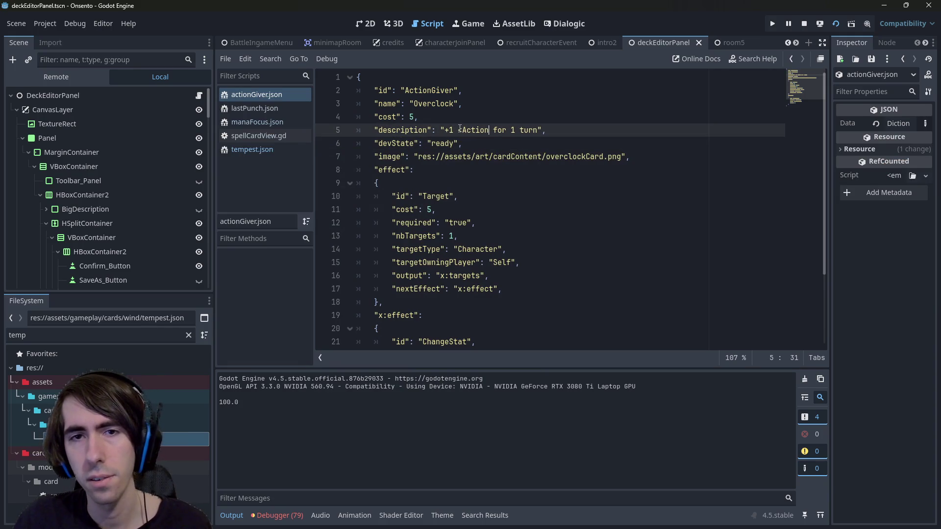
text(>)
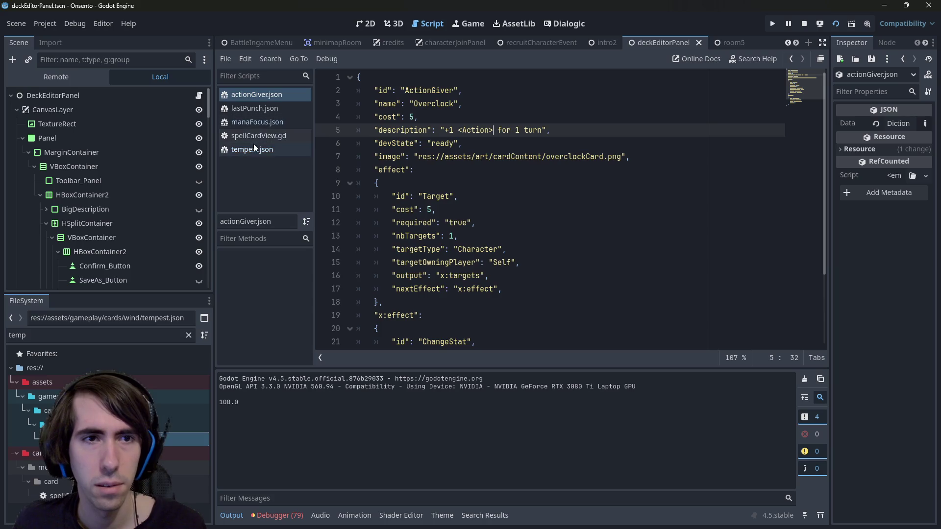
click(266, 137)
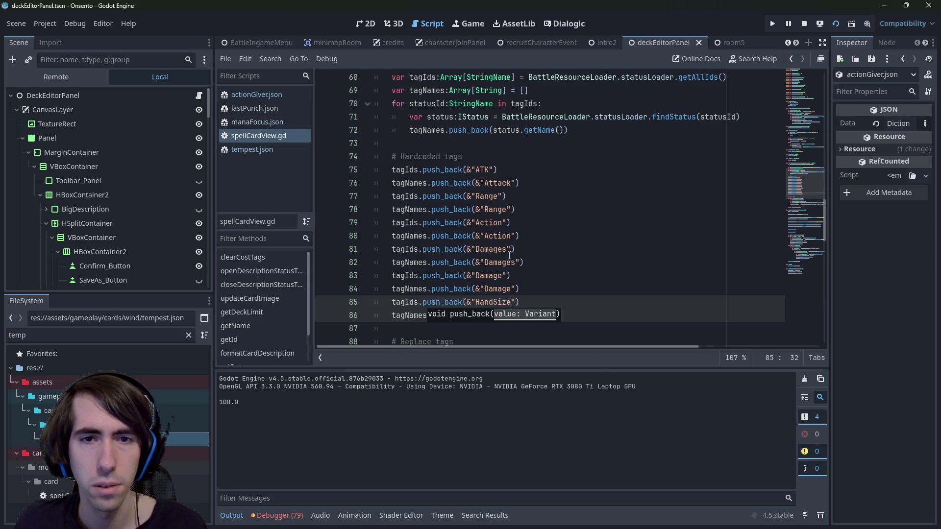
click(493, 209)
double_click(497, 183)
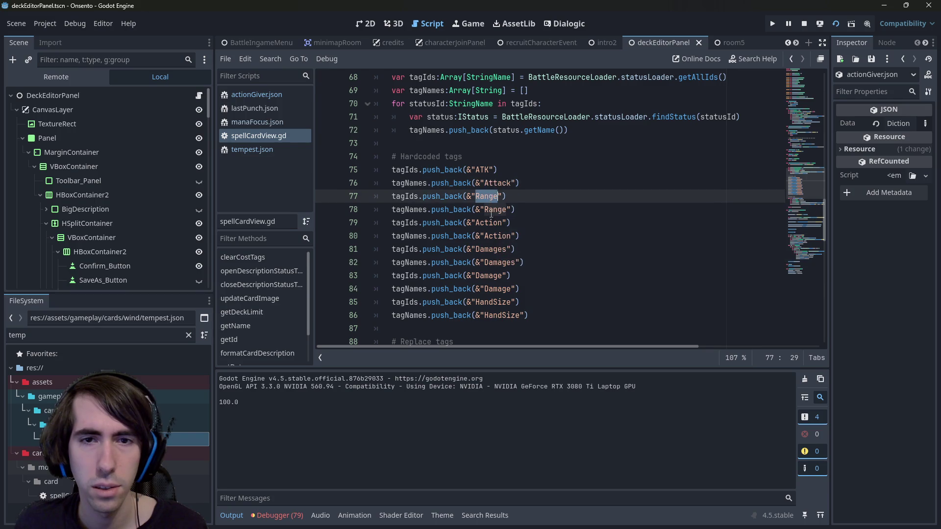
click(491, 223)
double_click(498, 184)
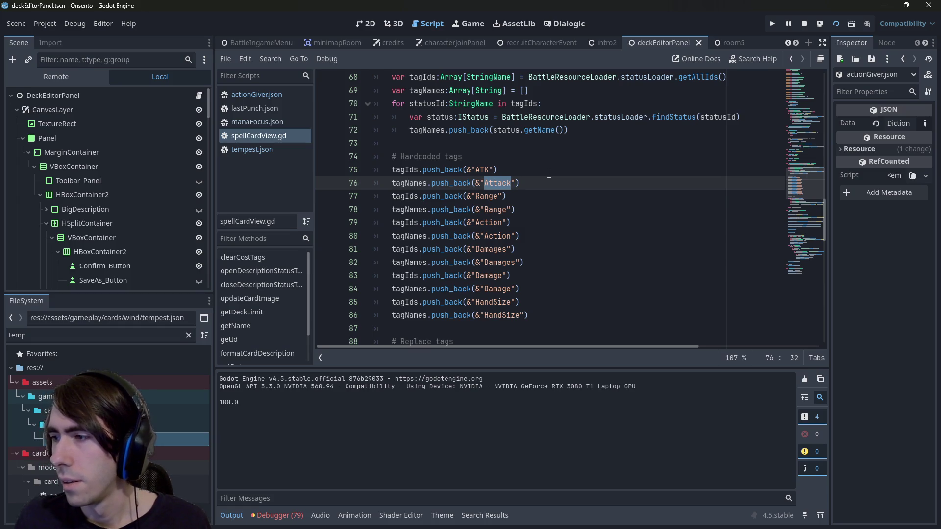
click(272, 95)
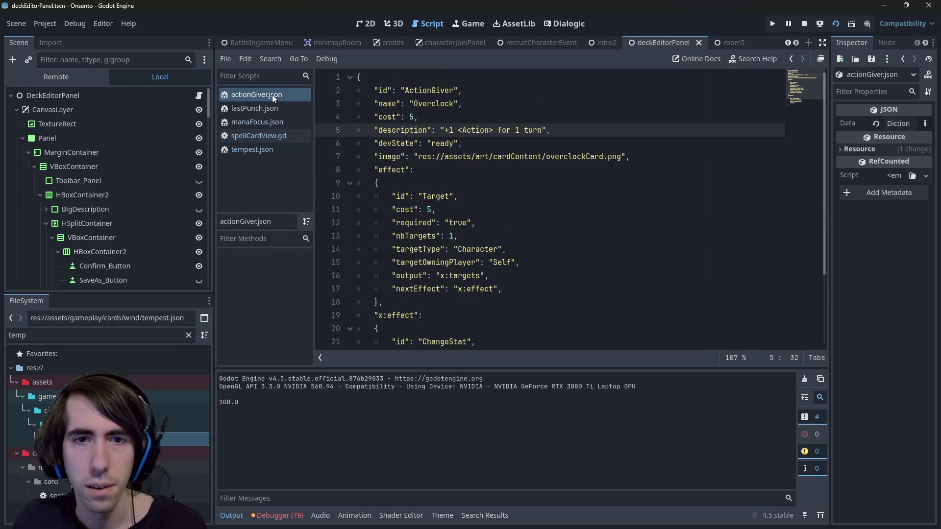
- Revisit spellCardView.gd's tag list, then filter files for 'intimi' and open intimidation.json
click(269, 136)
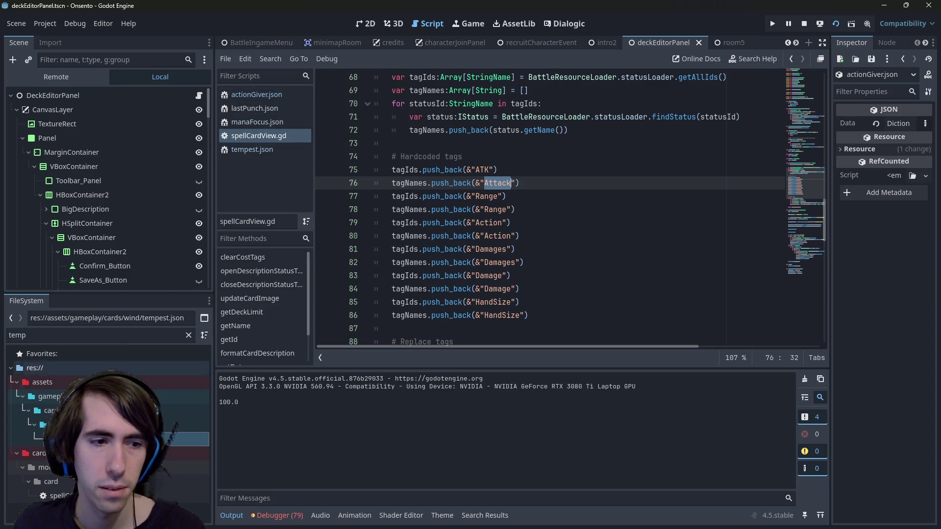
double_click(18, 336)
text(in)
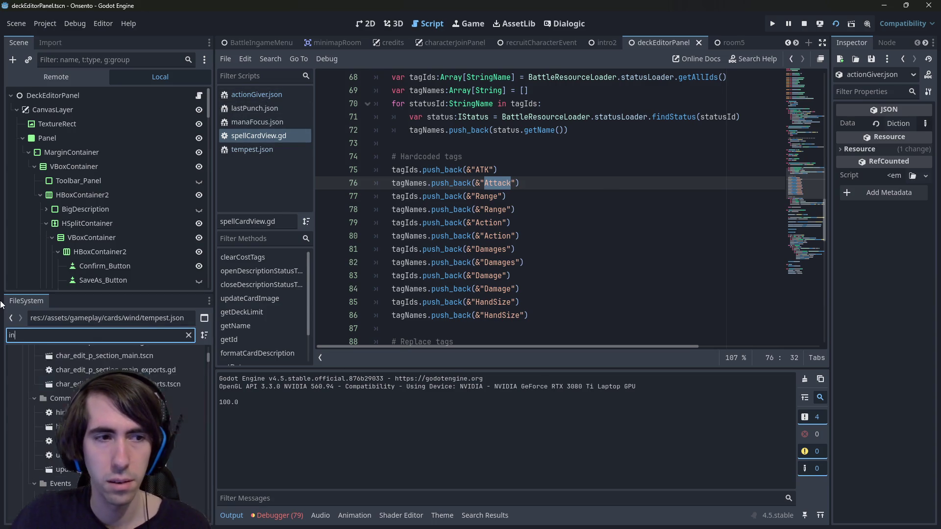
text(timi)
double_click(23, 470)
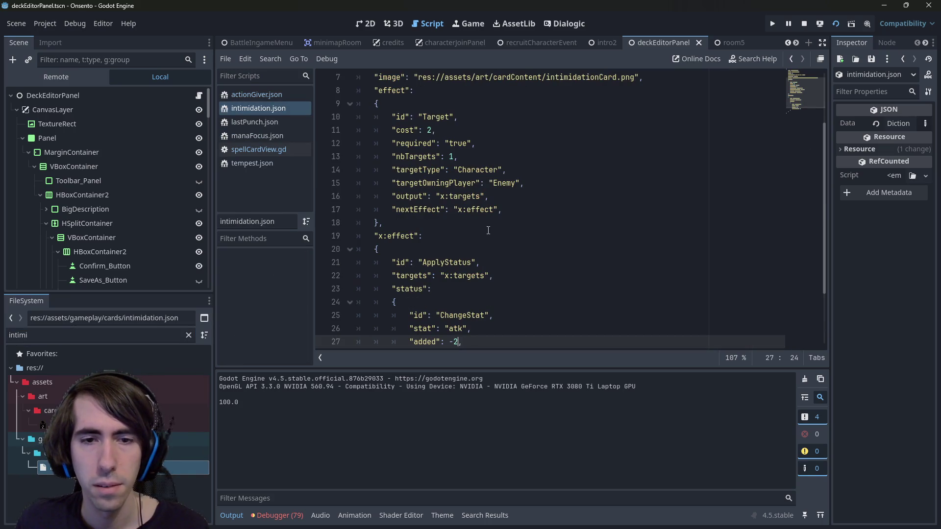
- Tag ATK as <ATK> in the intimidation.json description
scroll(488, 230, up, 3)
click(458, 130)
text(<ATK)
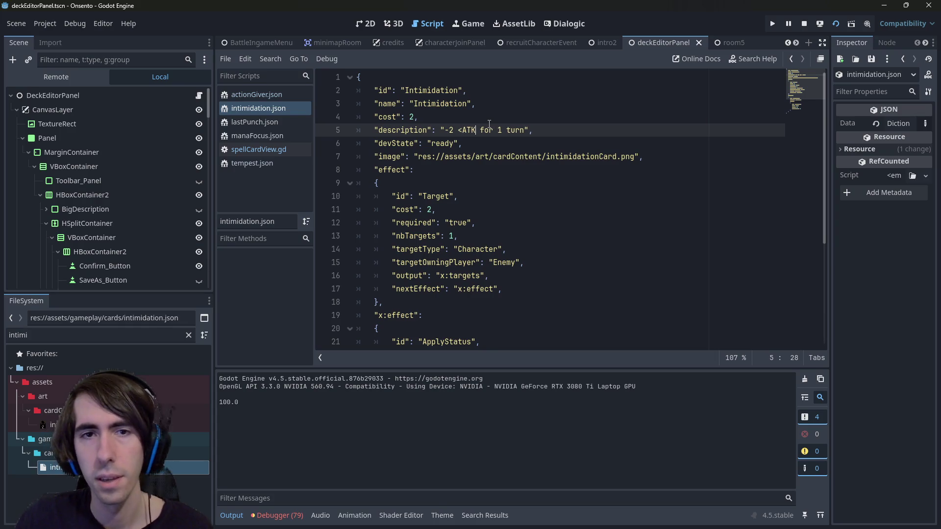
text(>)
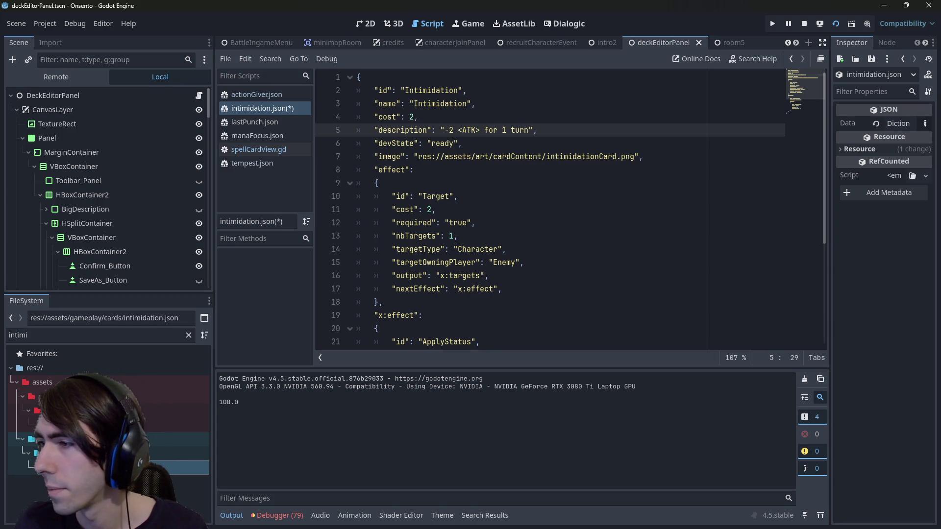
click(633, 251)
- Open shadowSting.json and tag damages as <Damages> in its description
key(shift+alt+o)
text(sh)
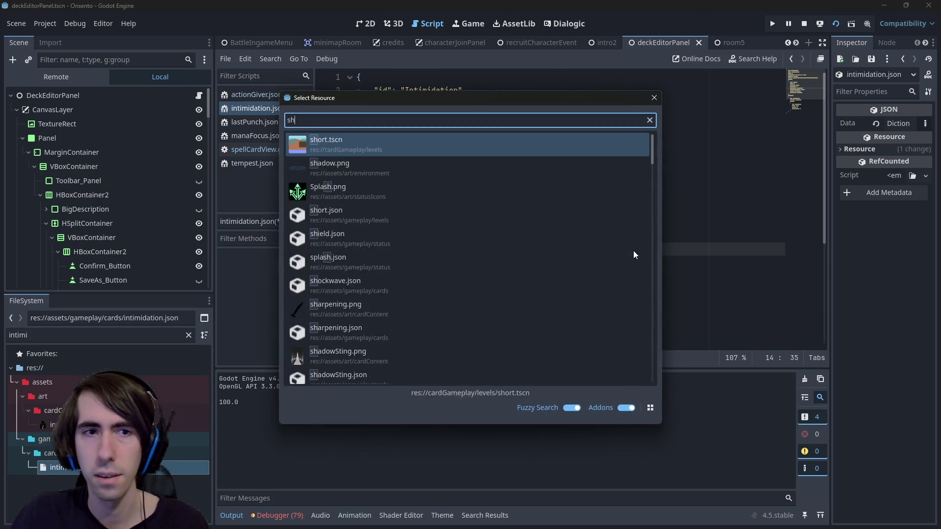
text(adowst)
key(Down)
key(Down)
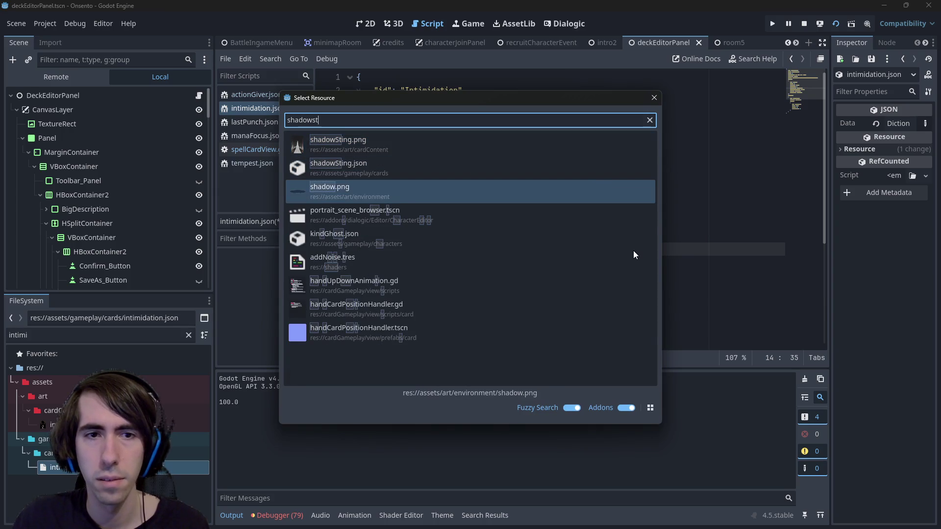
key(Down)
key(Down)
key(Down)
key(Up)
key(Up)
key(Up)
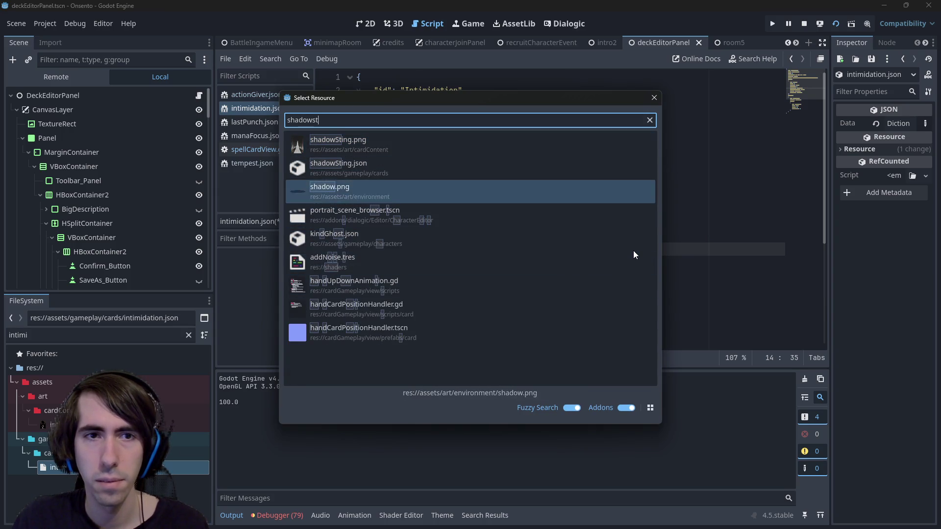
key(Up)
key(Up)
key(Down)
key(Return)
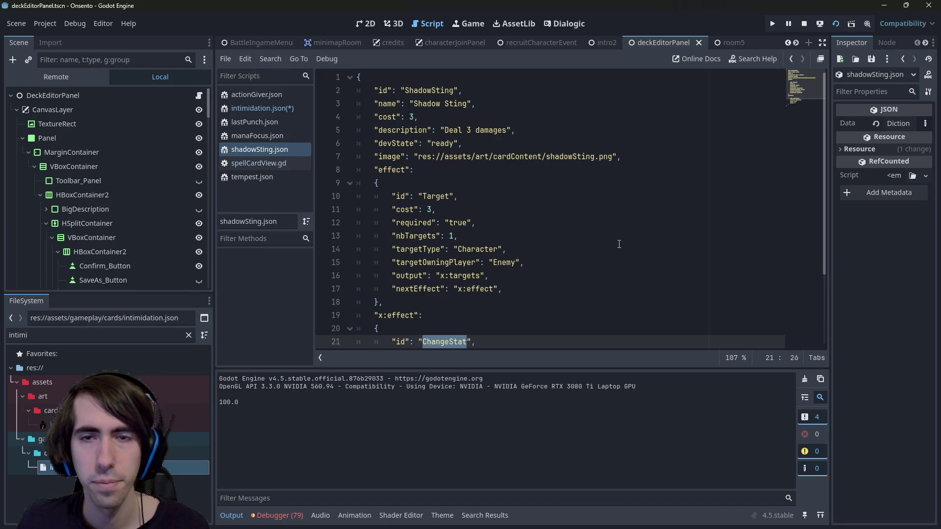
click(477, 131)
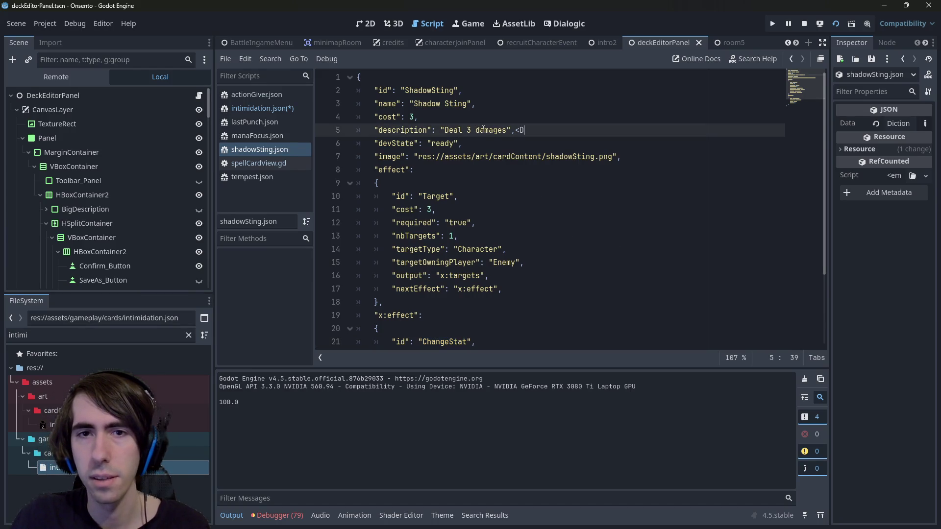
text(<D)
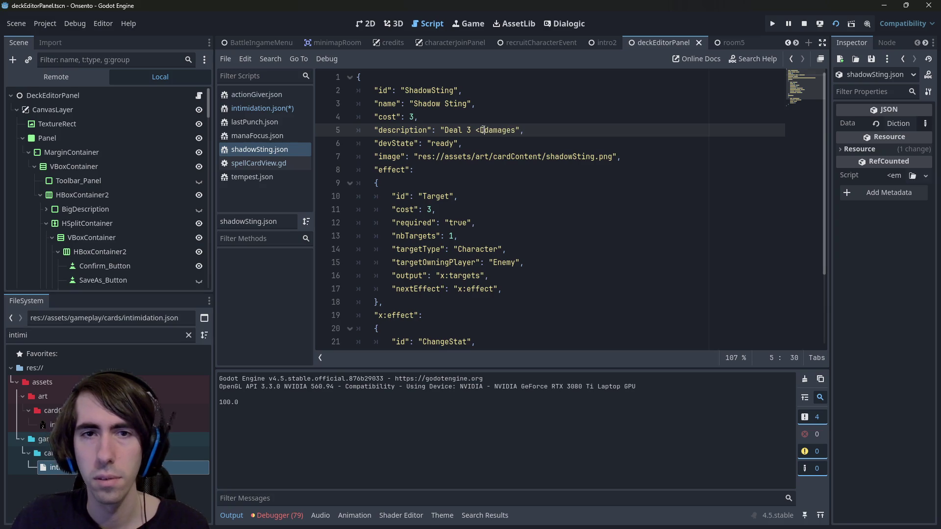
text(>)
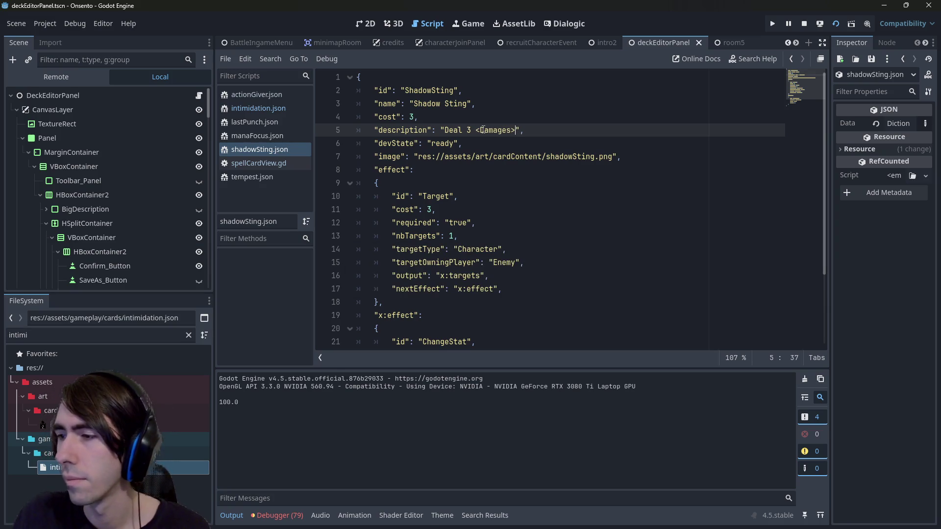
- Search project files for 'motivation' and 'attackgiv', then close the search without opening anything
key(shift+alt+o)
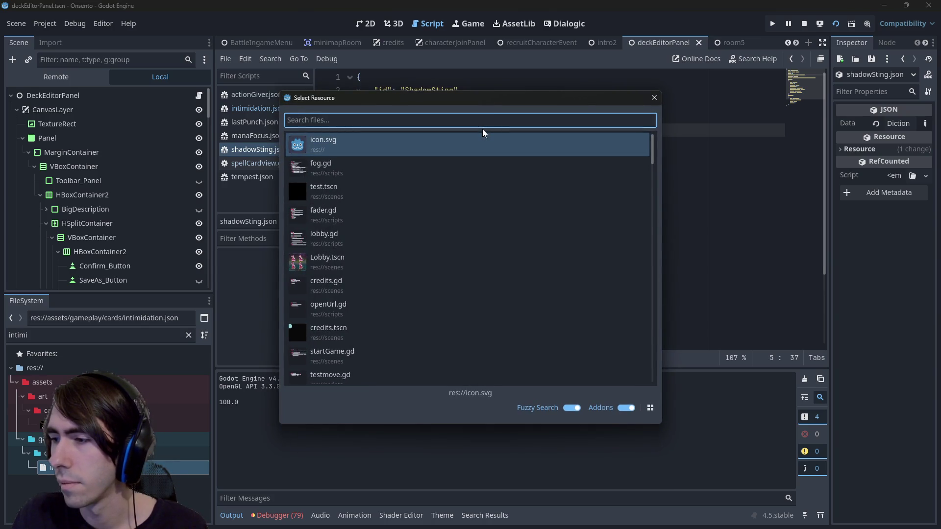
text(motivation)
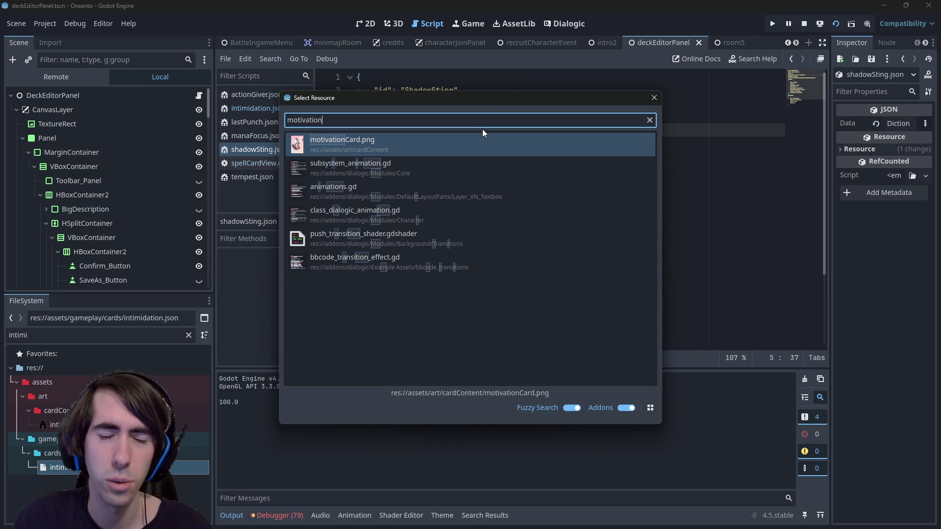
key(ctrl+a)
key(BackSpace)
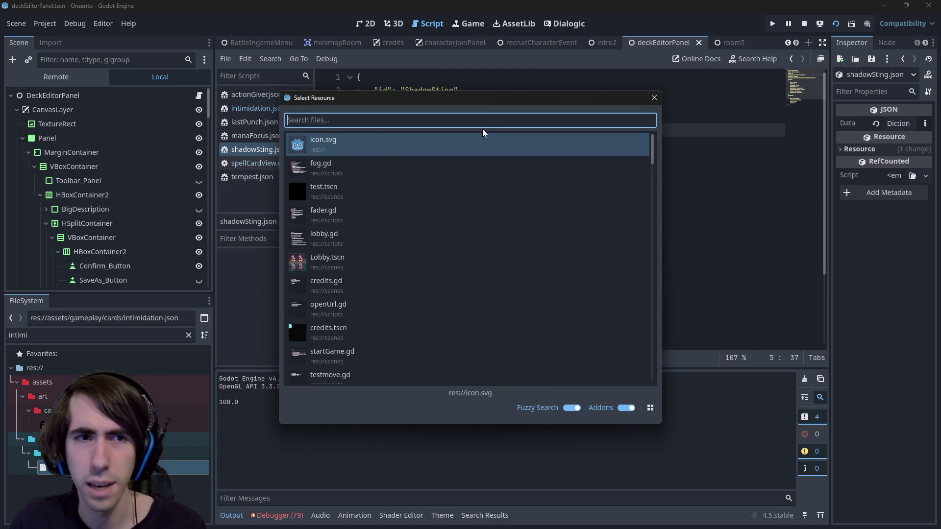
text(attackgiv)
key(Escape)
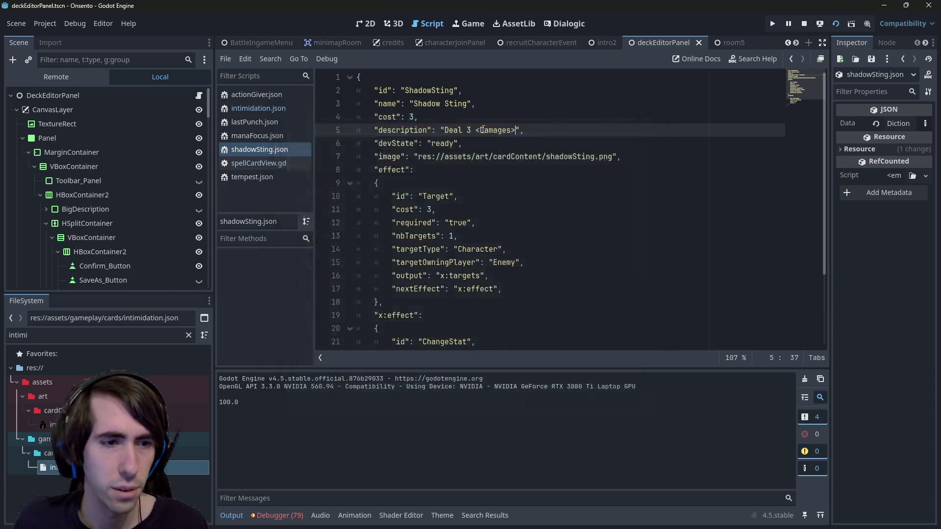
- Wrap ATK as <ATK> in the sharpening.json description and save
click(188, 334)
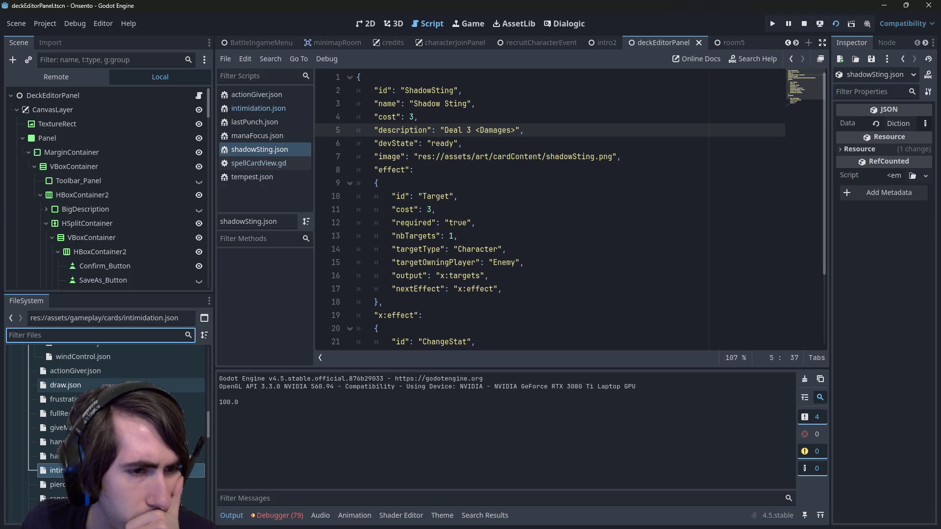
scroll(118, 423, down, 3)
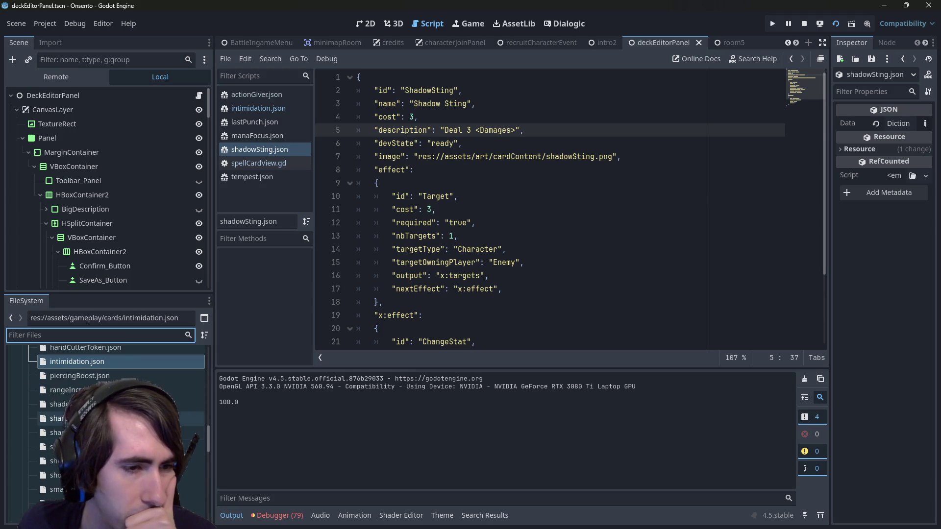
double_click(98, 418)
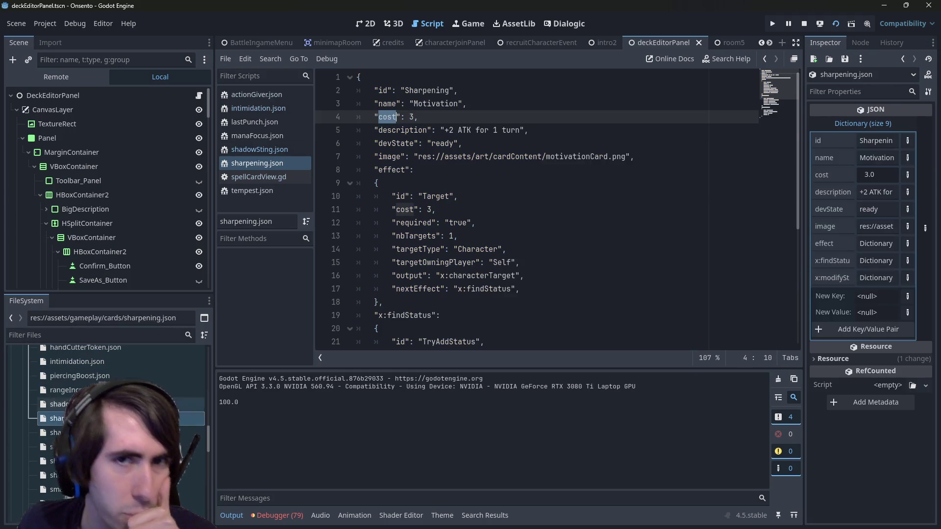
click(459, 130)
text(<)
click(474, 130)
text(>)
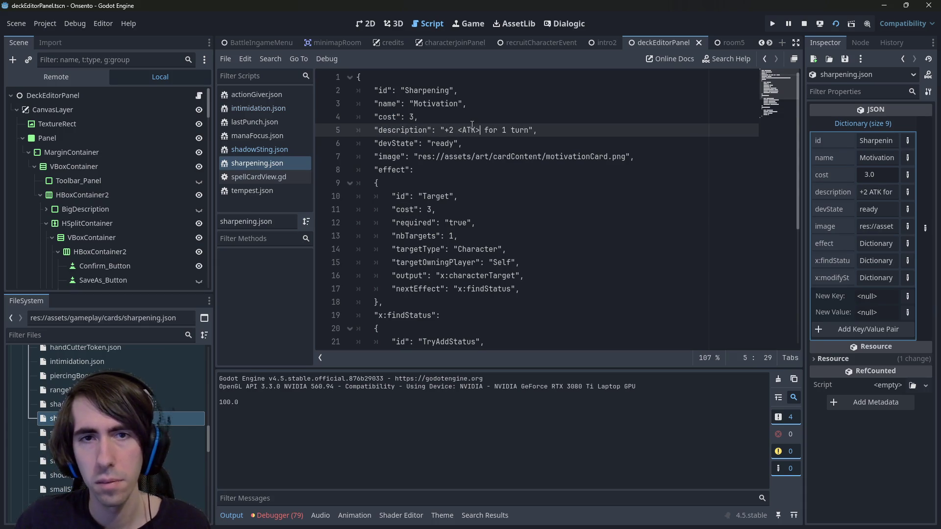
key(ctrl+s)
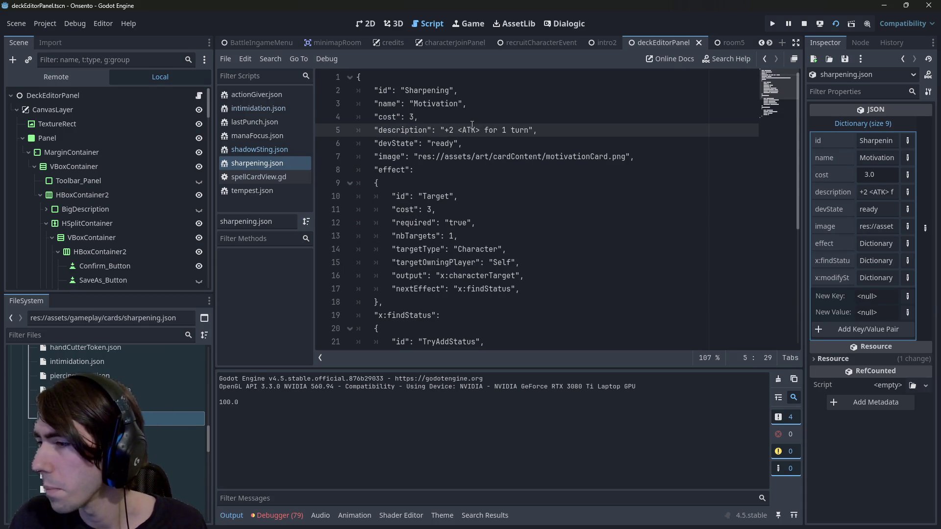
- Tag ATK as <ATK> in the Attack-Up and warCry.json descriptions, save, and test-run the game
key(alt+shift+o)
text(attakcup)
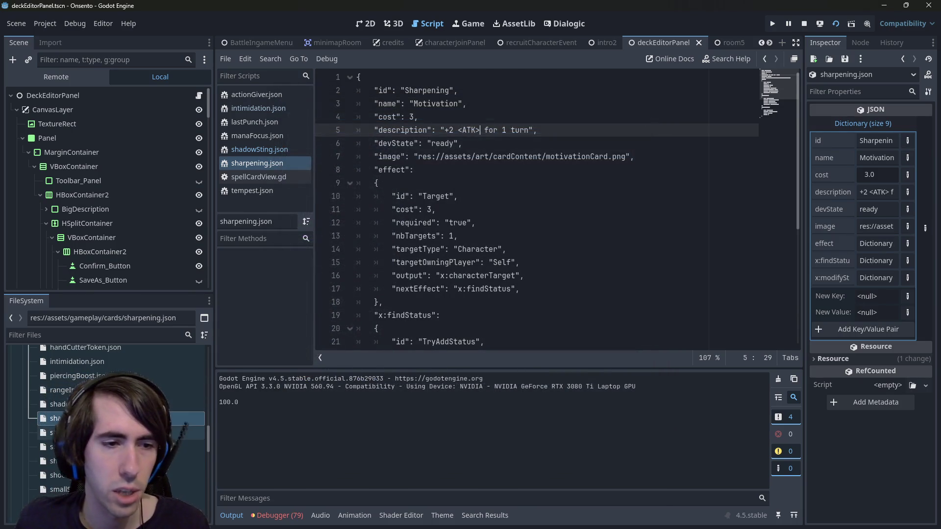
scroll(435, 171, up, 1)
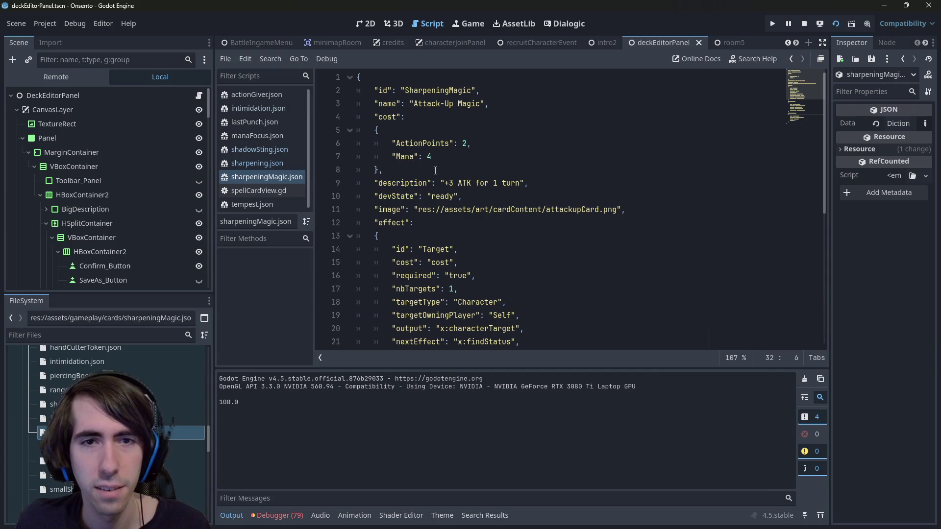
click(461, 182)
text(<ATK>)
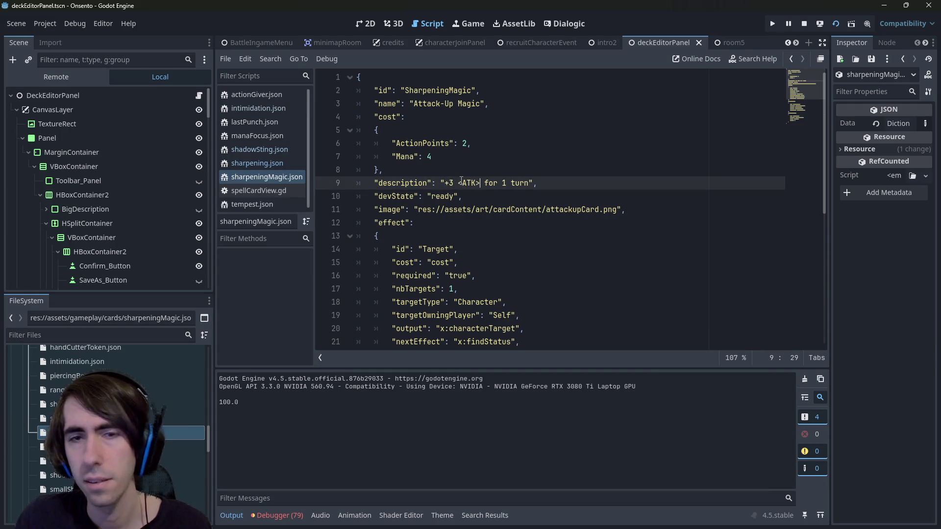
key(alt+Left)
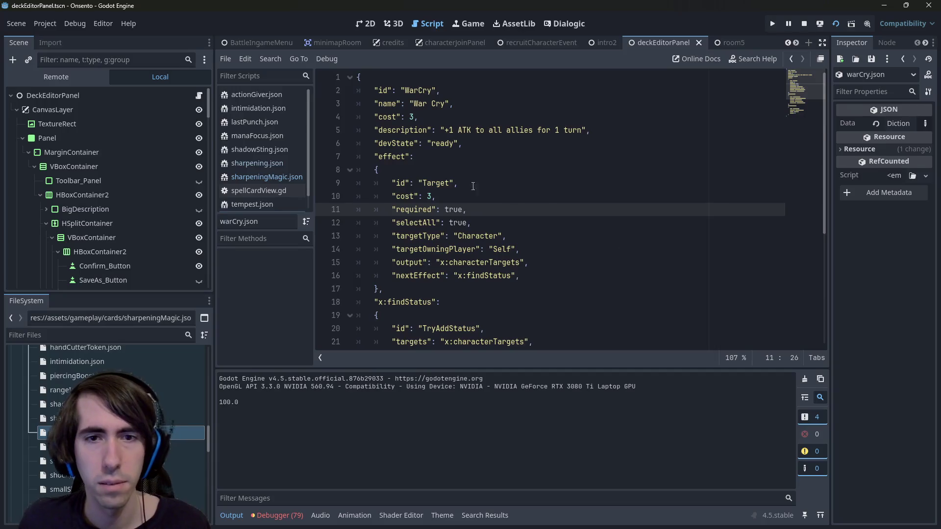
click(457, 130)
text(<ATK)
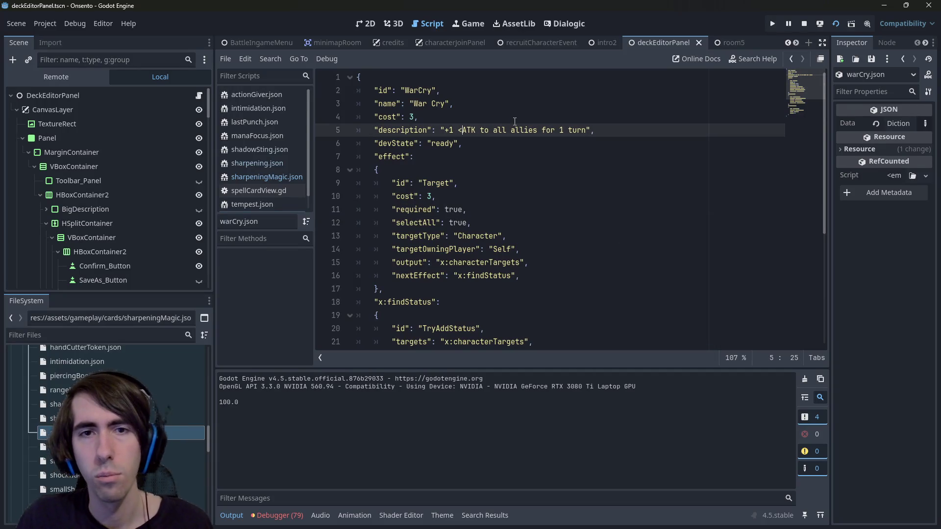
text(>)
key(ctrl+s)
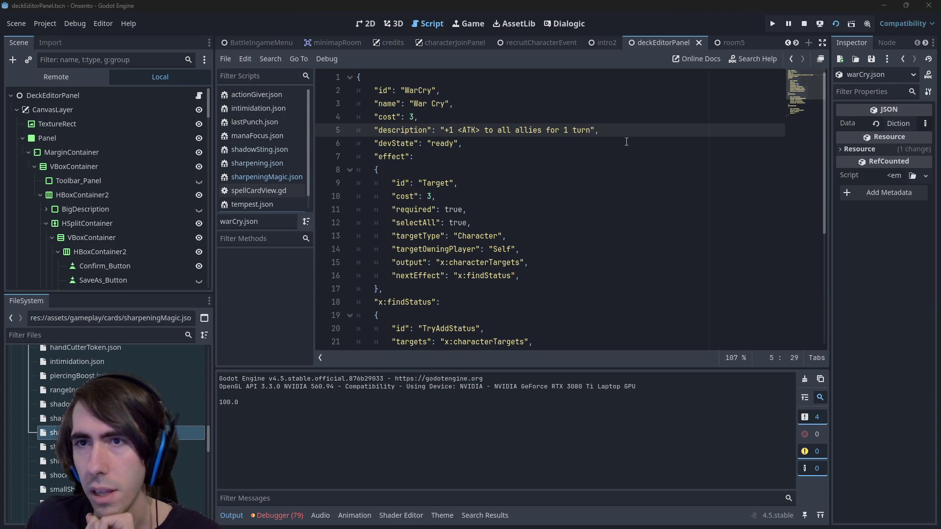
click(836, 25)
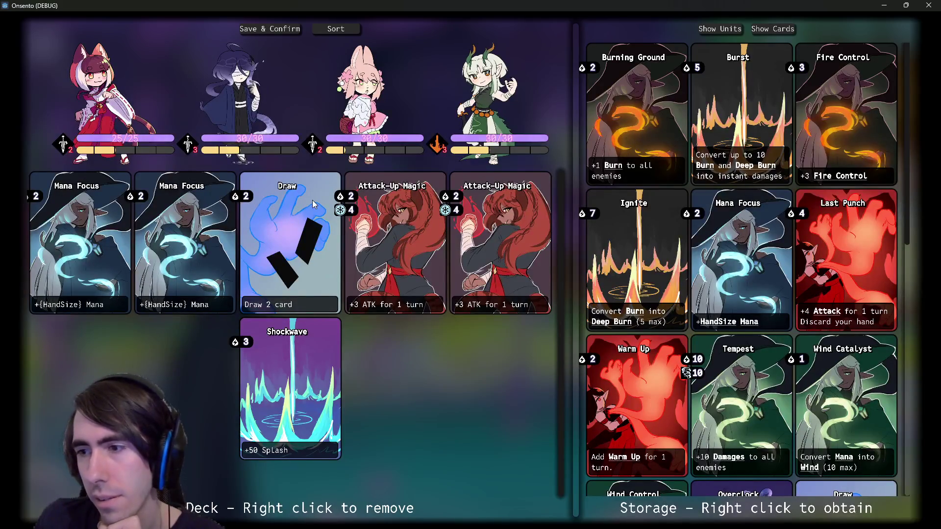
- Insert a blank line above the tooltipMessage line 34 in spellCardView.gd
mouse_move(719, 321)
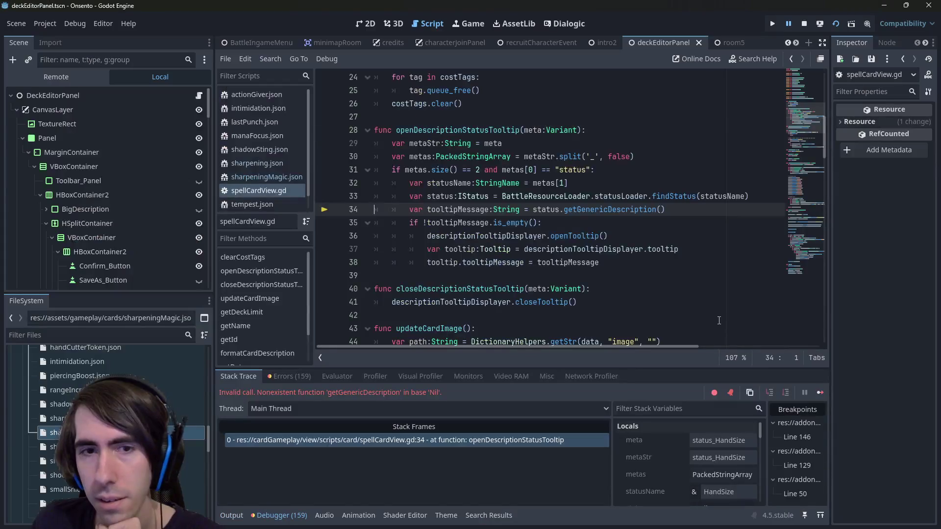
mouse_move(483, 217)
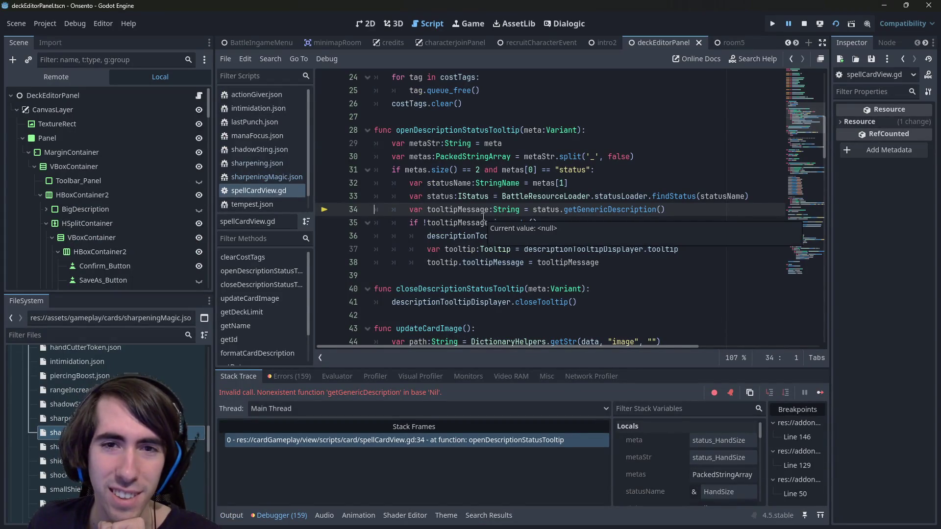
click(473, 211)
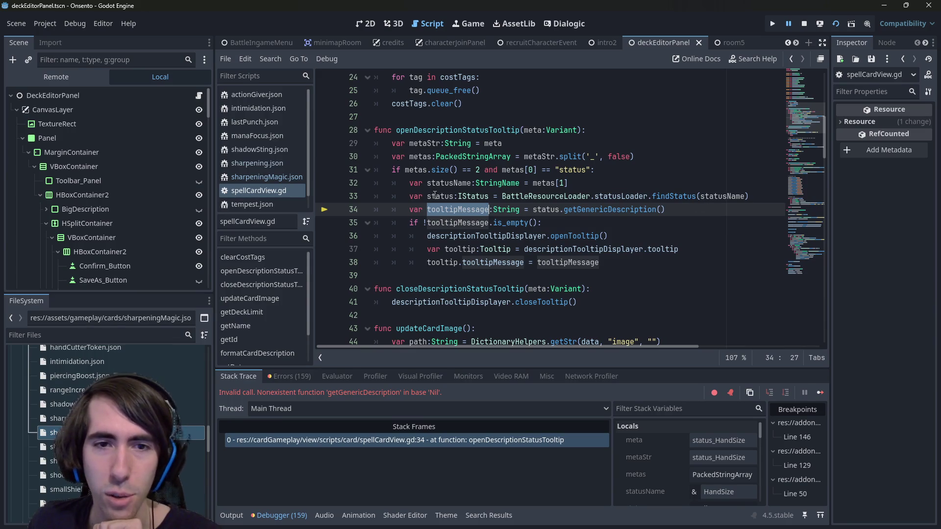
click(409, 212)
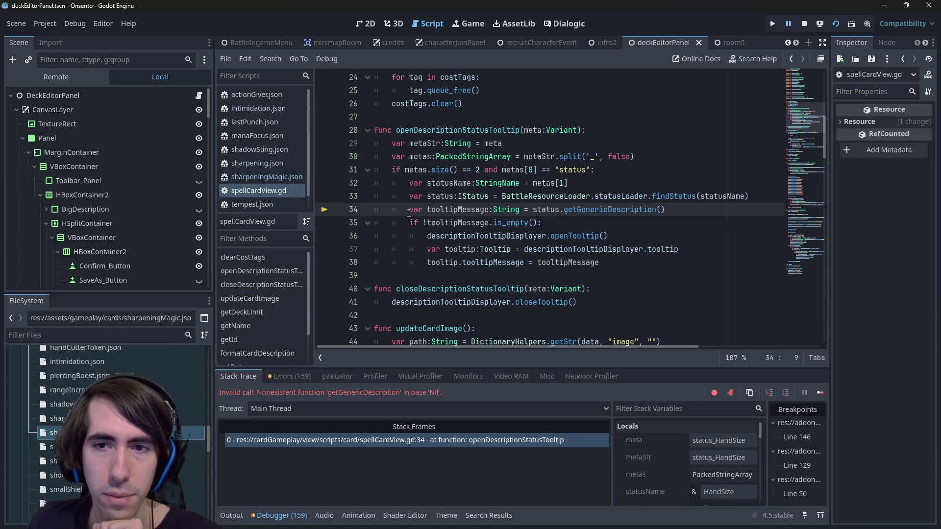
mouse_move(445, 196)
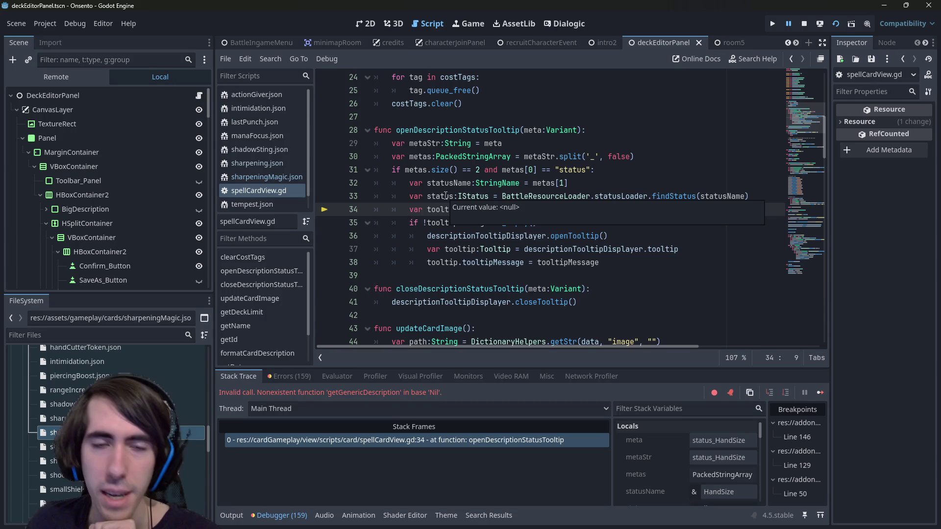
key(ctrl+v)
- Review the Hardcoded tags block (lines 75–87) and save spellCardView.gd
scroll(497, 194, up, 6)
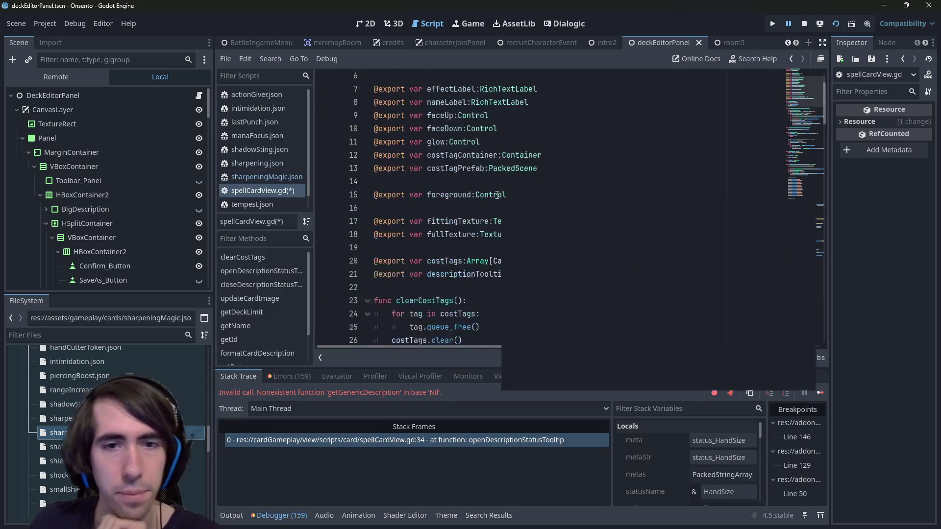
scroll(497, 195, down, 15)
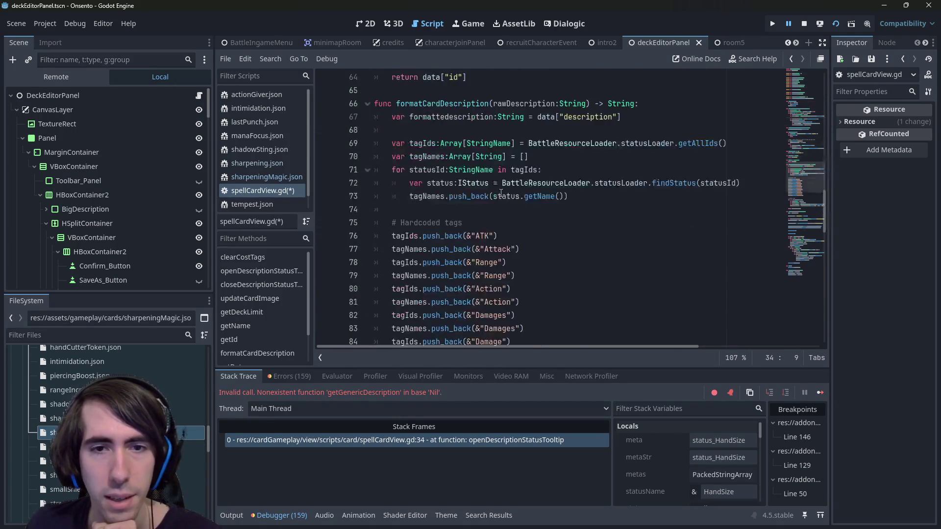
scroll(501, 193, down, 4)
scroll(501, 192, up, 2)
mouse_move(395, 315)
mouse_down()
mouse_move(353, 249)
mouse_move(318, 156)
mouse_up()
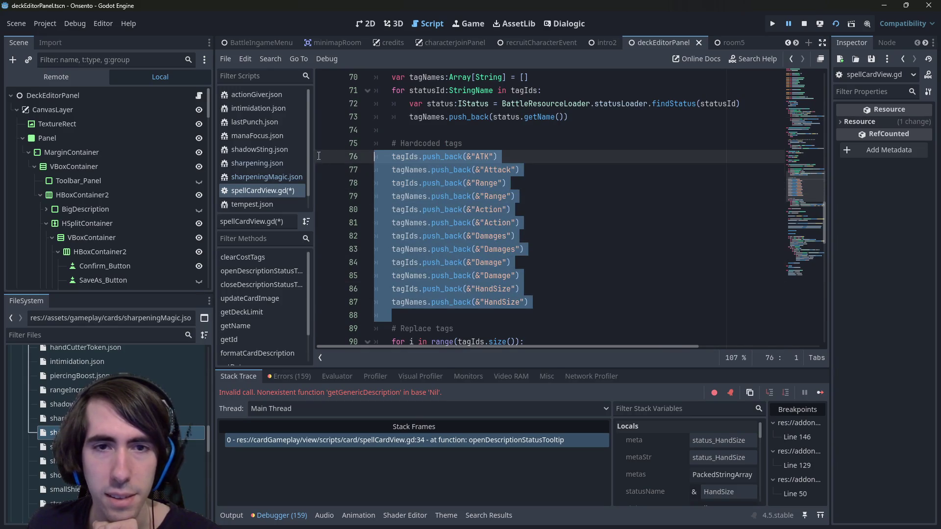
mouse_move(534, 302)
mouse_down()
mouse_move(352, 169)
mouse_move(312, 151)
mouse_up()
click(603, 301)
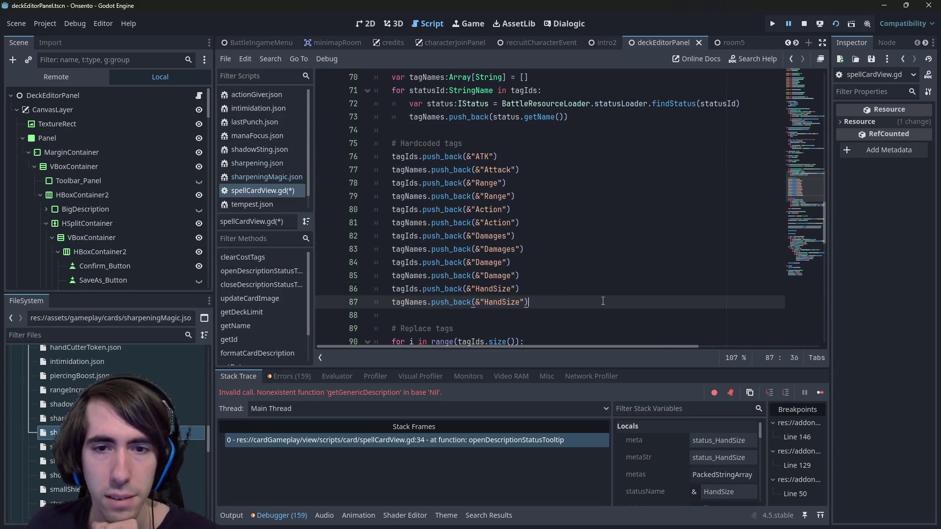
mouse_move(603, 301)
mouse_down()
mouse_move(322, 169)
mouse_move(320, 152)
mouse_up()
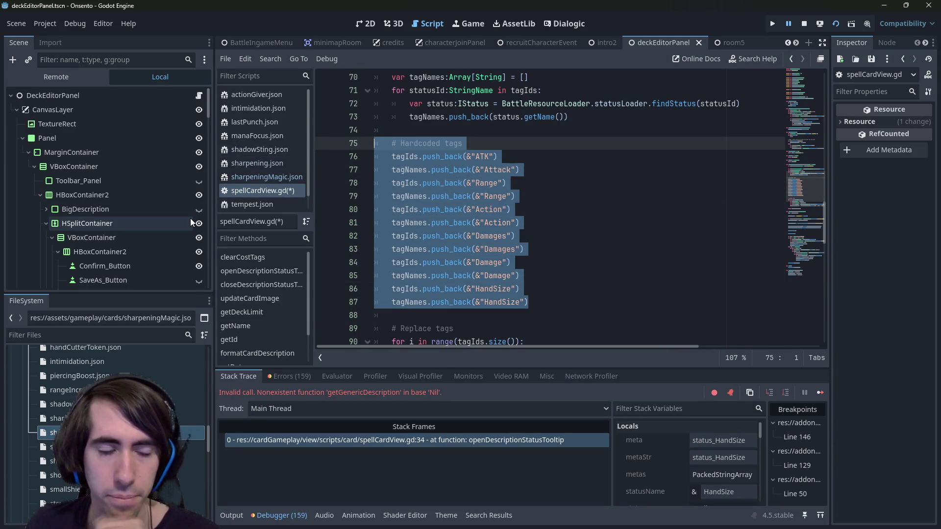
scroll(505, 274, up, 3)
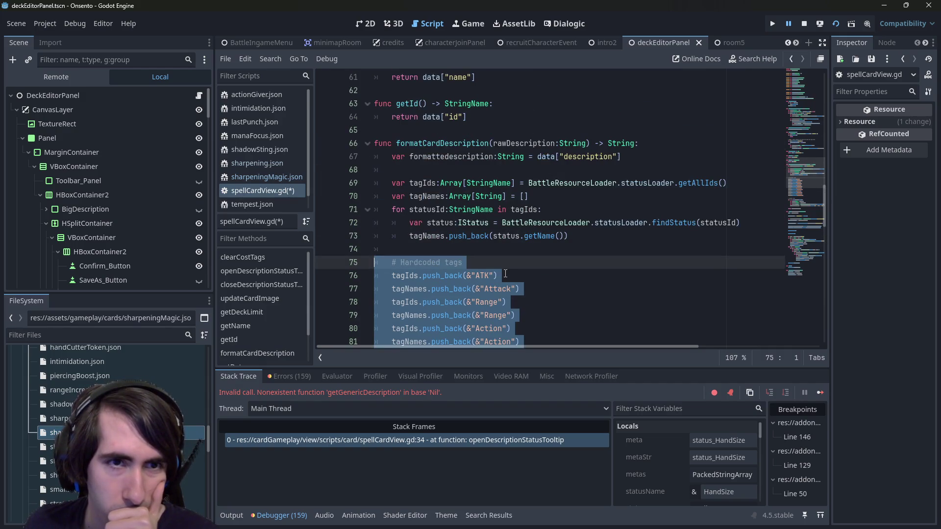
scroll(506, 274, down, 1)
scroll(529, 244, up, 14)
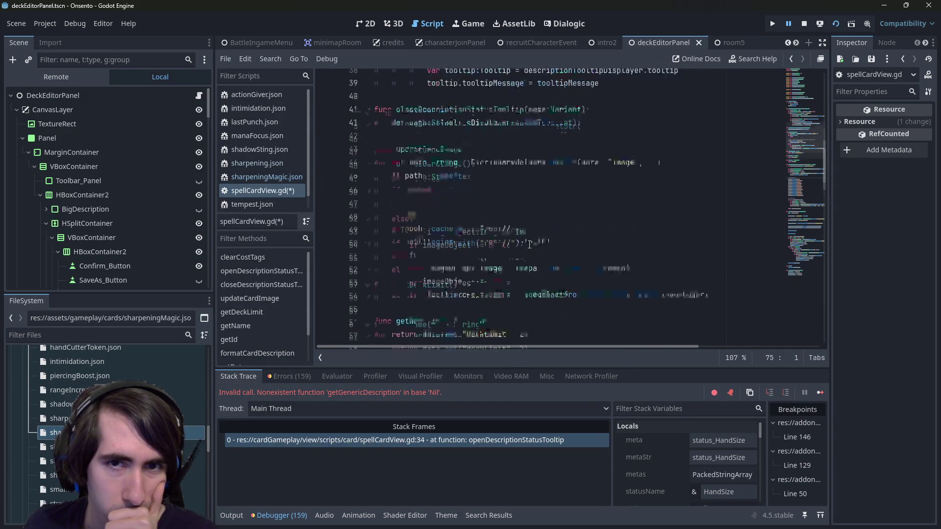
scroll(529, 244, down, 15)
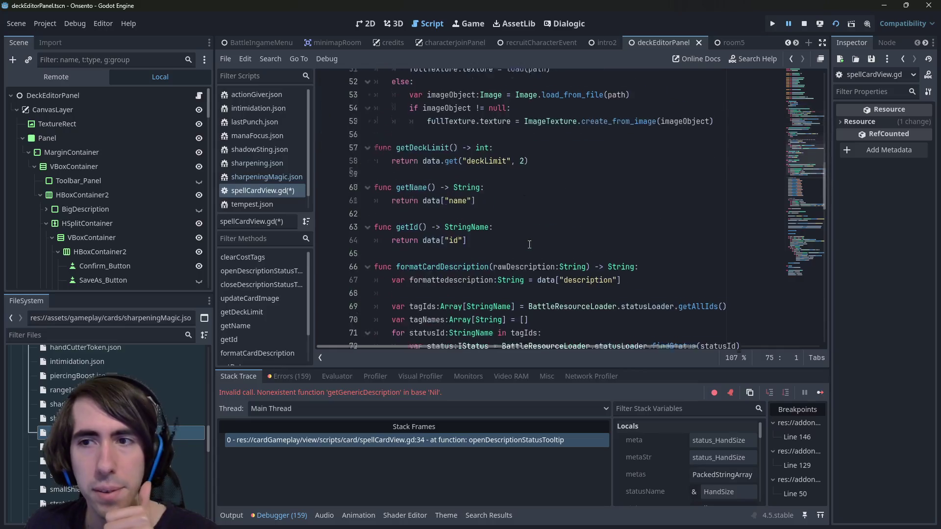
scroll(530, 249, up, 11)
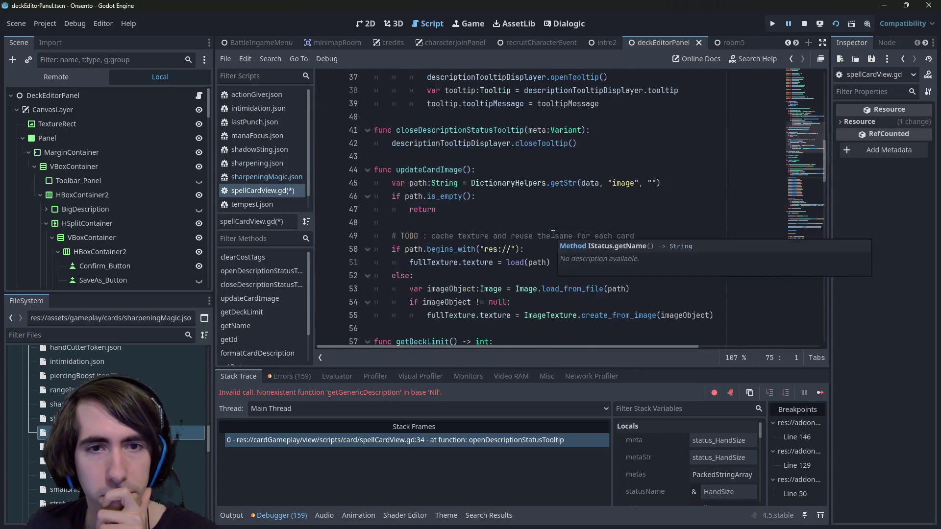
scroll(533, 248, down, 12)
click(533, 248)
scroll(534, 235, up, 12)
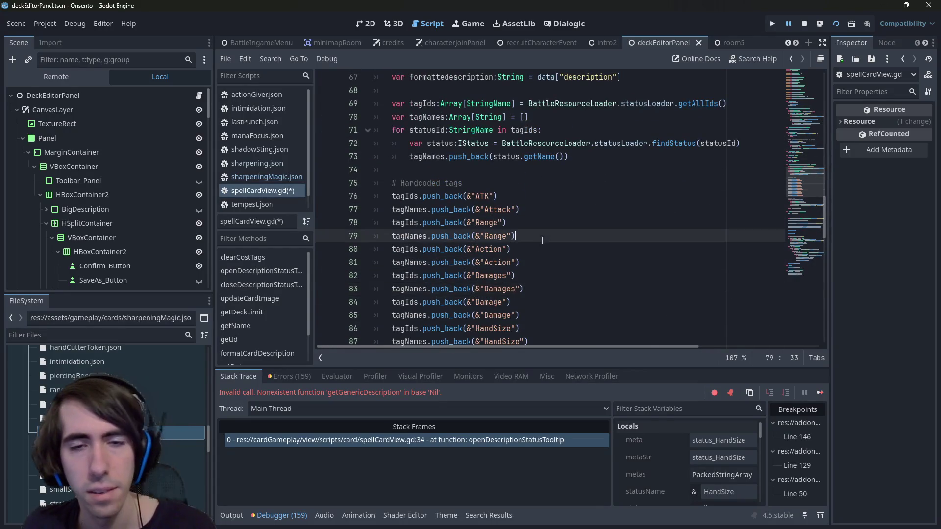
scroll(524, 223, up, 5)
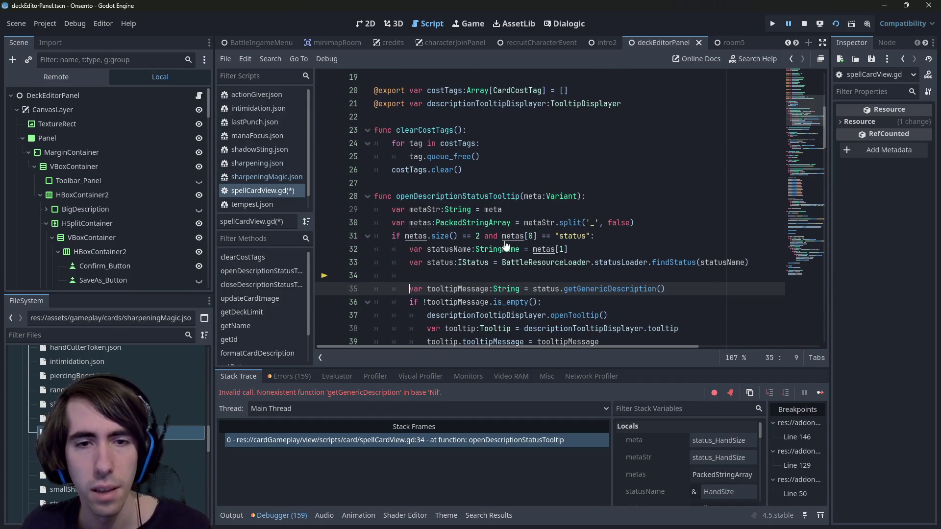
key(ctrl+s)
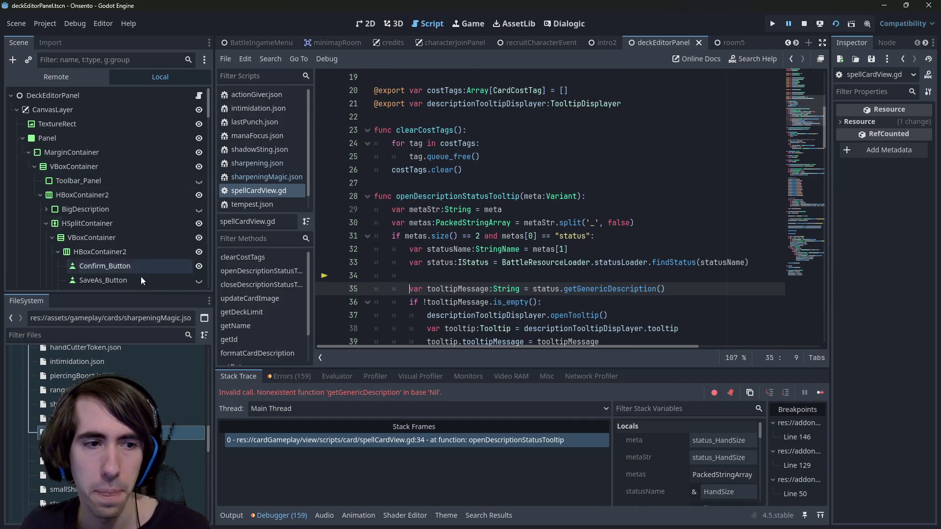
- Open battleResourceLoader.tscn via quick search and select its BattleResourceLoader root node
click(410, 252)
key(shift+alt+o)
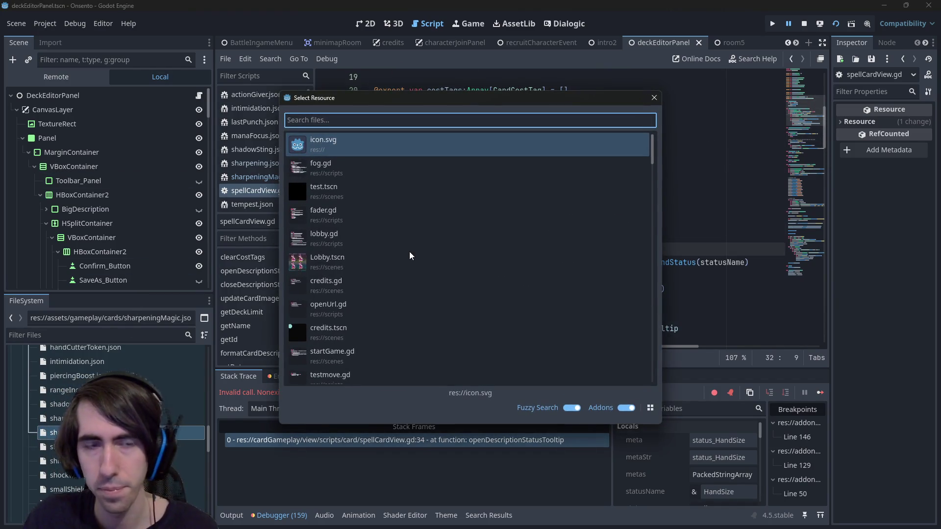
text(resourceloader)
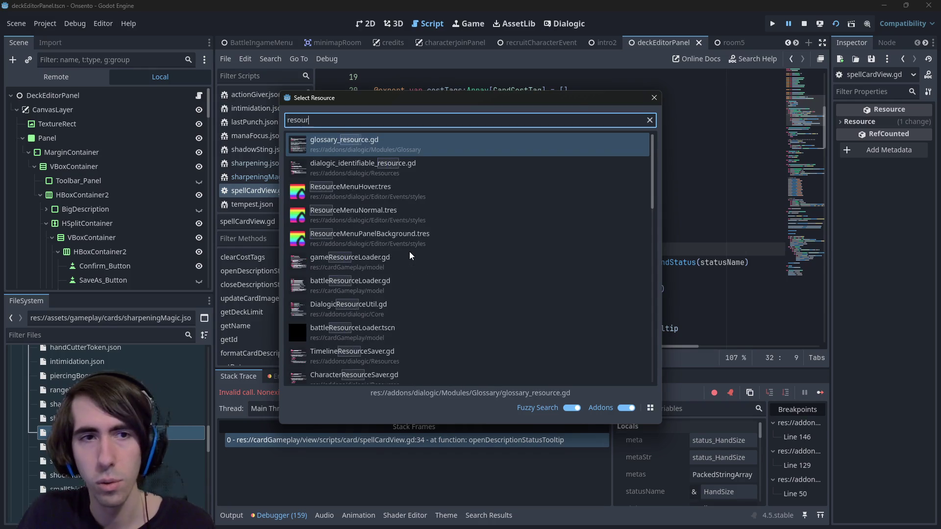
key(Down)
key(Down)
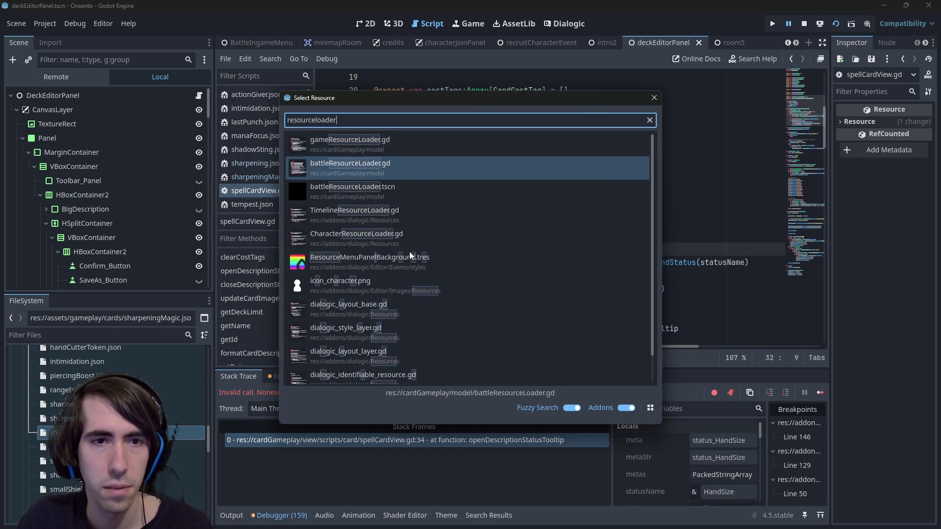
key(Return)
click(107, 91)
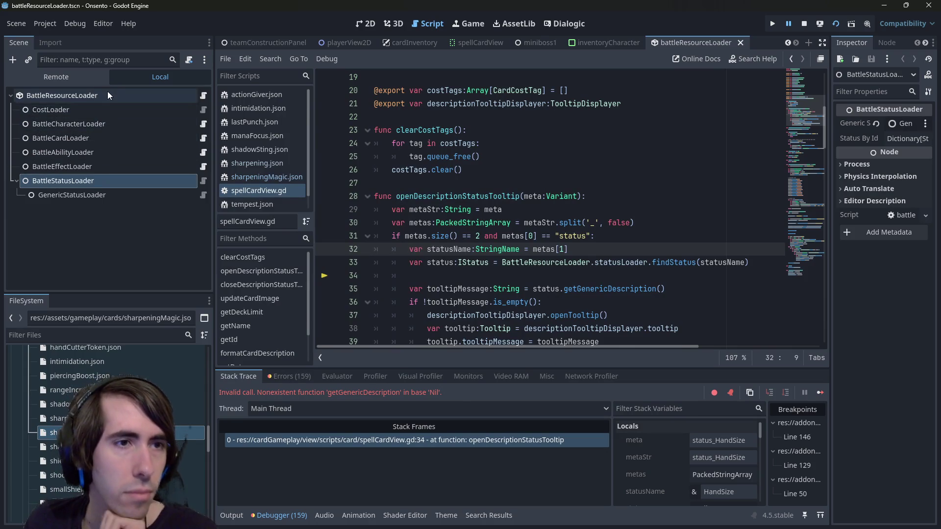
right_click(108, 91)
- Add a plain Node child under BattleResourceLoader and rename it TooltipTags
click(130, 118)
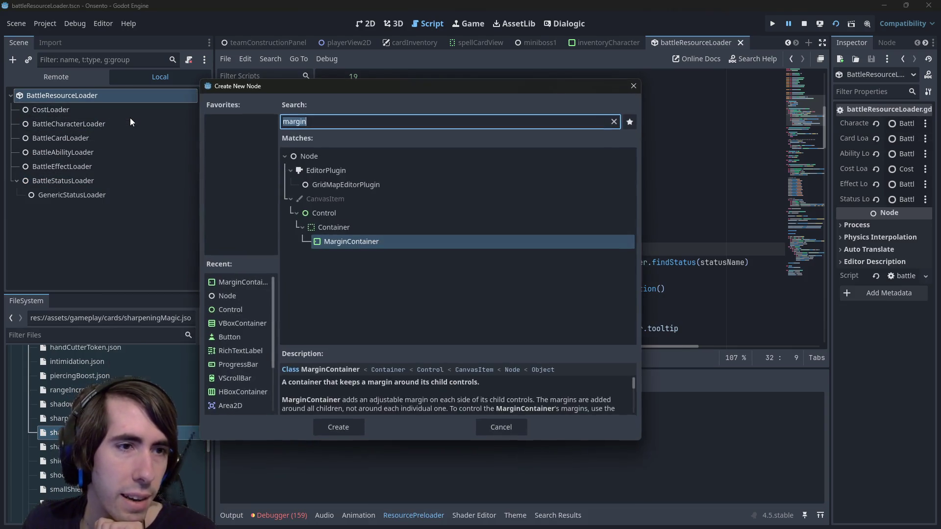
double_click(331, 158)
double_click(95, 209)
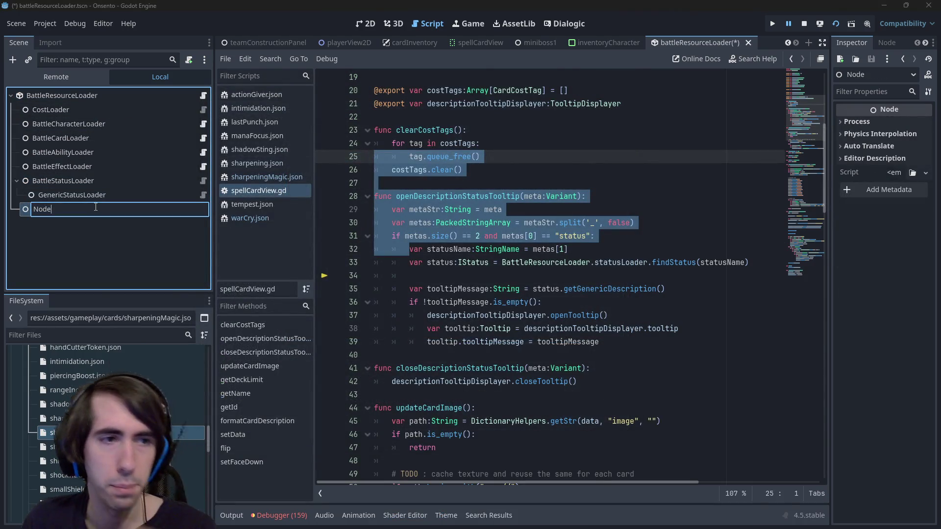
key(BackSpace)
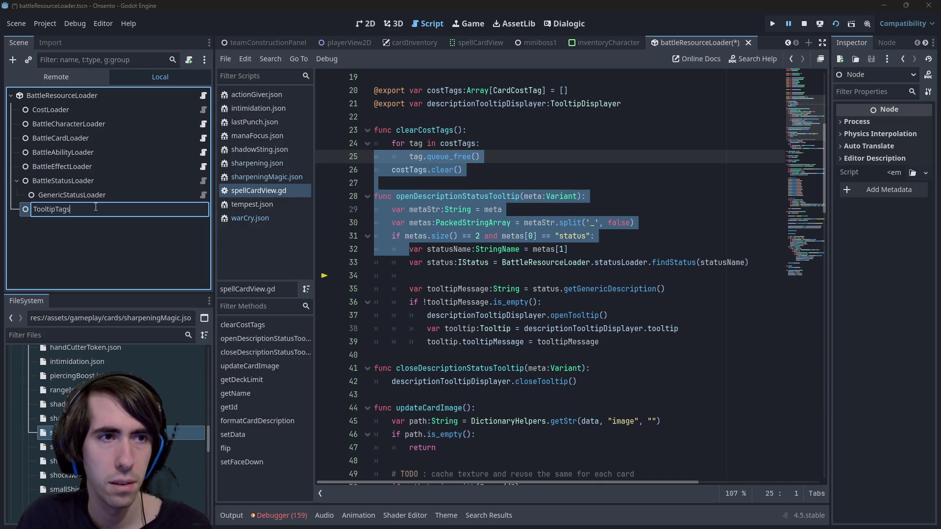
key(Return)
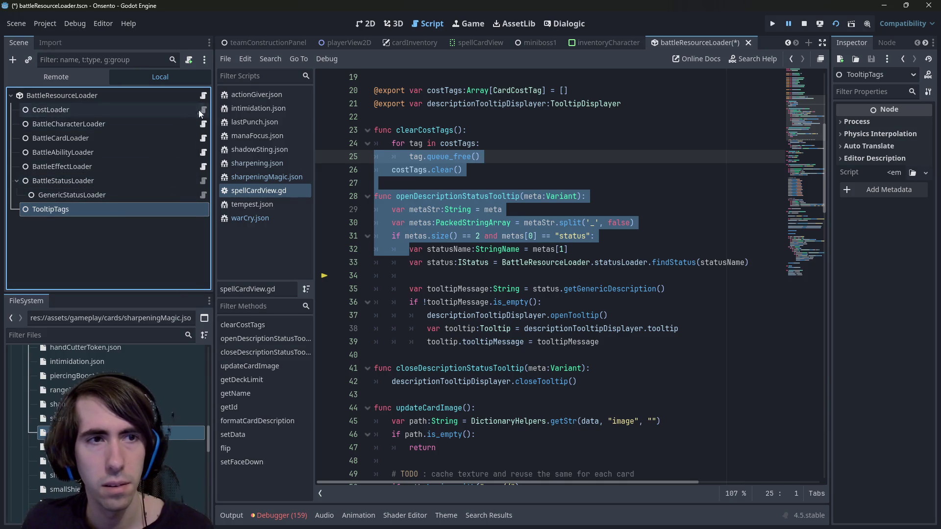
click(96, 335)
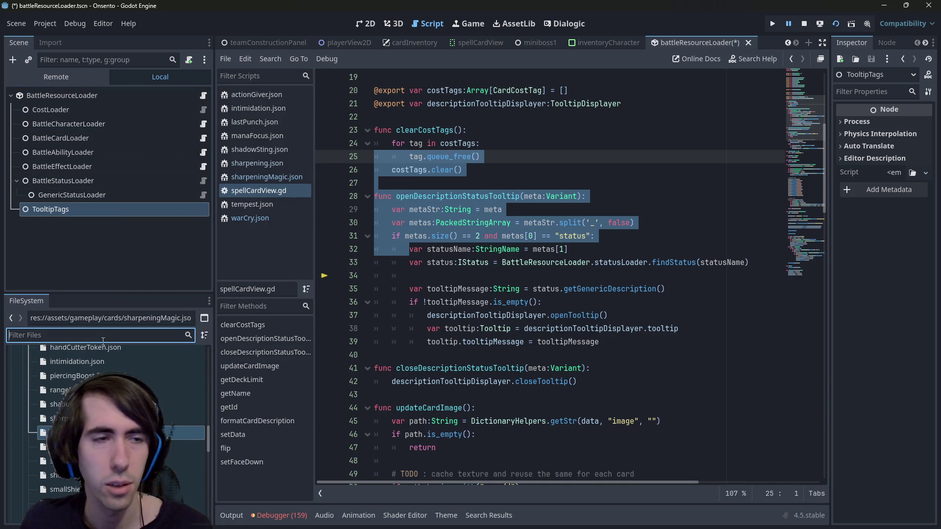
- Filter the FileSystem dock for 'loader' and locate the effect folder
text(sod)
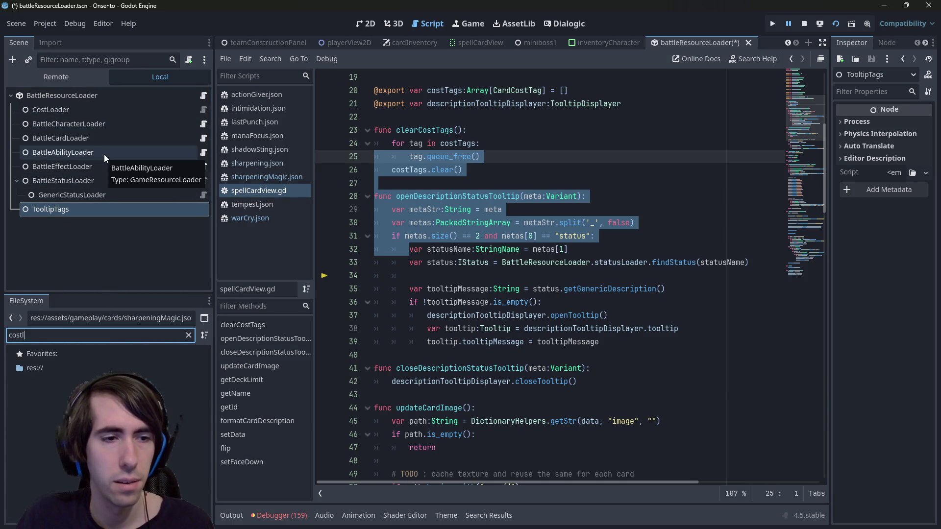
key(BackSpace)
key(BackSpace)
key(BackSpace)
text(loader)
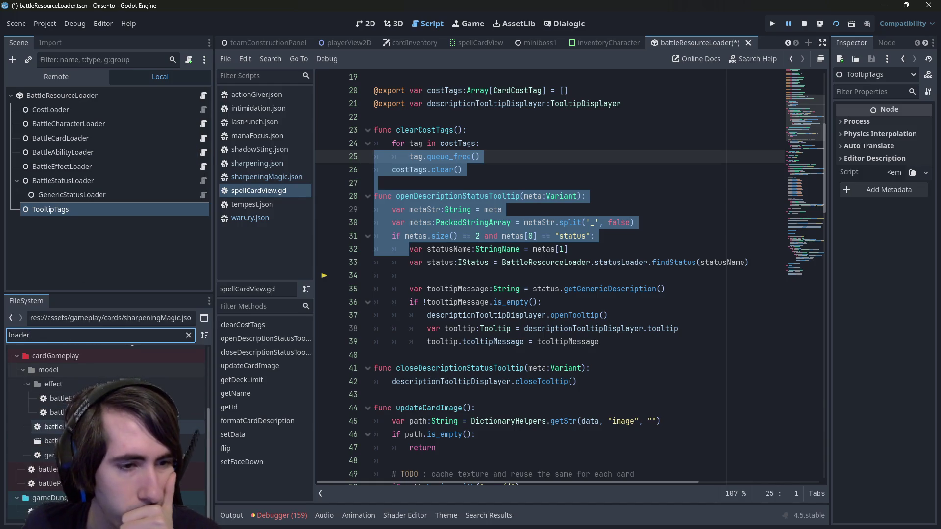
click(81, 384)
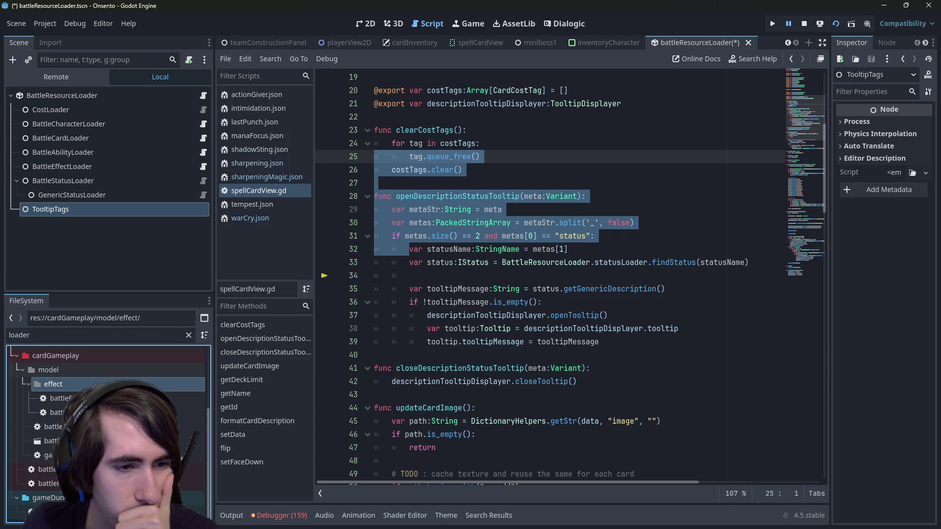
key(Left)
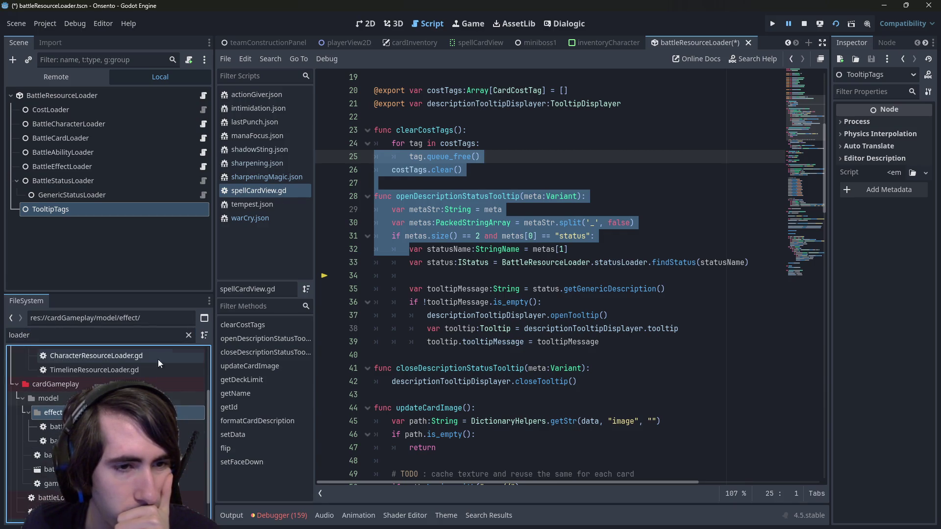
- Browse the effect folder's effects and status subfolders, then start attaching a script to TooltipTags
click(188, 335)
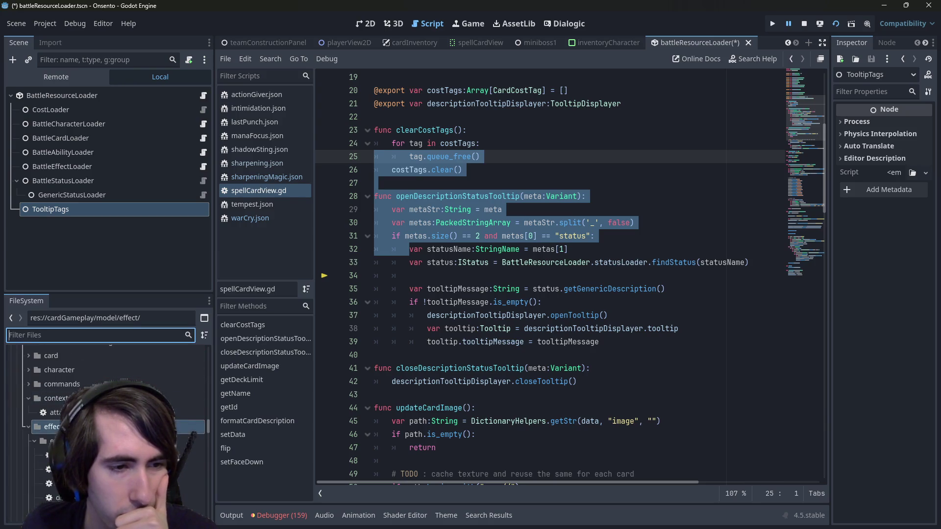
scroll(105, 392, down, 3)
click(60, 397)
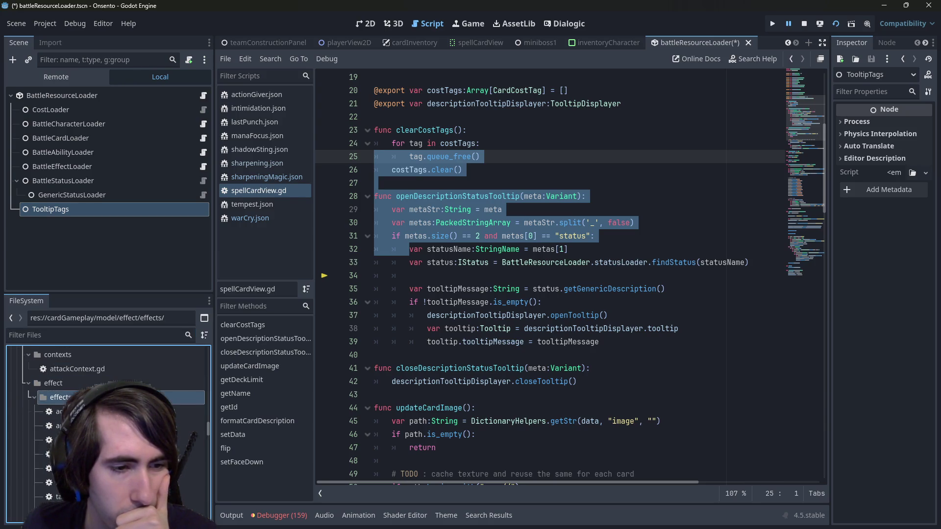
click(56, 412)
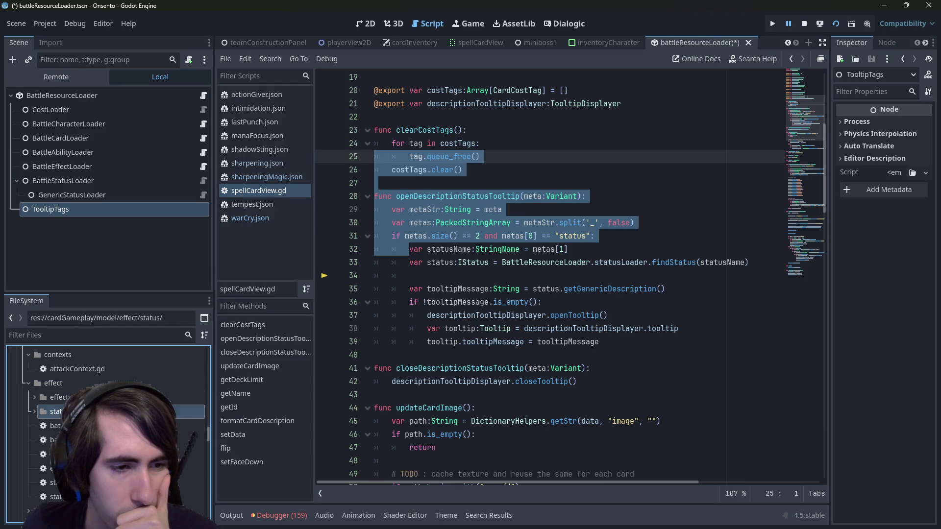
click(53, 382)
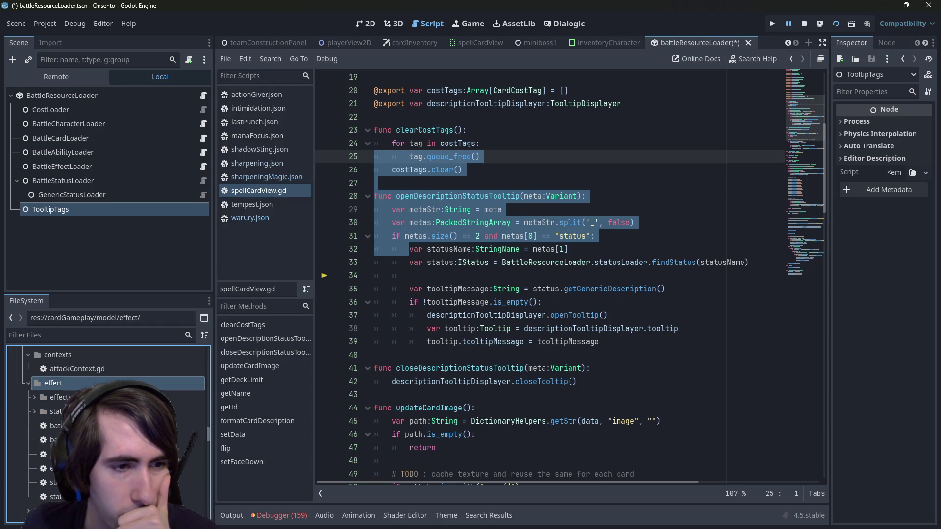
scroll(108, 421, up, 5)
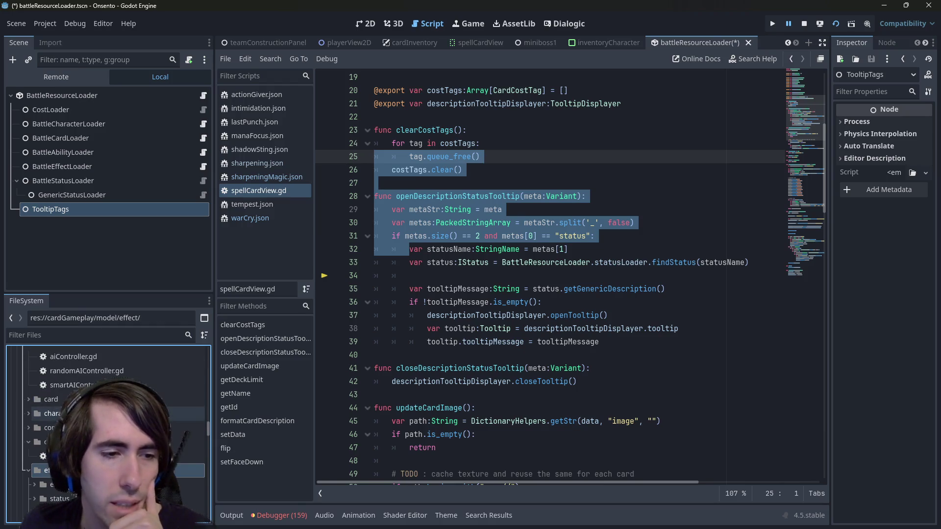
scroll(108, 421, down, 5)
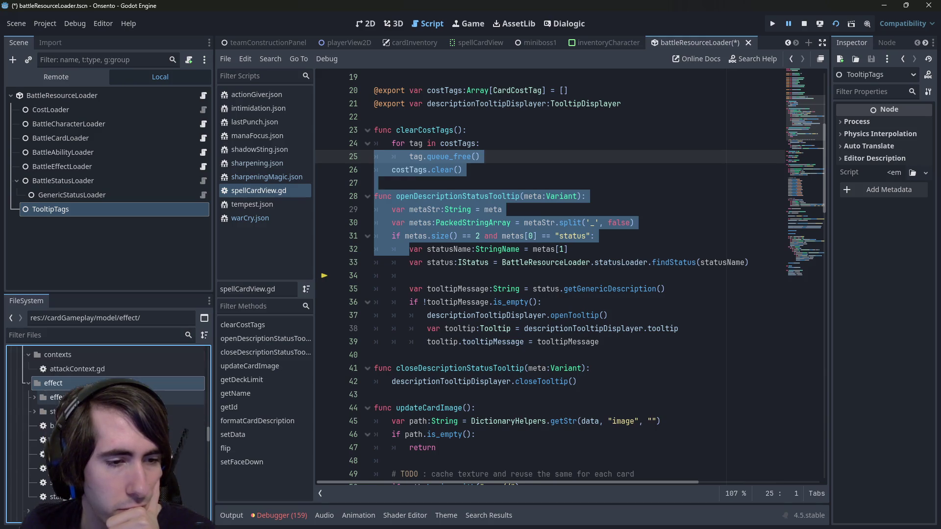
scroll(107, 421, up, 3)
scroll(107, 421, down, 7)
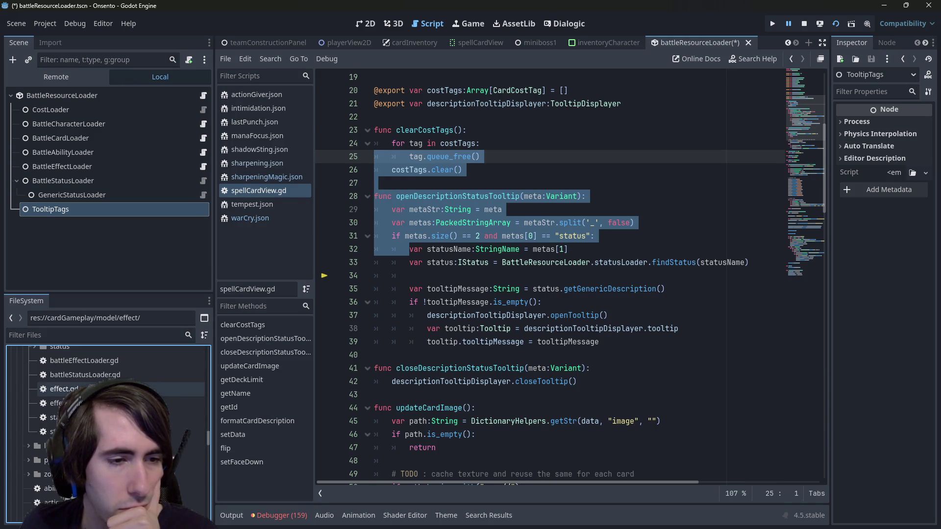
scroll(108, 421, up, 5)
click(188, 60)
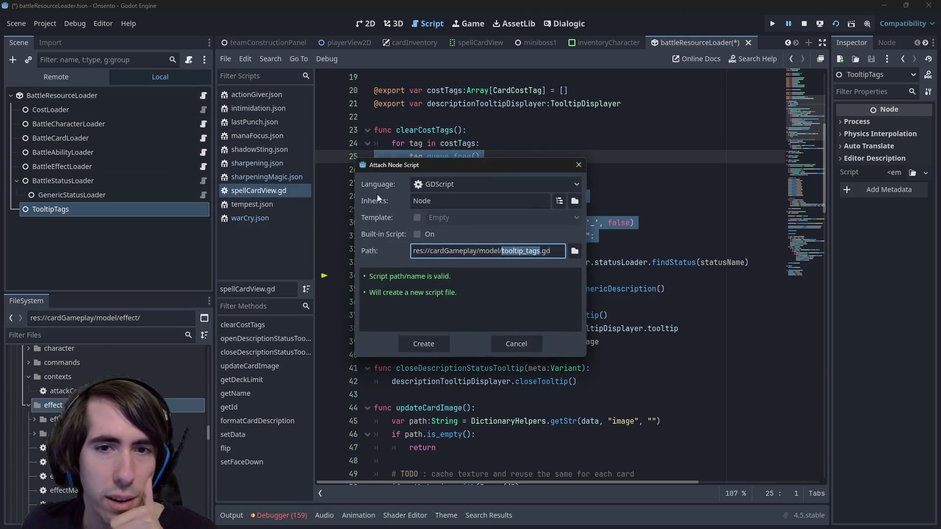
- Rename the TooltipTags node to TooltipTagsDatabase
click(579, 165)
double_click(101, 215)
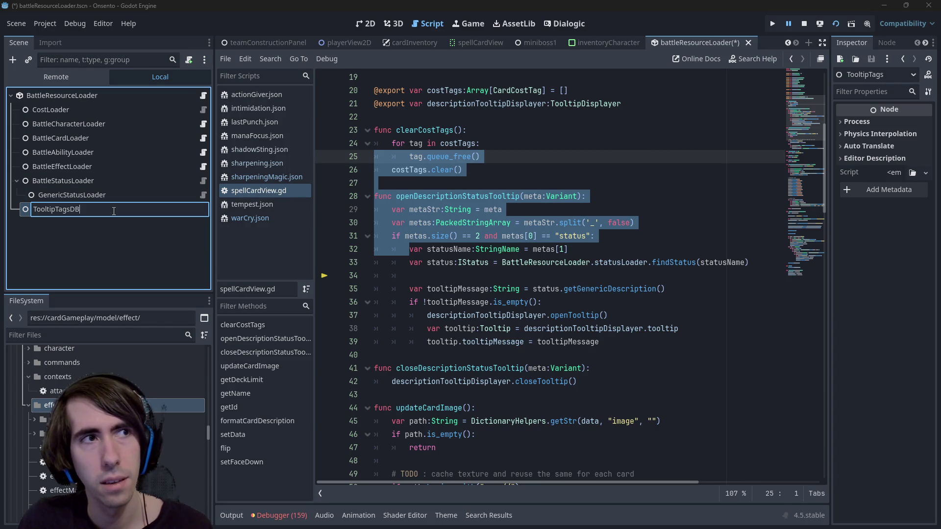
key(Return)
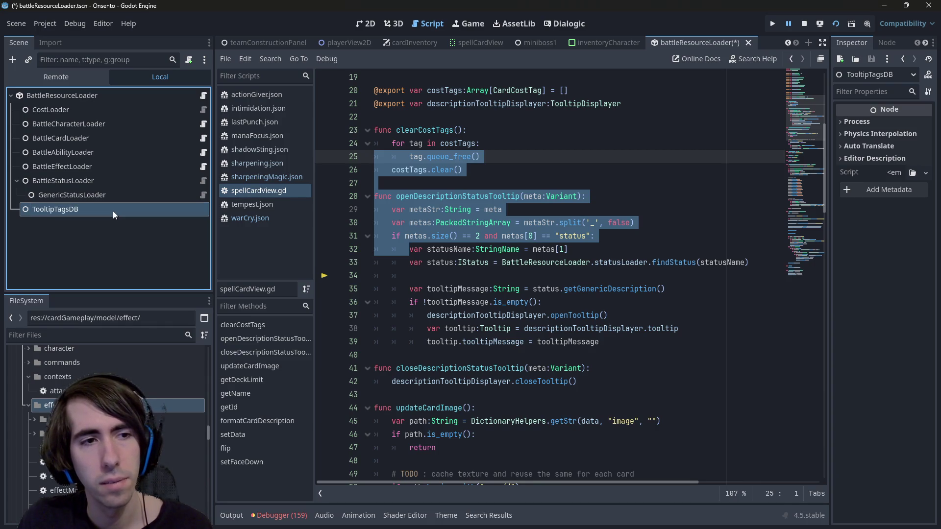
double_click(113, 211)
key(BackSpace)
text(atabase)
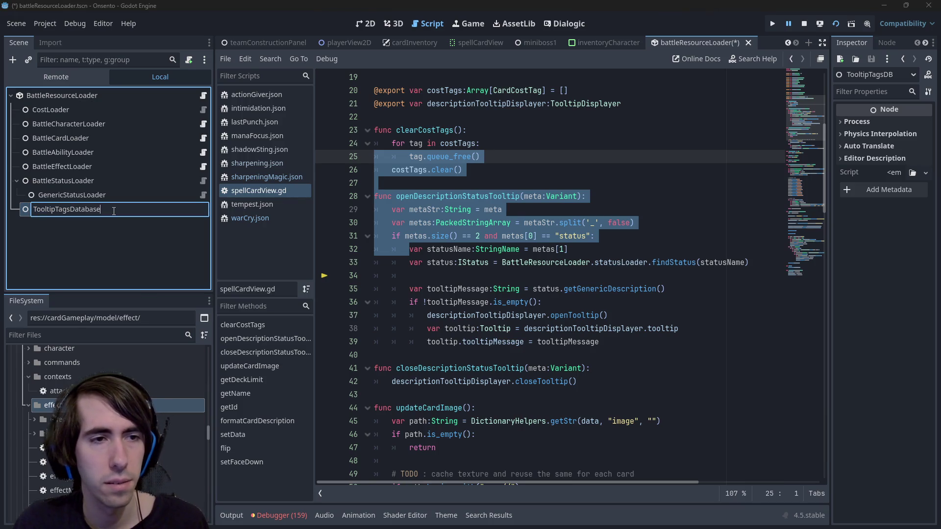
key(Return)
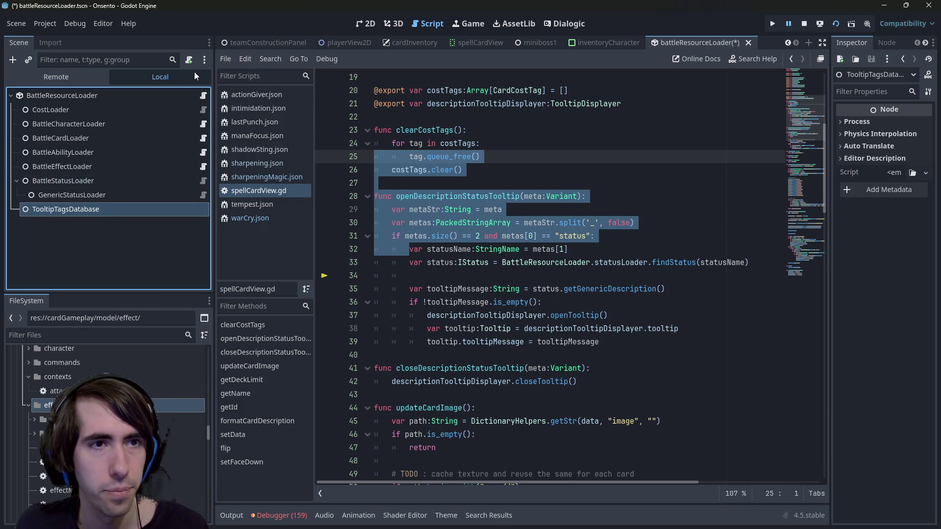
- Attach a new script to the node, saved as tooltipTagsDatabase.gd
click(189, 59)
click(510, 248)
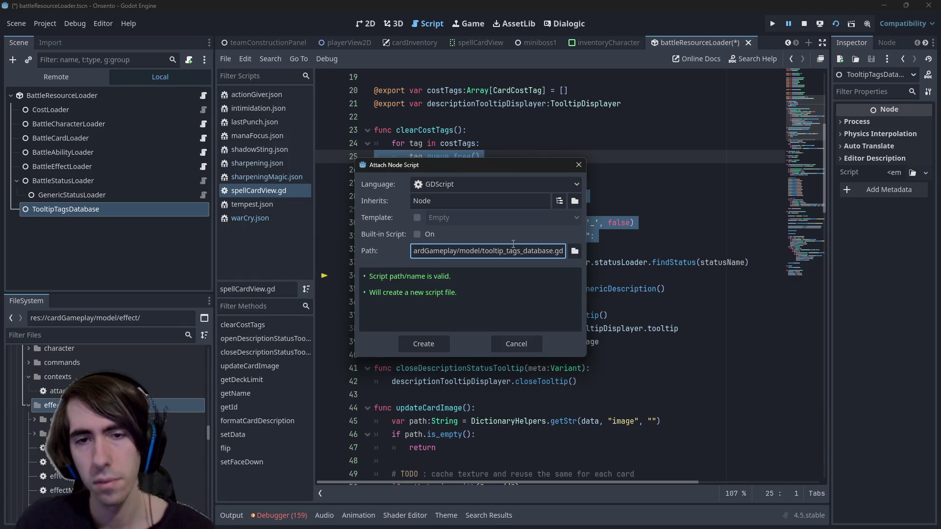
key(BackSpace)
key(BackSpace)
text(T)
key(BackSpace)
key(BackSpace)
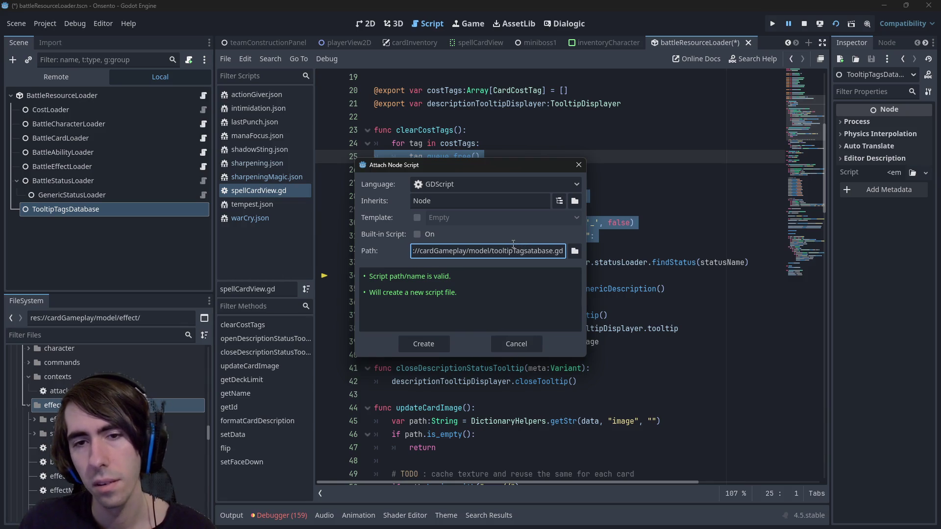
key(End)
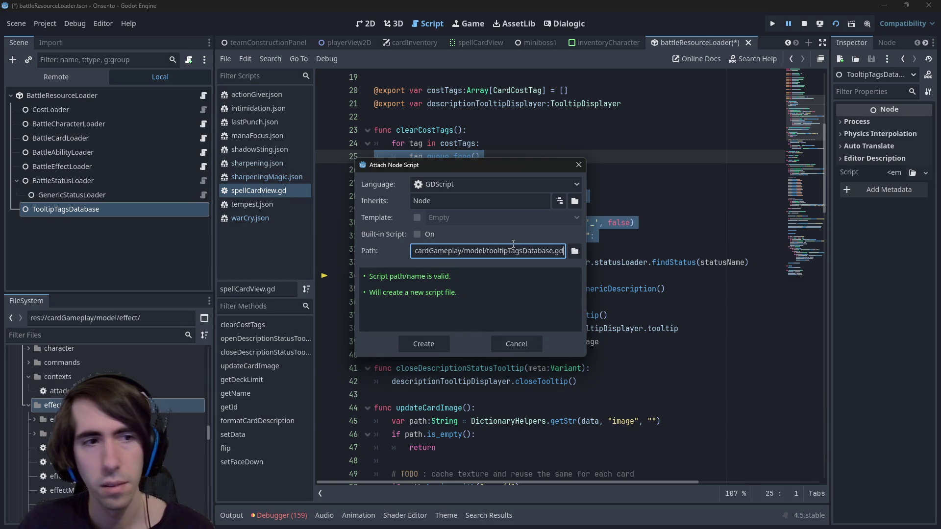
key(Return)
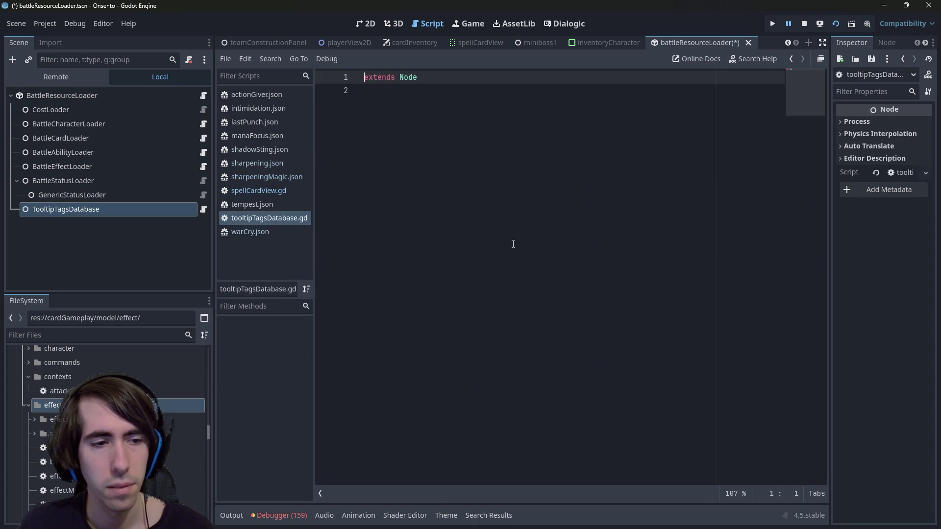
click(511, 244)
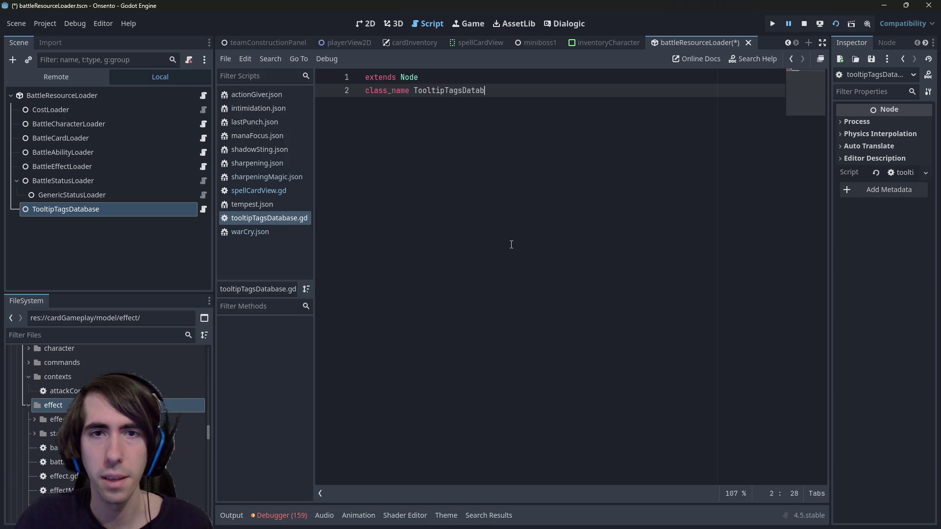
- Copy the TooltipTagsDatabase class name, save, and switch to battleResourceLoader.gd
key(ctrl+shift+Left)
key(ctrl+c)
key(ctrl+s)
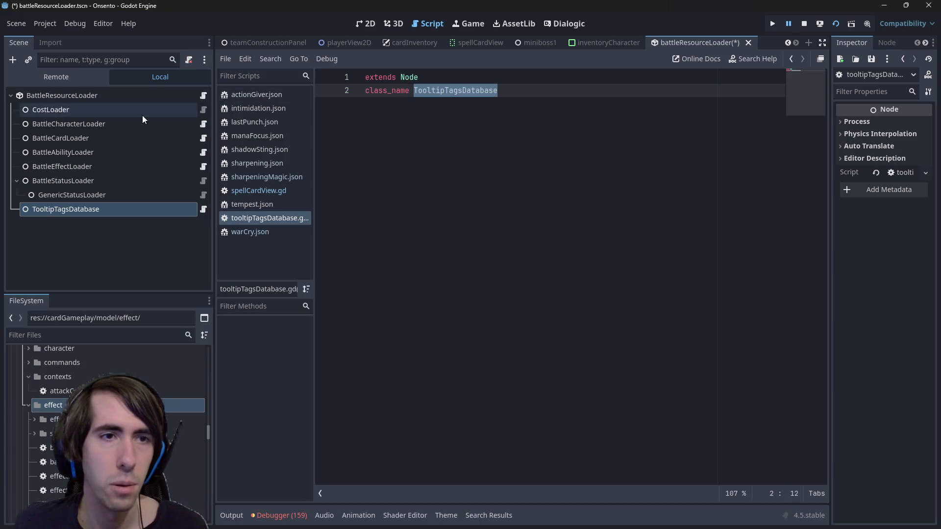
click(204, 95)
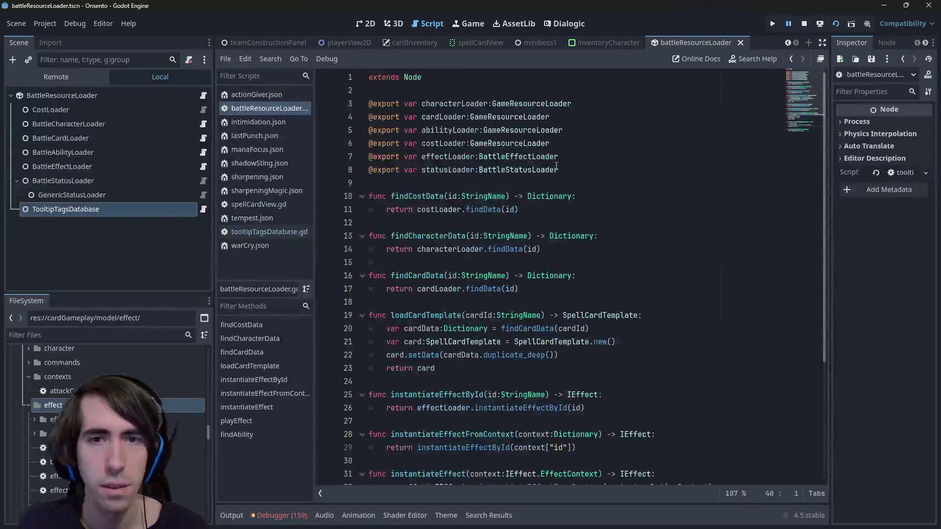
click(574, 182)
text(@export var)
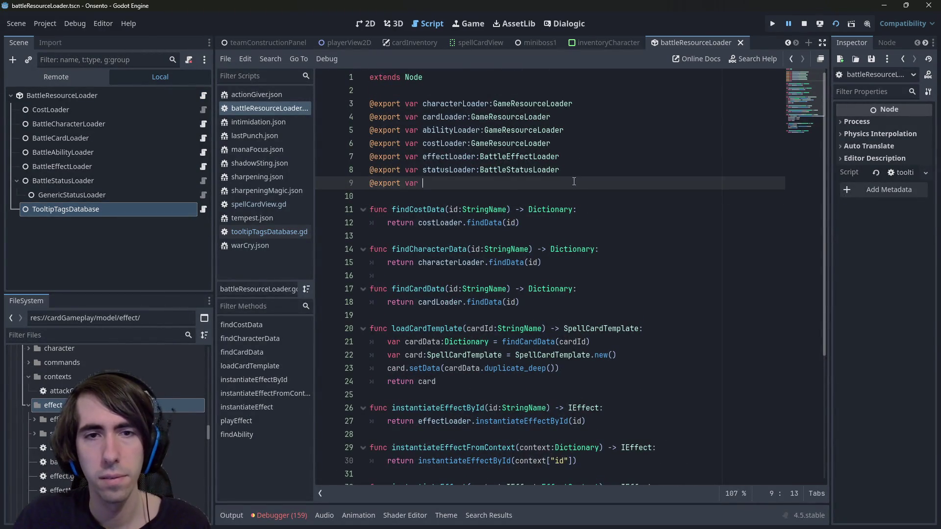
key(ctrl+v)
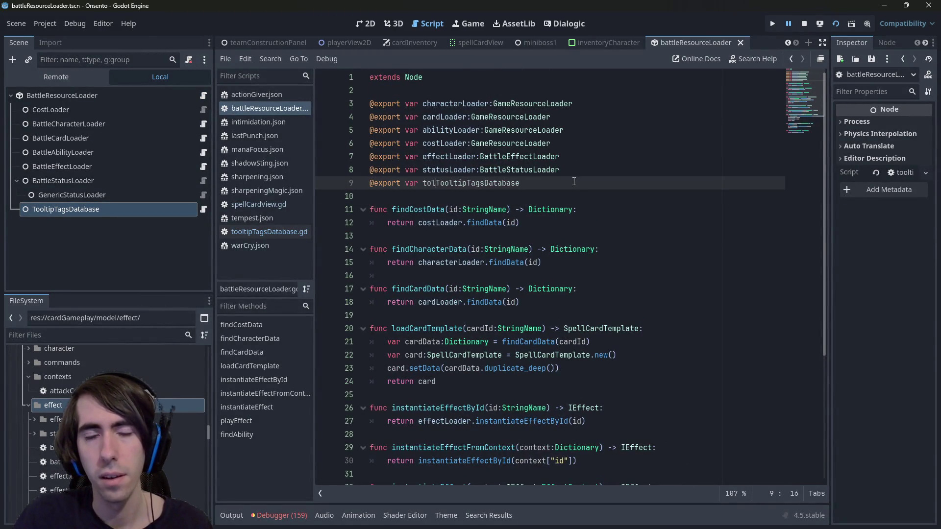
key(BackSpace)
key(BackSpace)
text(agsDatabase:)
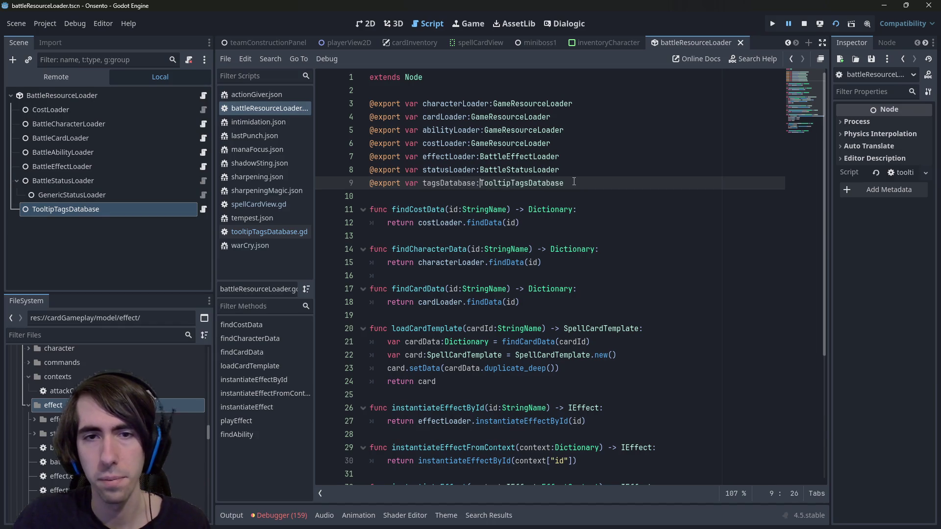
key(ctrl+s)
key(Left)
key(ctrl+shift+Left)
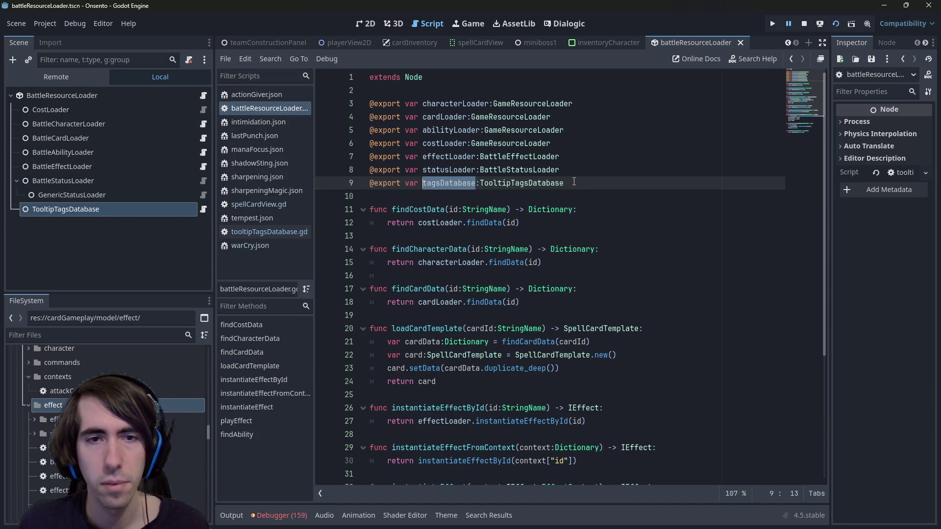
- Assign the TooltipTagsDatabase node to BattleResourceLoader's Tags Database property
click(114, 101)
mouse_move(104, 209)
mouse_down()
mouse_move(872, 206)
mouse_move(900, 214)
mouse_up()
click(637, 183)
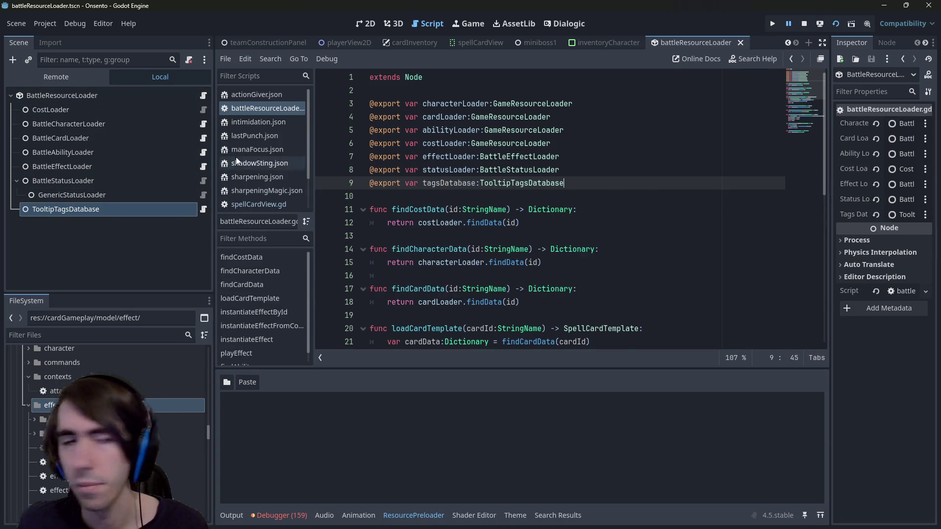
click(204, 210)
- Add a few blank lines below class_name TooltipTagsDatabase in tooltipTagsDatabase.gd
key(Down)
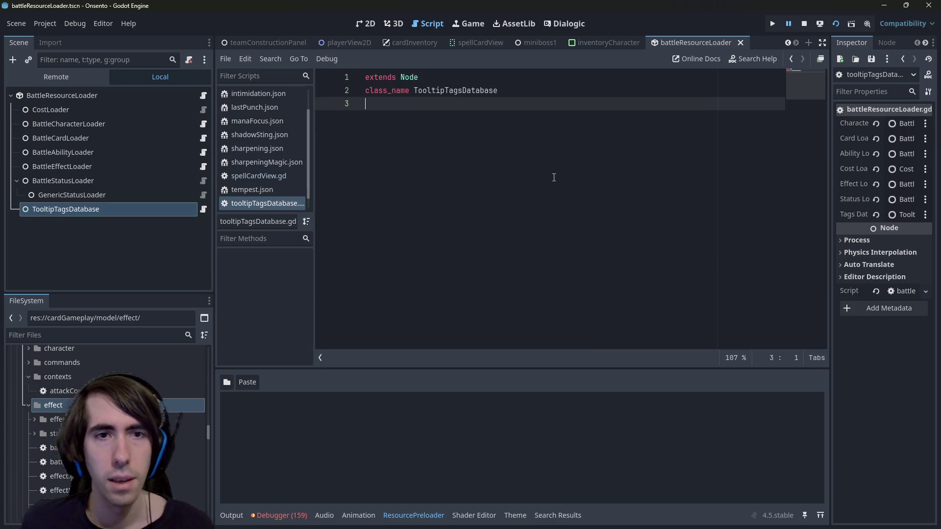
key(Return)
key(Return)
key(Return)
key(Up)
key(Up)
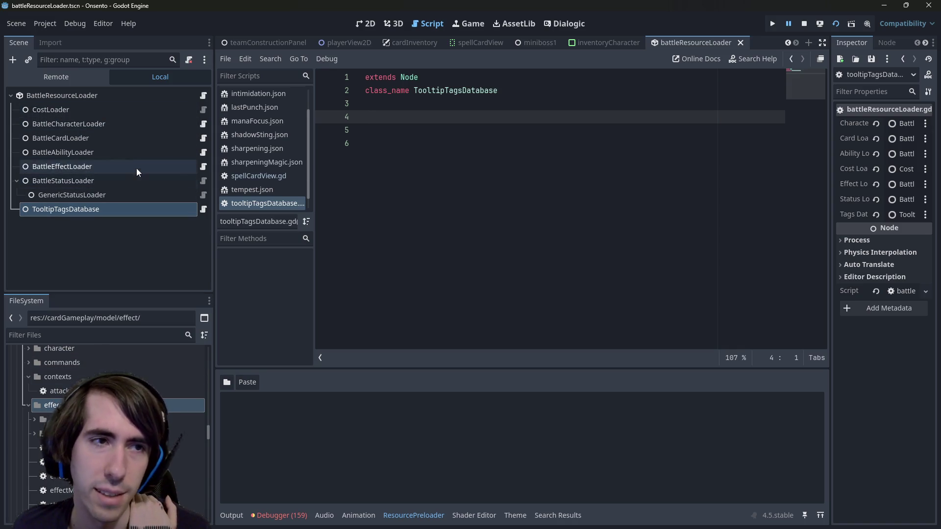
click(411, 164)
click(448, 130)
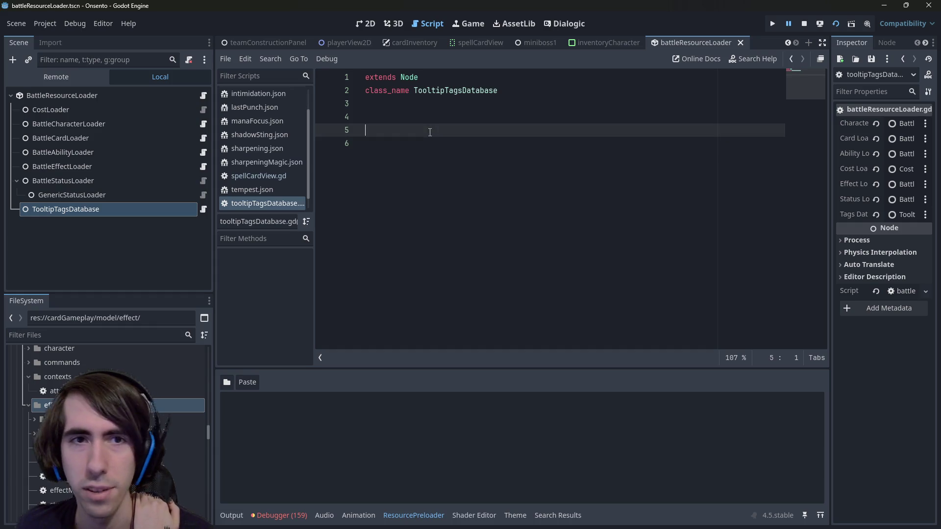
click(441, 117)
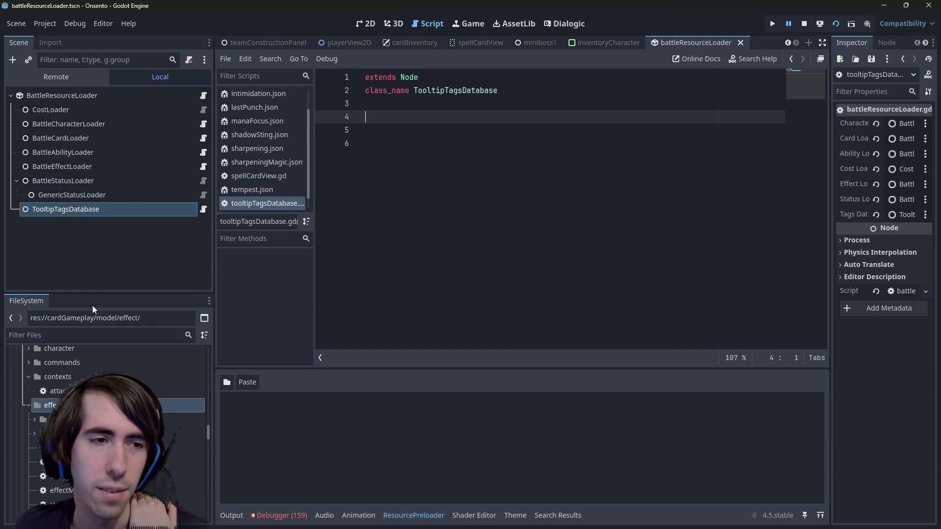
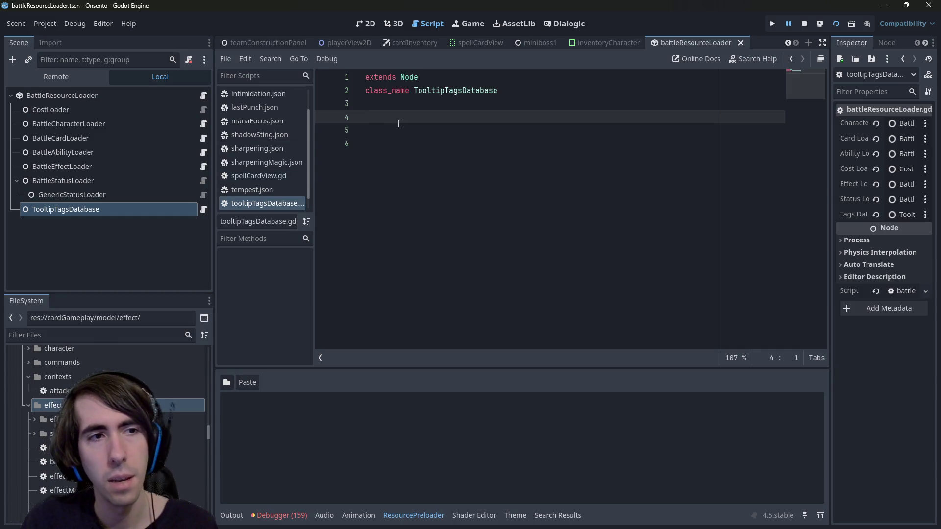
text(@export var)
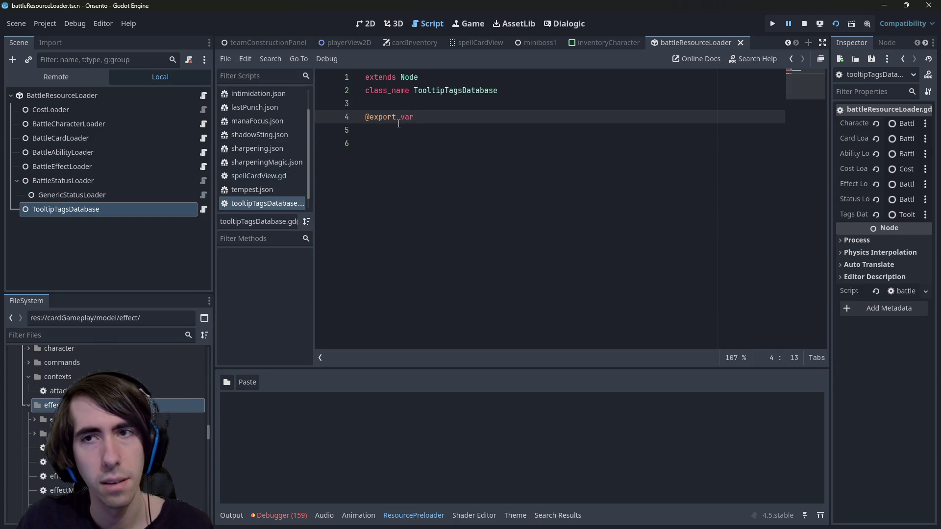
key(ctrl+z)
key(Down)
key(Down)
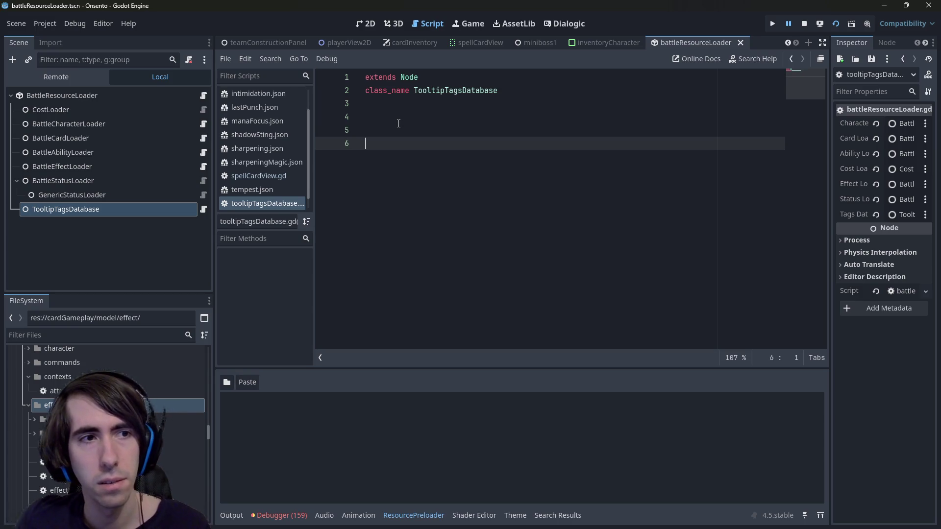
- Open battleResourceLoader.gd and show the debugger's Errors (159) list
click(203, 95)
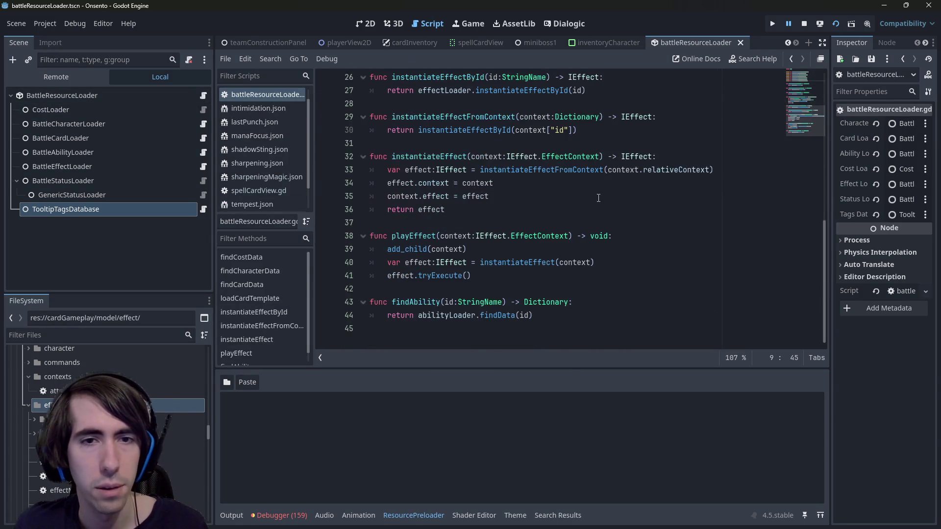
scroll(589, 201, up, 8)
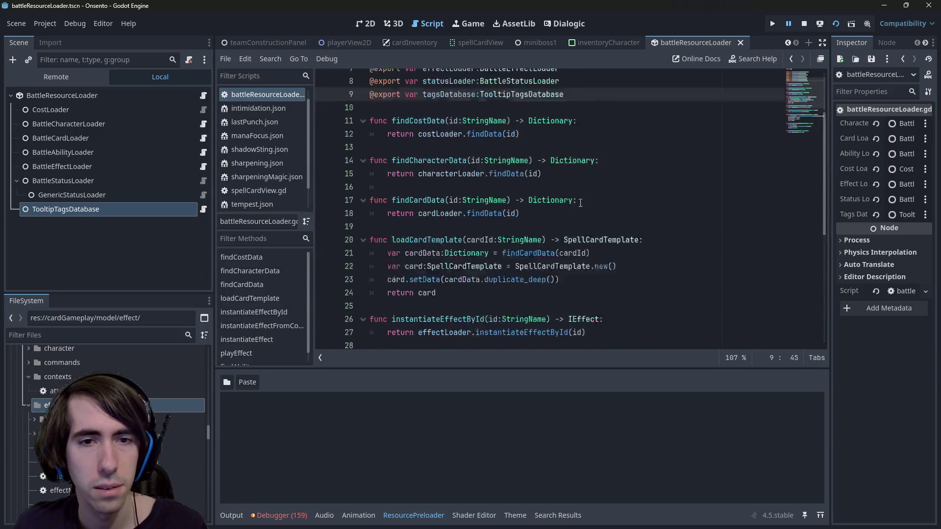
click(298, 509)
click(293, 377)
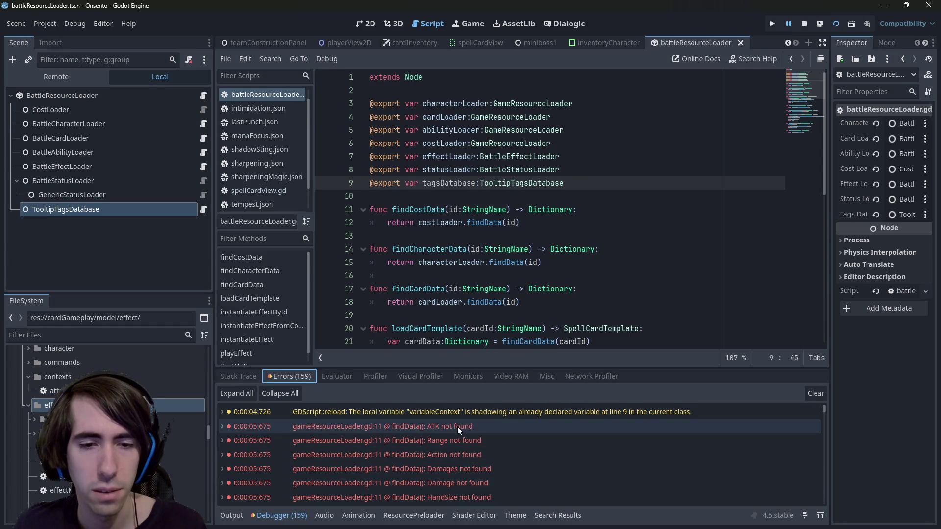
- Expand the 'ATK not found' error and follow its stack trace to spellCardView.gd line 92
scroll(457, 426, down, 3)
scroll(457, 427, up, 2)
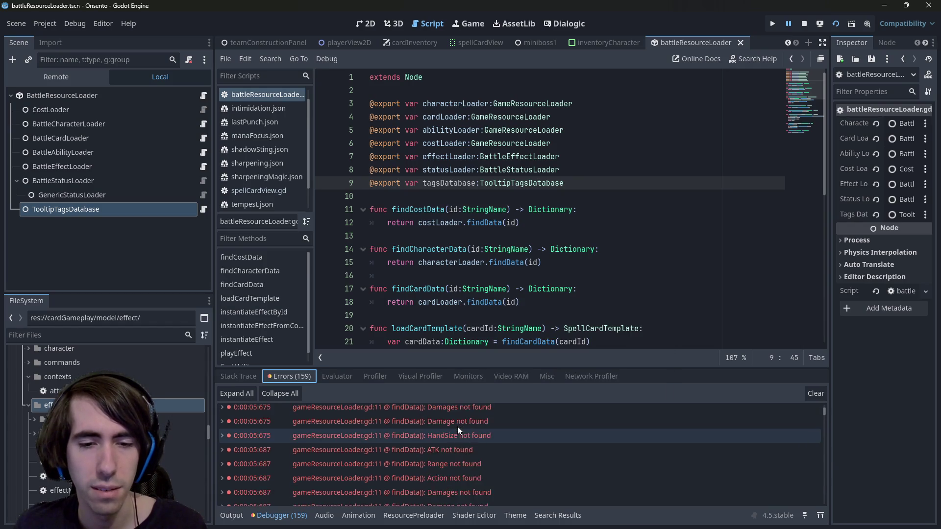
click(456, 416)
scroll(465, 319, up, 3)
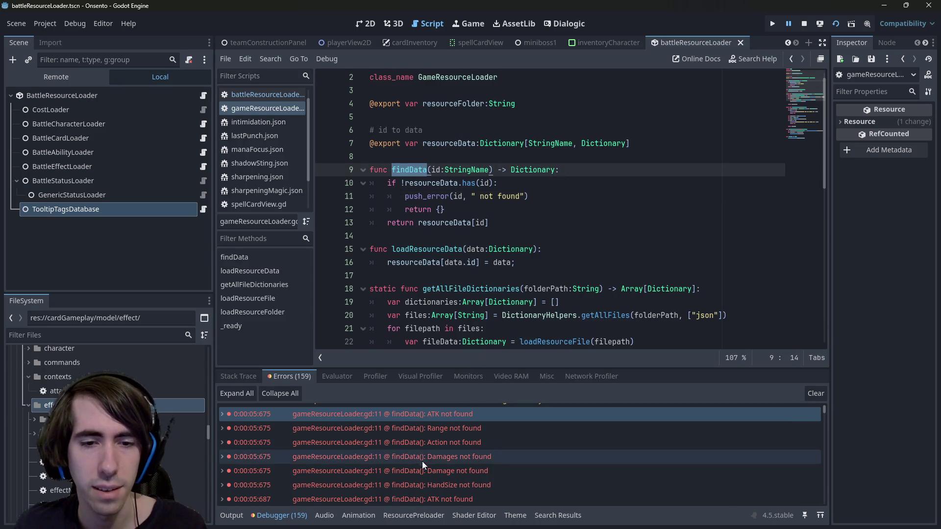
click(222, 414)
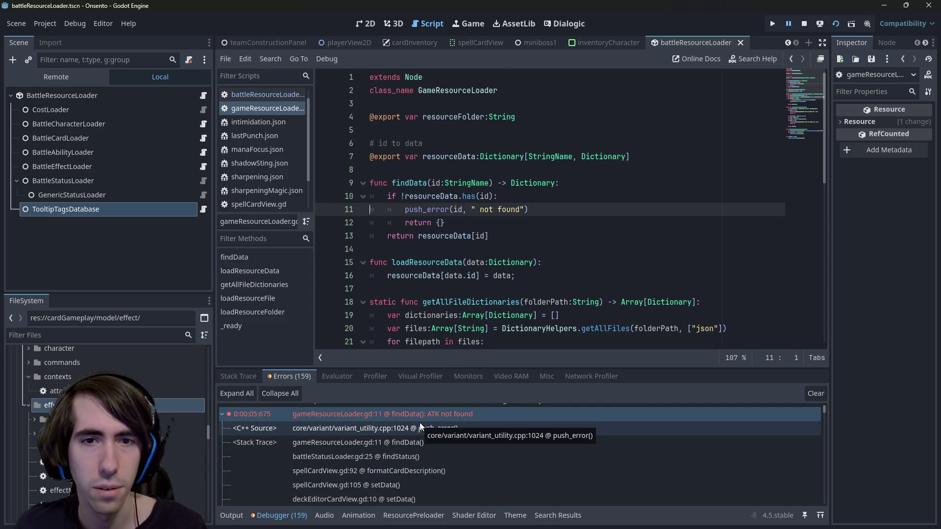
click(417, 425)
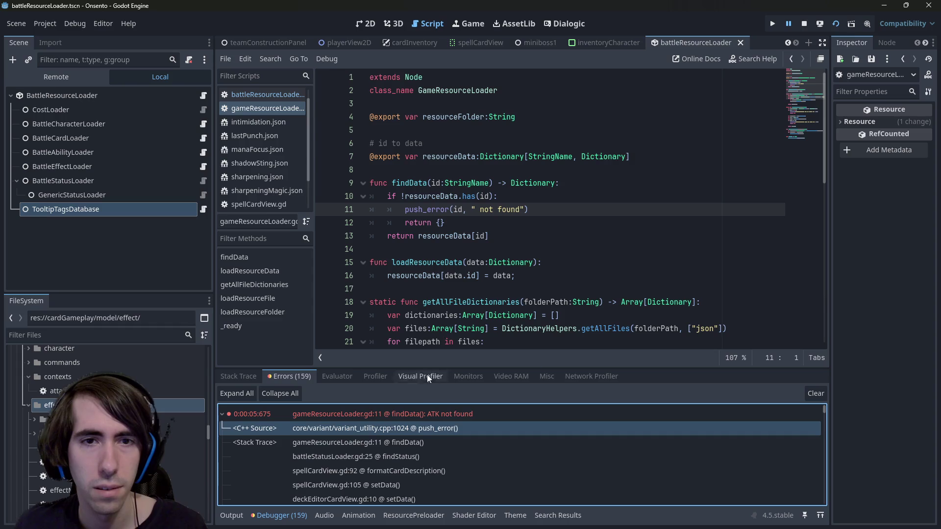
click(424, 441)
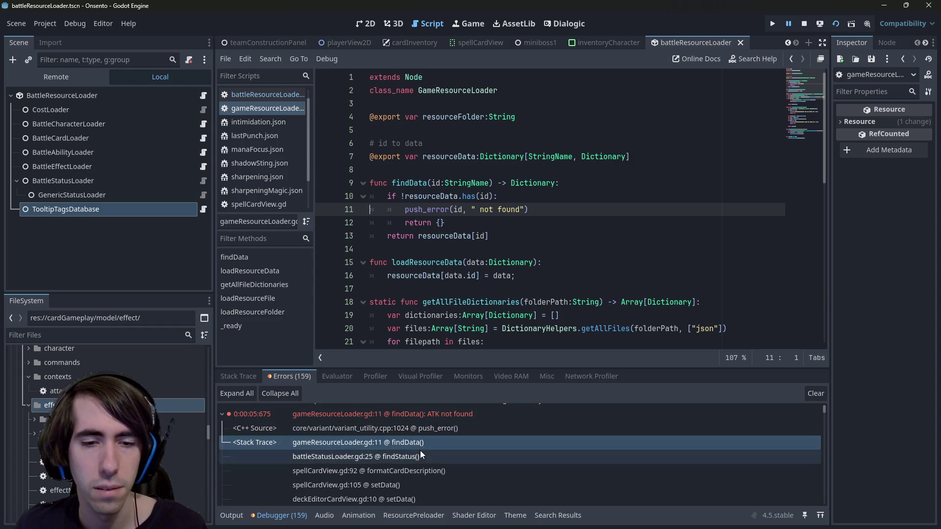
click(420, 456)
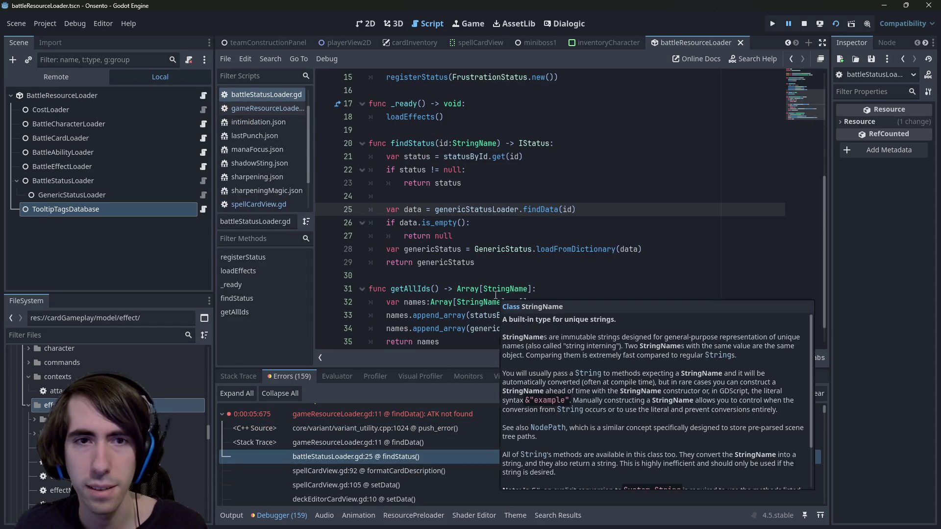
click(432, 470)
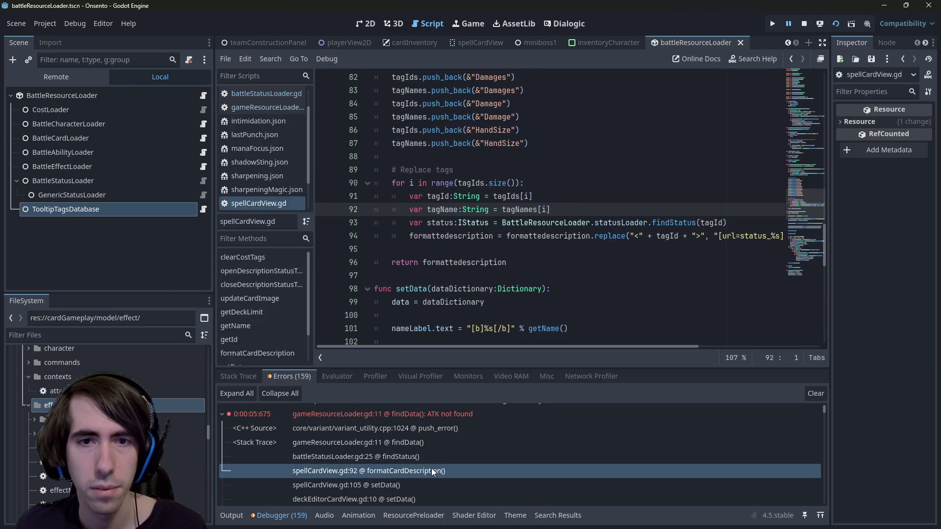
- Select the whole status lookup line 93 in formatCardDescription
scroll(470, 259, up, 1)
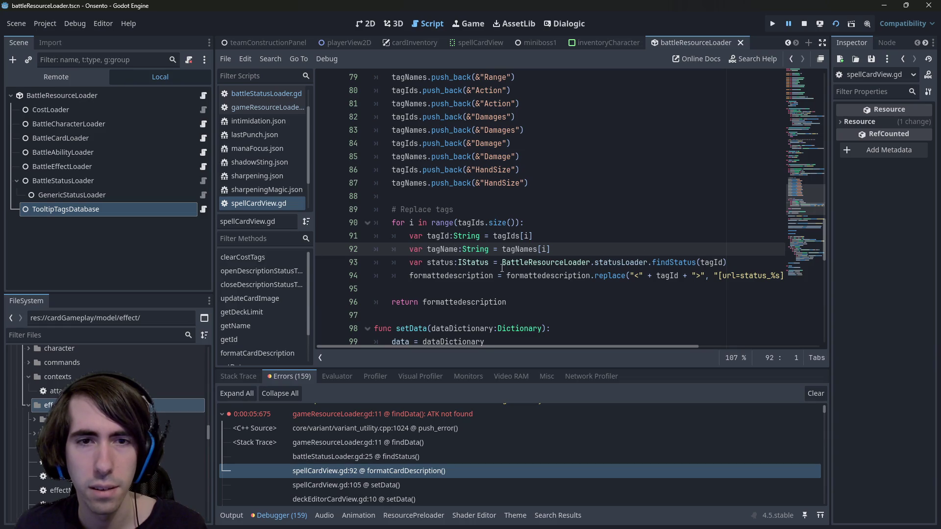
click(429, 263)
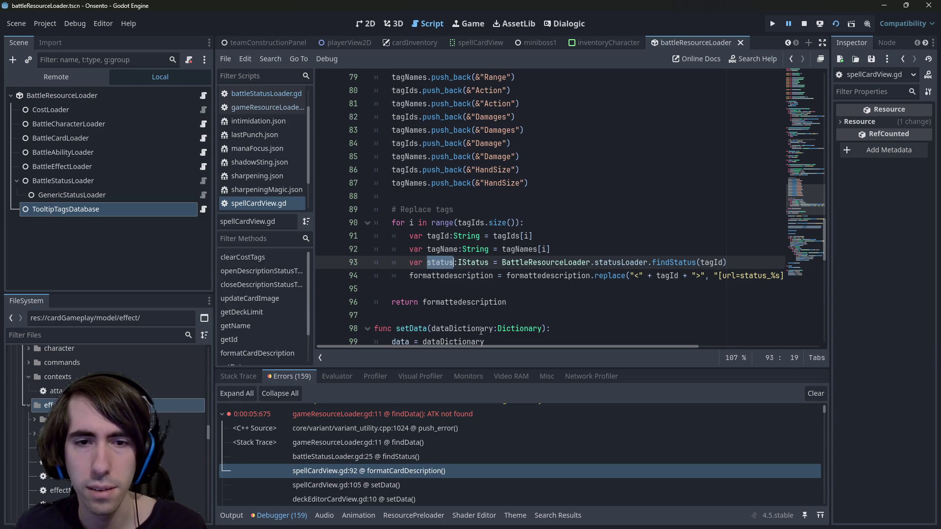
drag(479, 347, 731, 346)
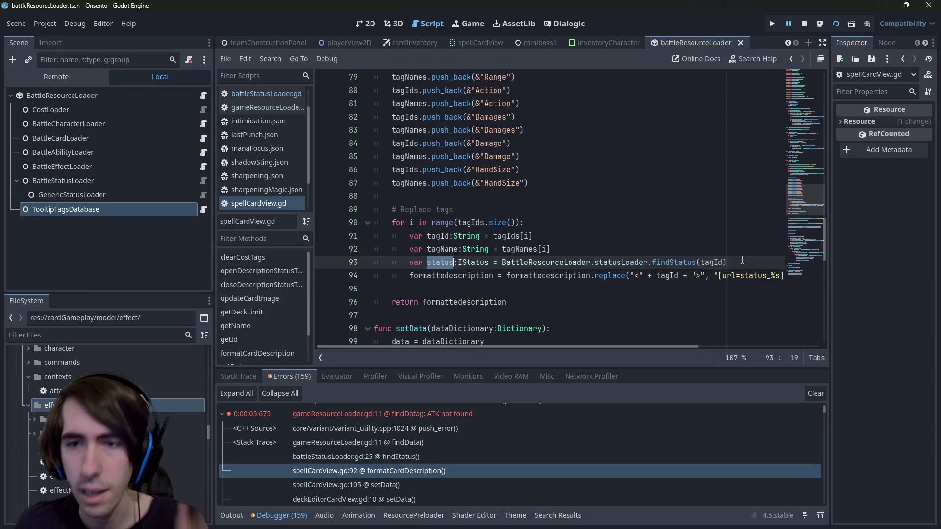
mouse_move(324, 275)
mouse_down()
mouse_move(324, 250)
mouse_move(324, 263)
mouse_up()
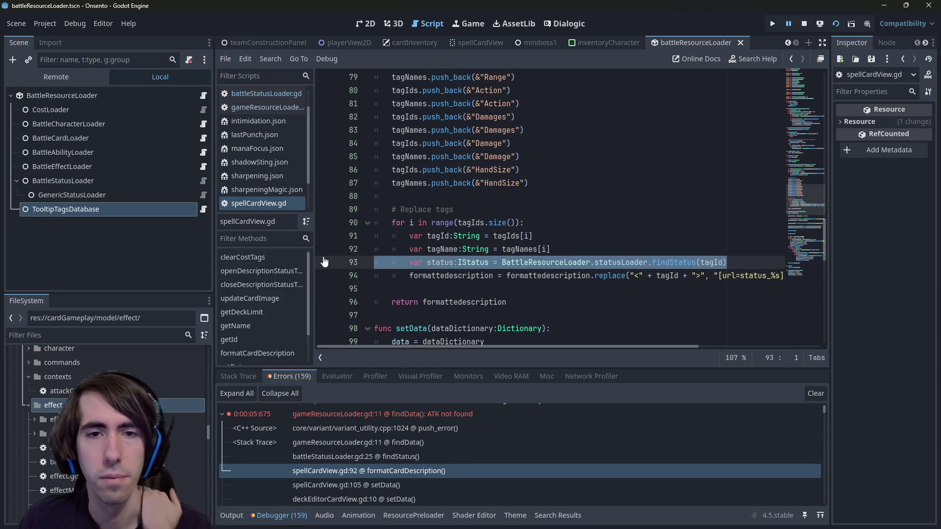
- Delete the status lookup line and save spellCardView.gd
key(BackSpace)
key(BackSpace)
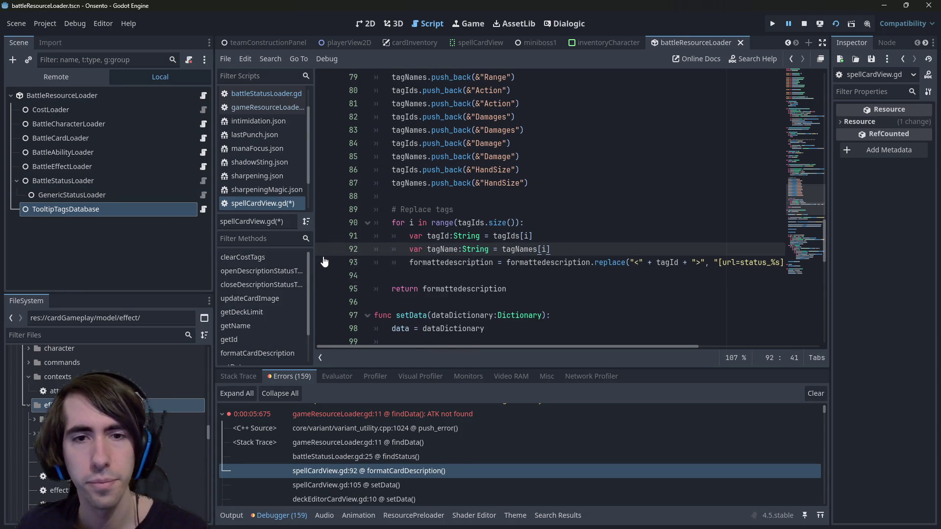
scroll(360, 254, up, 4)
scroll(411, 253, down, 2)
scroll(410, 253, down, 1)
key(ctrl+s)
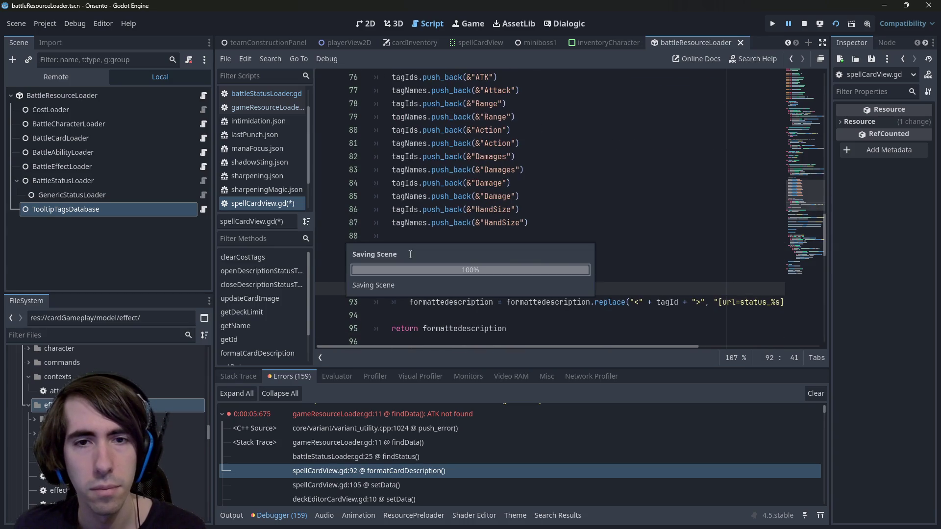
- Copy the tag-building code on lines 69–87 and switch to tooltipTagsDatabase.gd, adding a blank line
scroll(441, 255, up, 2)
drag(534, 301, 332, 146)
key(ctrl+c)
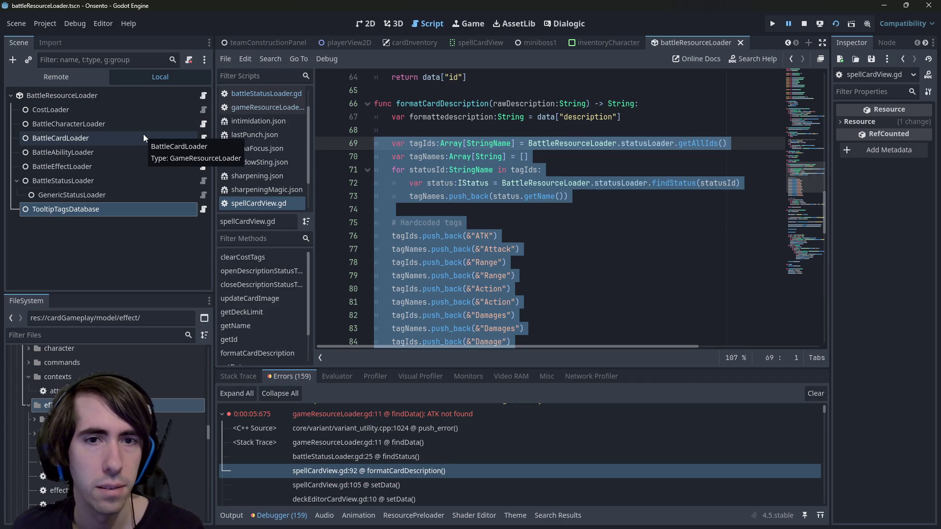
scroll(433, 120, down, 5)
scroll(469, 257, up, 4)
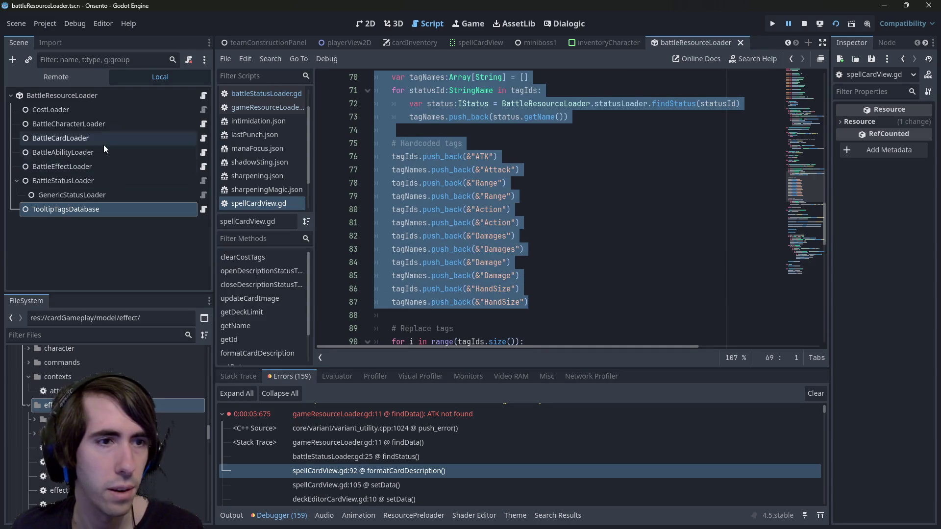
click(203, 209)
key(Return)
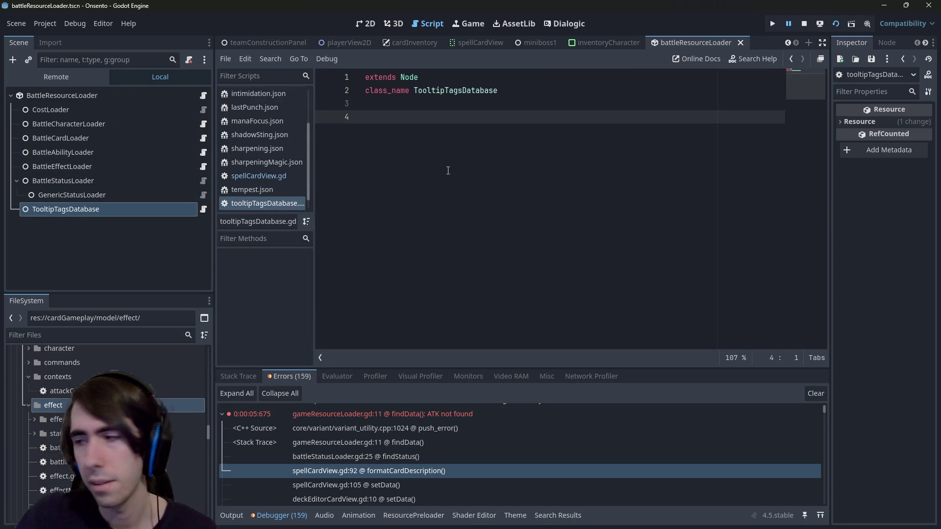
- Paste the tag-building code under a new 'func loadTags():' header
key(ctrl+v)
scroll(447, 170, up, 1)
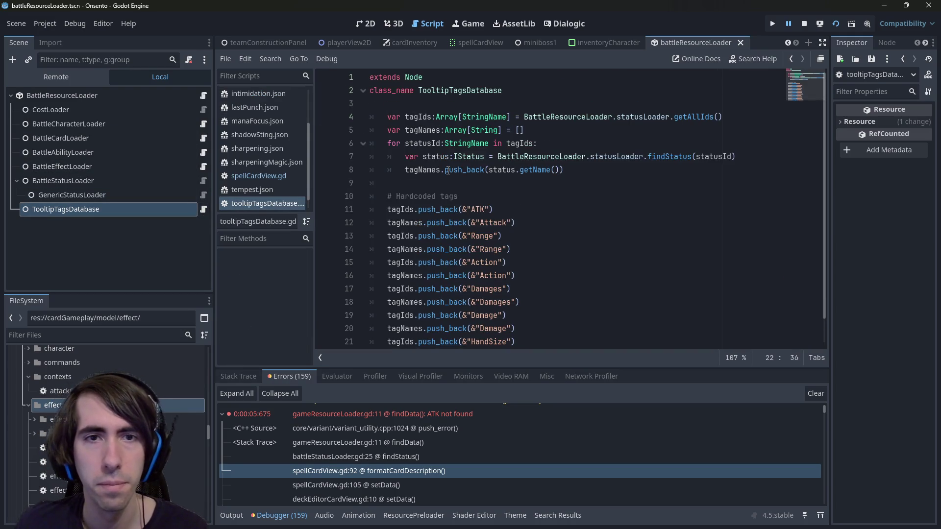
click(422, 103)
key(Return)
text(func )
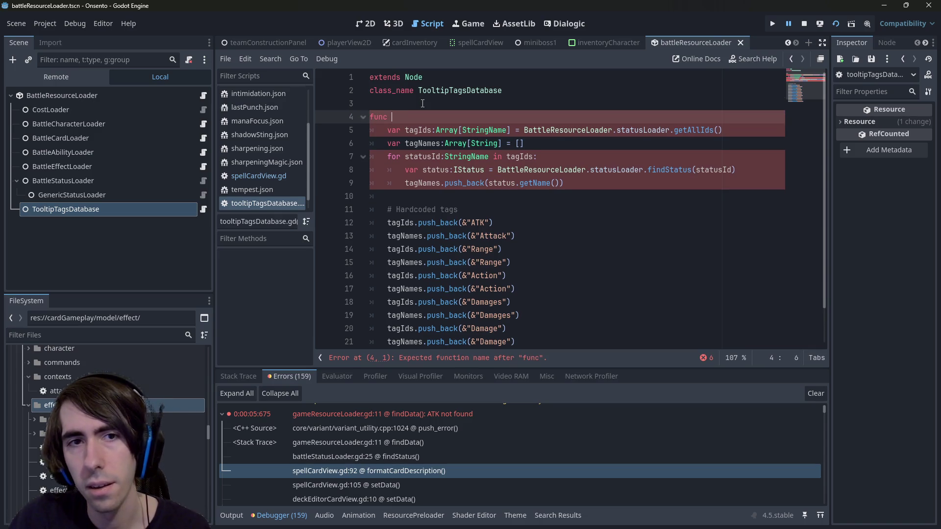
text(generateTags():)
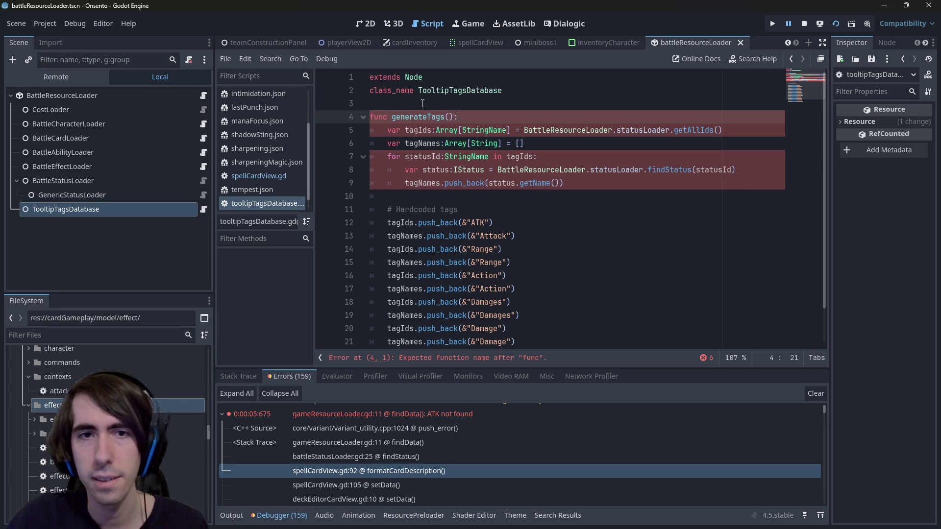
key(Left)
key(Left)
key(Left)
key(ctrl+shift+Left)
text(loadTa)
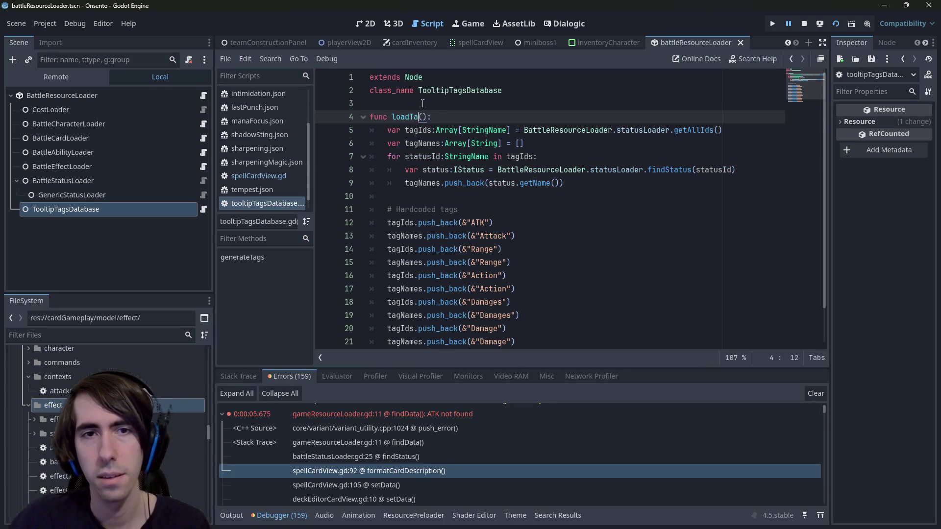
text(gs)
key(Escape)
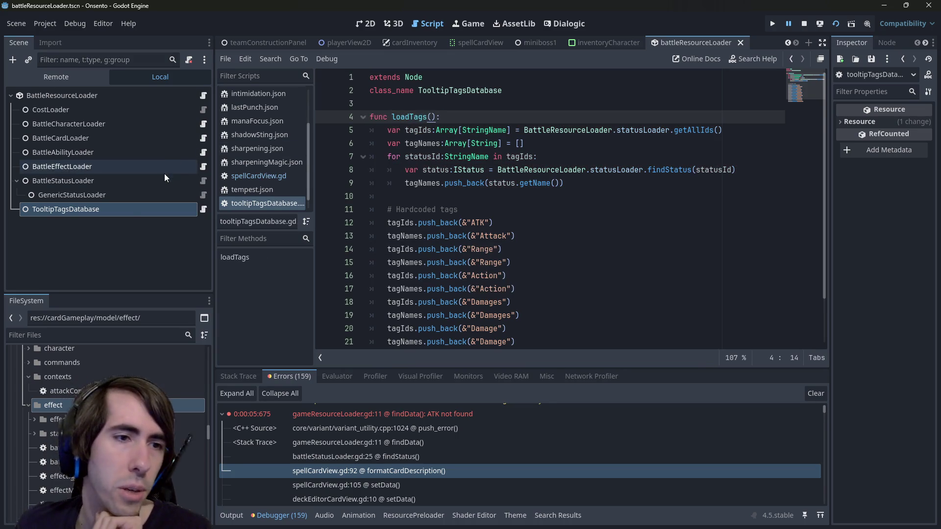
- Inspect BattleResourceLoader.statusLoader.getAllIds on line 5 of the pasted code
click(128, 208)
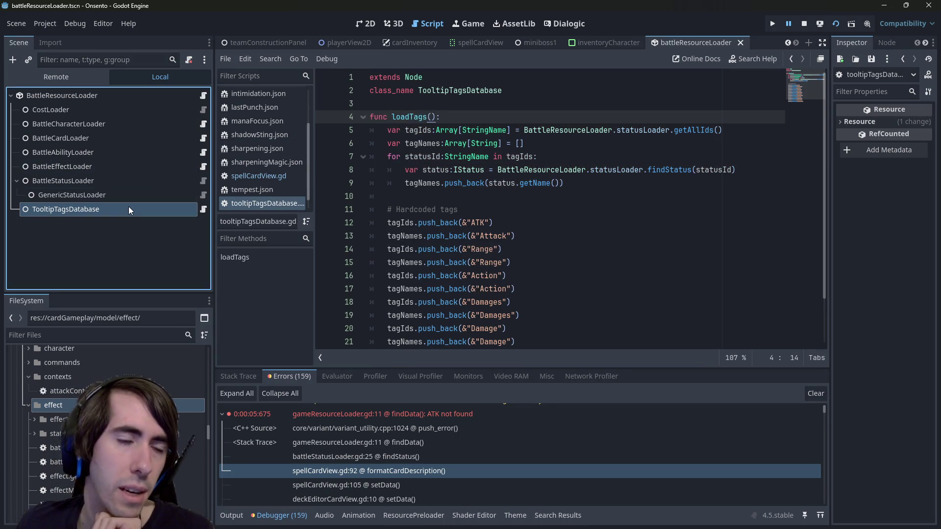
click(587, 163)
click(724, 131)
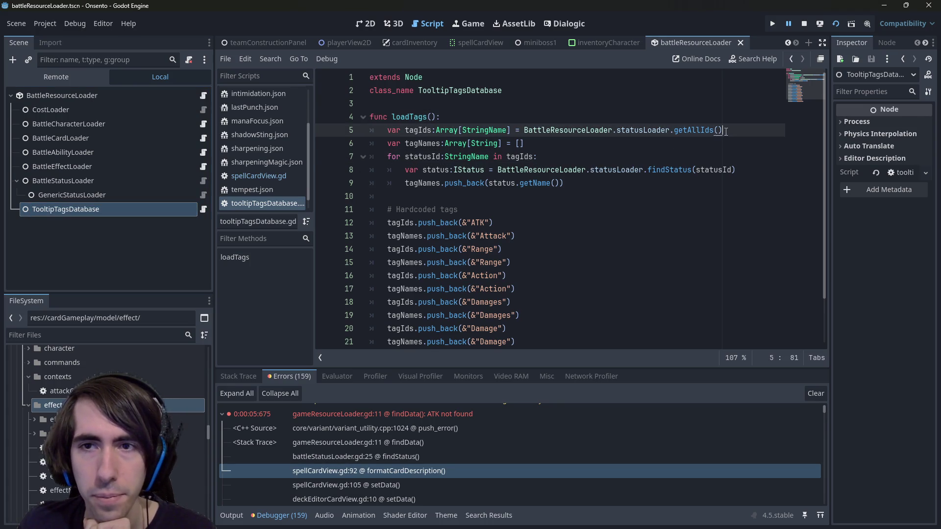
double_click(575, 130)
double_click(645, 130)
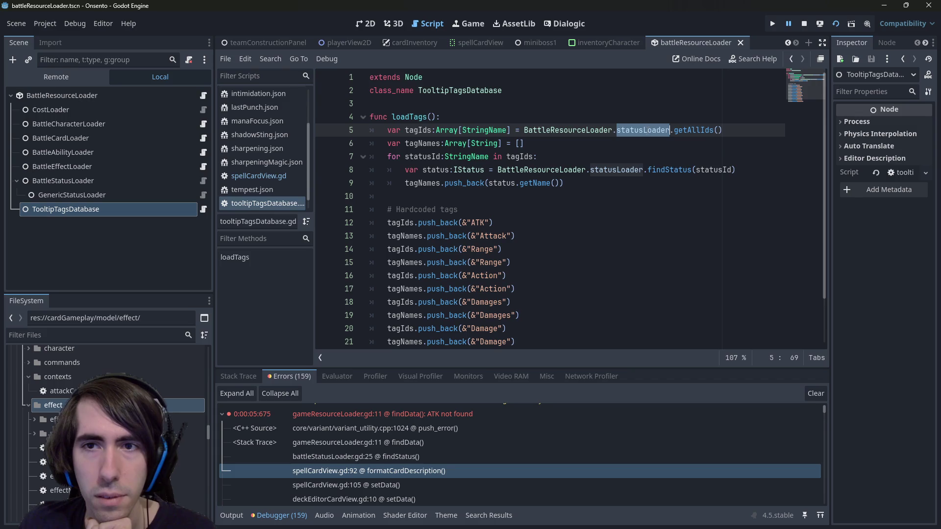
double_click(695, 131)
mouse_move(697, 131)
click(604, 106)
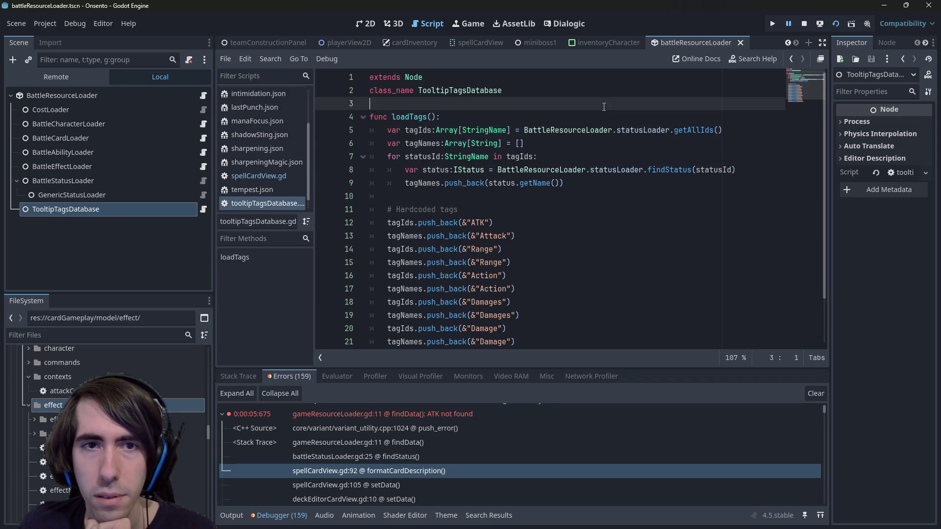
double_click(694, 130)
mouse_move(694, 131)
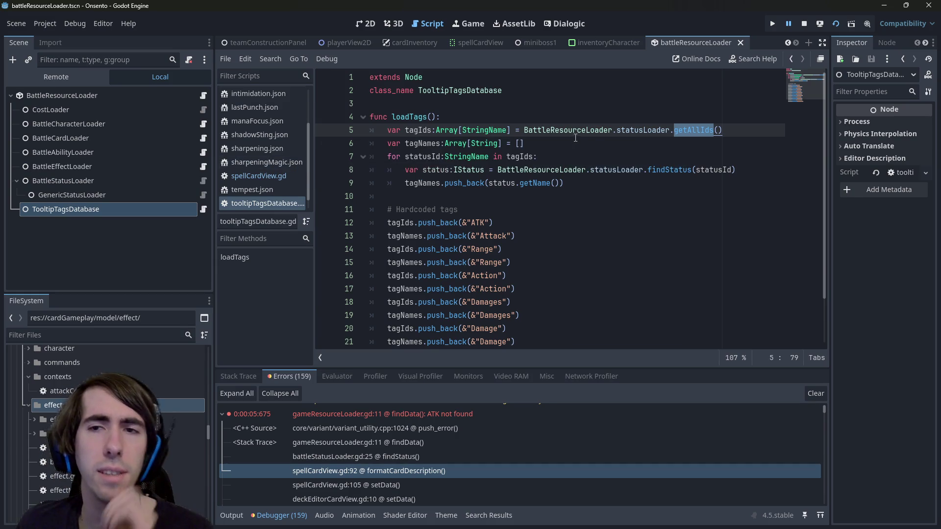
double_click(626, 129)
click(624, 132)
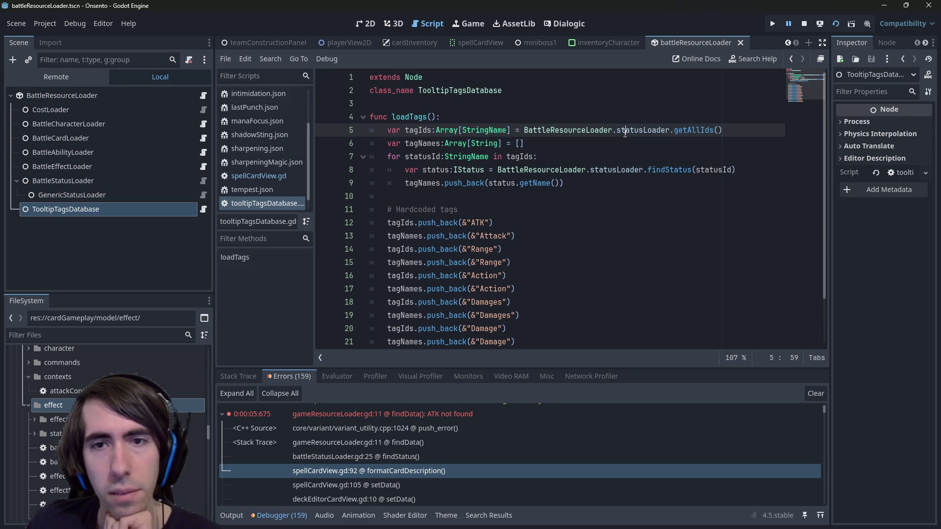
mouse_move(625, 133)
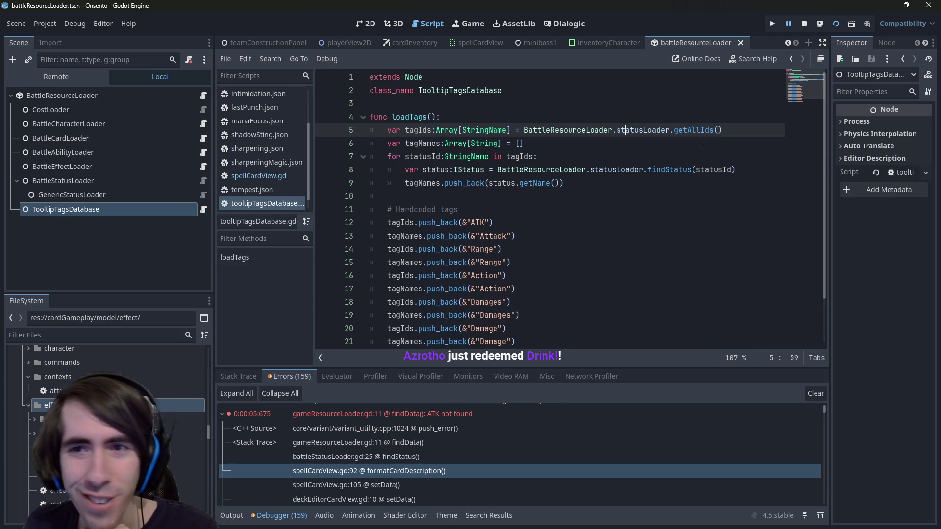
double_click(426, 130)
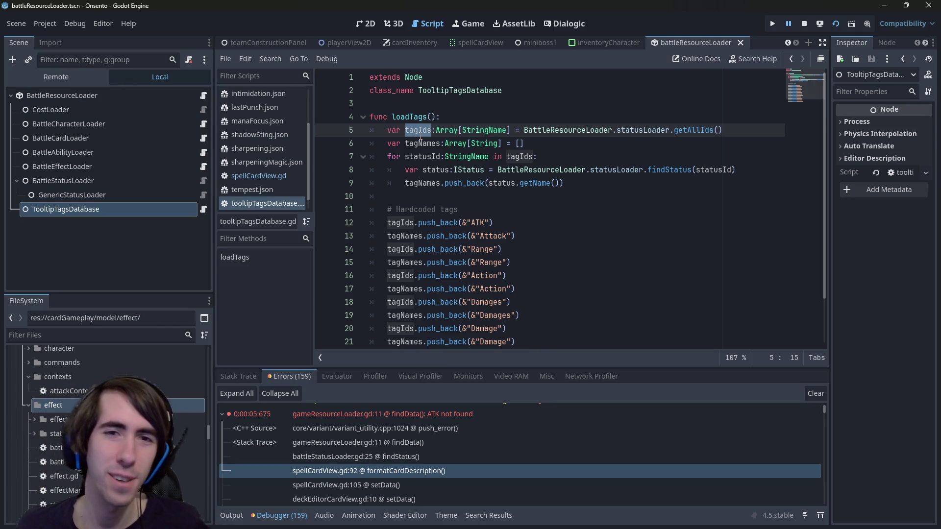
scroll(458, 227, down, 2)
click(526, 336)
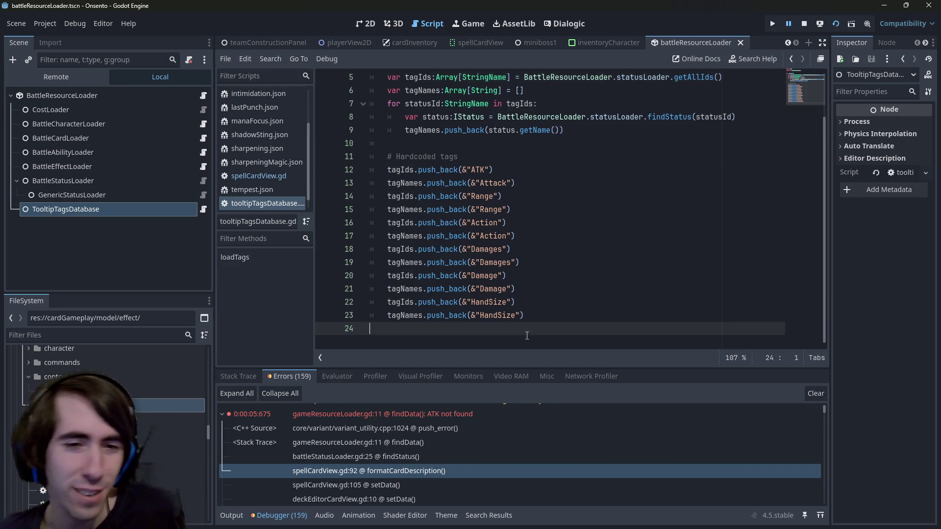
scroll(521, 333, up, 2)
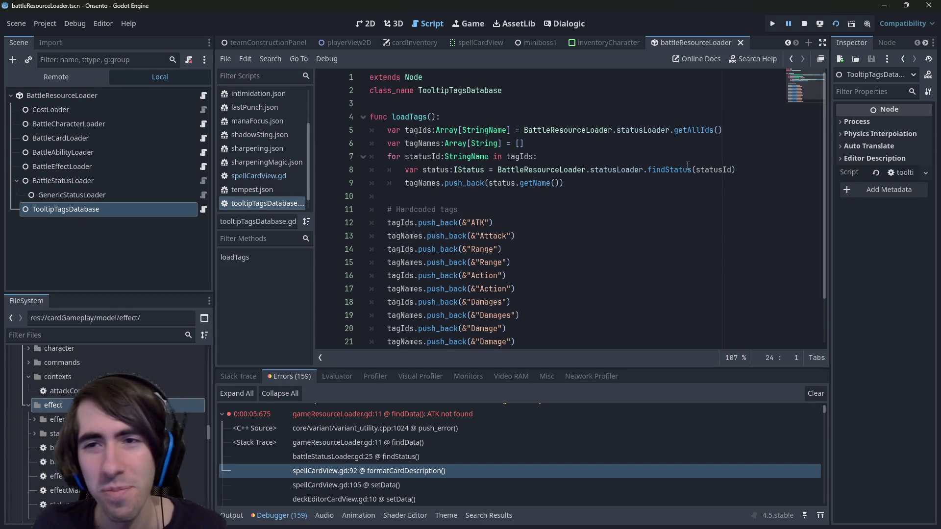
double_click(418, 129)
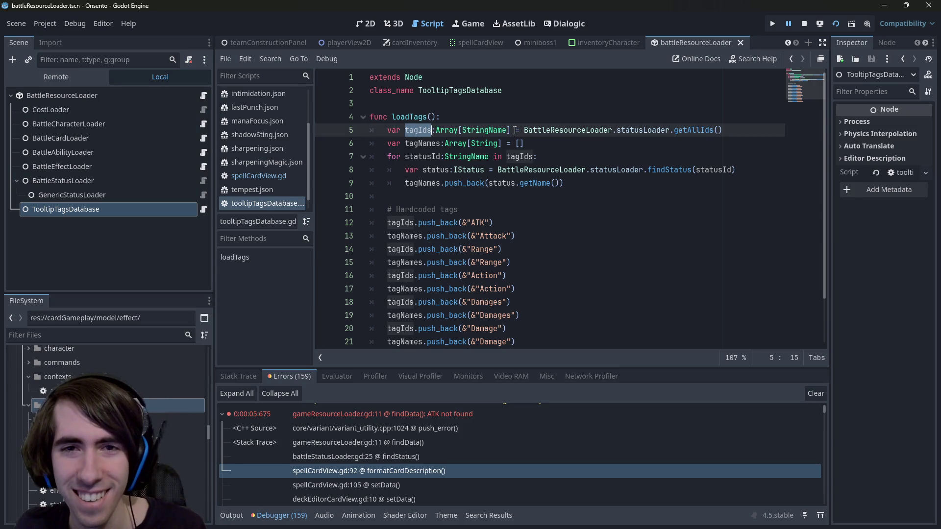
drag(514, 130, 387, 130)
click(412, 102)
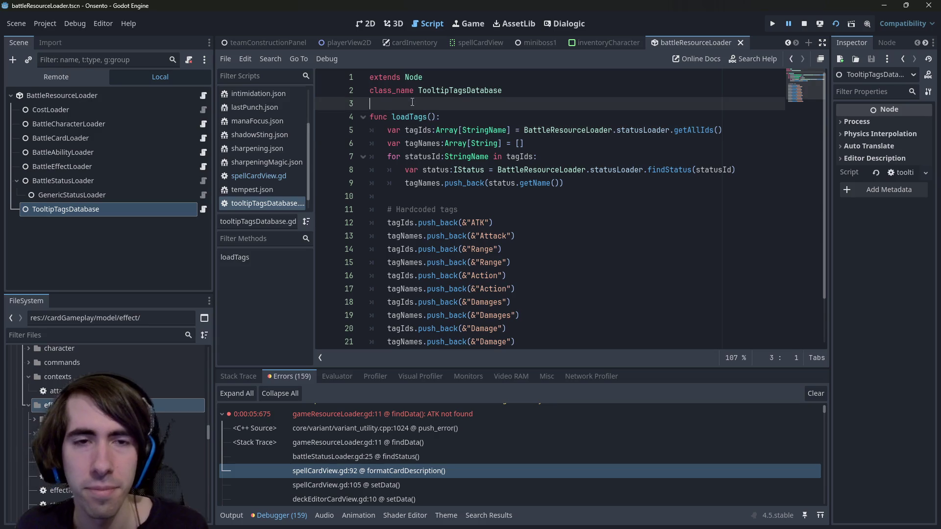
- Add a 'class TooltipTag:' header above loadTags
key(Return)
key(Return)
key(Up)
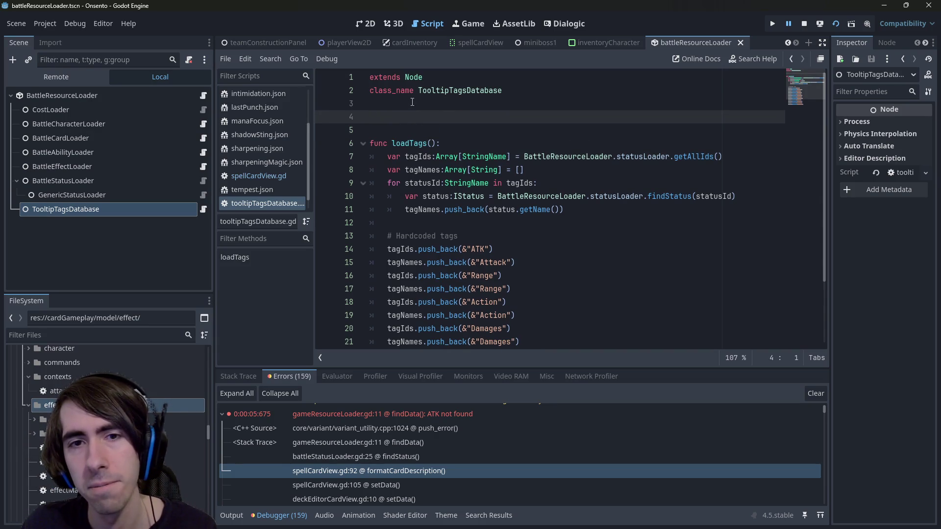
text(class )
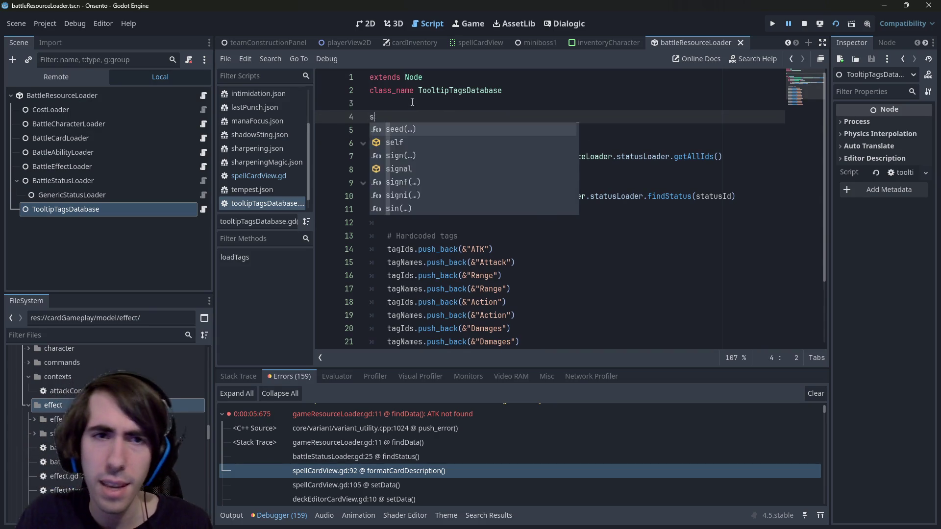
text(TooltiTag)
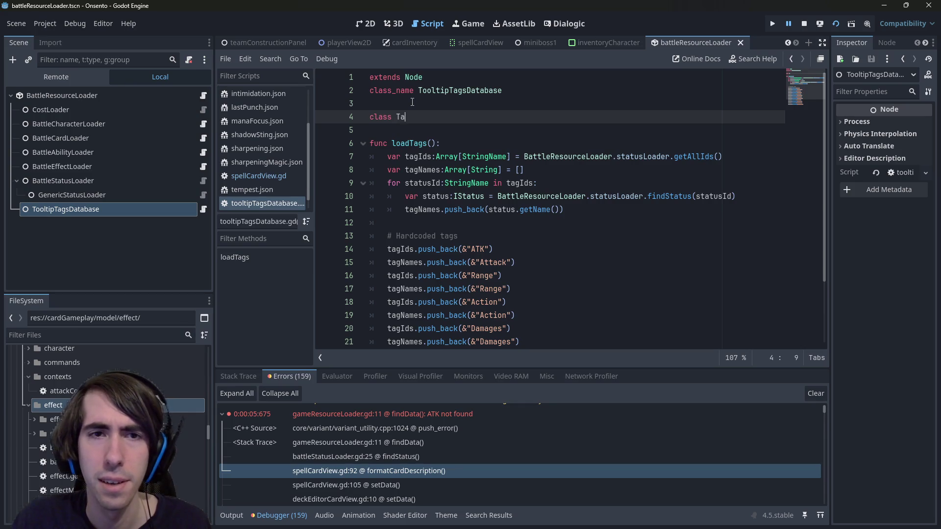
key(Left)
key(Left)
key(Left)
text(Tooltip)
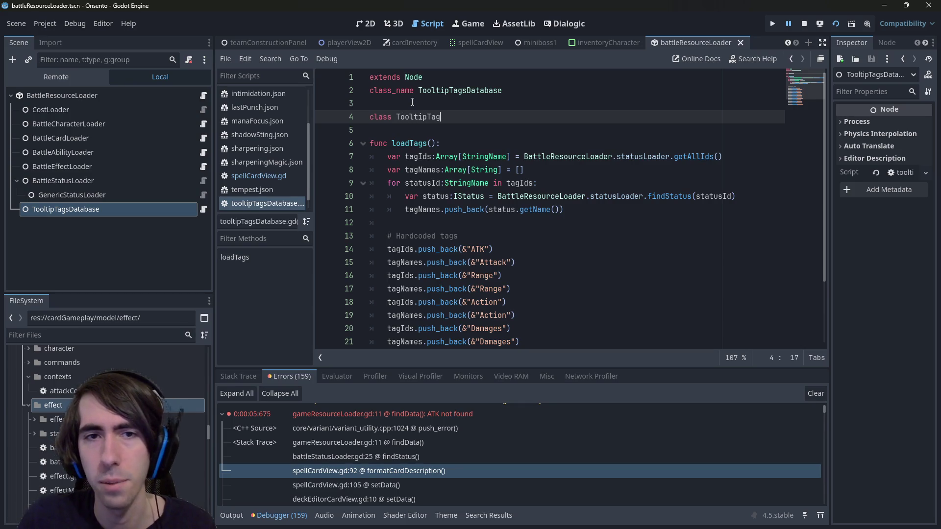
key(End)
text(:)
key(Return)
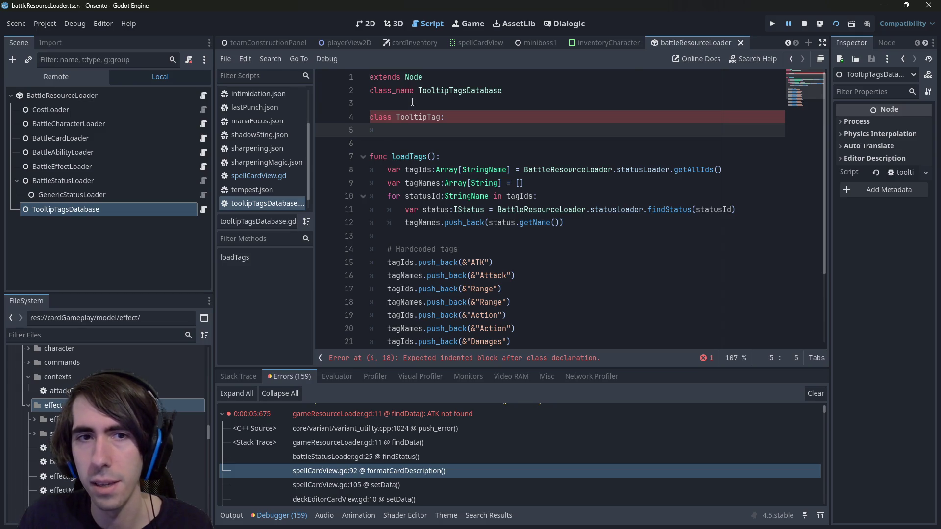
- Give TooltipTag fields tagId:StringName, tagName:String, tagDescription:String and tagObject:Object
text(var )
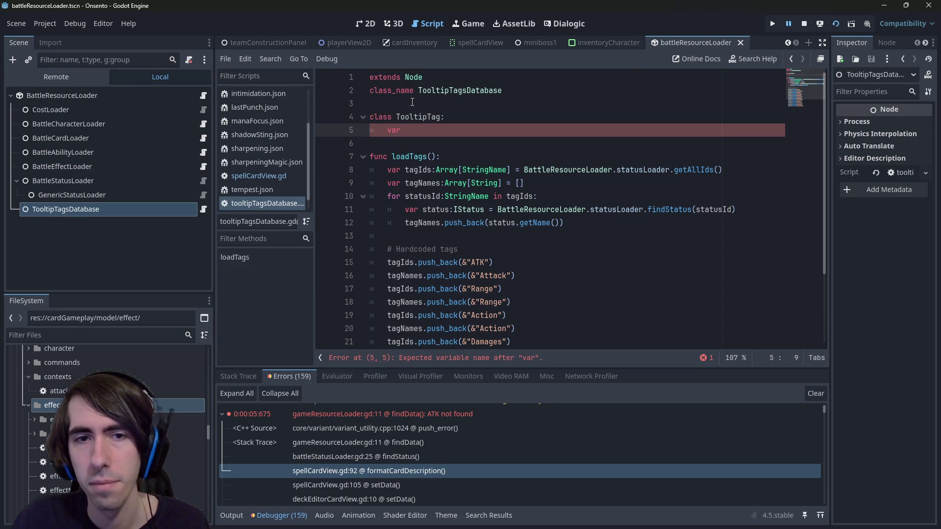
text(tagId)
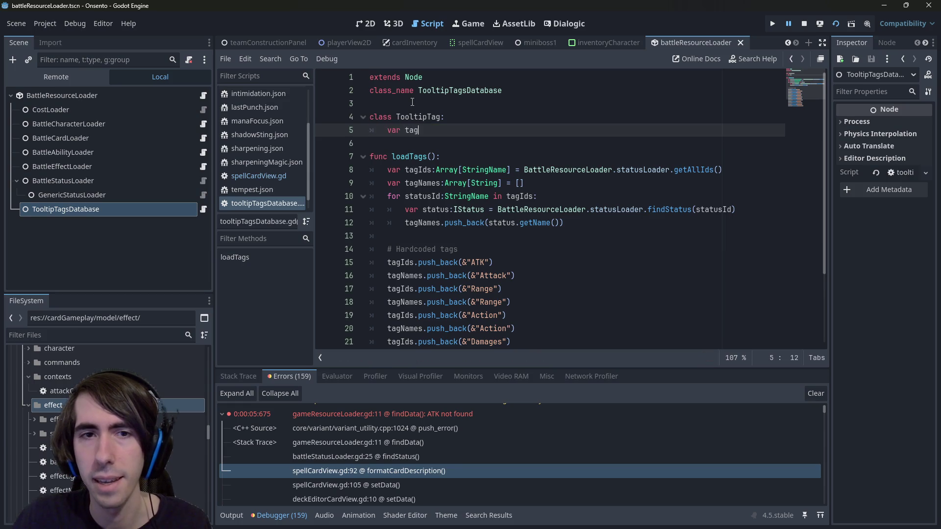
text(:StringName)
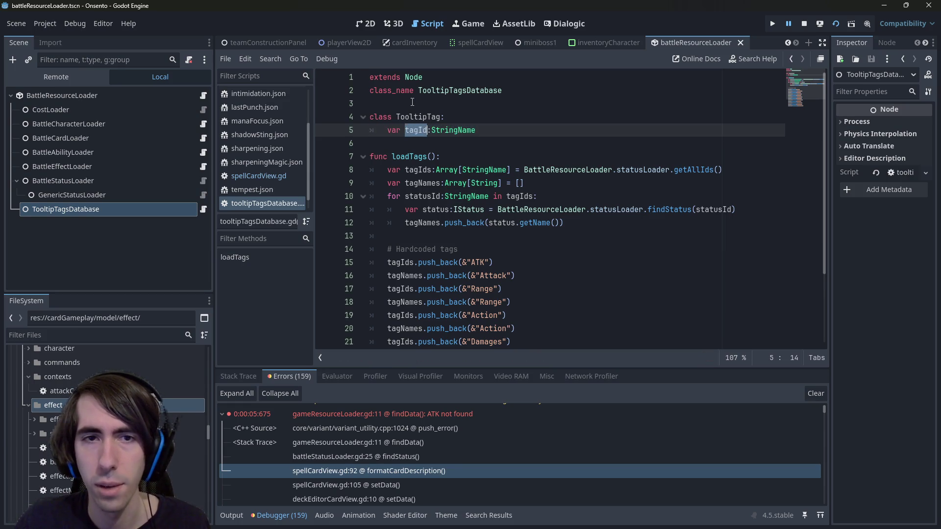
key(End)
key(Return)
text(var tagName:S)
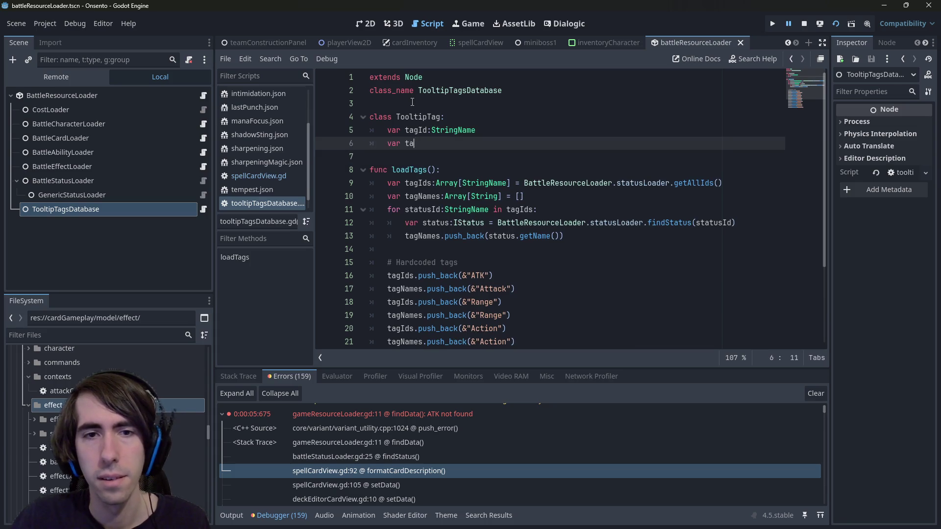
text(tring)
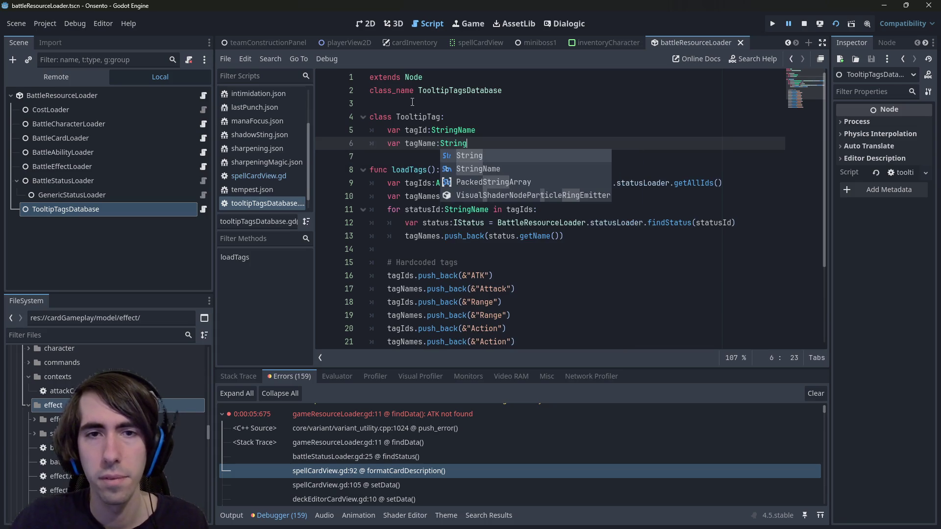
key(Return)
key(Return)
text(var tagDescript)
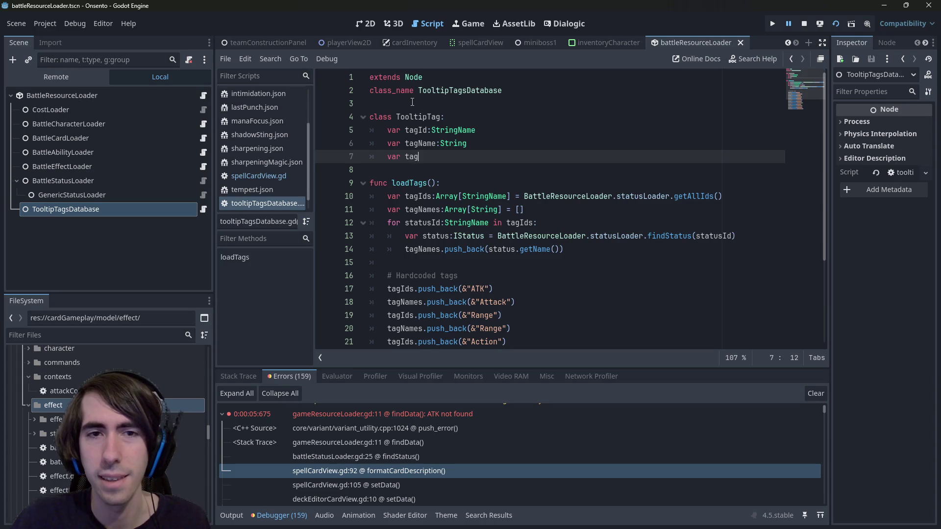
text(ion:String)
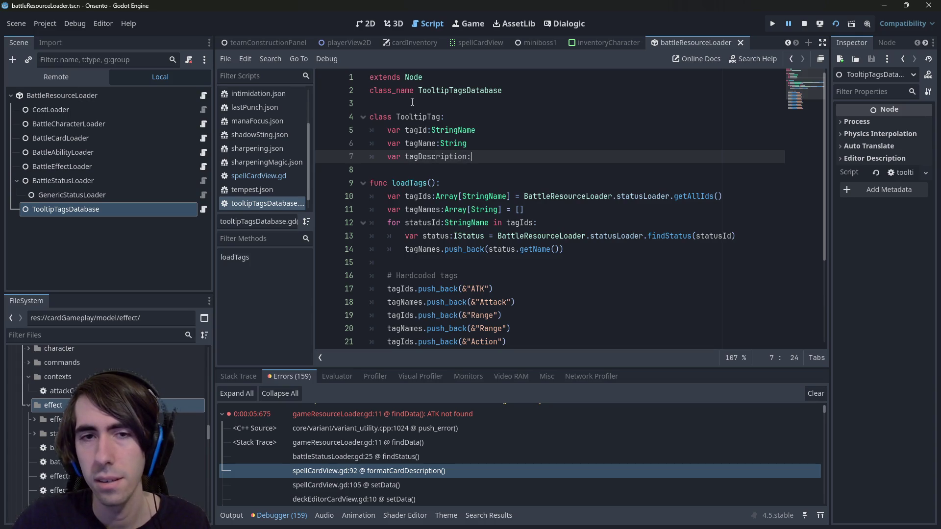
key(Return)
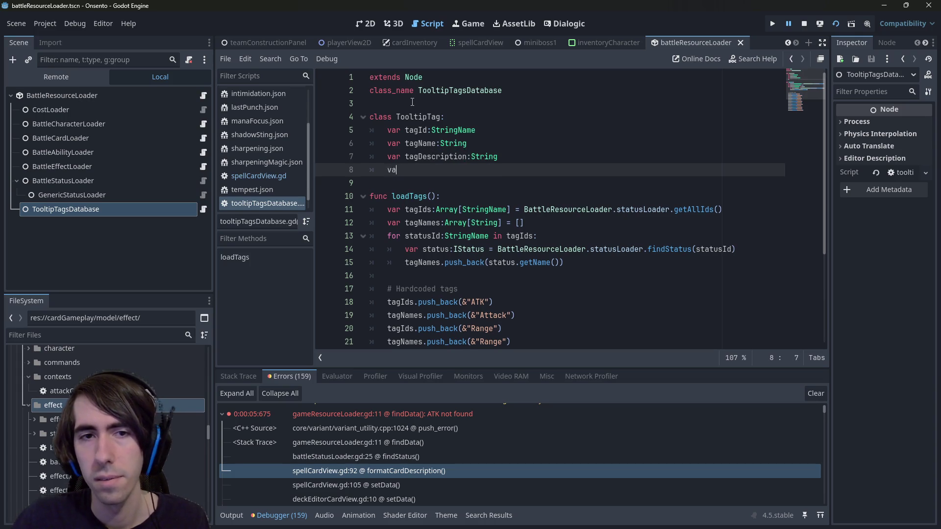
text(var tagObject)
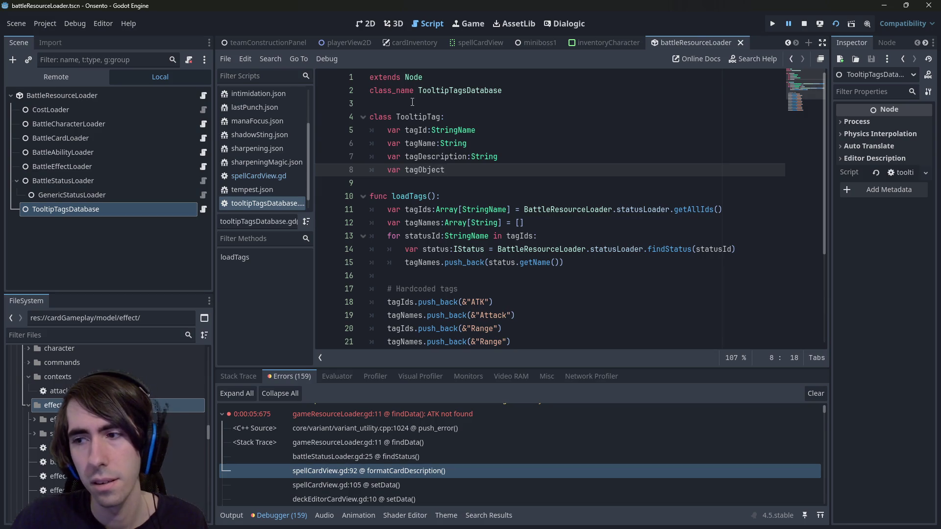
text(:)
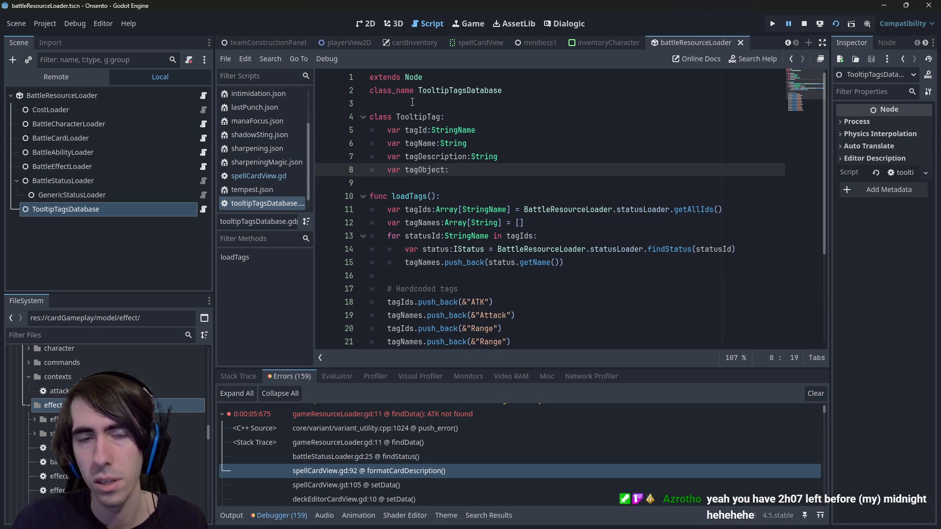
text(Node)
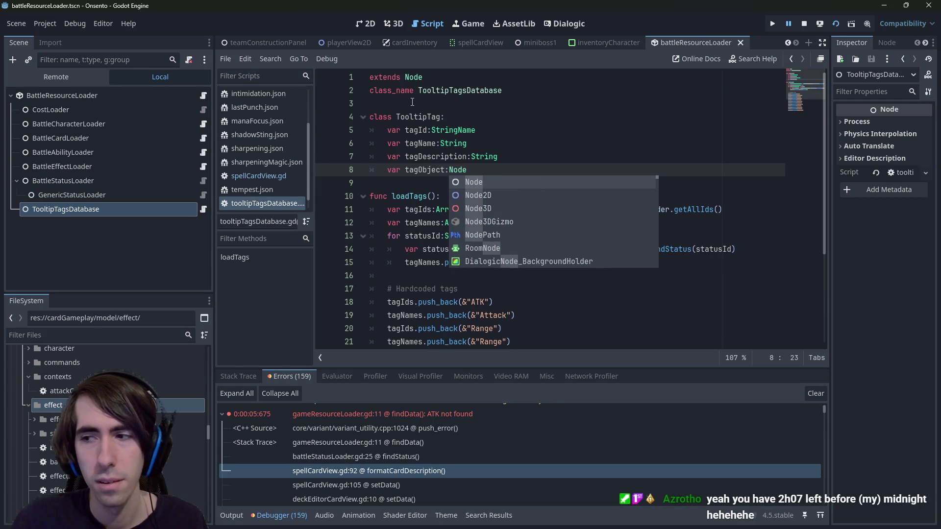
key(BackSpace)
key(BackSpace)
key(BackSpace)
text(Object)
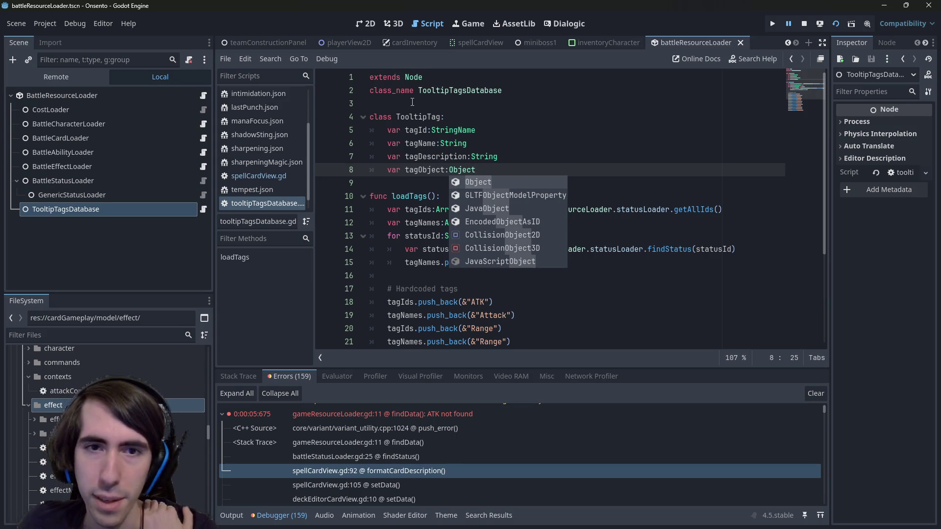
- Select the tagObject field name on line 8
double_click(433, 170)
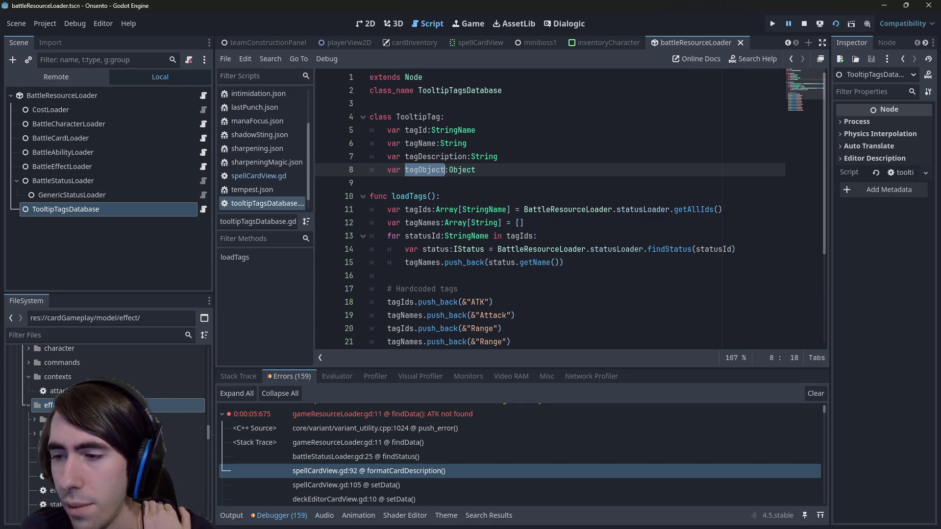
scroll(220, 258, up, 3)
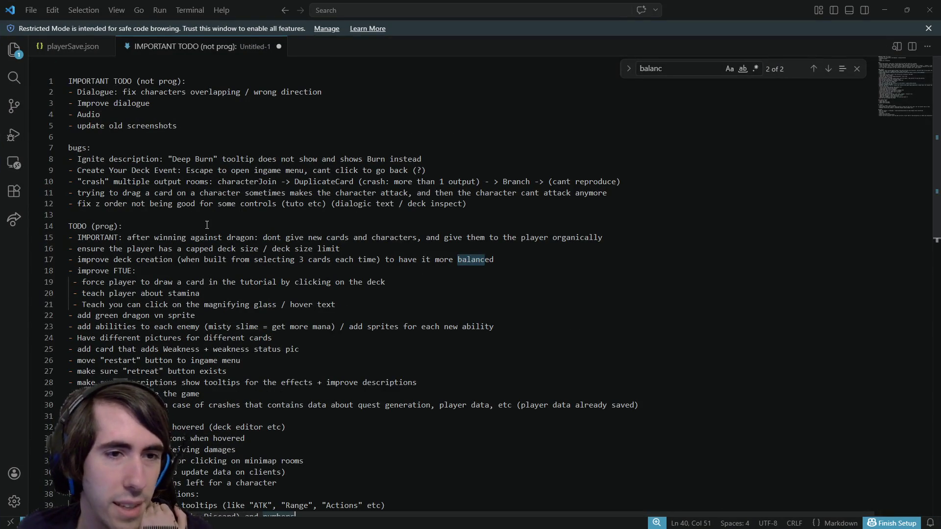
- Review the FTUE, deck creation, enemy abilities and restart button items in the TODO list
scroll(190, 240, down, 2)
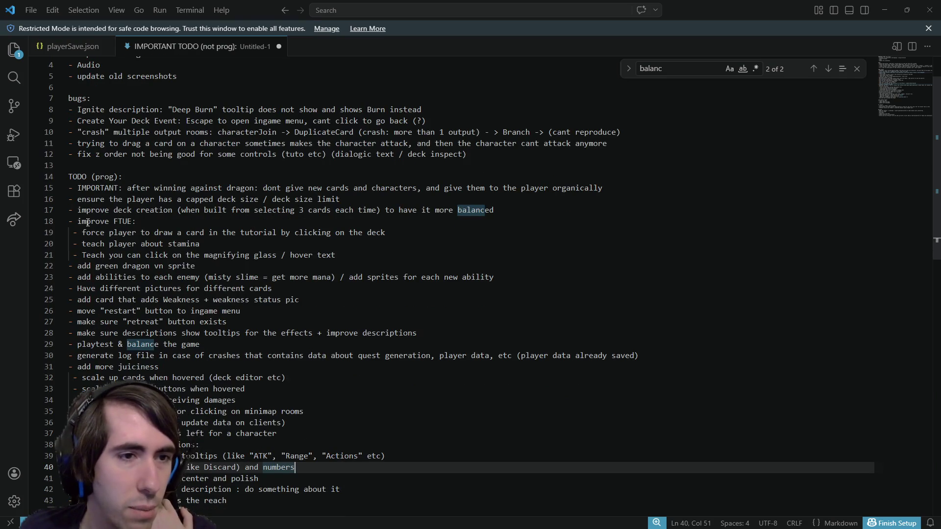
mouse_move(88, 222)
mouse_down()
mouse_move(339, 256)
mouse_move(257, 255)
mouse_move(374, 251)
mouse_up()
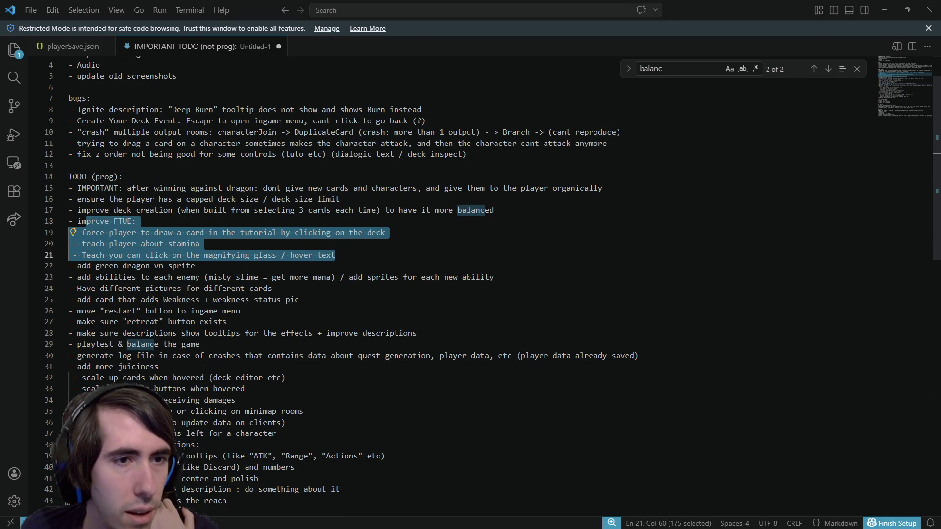
mouse_move(133, 209)
mouse_down()
mouse_move(454, 211)
mouse_move(526, 200)
mouse_move(73, 188)
mouse_move(85, 197)
mouse_move(625, 188)
mouse_up()
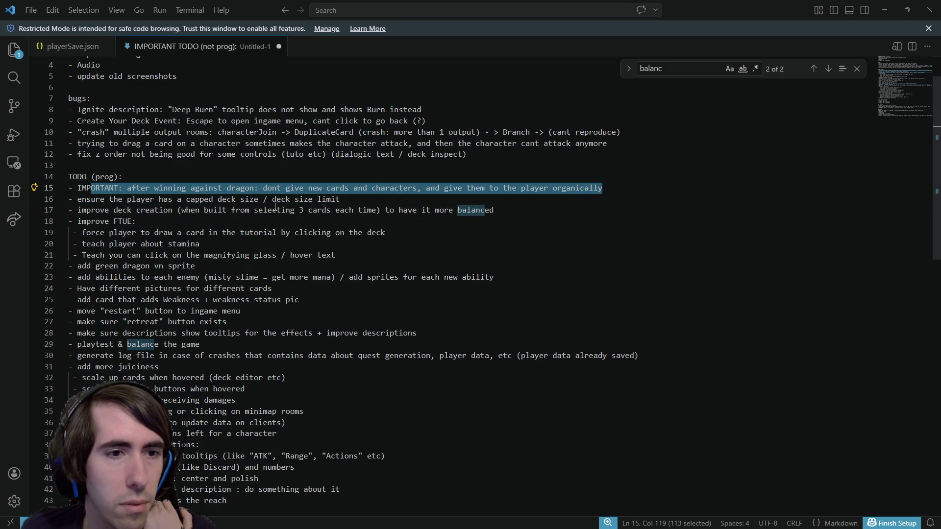
scroll(271, 217, down, 1)
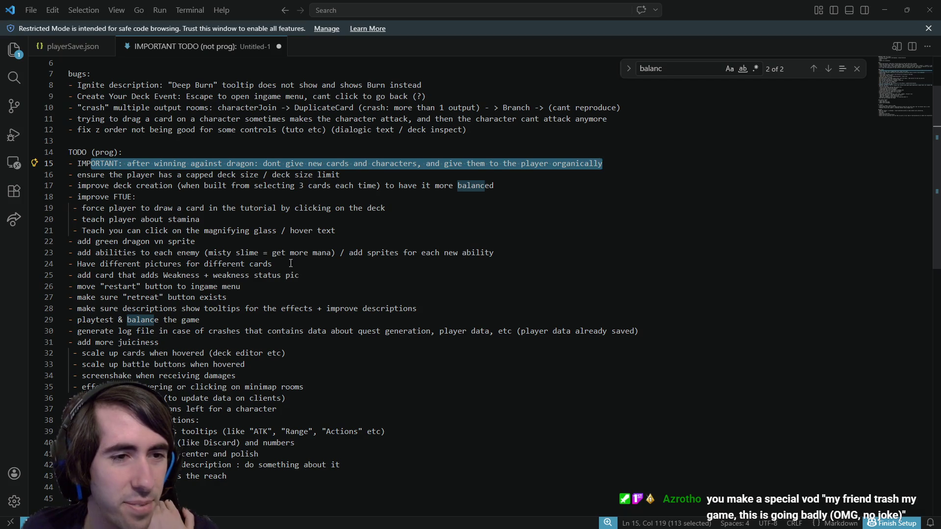
mouse_move(291, 263)
mouse_down()
mouse_move(62, 256)
mouse_move(67, 242)
mouse_up()
drag(77, 286, 211, 287)
scroll(157, 288, down, 1)
- Move the tooltip descriptions item under 'Card & Status descriptions' as an indented sub-point
mouse_move(86, 284)
mouse_down()
mouse_move(294, 284)
mouse_move(206, 296)
mouse_move(423, 285)
mouse_move(2, 291)
mouse_up()
click(422, 285)
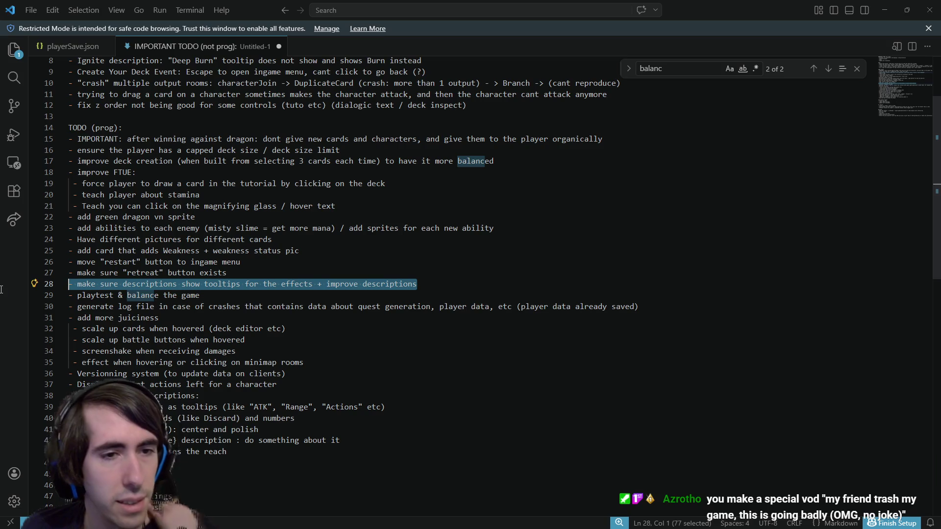
key(BackSpace)
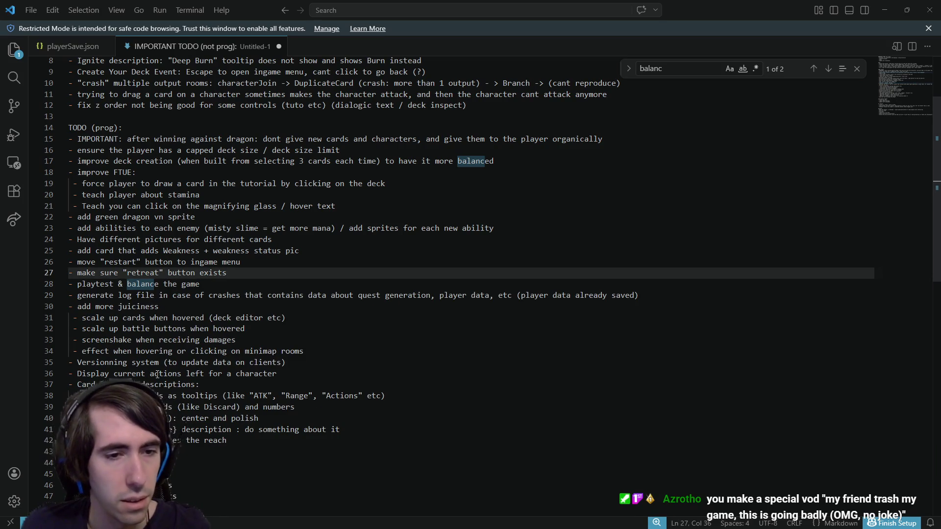
click(227, 385)
key(Return)
key(ctrl+v)
key(Home)
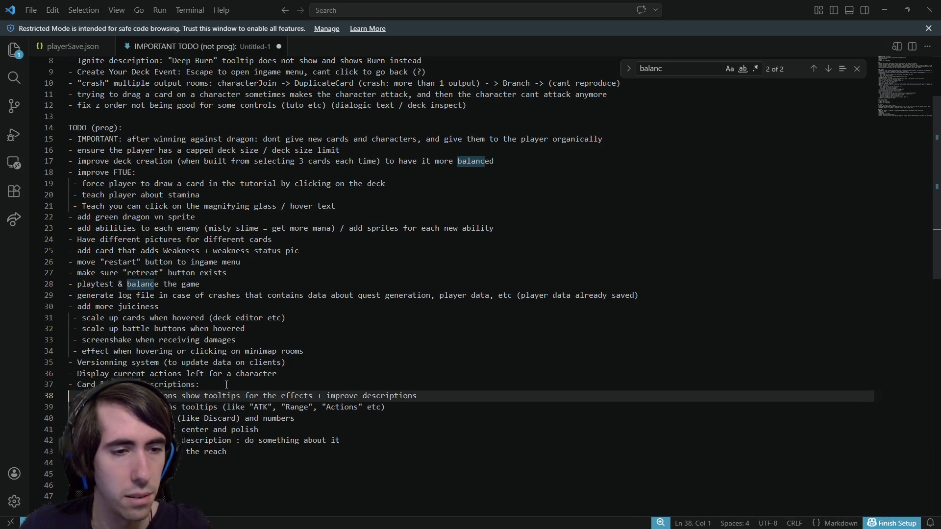
- Check the crash log, juiciness and current actions items in the notes
click(107, 288)
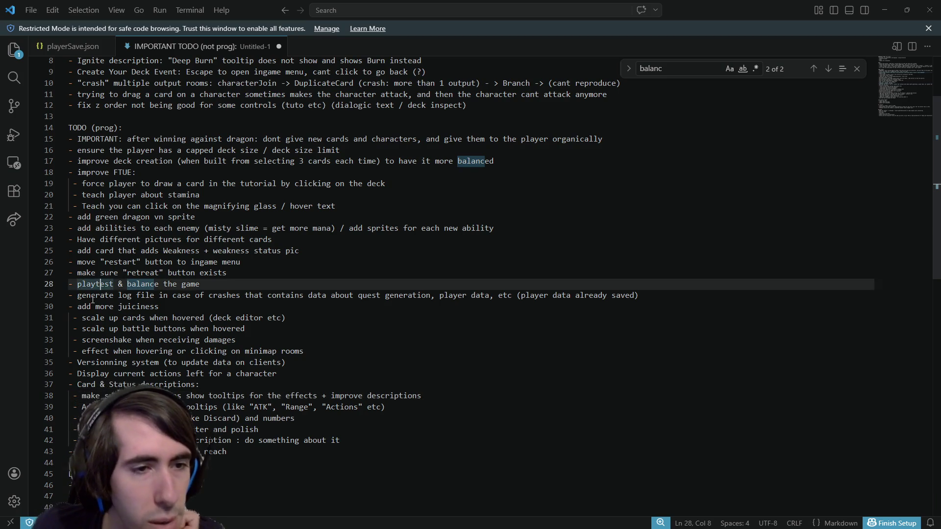
drag(73, 294, 250, 295)
click(250, 295)
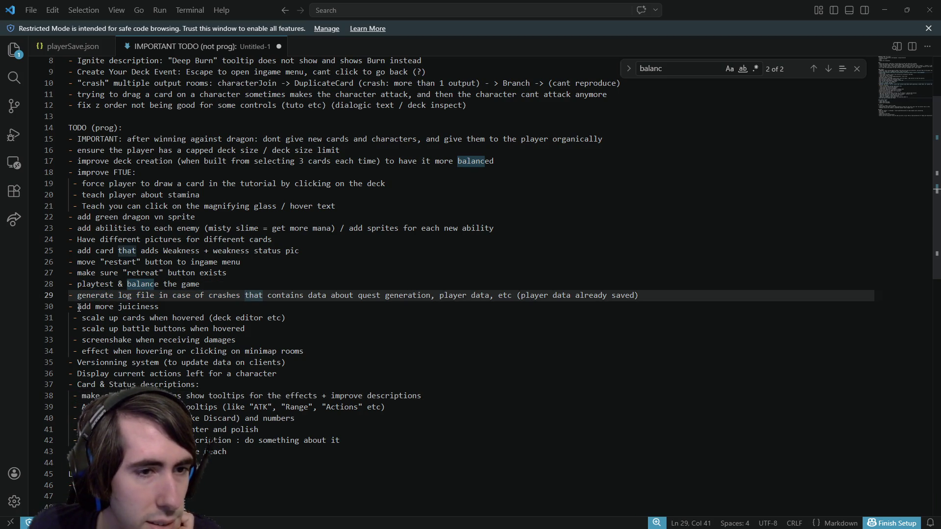
key(Down)
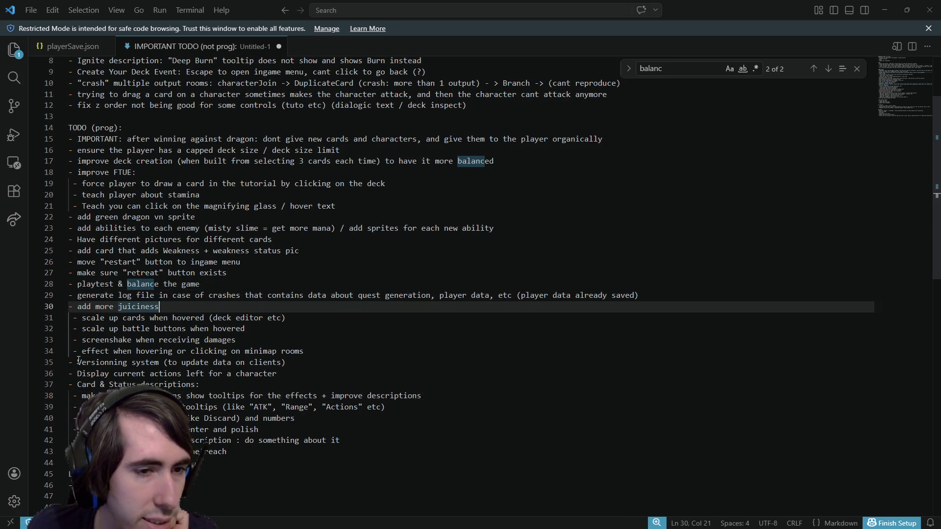
drag(79, 360, 147, 373)
click(179, 374)
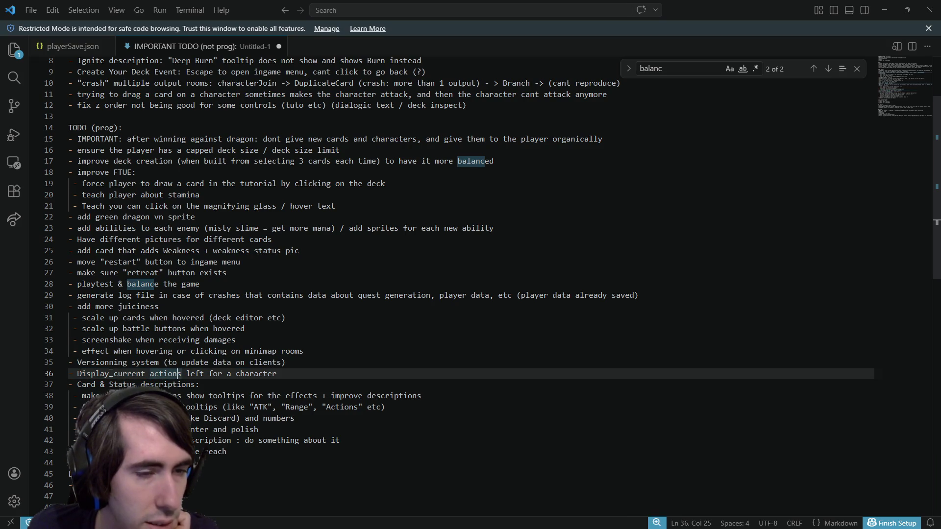
- Select the IMPORTANT dragon reward item, then minimize the notes window
scroll(111, 373, up, 1)
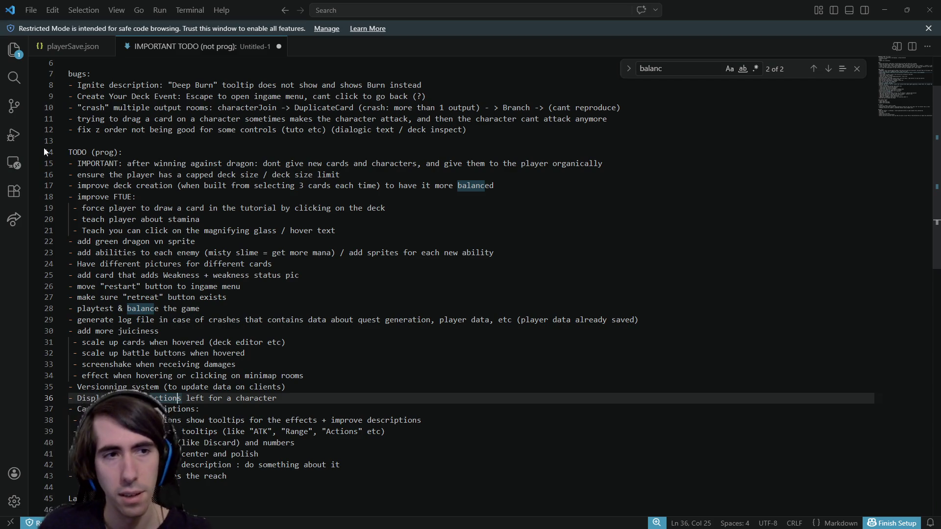
mouse_move(634, 166)
mouse_down()
mouse_move(147, 174)
mouse_move(63, 163)
mouse_up()
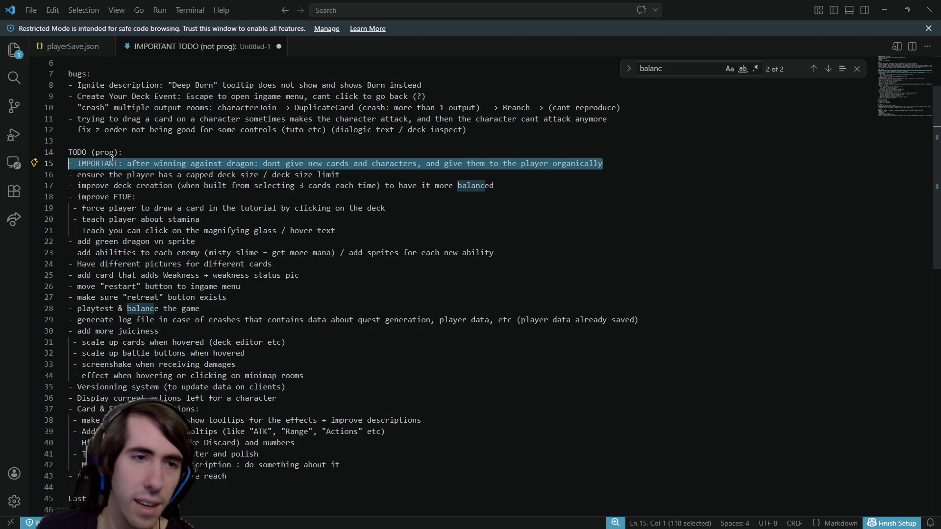
mouse_move(90, 163)
mouse_down()
mouse_move(68, 149)
mouse_move(632, 163)
mouse_up()
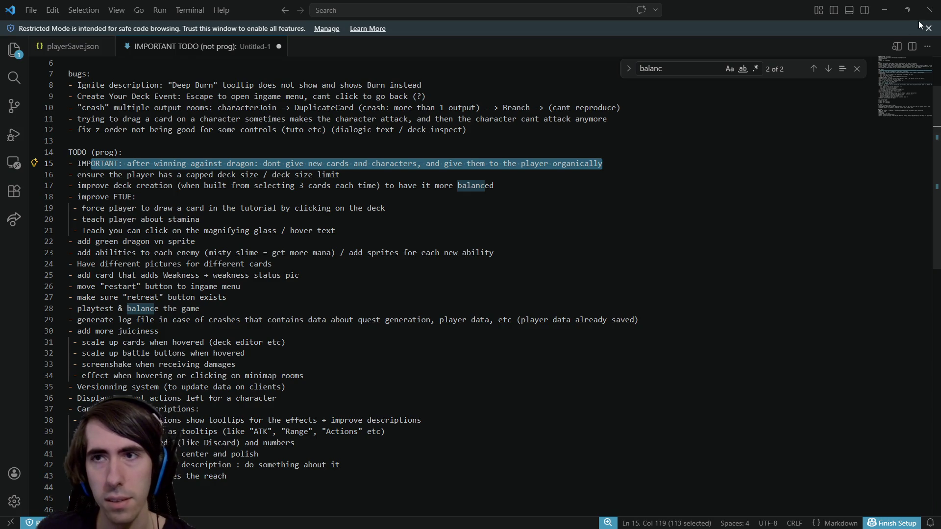
click(883, 4)
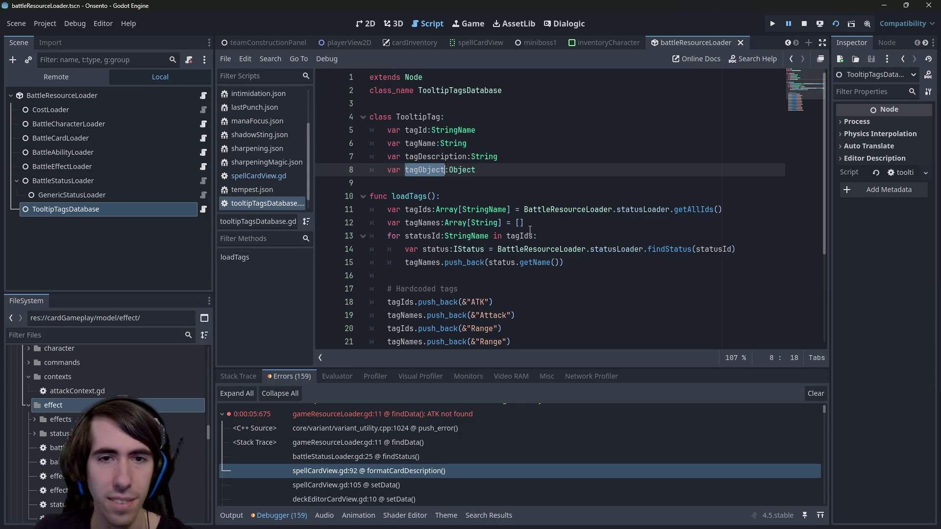
- Make the TooltipTag class declaration read 'class TooltipTag extends Node:'
double_click(432, 170)
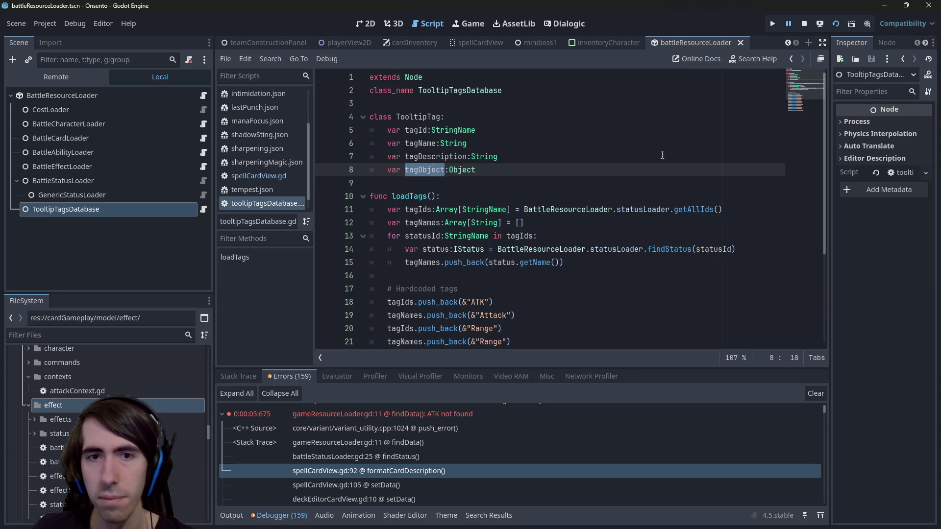
double_click(420, 117)
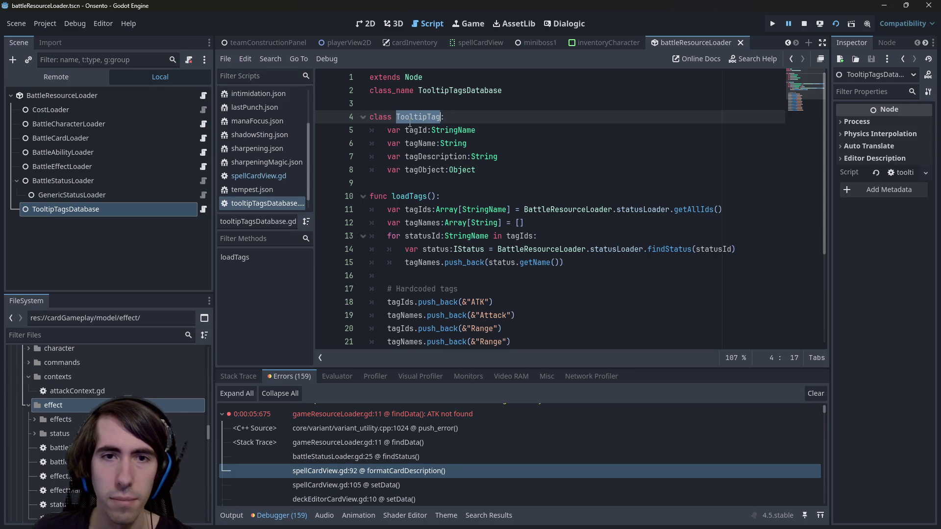
scroll(436, 125, down, 1)
scroll(433, 125, up, 1)
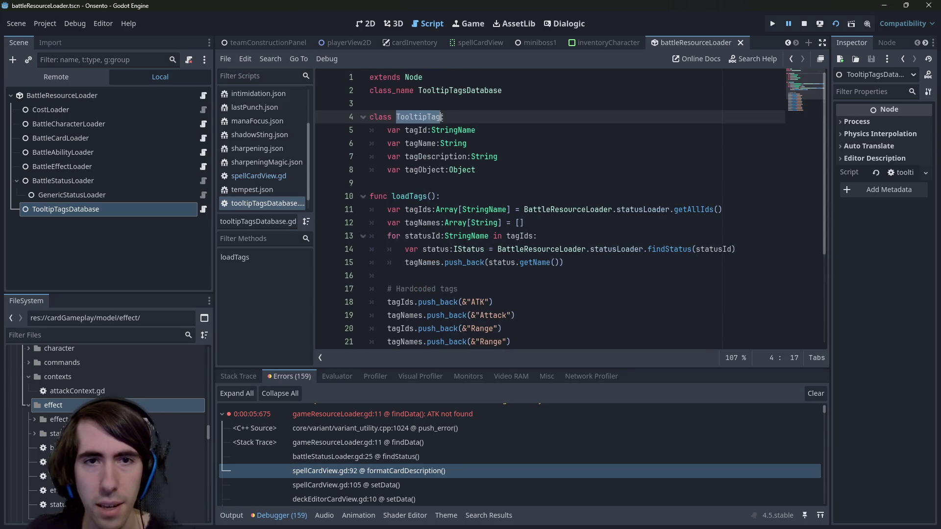
click(441, 116)
text(extends )
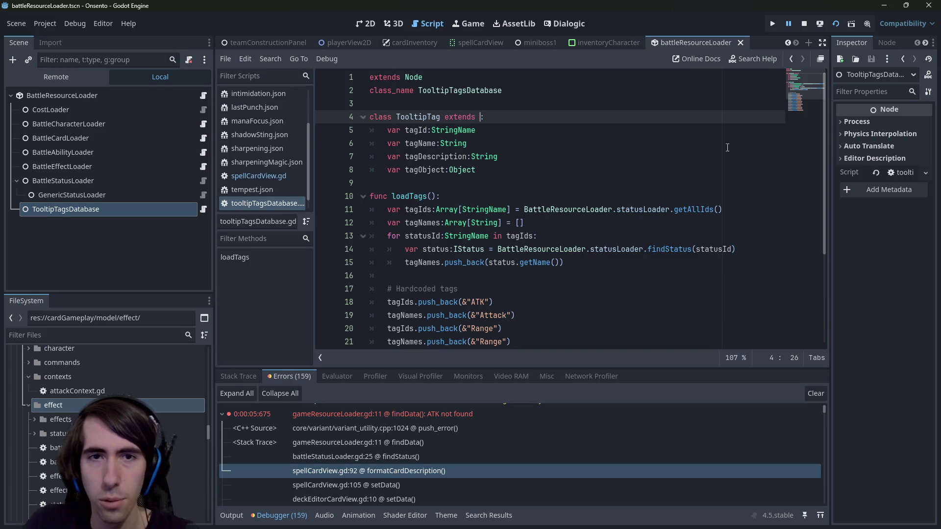
text(N)
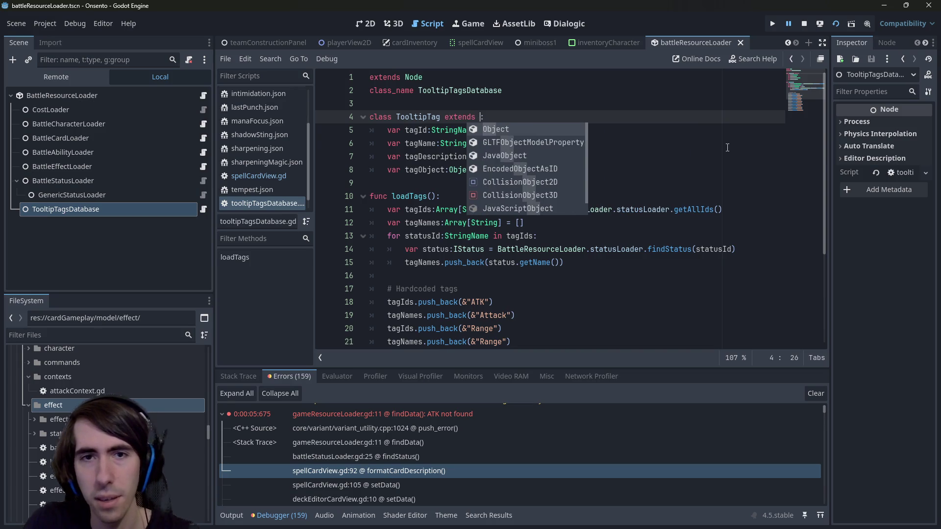
text(ode)
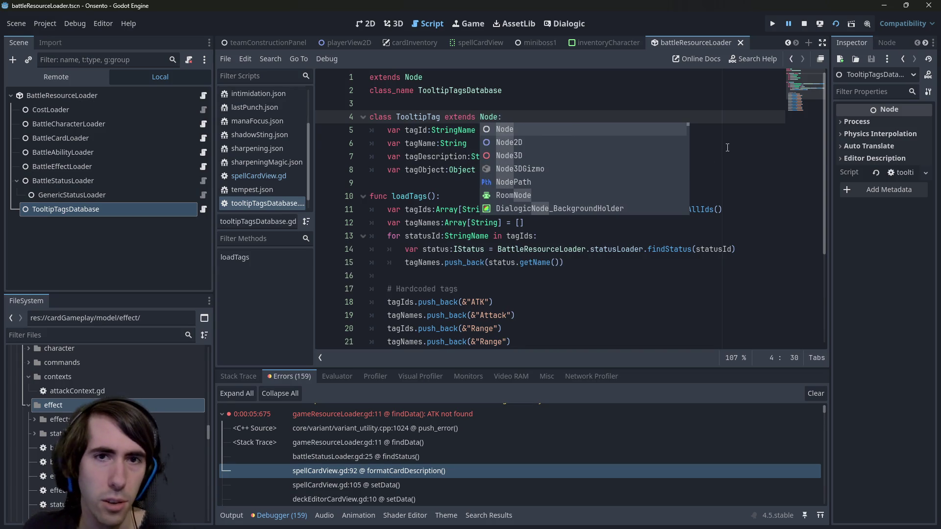
key(Escape)
- View the Node class documentation and return to the script
double_click(401, 117)
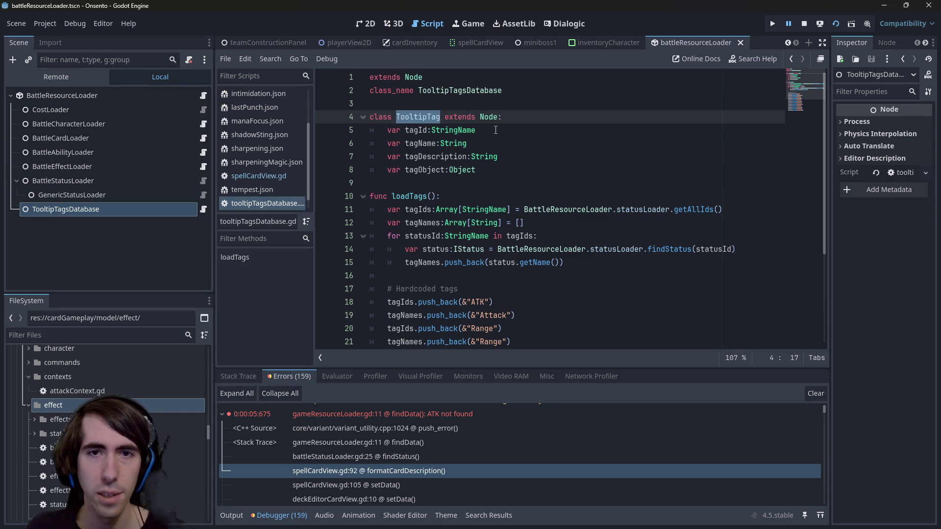
ctrl+click(489, 116)
key(alt+Left)
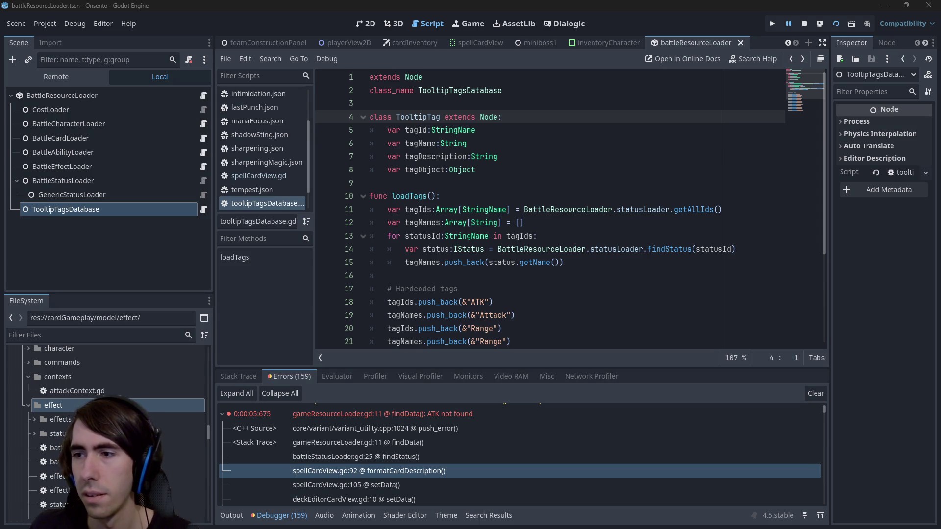
- Scroll the 'godot struct' results and open the r/godot struct thread in a background tab
scroll(437, 338, down, 3)
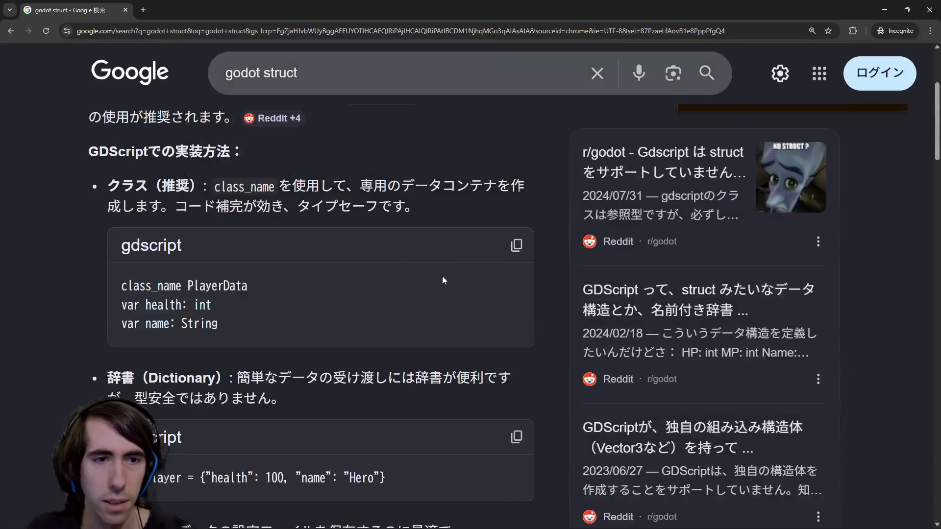
scroll(197, 304, down, 2)
scroll(198, 248, down, 2)
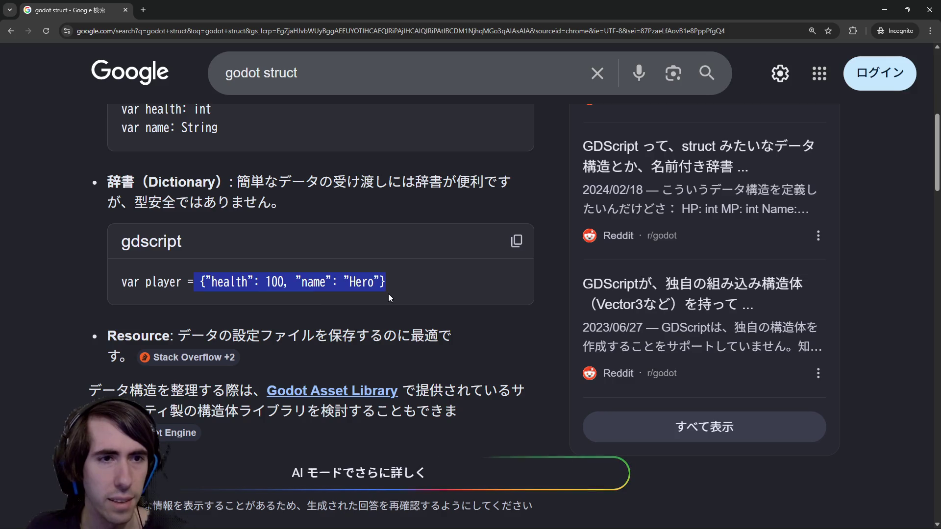
click(261, 72)
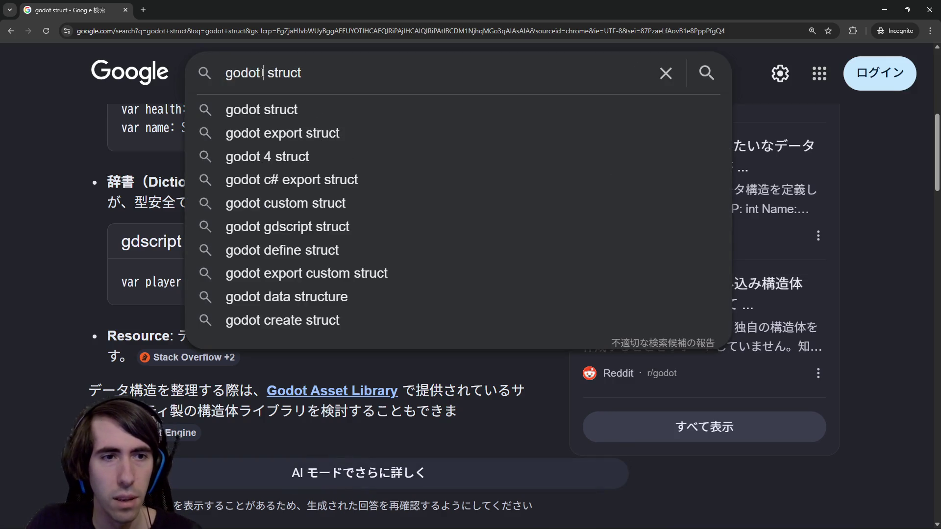
key(Escape)
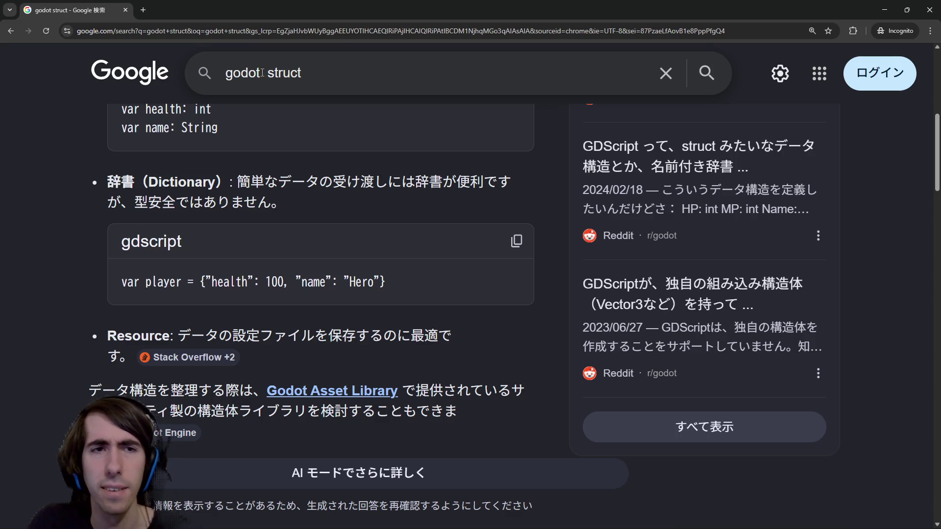
scroll(214, 360, down, 5)
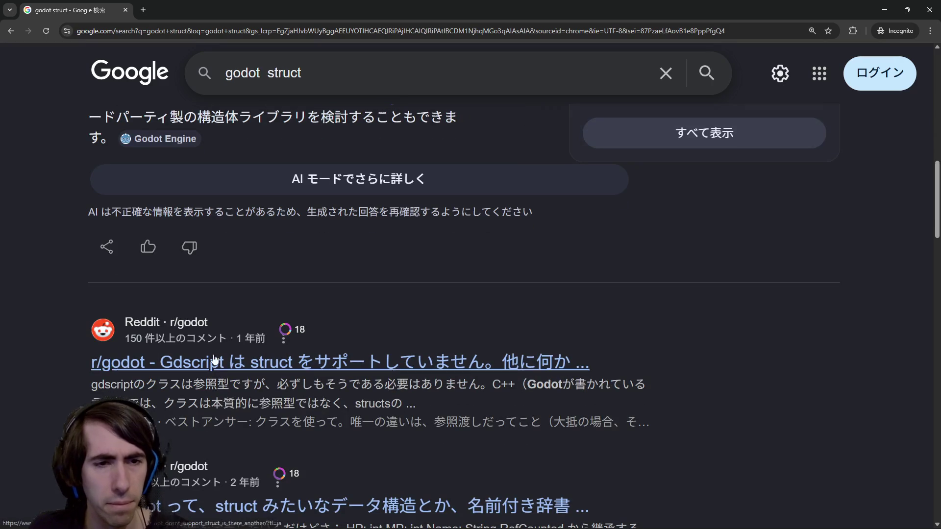
middle_click(214, 360)
scroll(210, 373, down, 7)
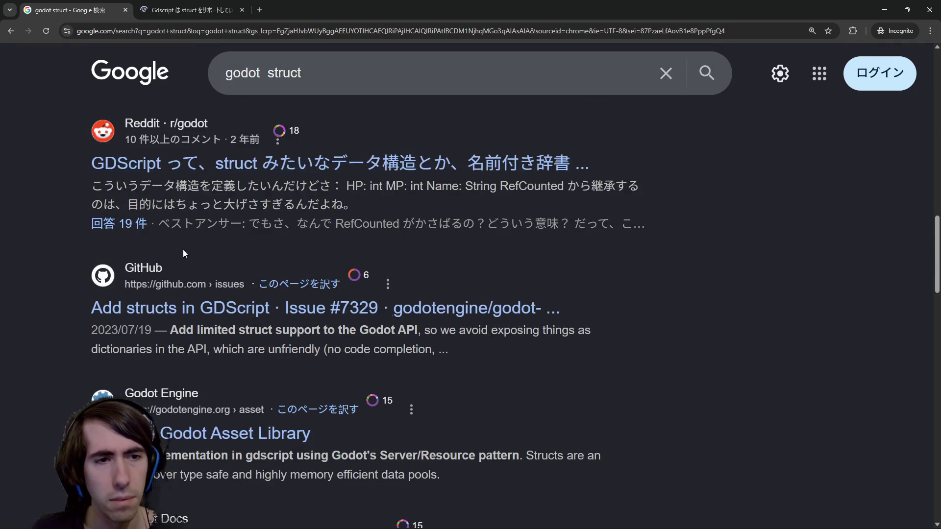
- Open GitHub proposal #7329 'Add structs in GDScript' and zoom the page to 110%
middle_click(186, 309)
click(309, 10)
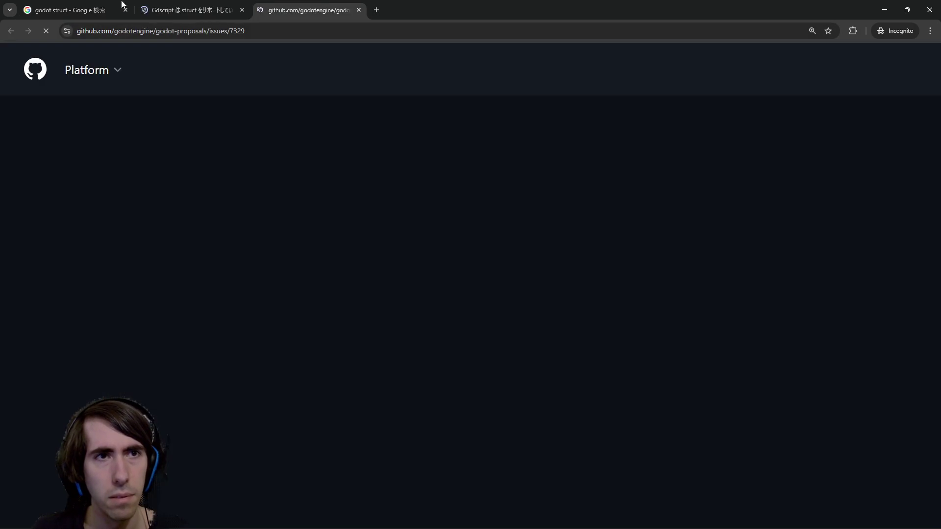
scroll(283, 309, down, 10)
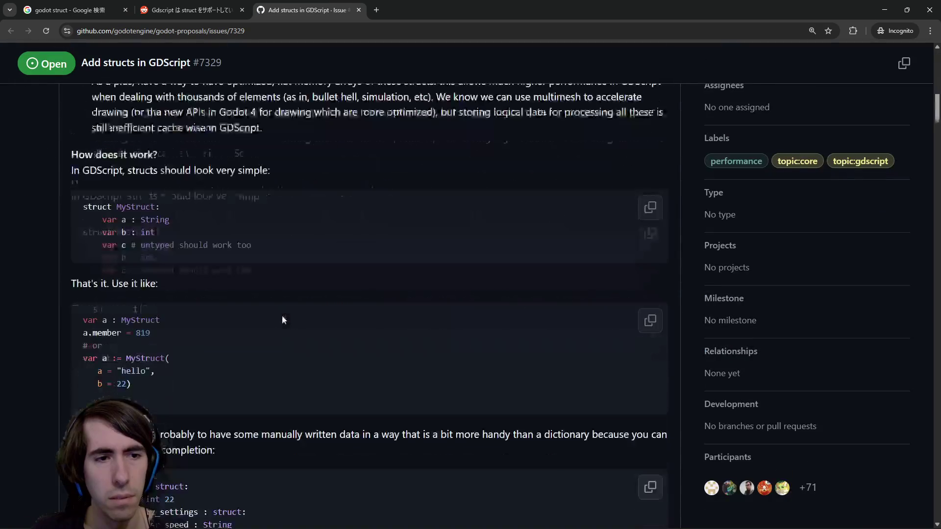
scroll(152, 324, down, 5)
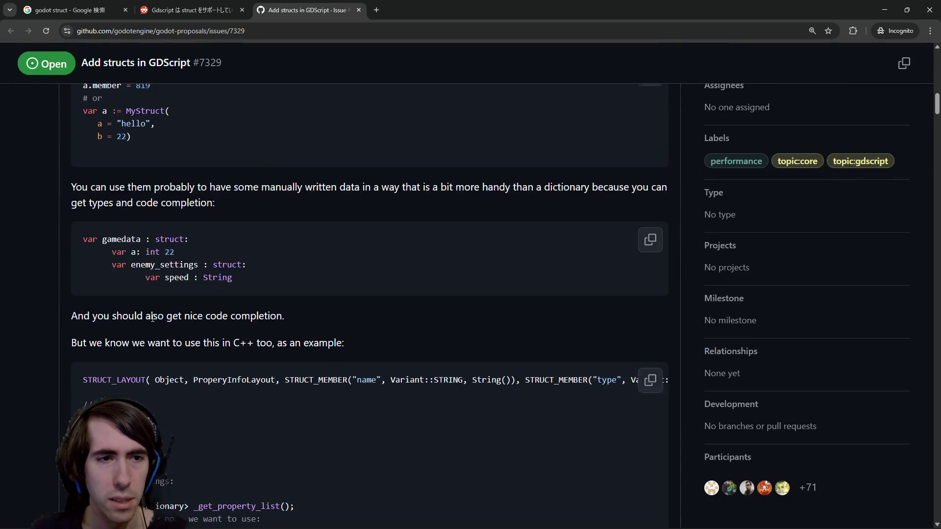
scroll(153, 306, down, 8)
scroll(154, 306, down, 15)
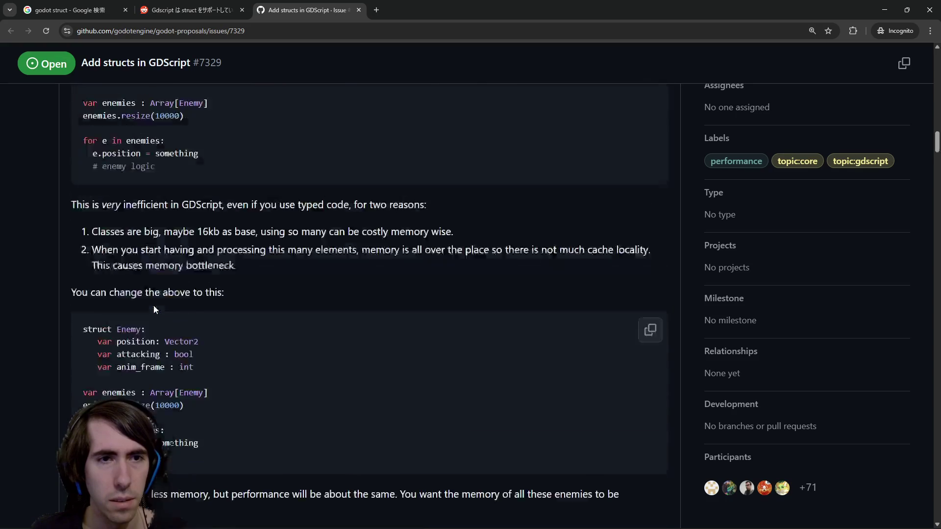
scroll(155, 306, down, 10)
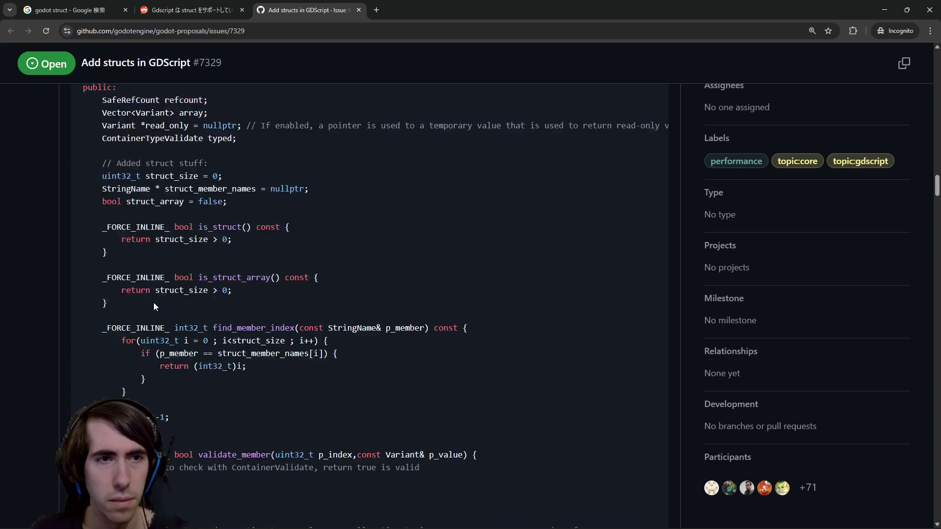
key(ctrl+minus)
- Read through the proposal's first comments, then return to the Reddit struct thread
scroll(152, 299, down, 8)
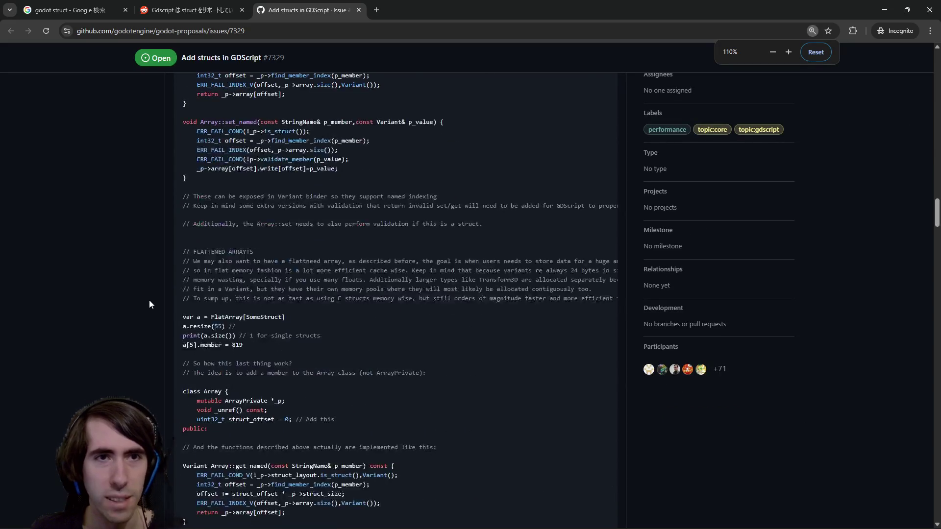
scroll(615, 316, down, 2)
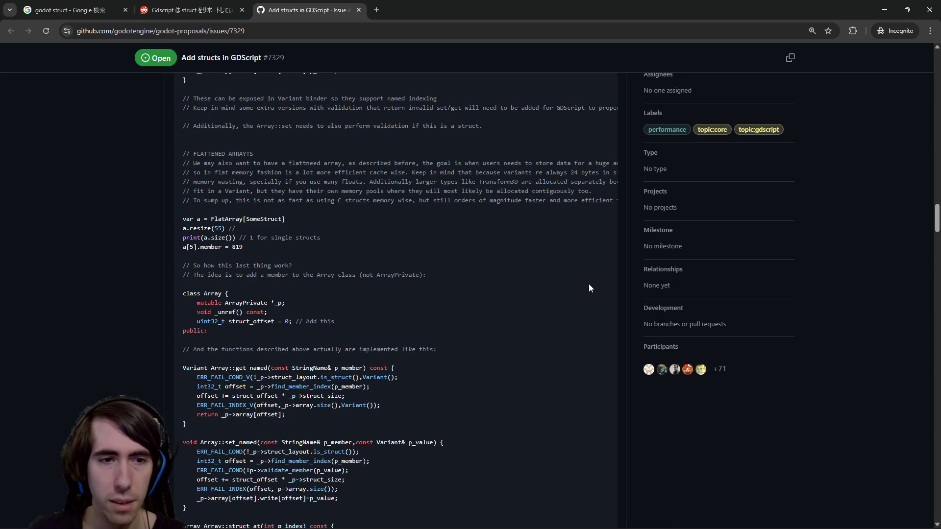
scroll(489, 328, down, 3)
scroll(423, 323, down, 7)
scroll(423, 318, down, 8)
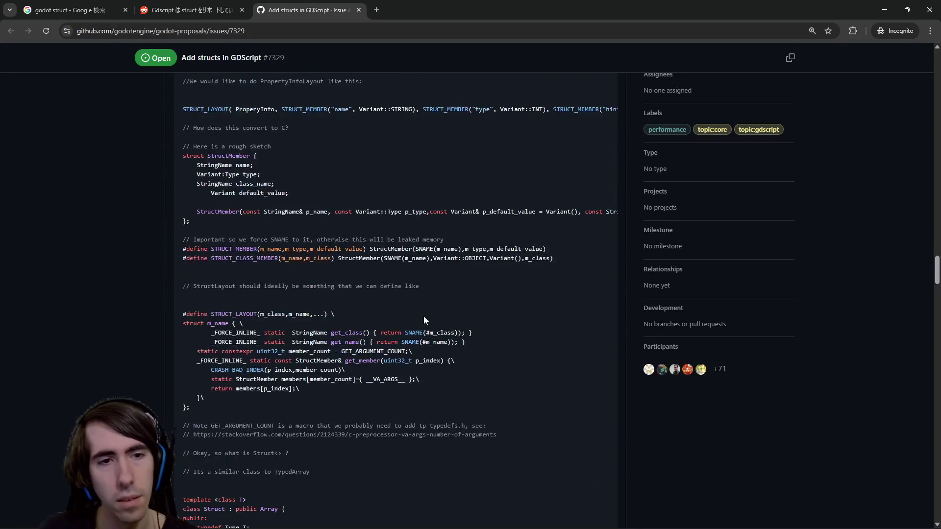
scroll(425, 311, down, 7)
scroll(417, 303, down, 5)
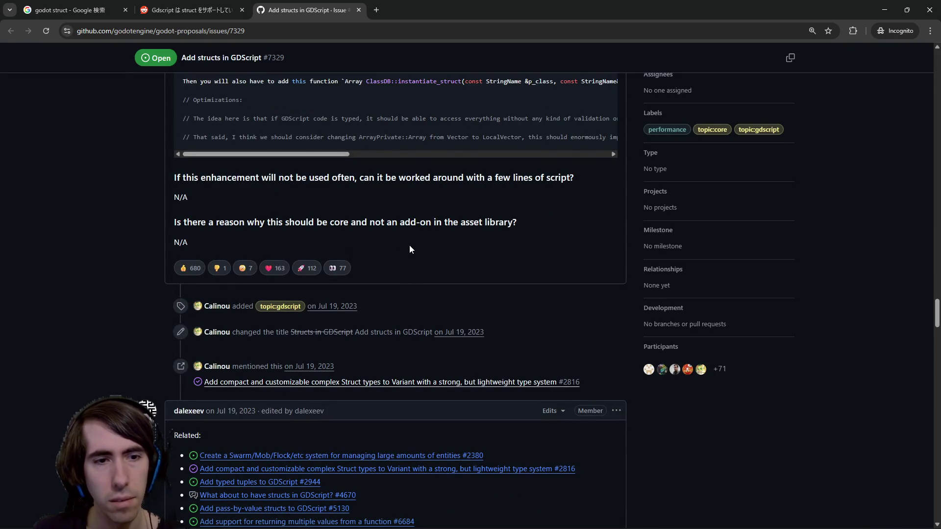
scroll(410, 249, down, 5)
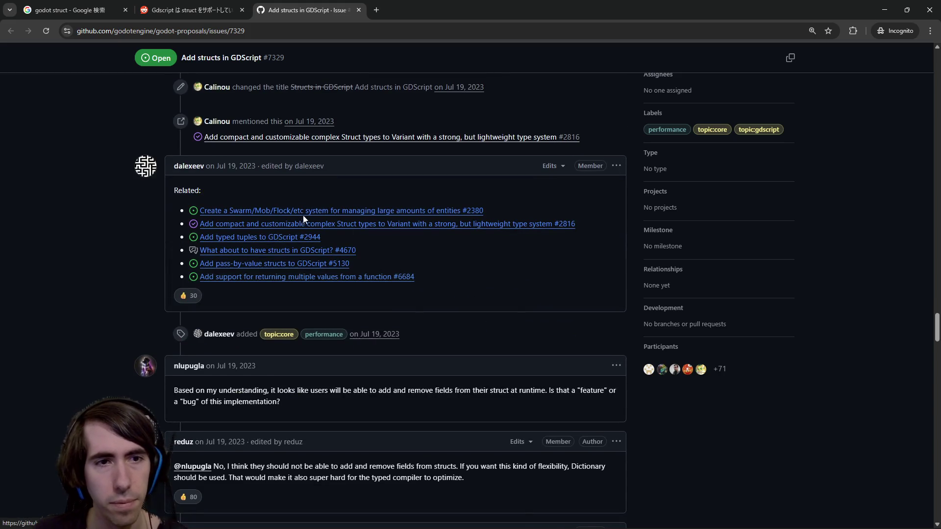
mouse_move(316, 224)
scroll(417, 296, down, 2)
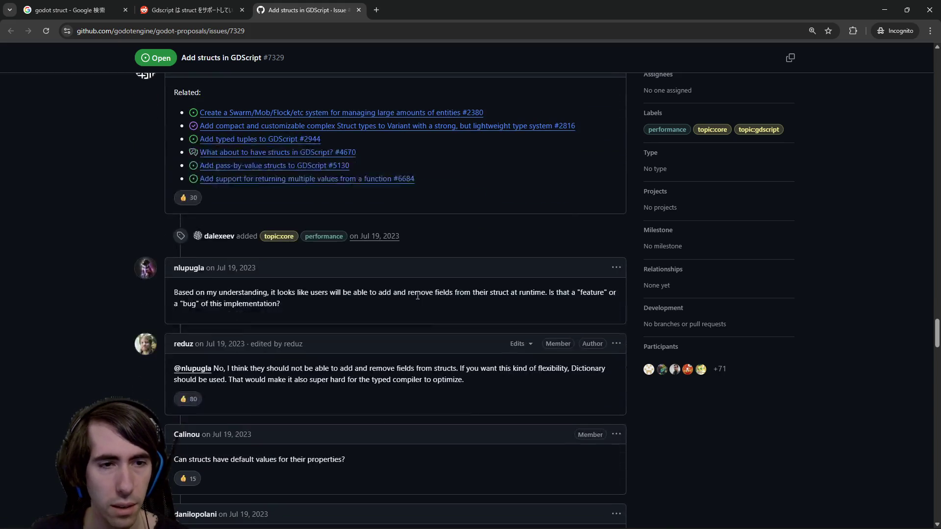
click(191, 9)
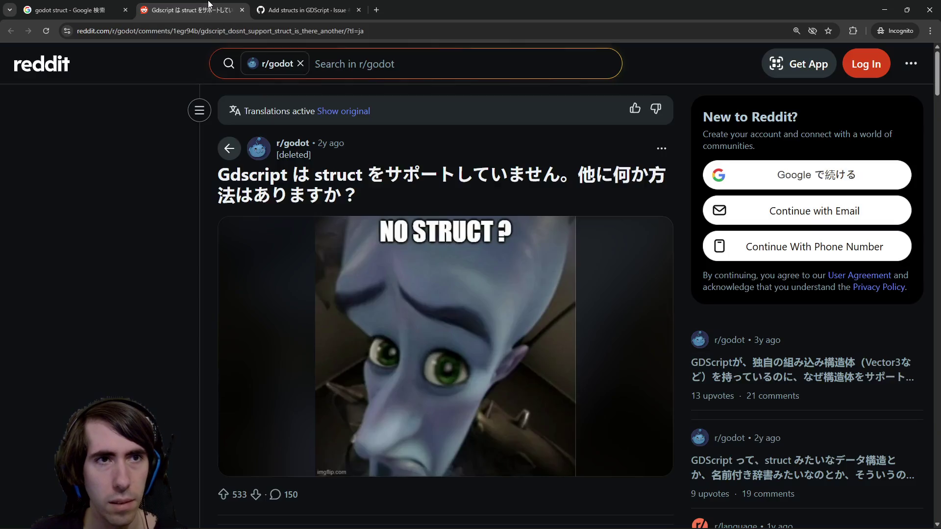
- Skim the r/godot thread on GDScript lacking structs, then glance at the godot struct results
scroll(382, 254, down, 3)
scroll(382, 255, up, 2)
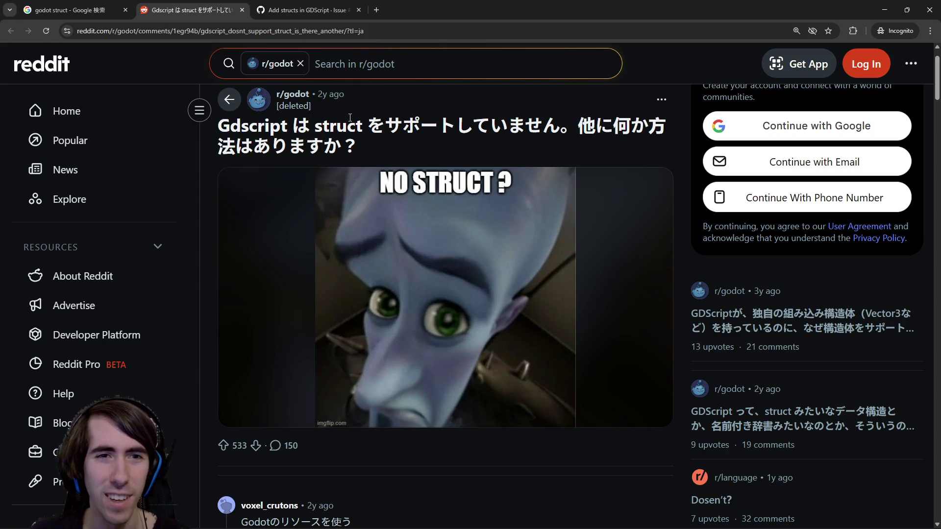
click(124, 5)
scroll(431, 208, down, 5)
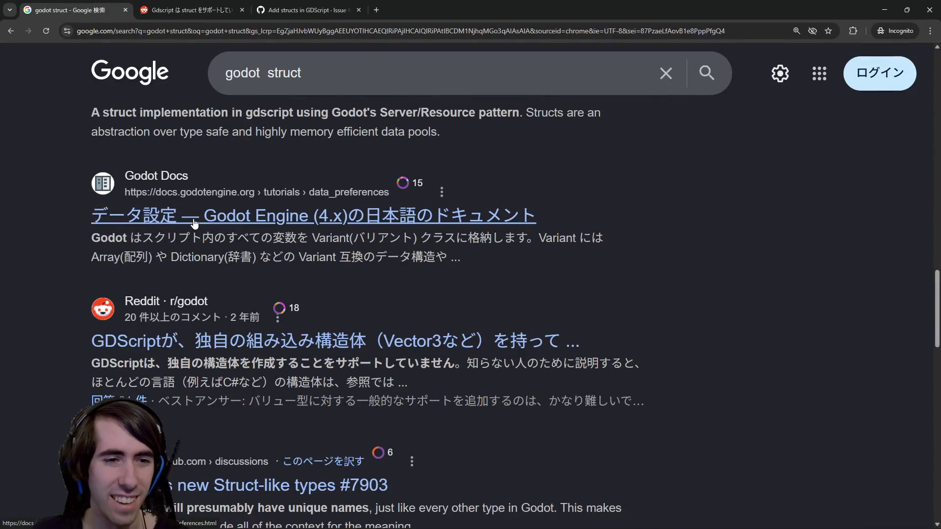
- Read further through the Reddit struct post's replies, then return to the godot struct results
click(191, 10)
scroll(467, 349, down, 5)
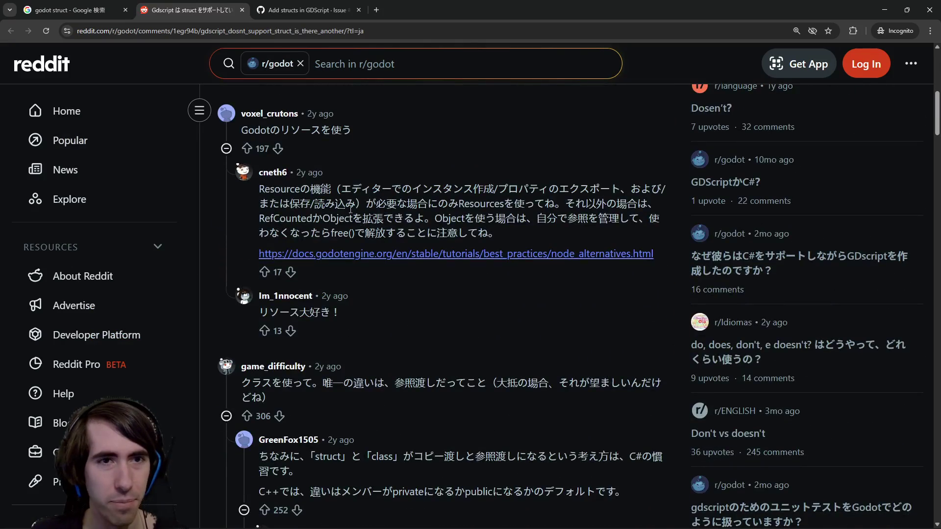
scroll(305, 157, down, 5)
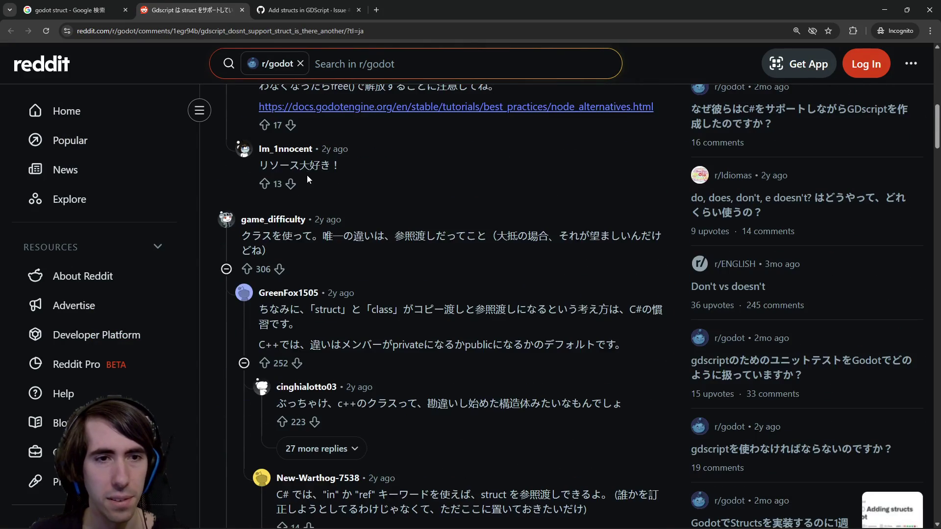
scroll(316, 198, up, 3)
scroll(328, 195, down, 3)
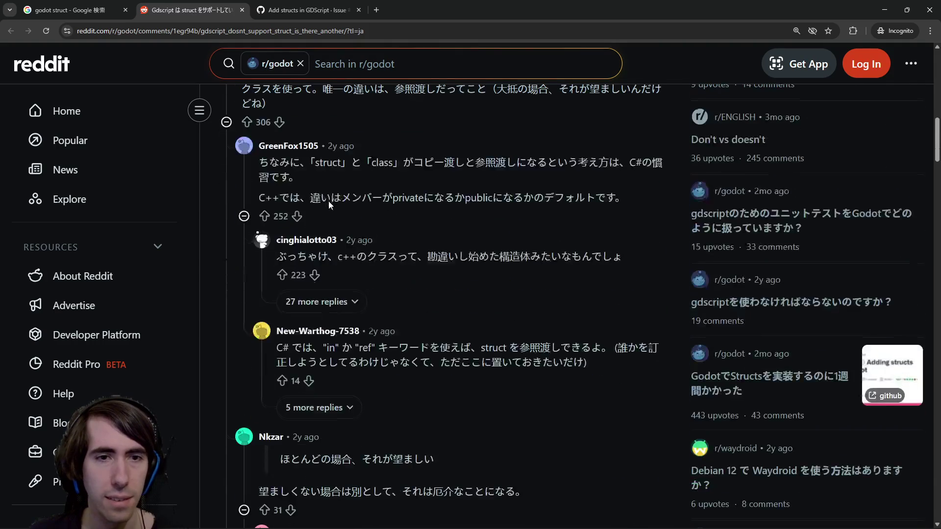
scroll(328, 204, down, 5)
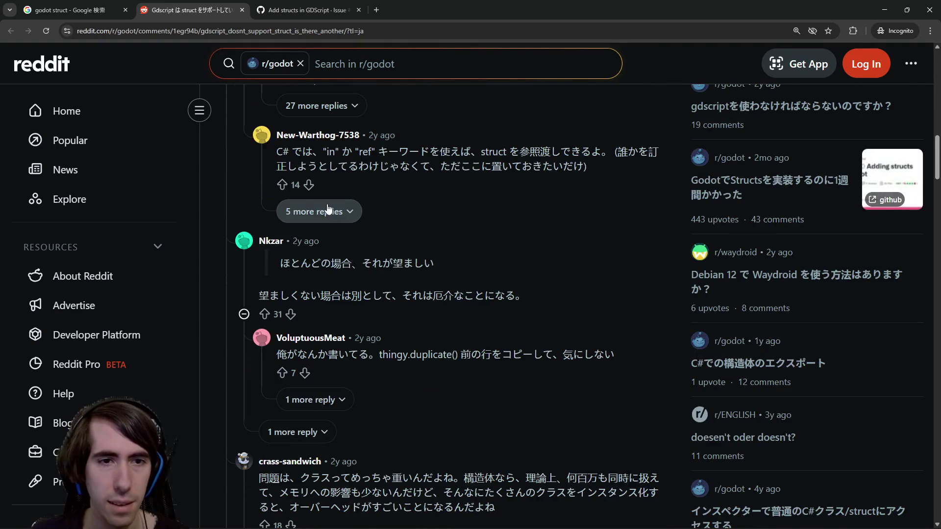
scroll(372, 212, down, 7)
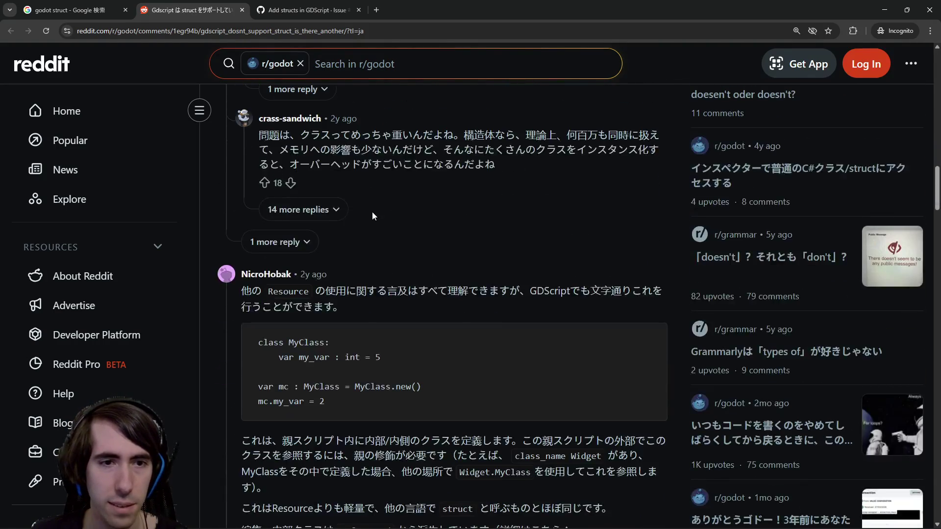
scroll(379, 214, down, 7)
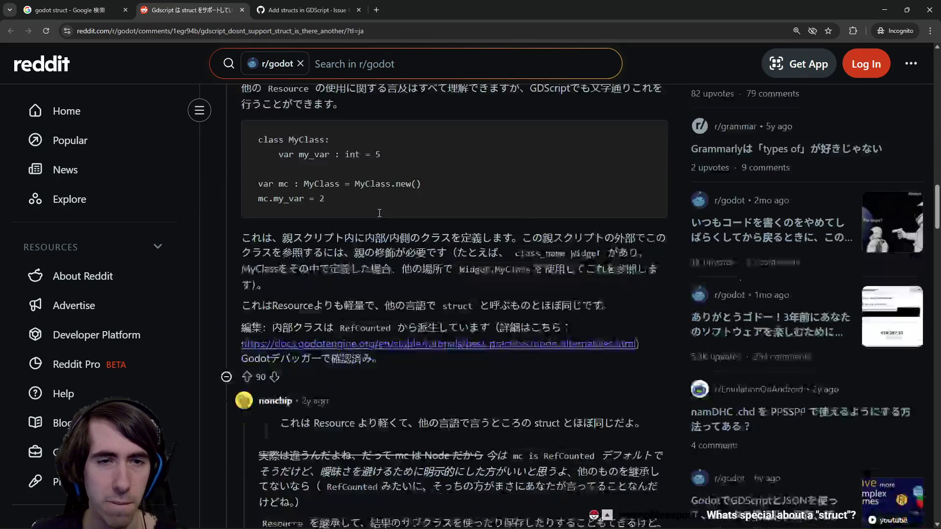
scroll(379, 213, up, 7)
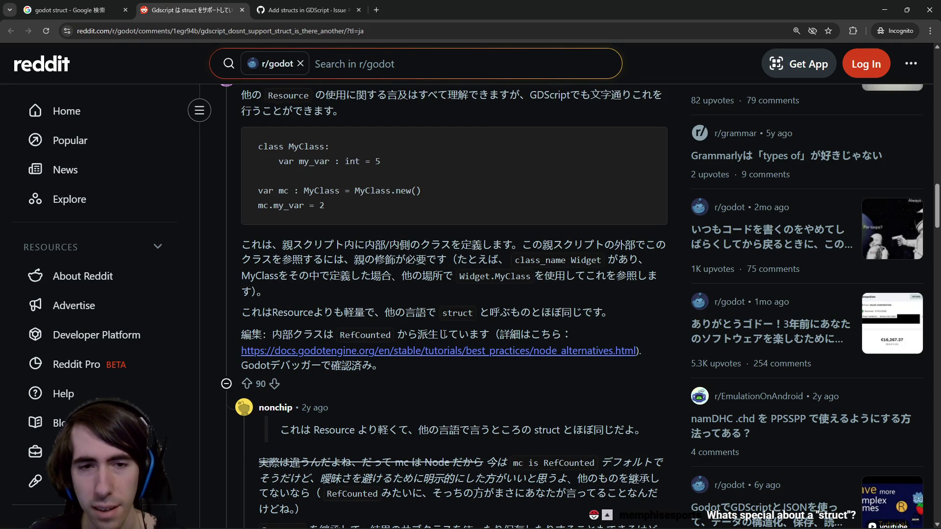
mouse_move(427, 335)
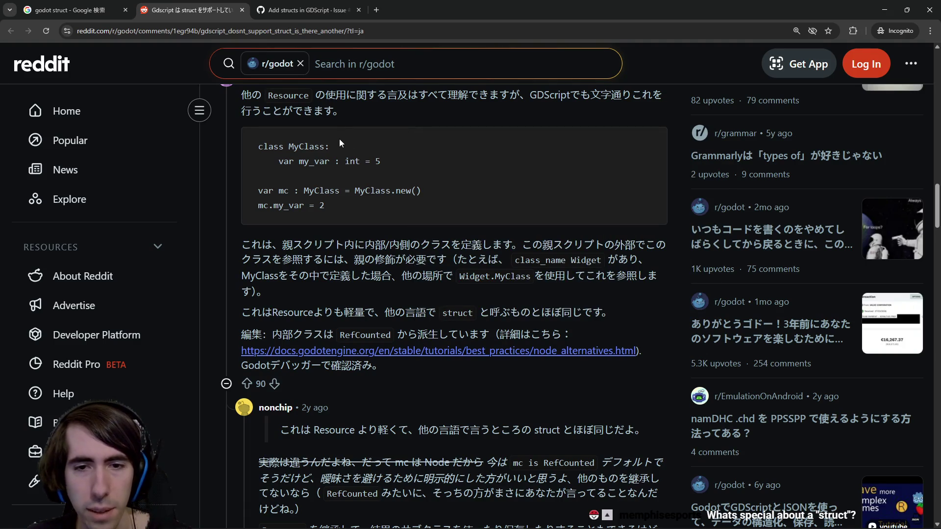
key(ctrl+shift+Tab)
scroll(323, 336, down, 5)
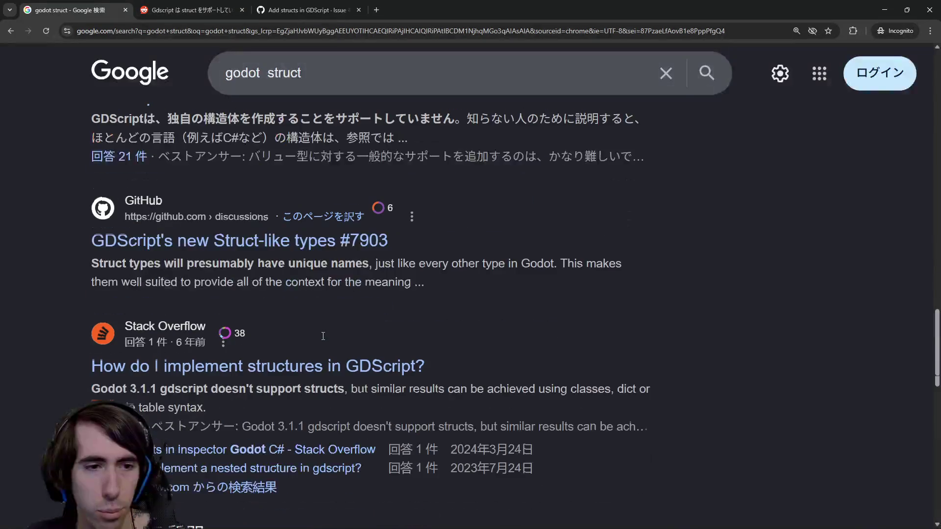
- Leave the godot struct Google results and switch back to tooltipTagsDatabase.gd in Godot
scroll(323, 336, down, 1)
key(alt+Tab)
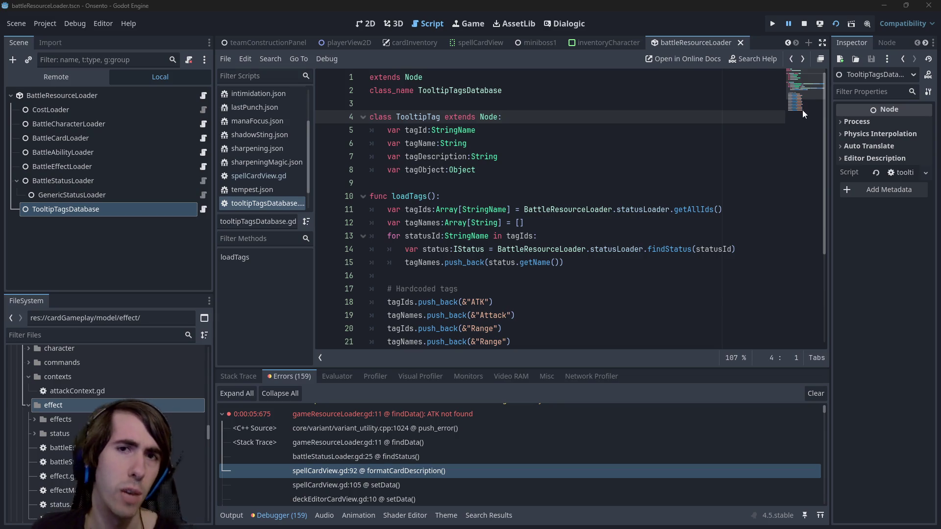
- Open the Node class reference from the TooltipTagsDatabase script and read through it
click(466, 106)
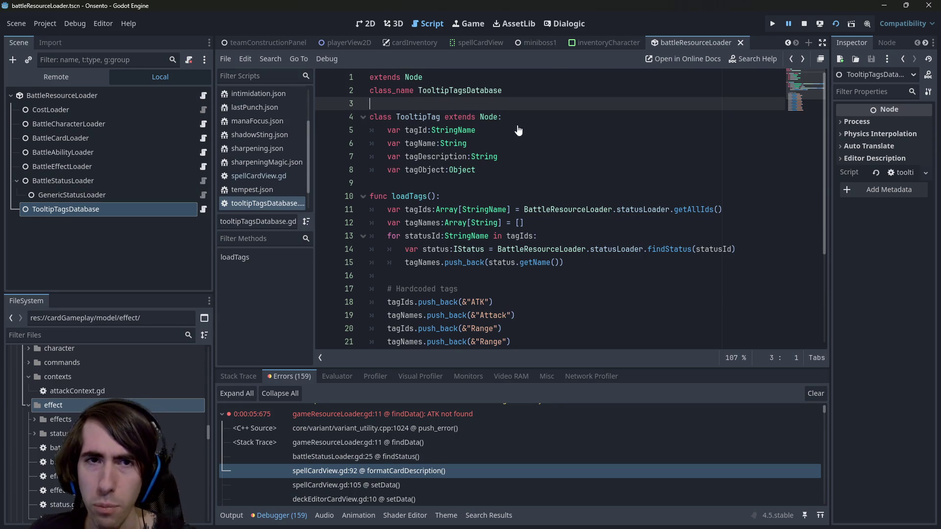
ctrl+click(491, 116)
scroll(491, 155, down, 15)
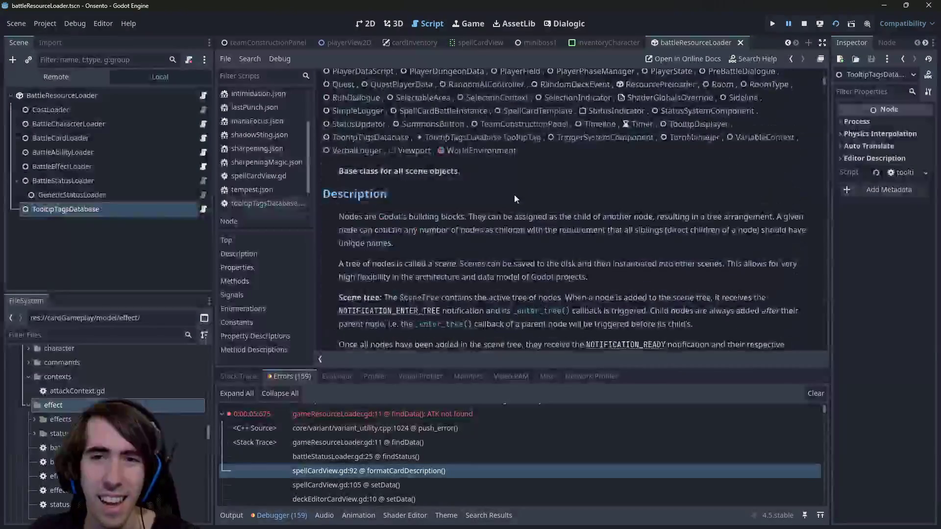
scroll(483, 185, down, 15)
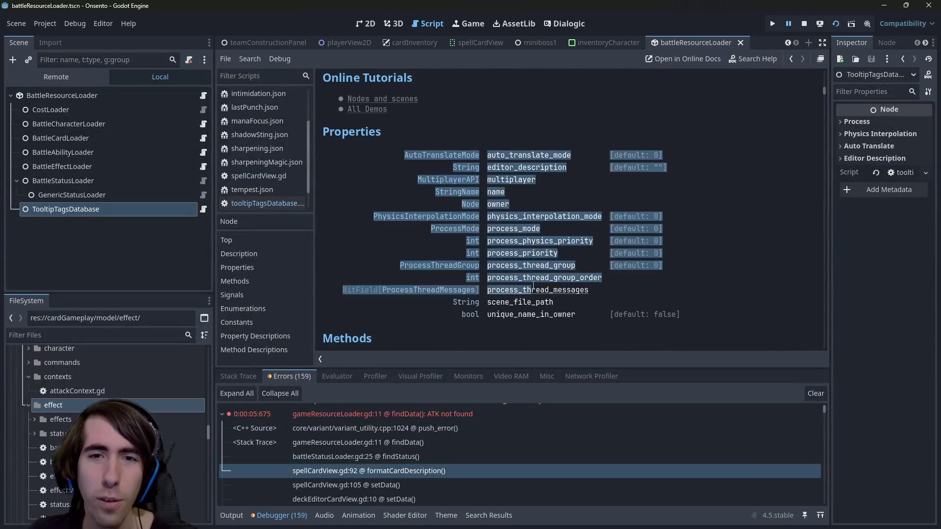
key(ctrl+a)
scroll(537, 268, down, 5)
scroll(529, 245, up, 15)
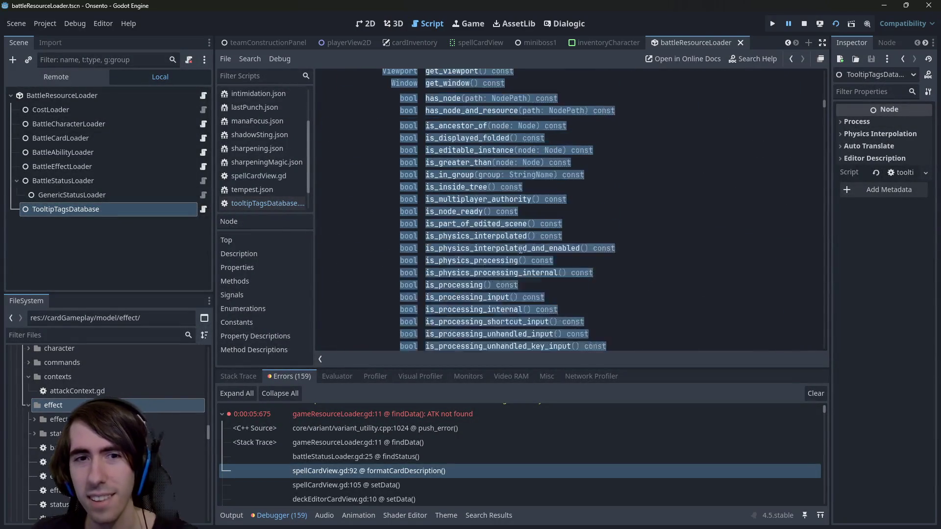
scroll(527, 237, up, 5)
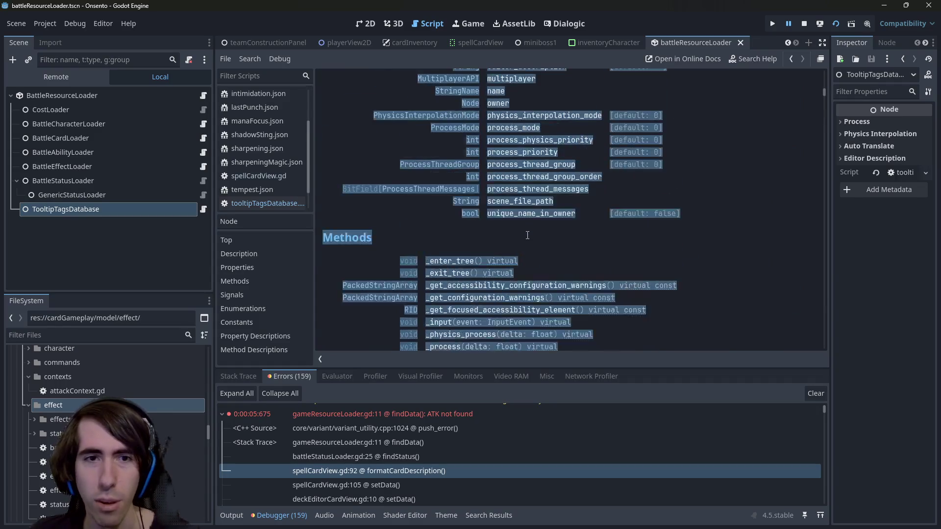
scroll(672, 249, up, 3)
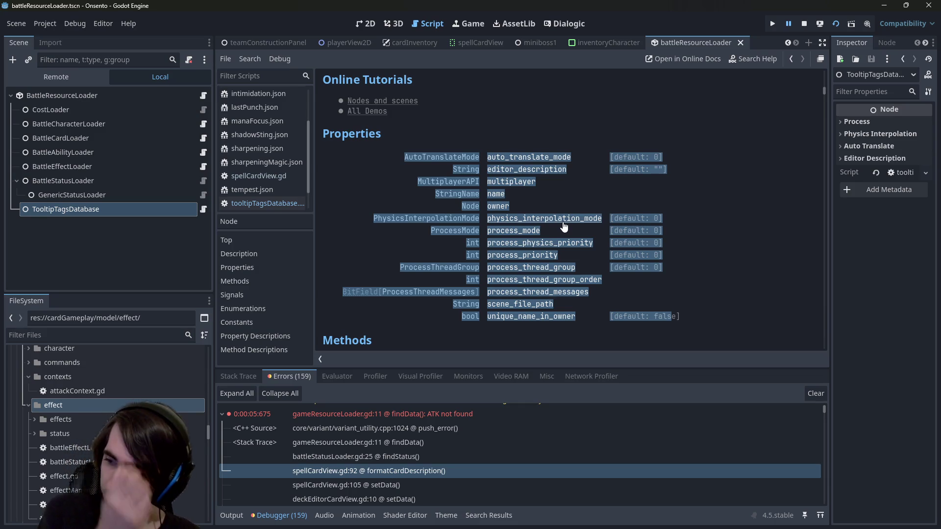
scroll(563, 227, up, 15)
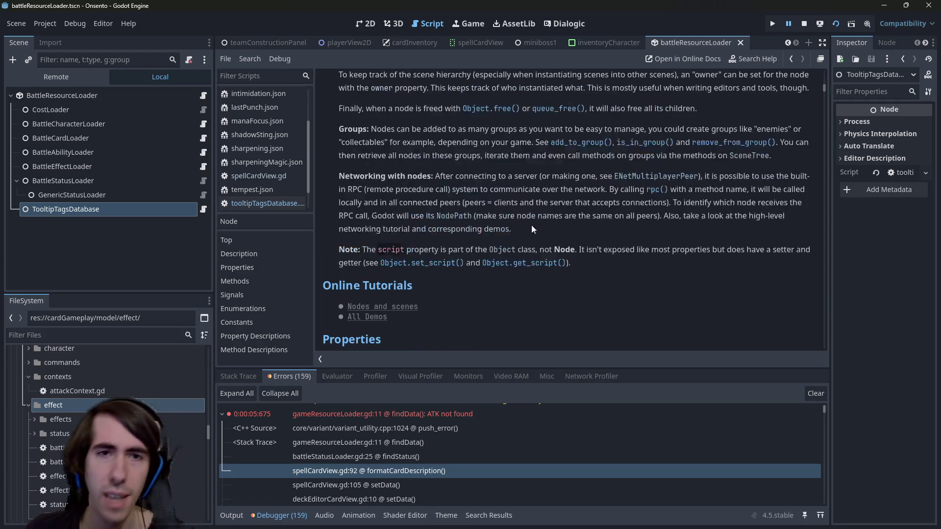
scroll(509, 201, up, 3)
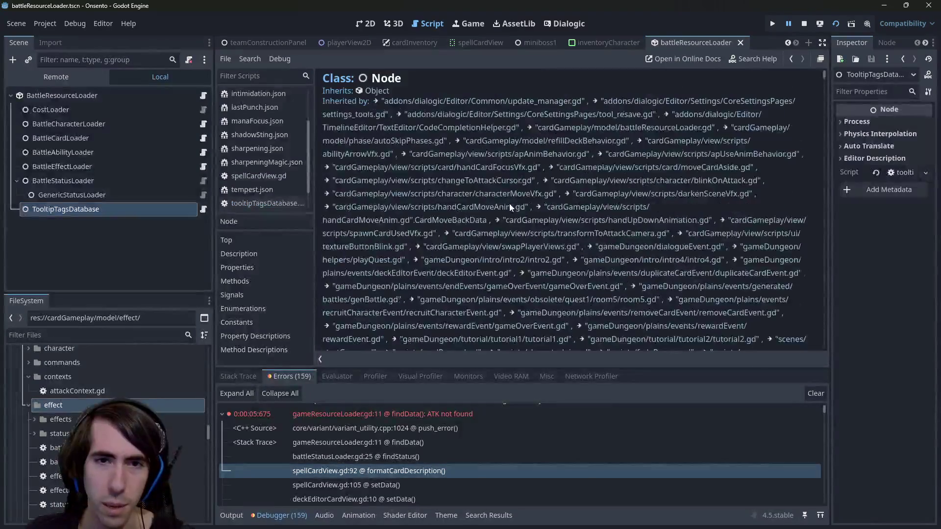
scroll(556, 210, down, 6)
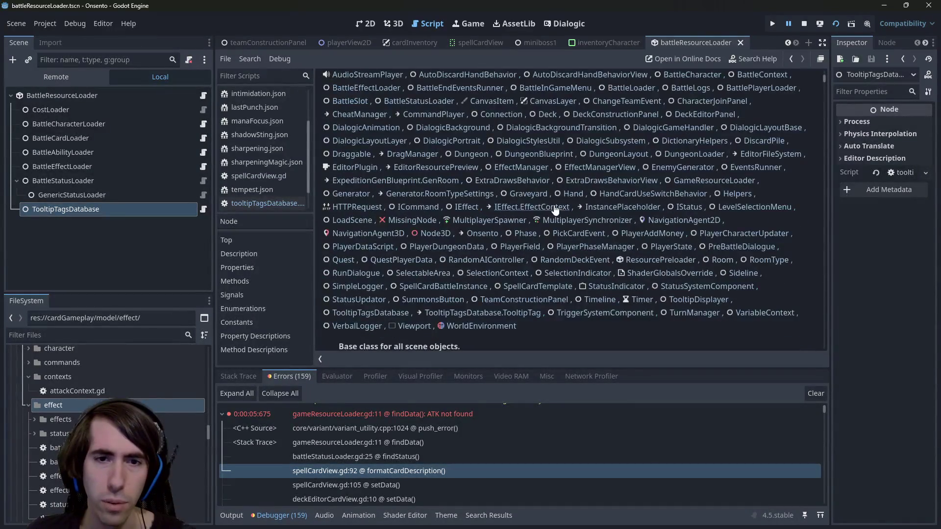
scroll(554, 213, down, 15)
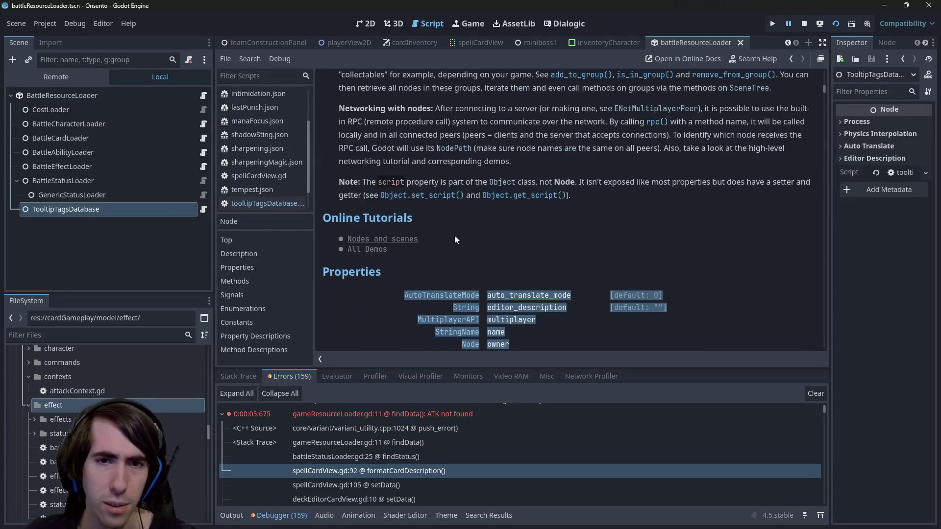
scroll(533, 240, up, 10)
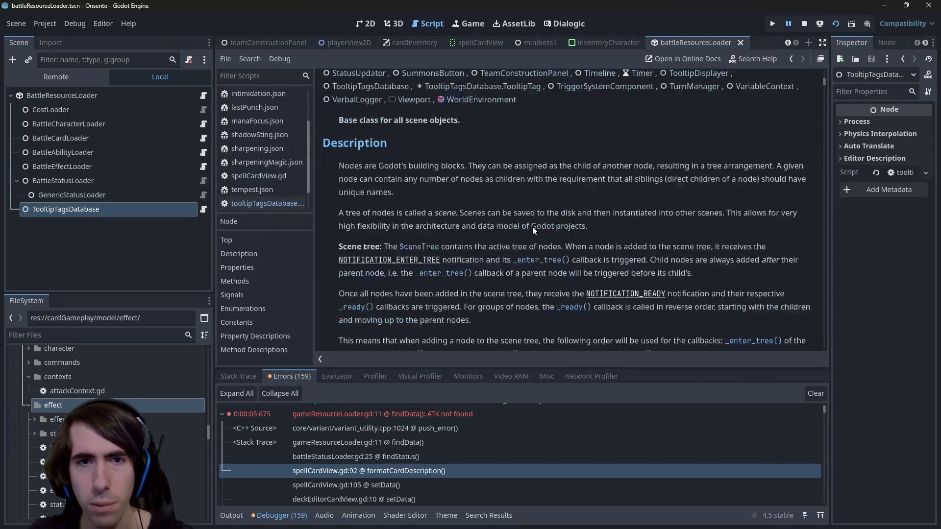
scroll(532, 225, up, 10)
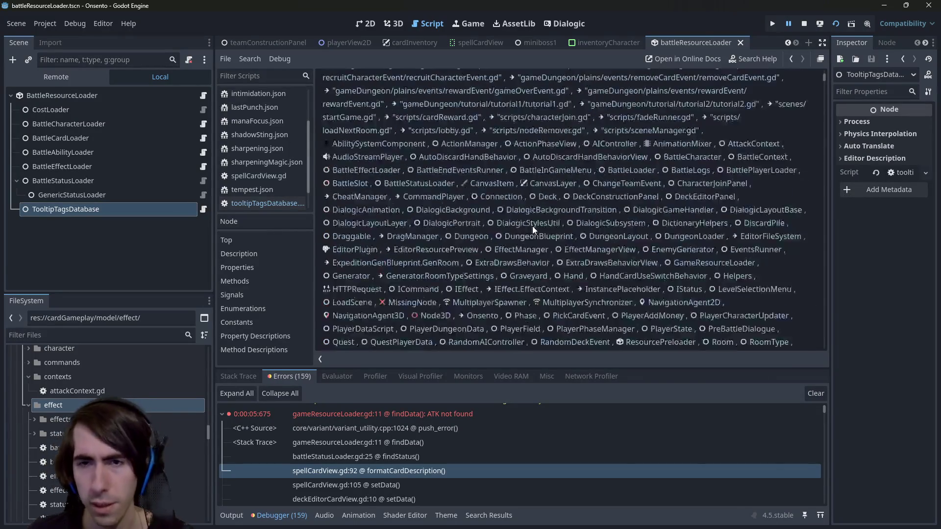
scroll(532, 225, up, 8)
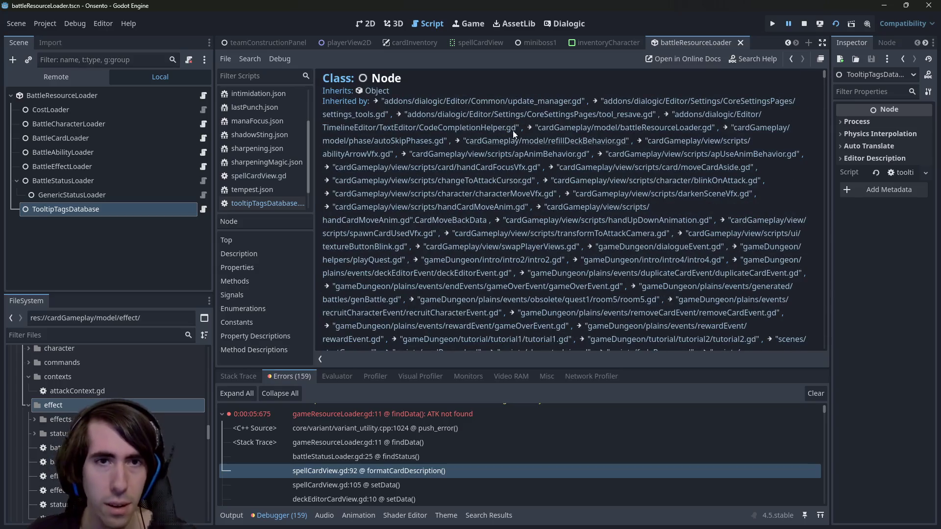
scroll(494, 133, down, 10)
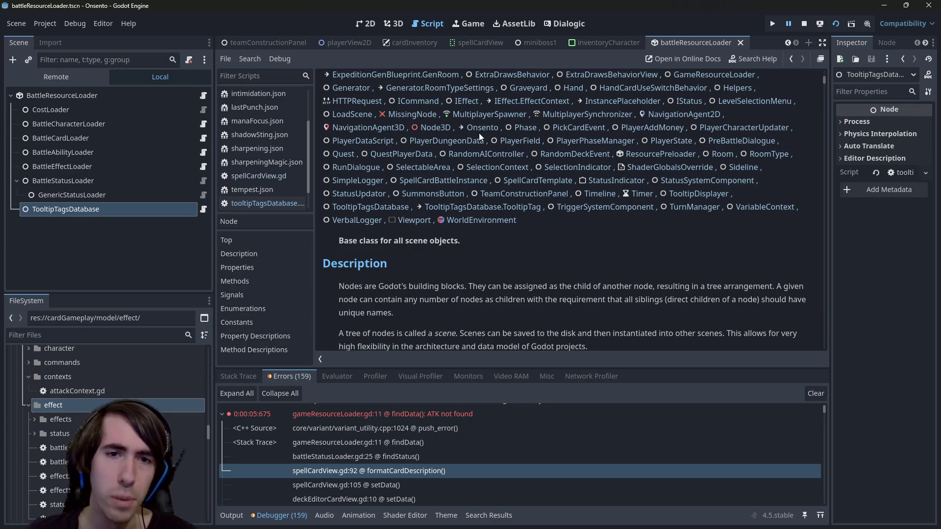
scroll(411, 247, up, 10)
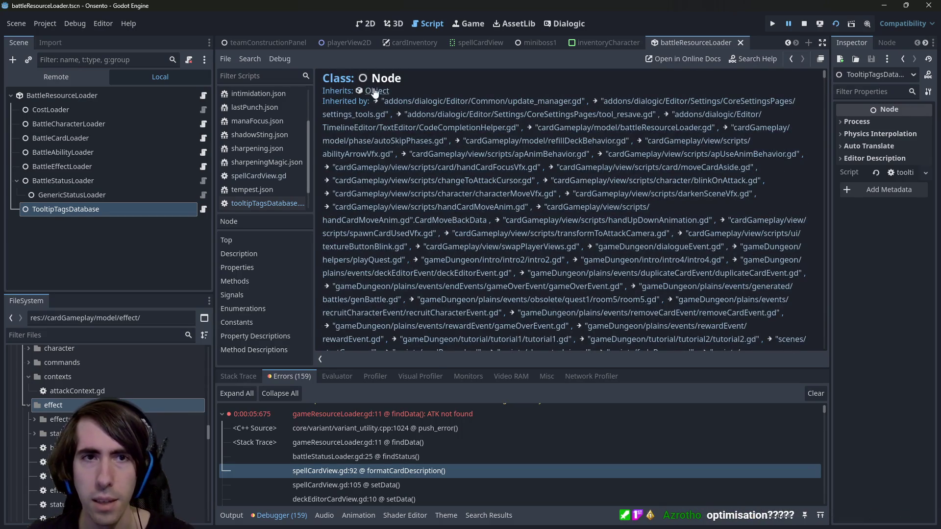
- Read the Object class reference, highlighting the sentence about creating new instances
click(376, 91)
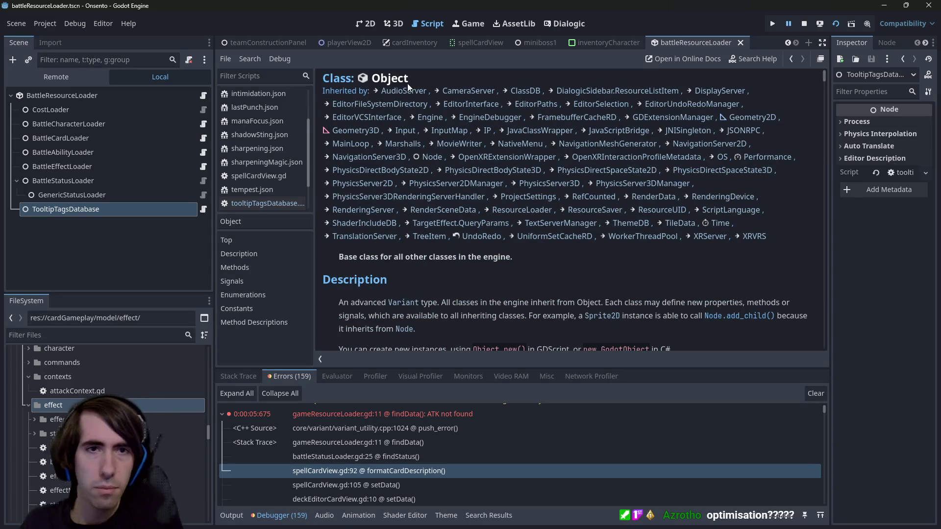
scroll(465, 229, down, 10)
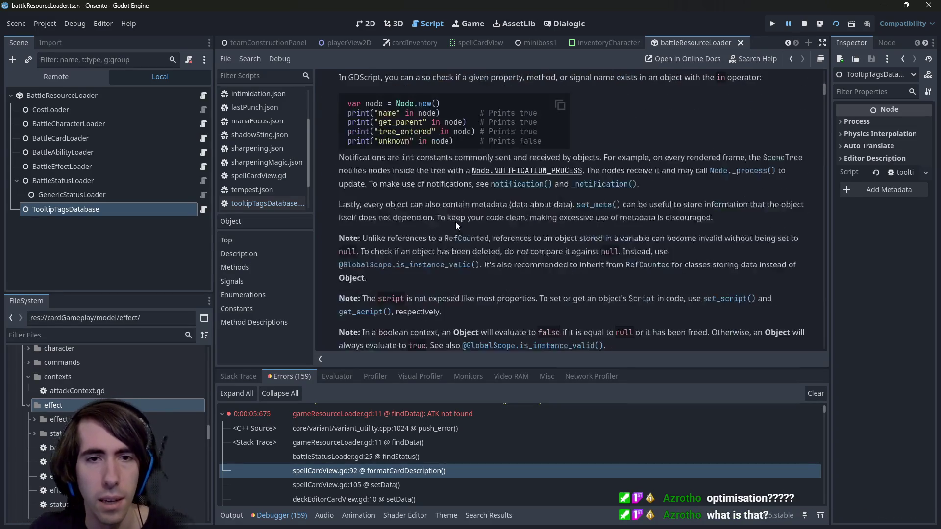
scroll(454, 222, down, 5)
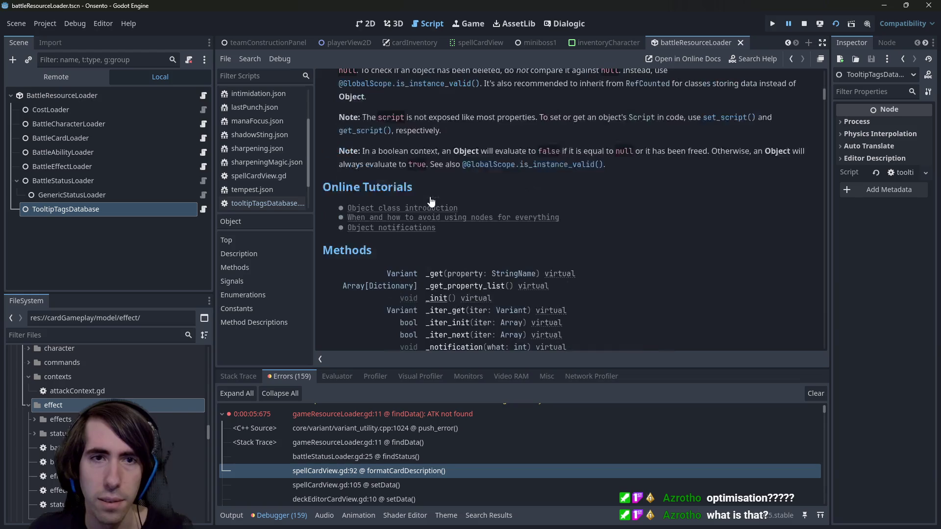
scroll(433, 198, up, 10)
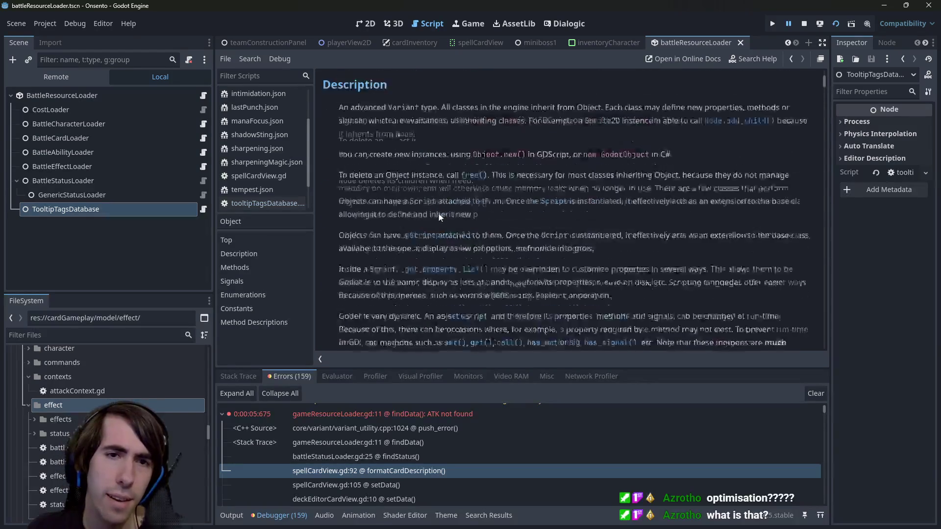
scroll(651, 173, down, 15)
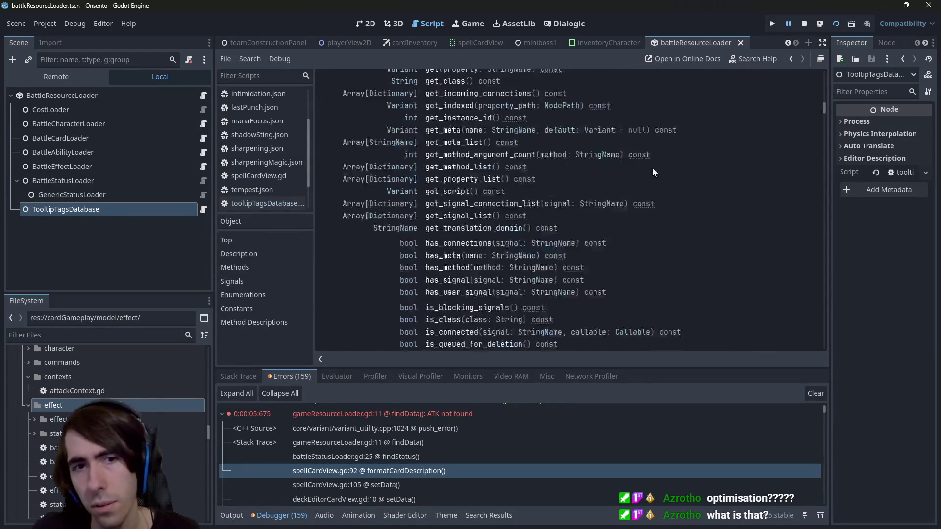
scroll(651, 173, down, 10)
scroll(513, 231, down, 5)
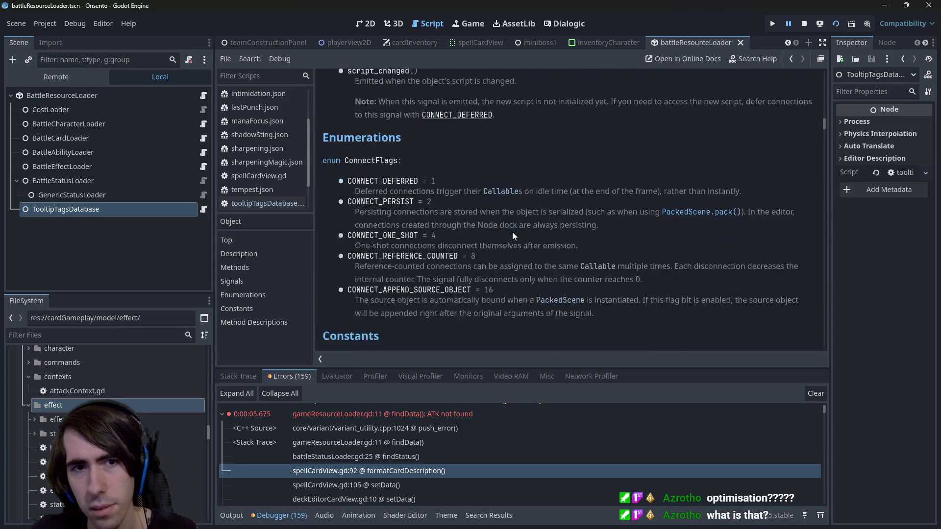
scroll(513, 231, up, 10)
scroll(513, 231, up, 10)
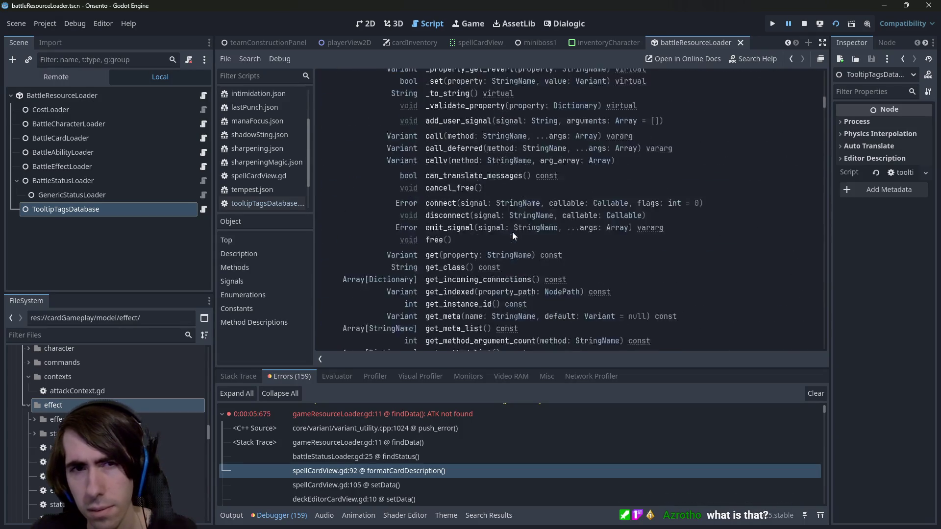
scroll(513, 219, up, 4)
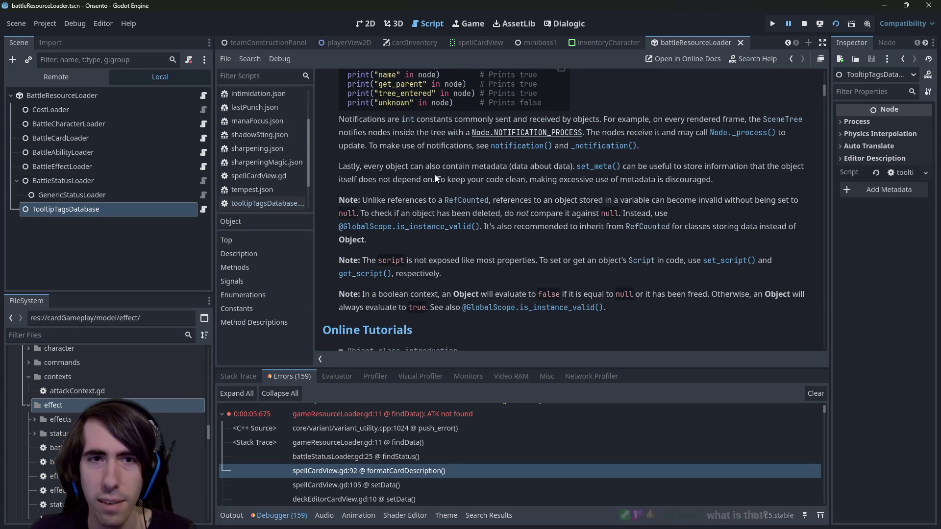
scroll(434, 174, up, 10)
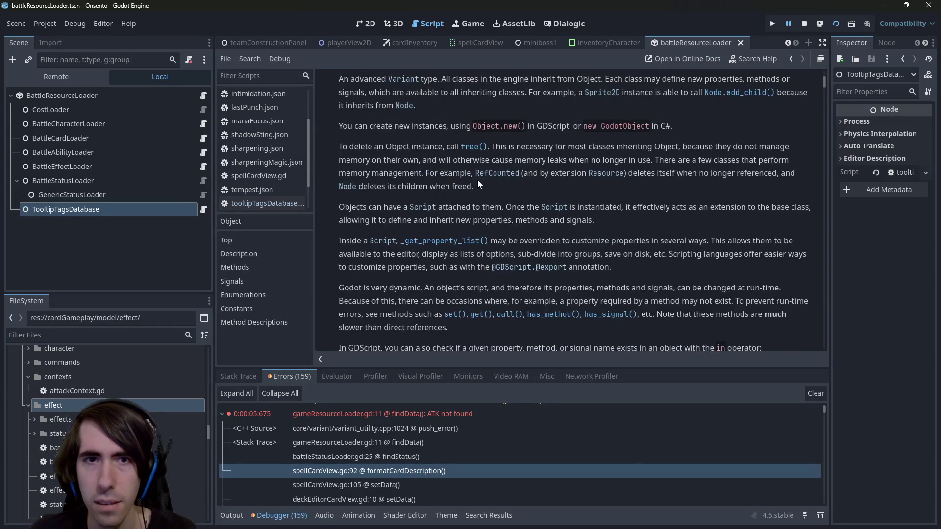
scroll(477, 180, up, 4)
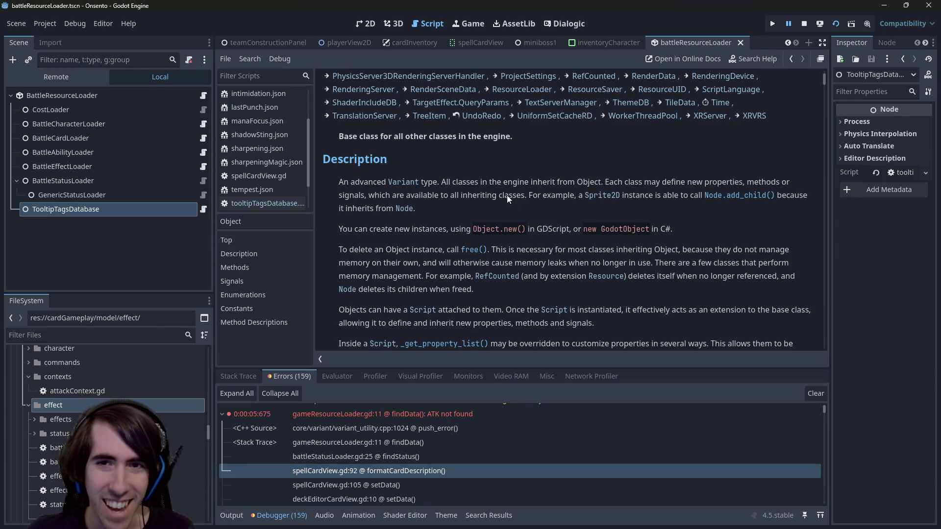
scroll(507, 195, up, 3)
scroll(476, 263, down, 3)
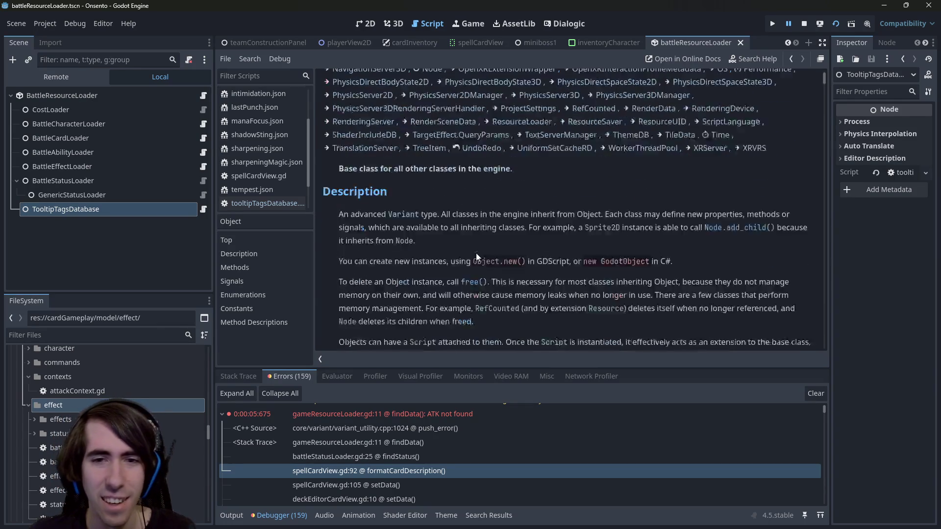
drag(384, 227, 503, 225)
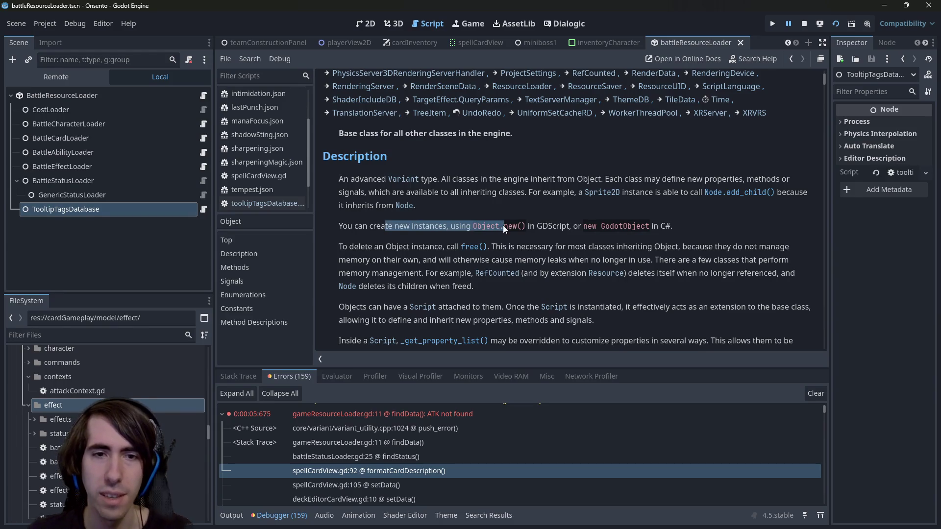
click(502, 224)
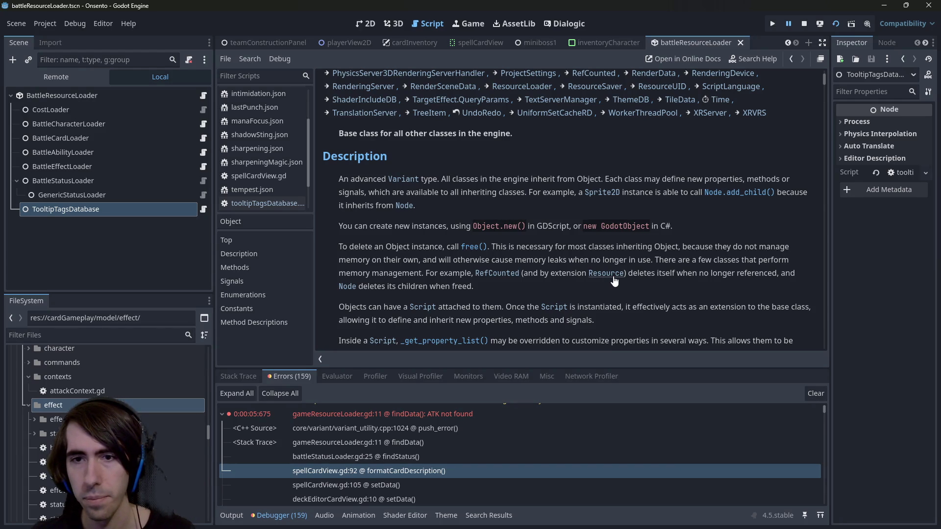
- Read the RefCounted reference on unfreed cyclic references, then reopen the TooltipTagsDatabase script
click(513, 275)
scroll(513, 277, down, 10)
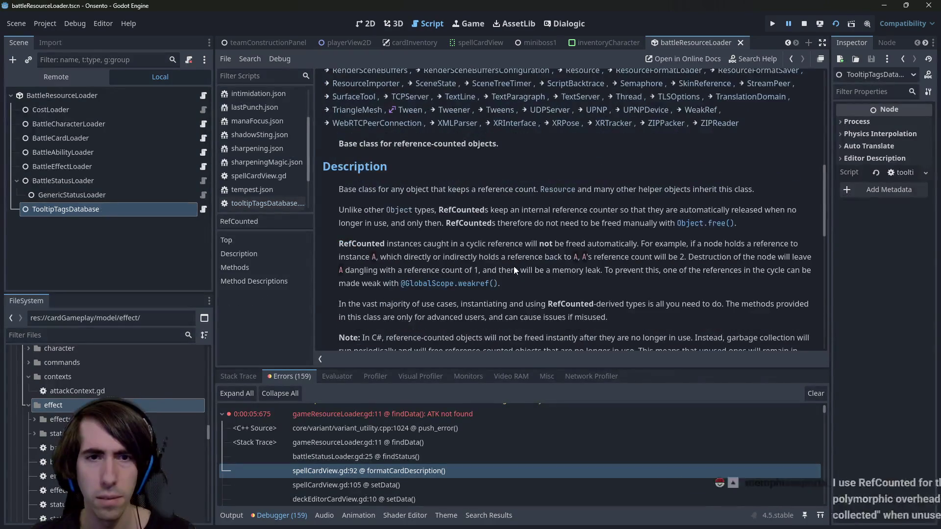
scroll(511, 263, down, 2)
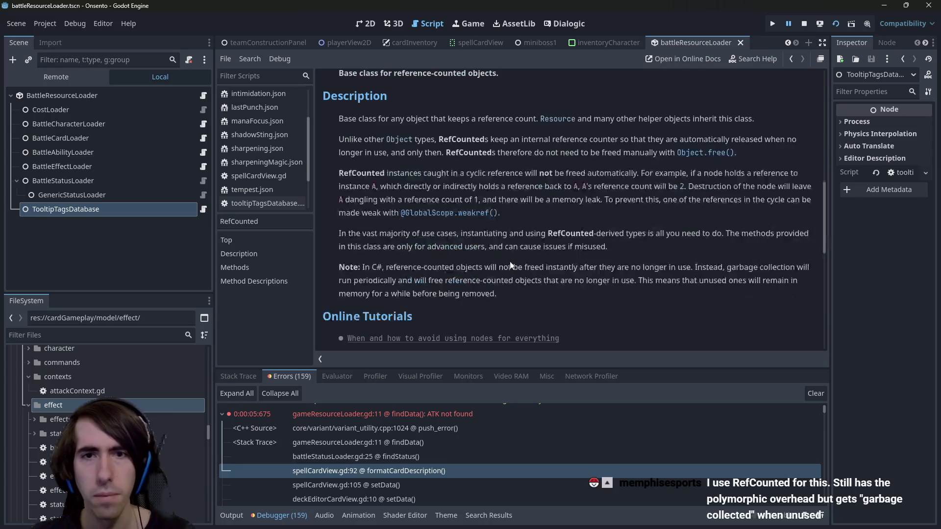
mouse_move(405, 207)
mouse_down()
mouse_move(667, 206)
mouse_move(633, 210)
mouse_up()
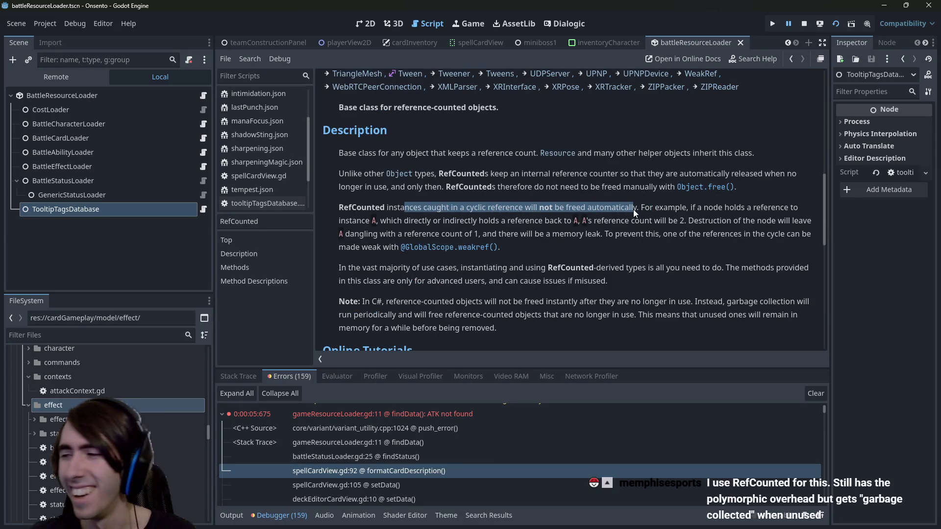
click(633, 210)
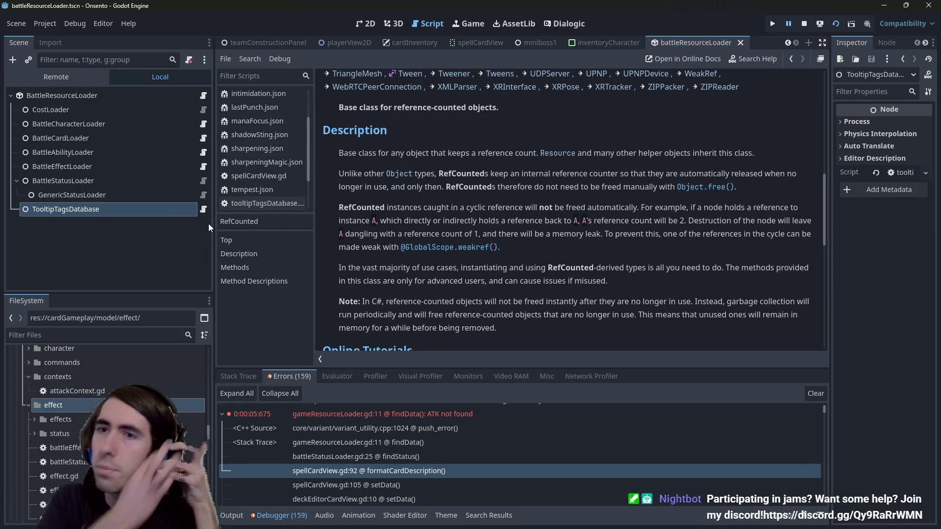
click(204, 210)
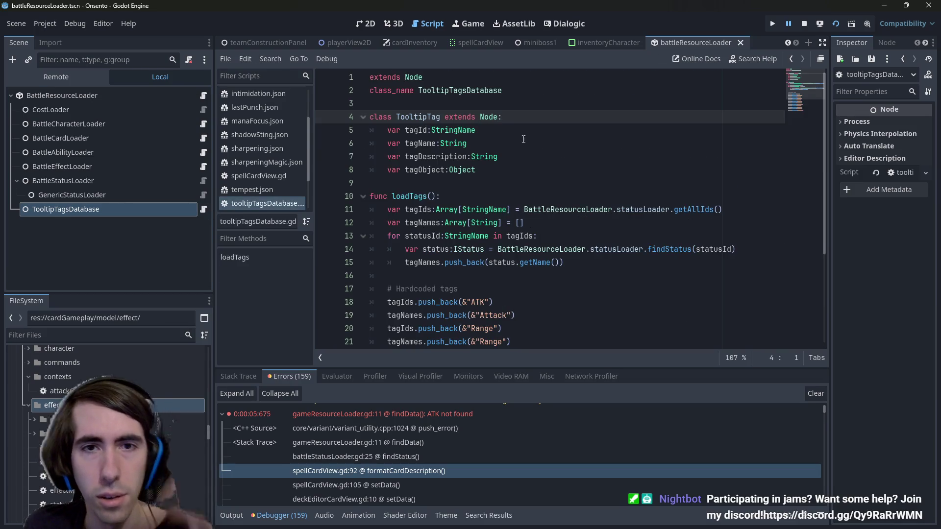
double_click(418, 117)
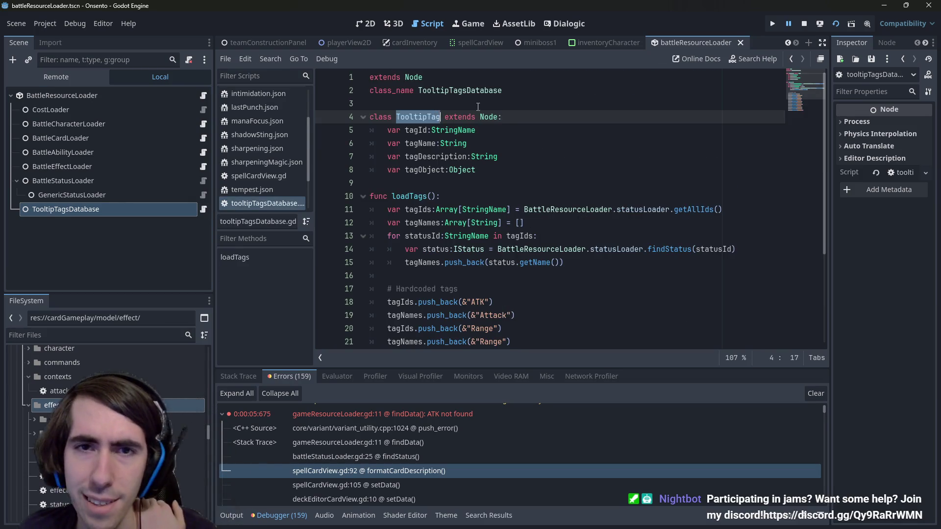
double_click(489, 116)
text(RefCou)
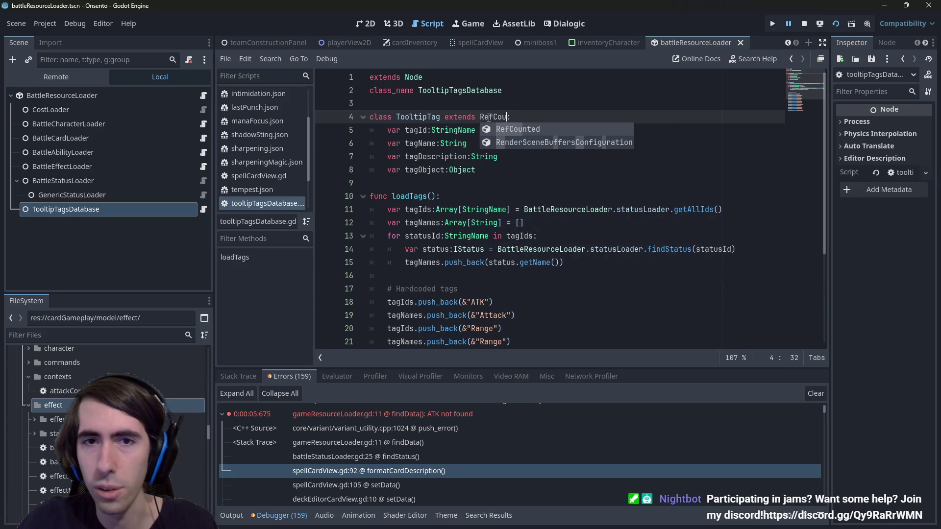
key(Return)
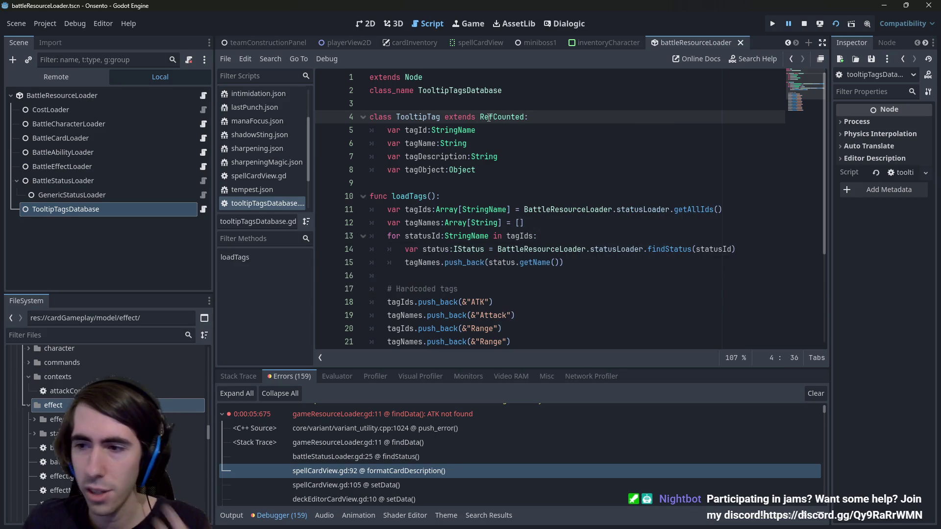
double_click(418, 117)
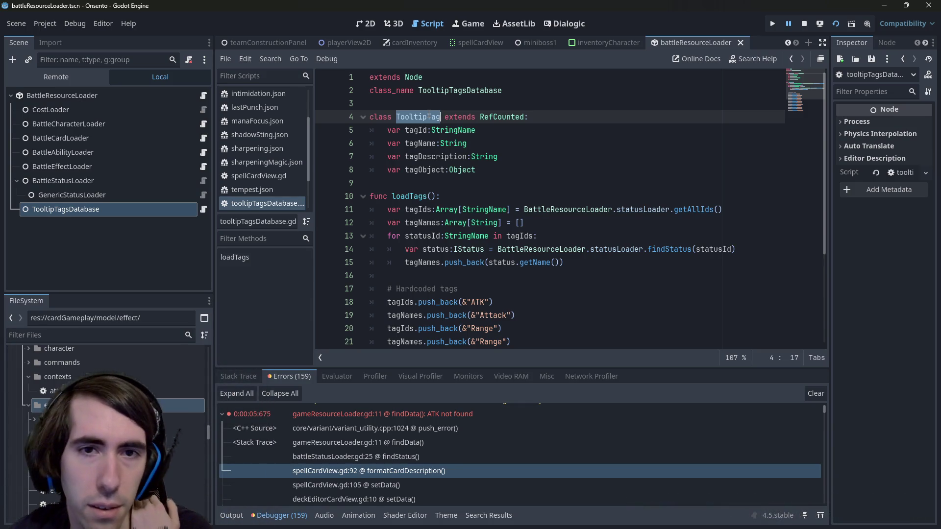
scroll(426, 196, down, 3)
scroll(426, 195, up, 3)
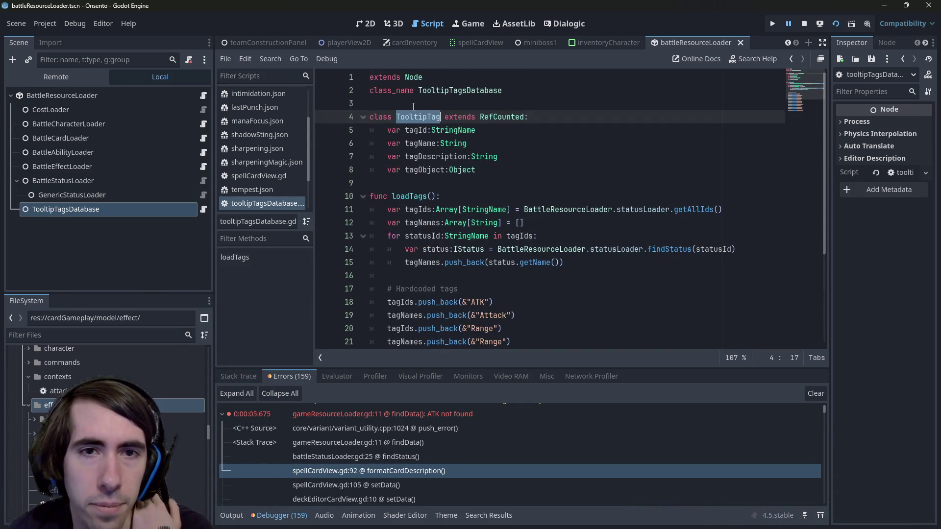
click(448, 182)
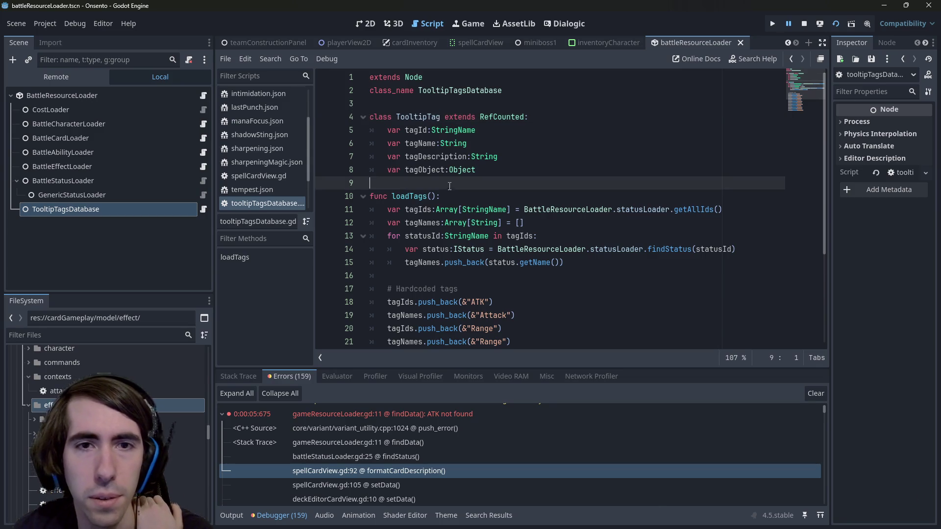
mouse_move(450, 175)
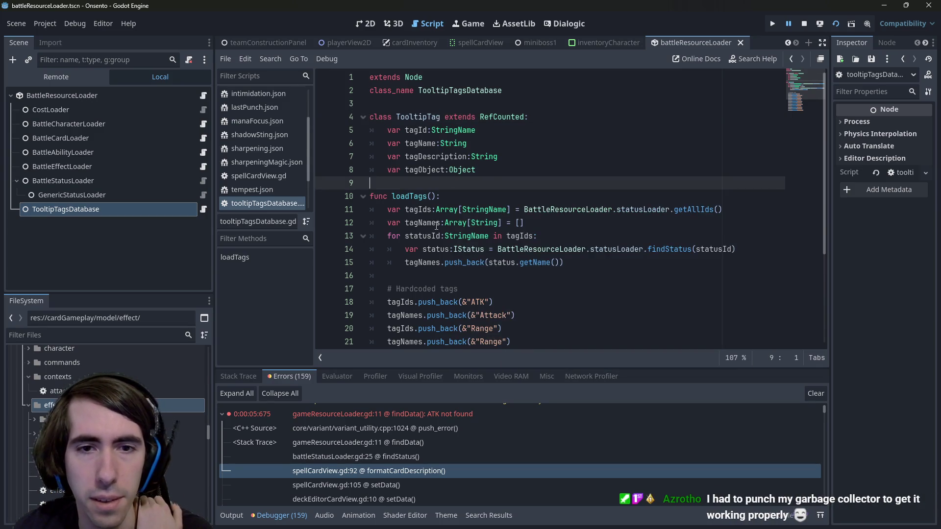
click(577, 265)
- Add an empty 'func registerTag(tag:TooltipTag)' function after the tag fields
click(450, 182)
key(Return)
key(Return)
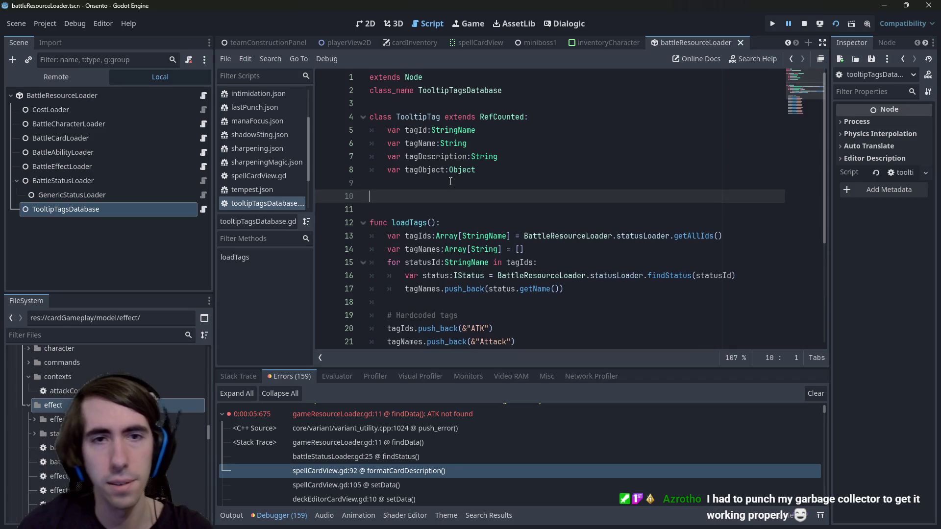
key(Up)
text(func register)
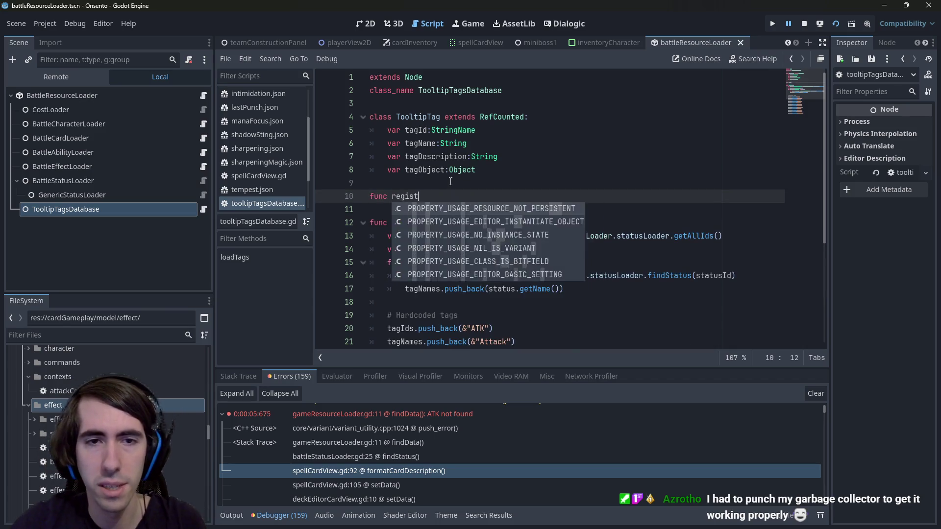
text(Tag())
key(Up)
key(Up)
key(Up)
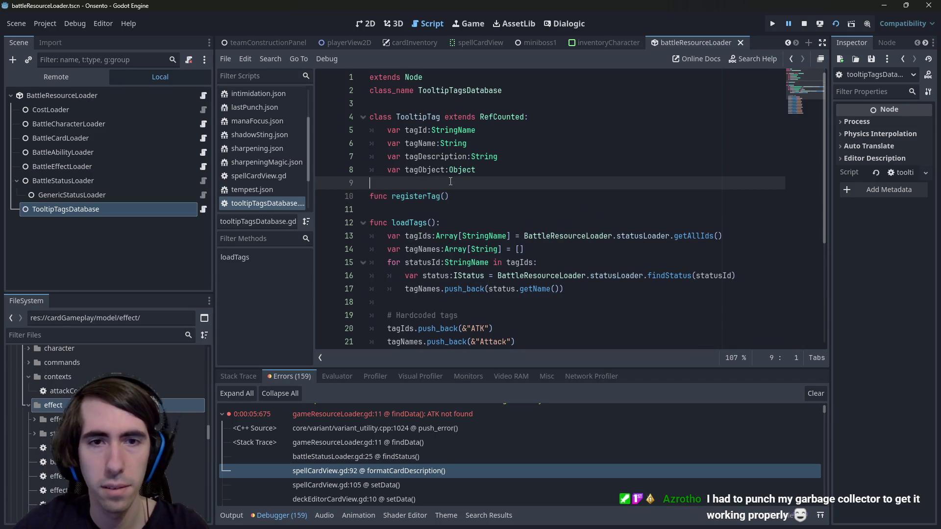
key(Up)
key(Up)
key(Down)
key(Down)
key(Down)
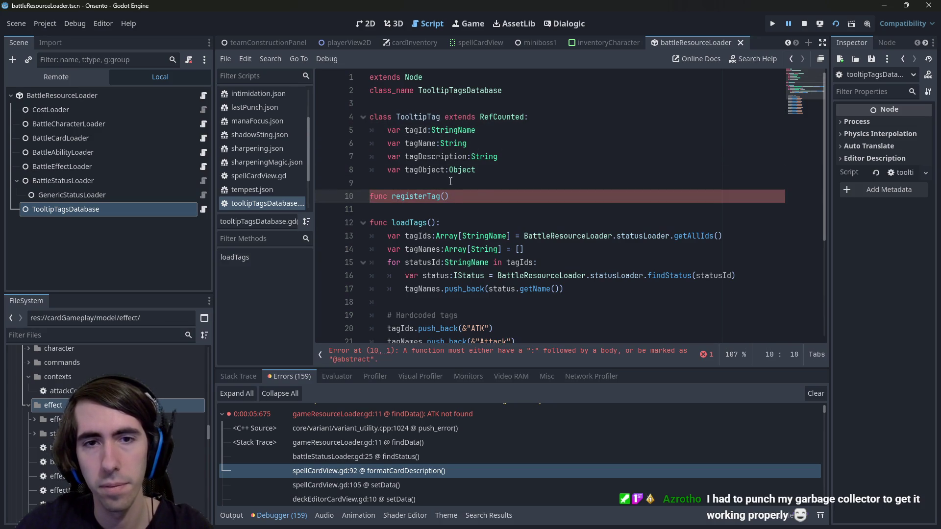
text(tag:TooltipTag)
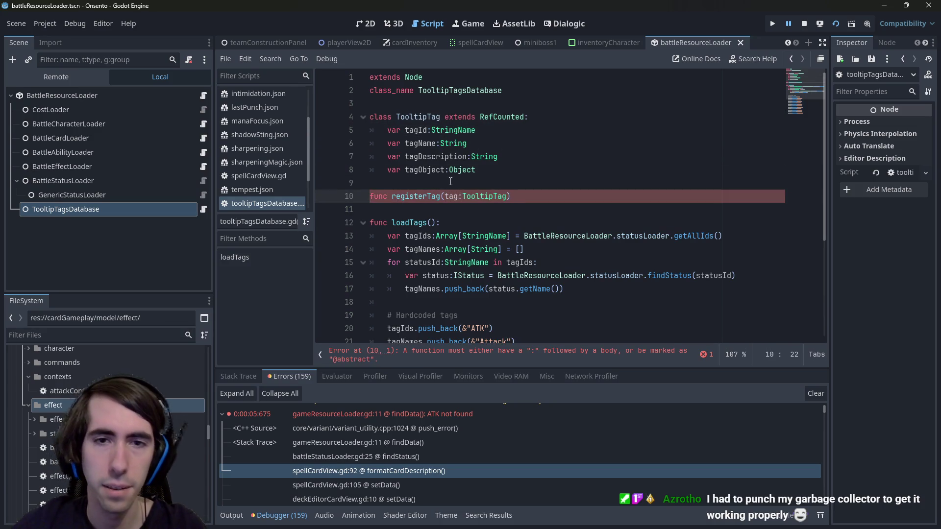
key(End)
key(Return)
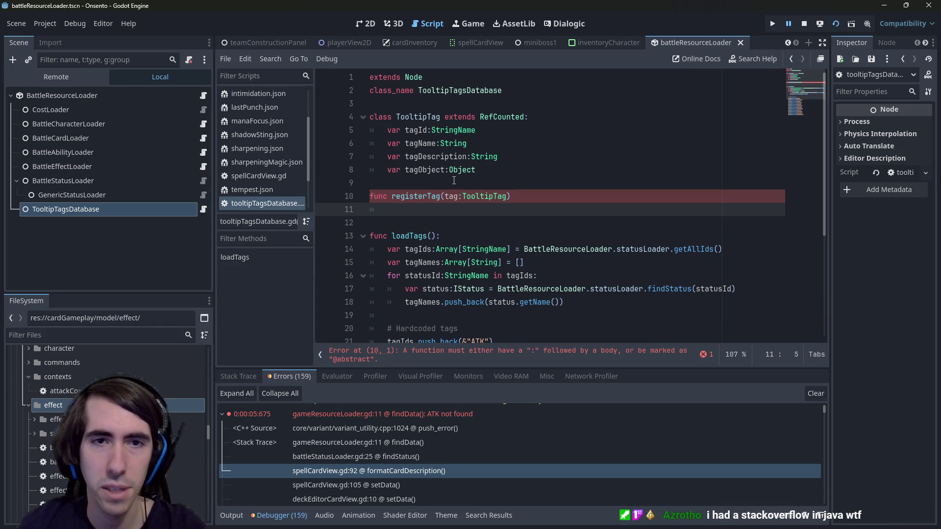
click(454, 181)
key(Return)
key(Return)
key(Up)
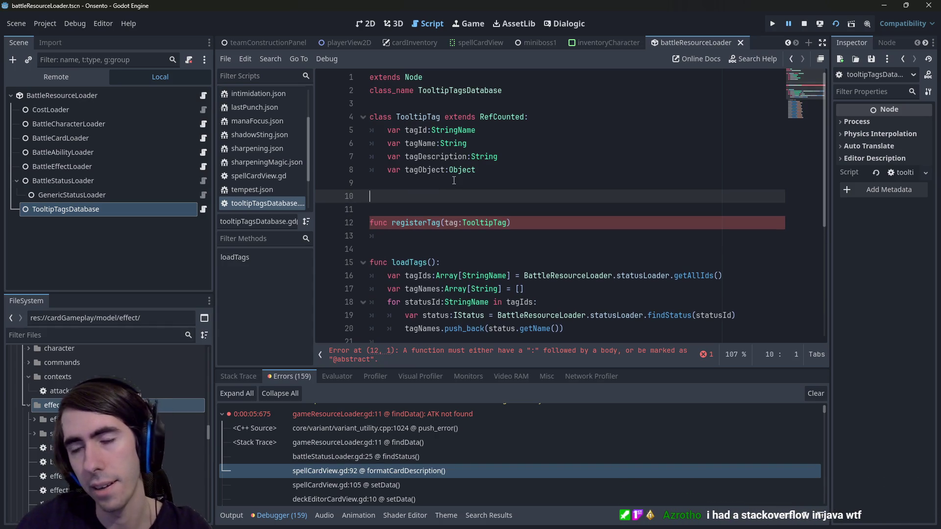
text(var tags:)
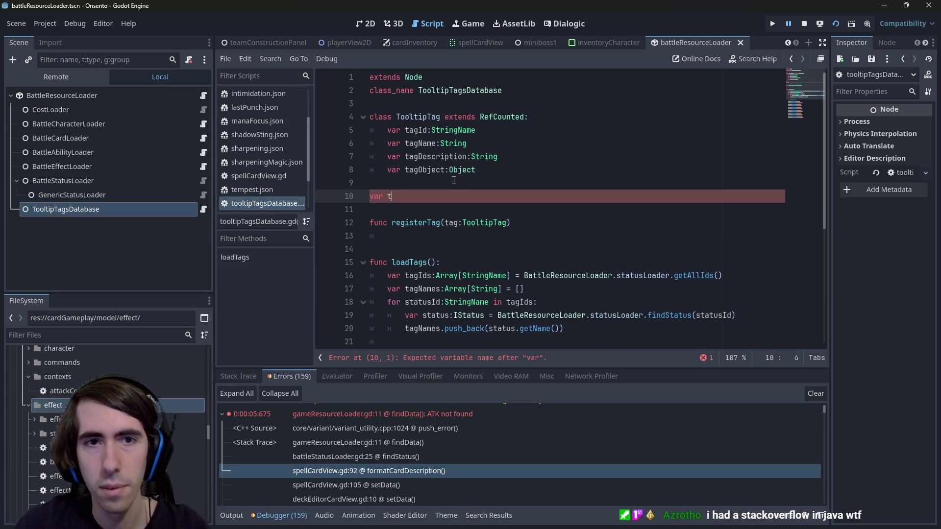
text(Array[])
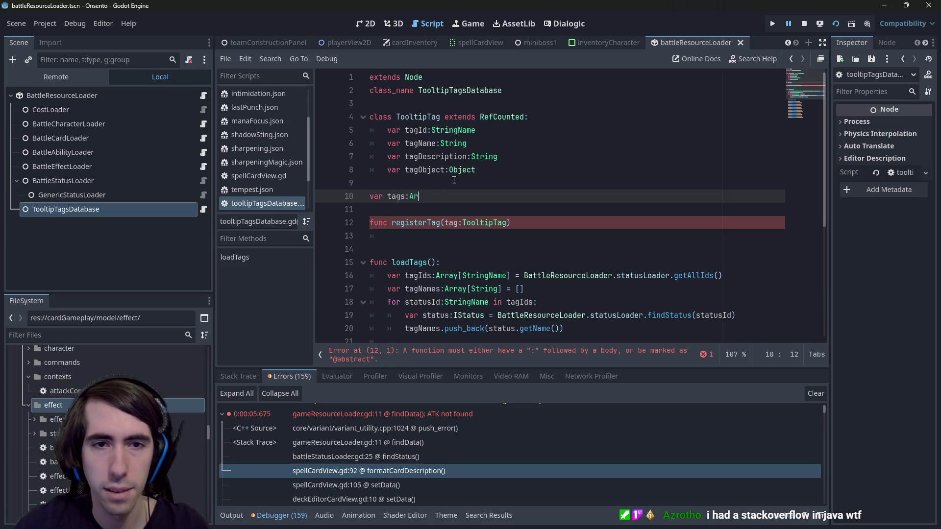
double_click(403, 120)
key(ctrl+c)
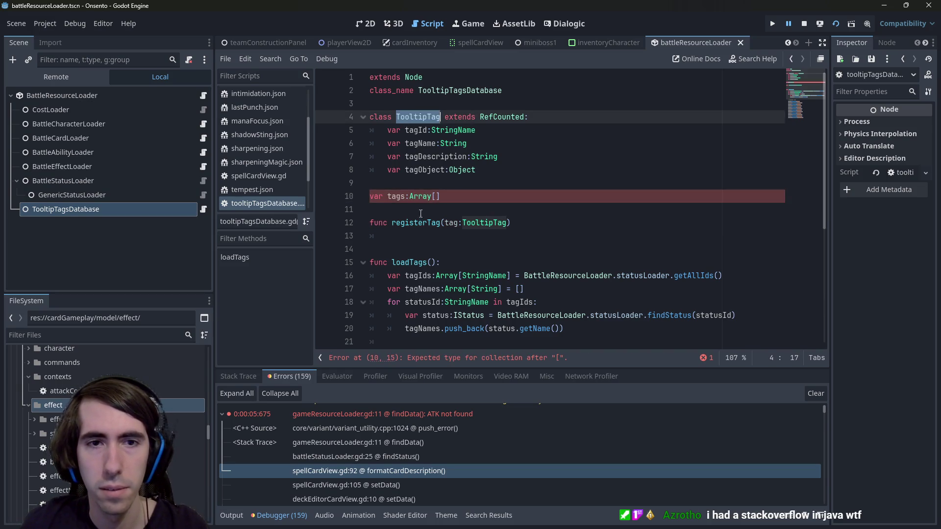
click(435, 196)
key(ctrl+v)
click(374, 196)
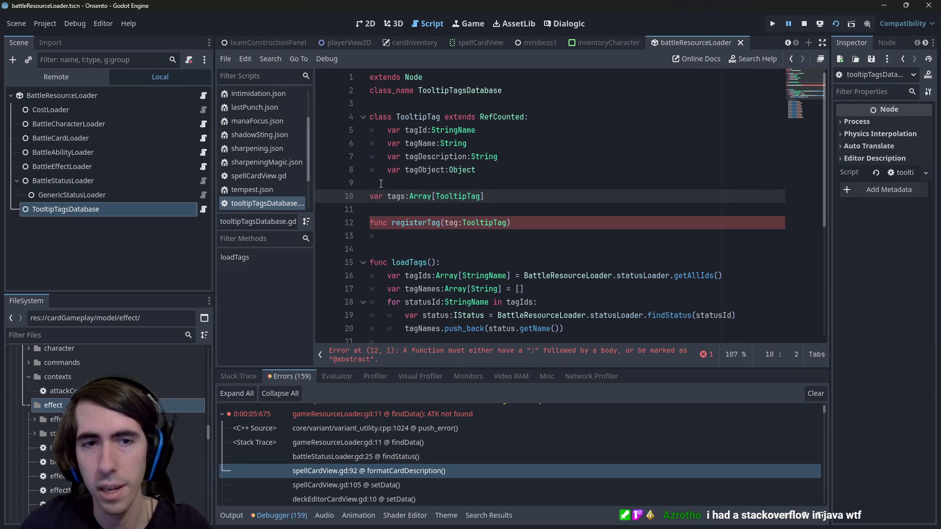
text(@export)
key(ctrl+s)
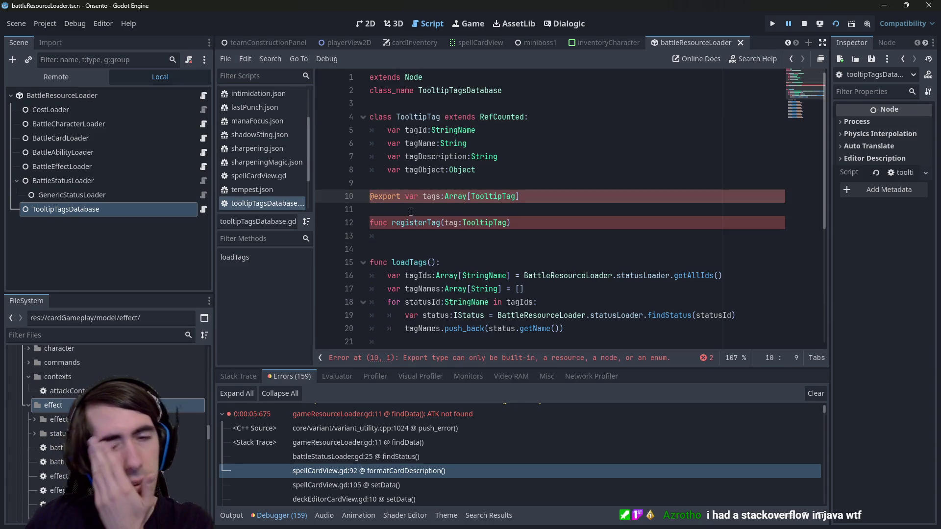
- Give the tags array a default value of '= []'
click(422, 235)
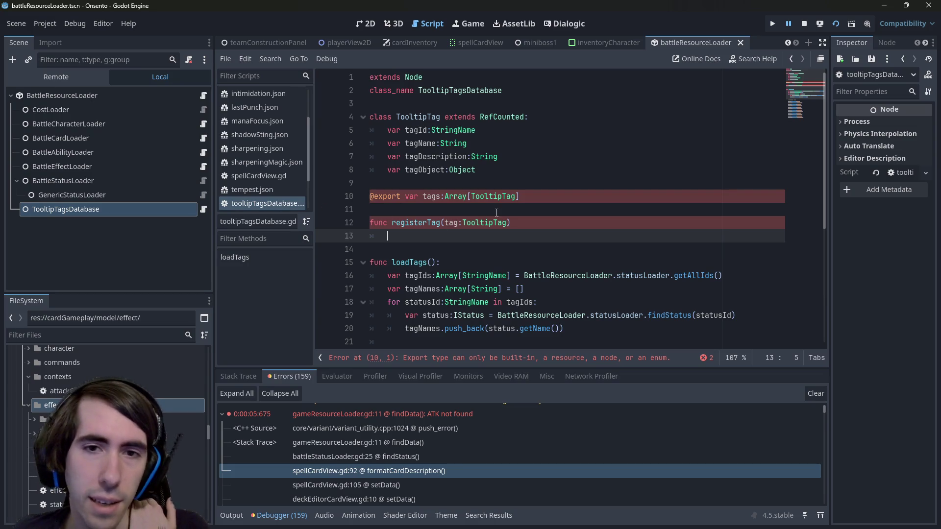
drag(431, 236, 358, 235)
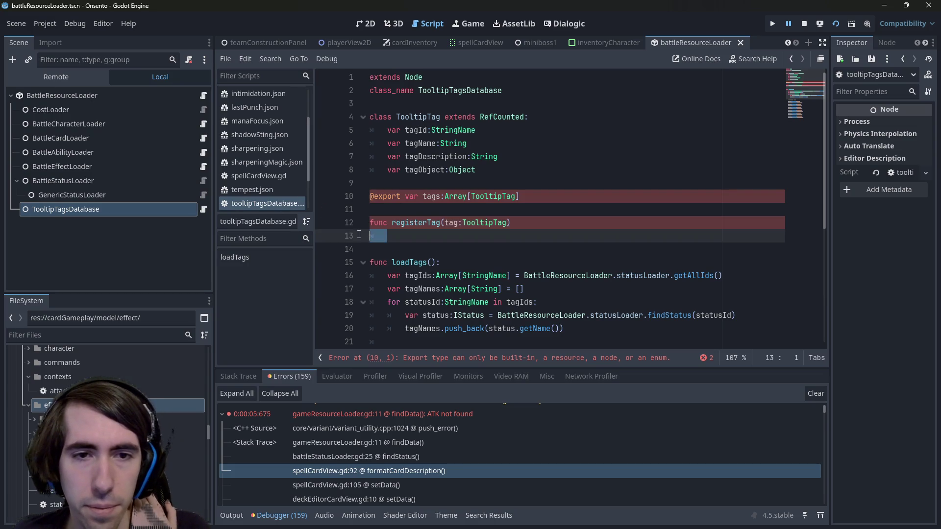
click(444, 237)
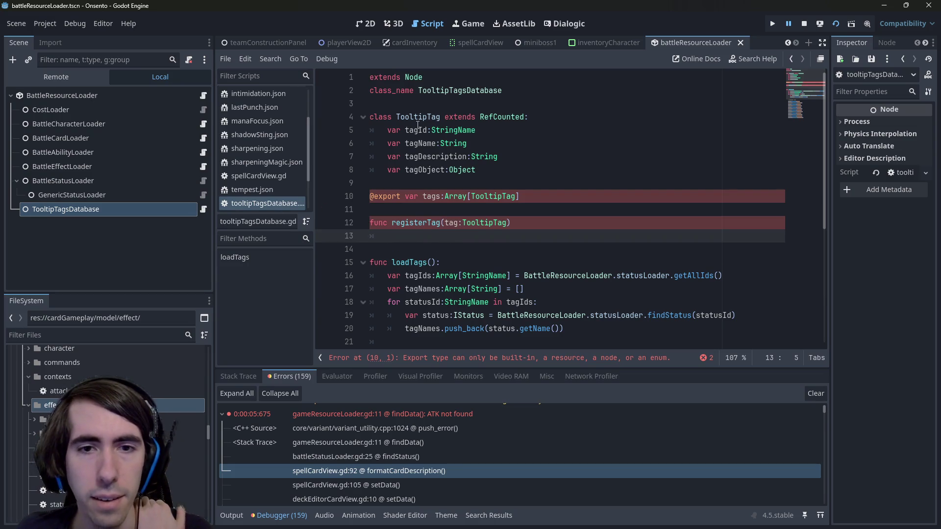
click(552, 197)
text(= [])
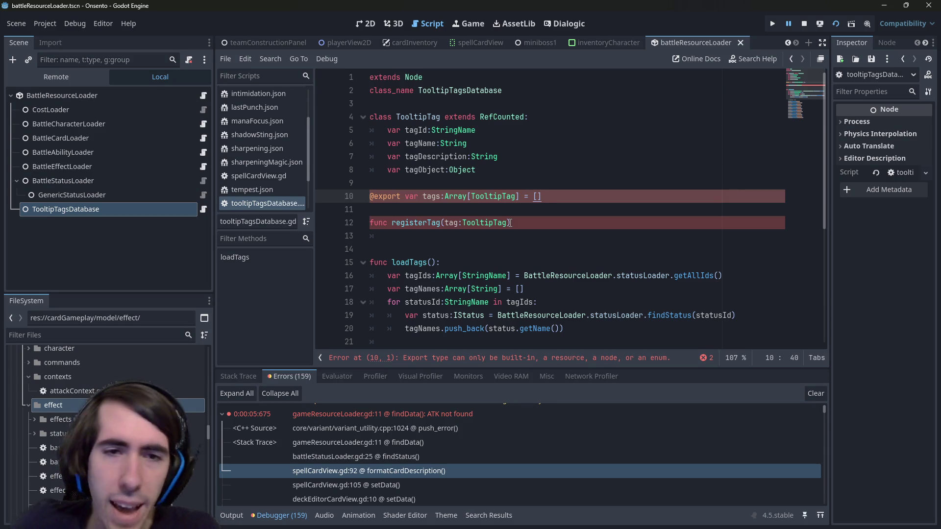
click(422, 196)
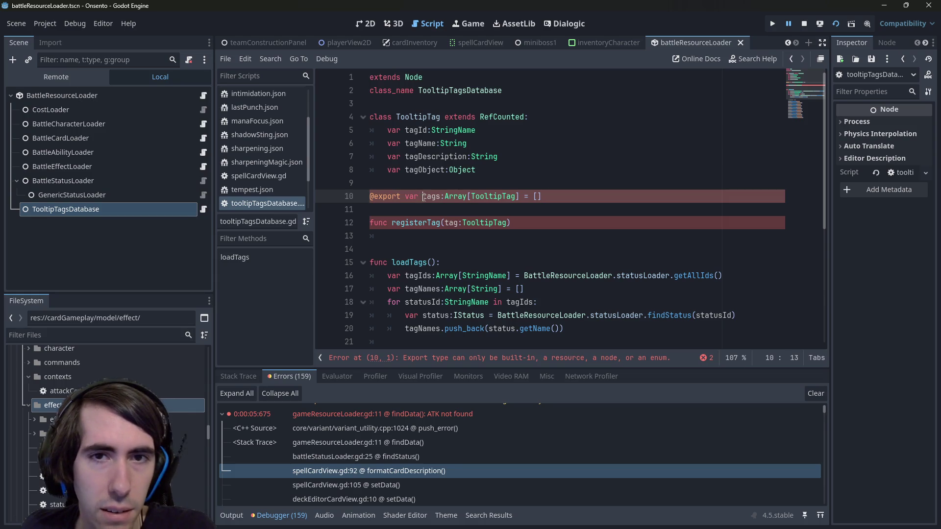
double_click(512, 118)
text(Resour)
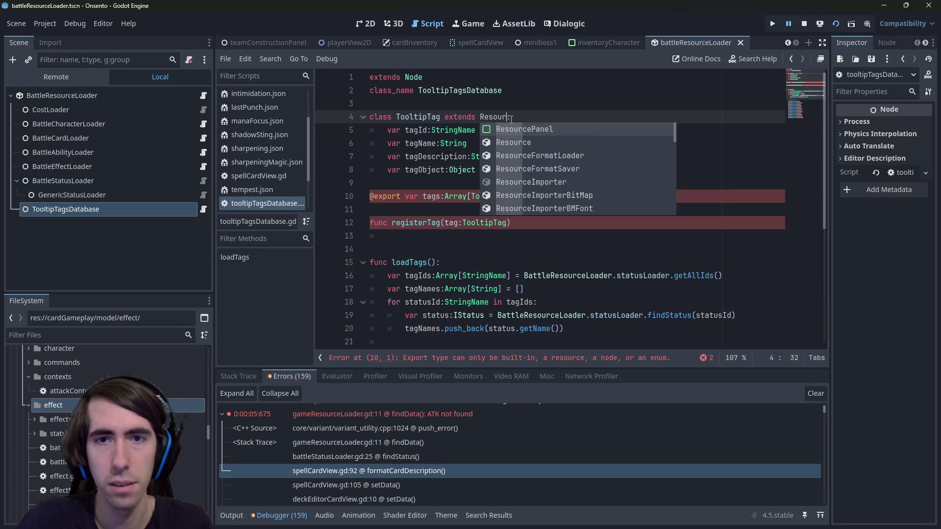
key(Return)
ctrl+click(497, 118)
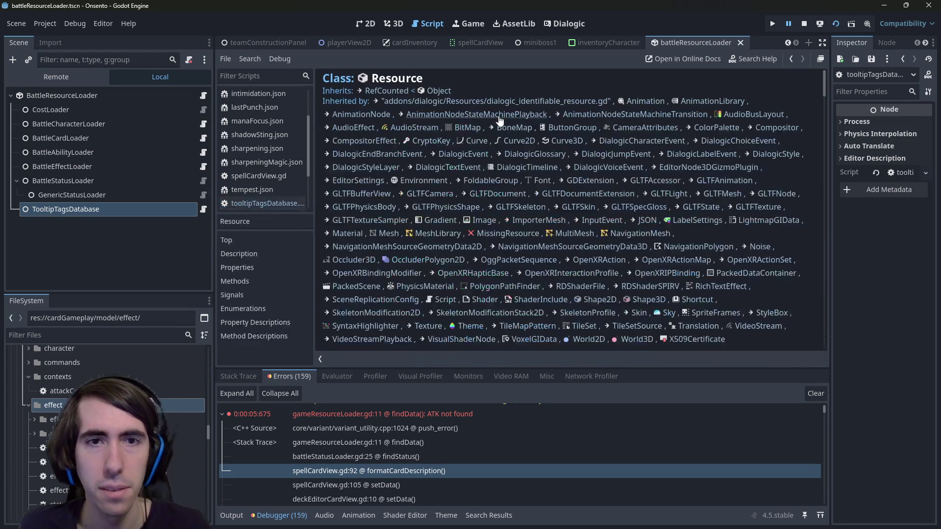
scroll(439, 112, down, 10)
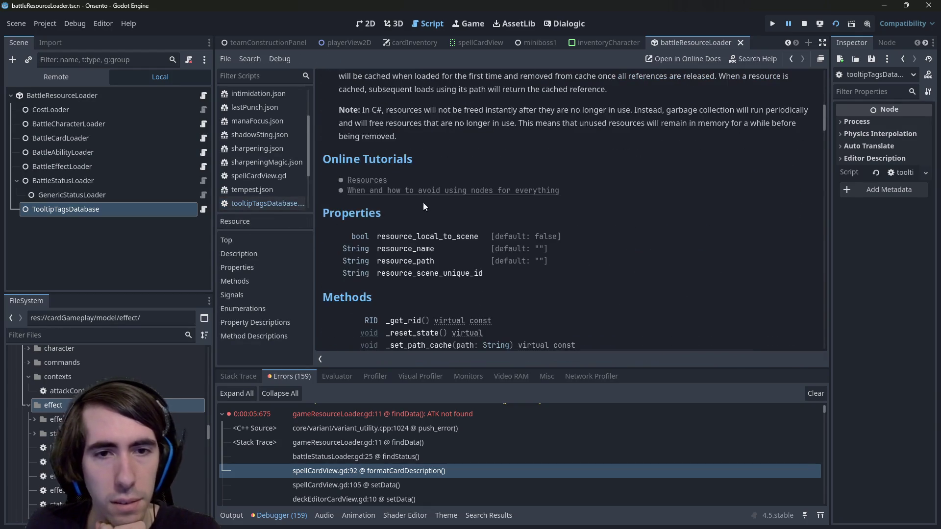
scroll(460, 250, down, 2)
scroll(430, 202, down, 2)
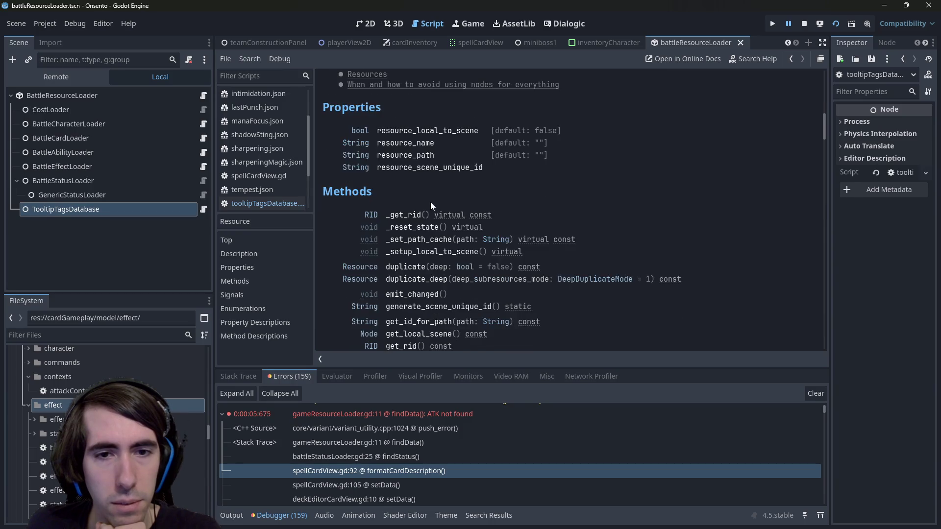
key(alt+Left)
key(alt+Left)
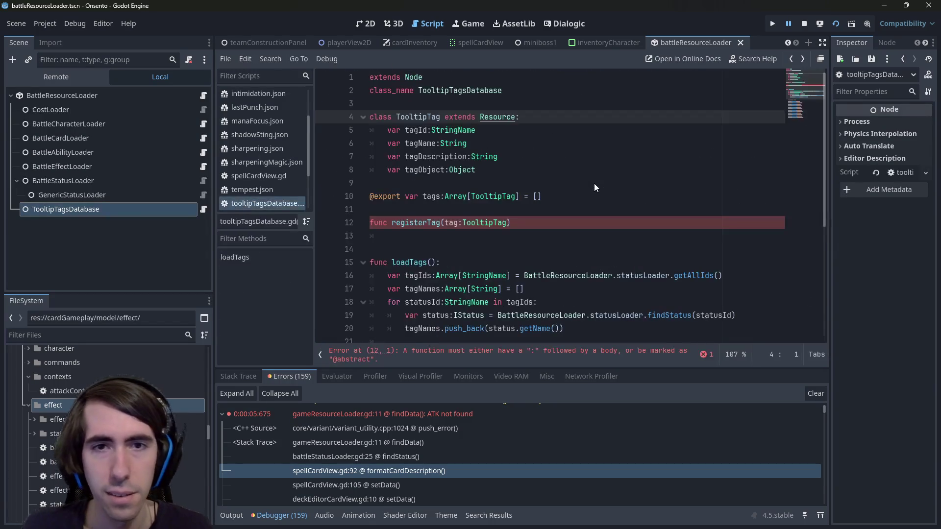
key(ctrl+z)
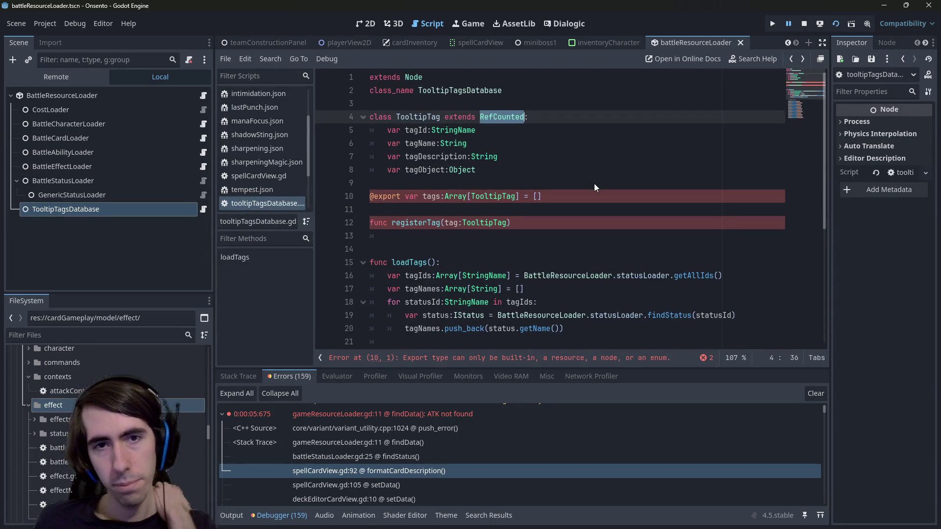
double_click(403, 116)
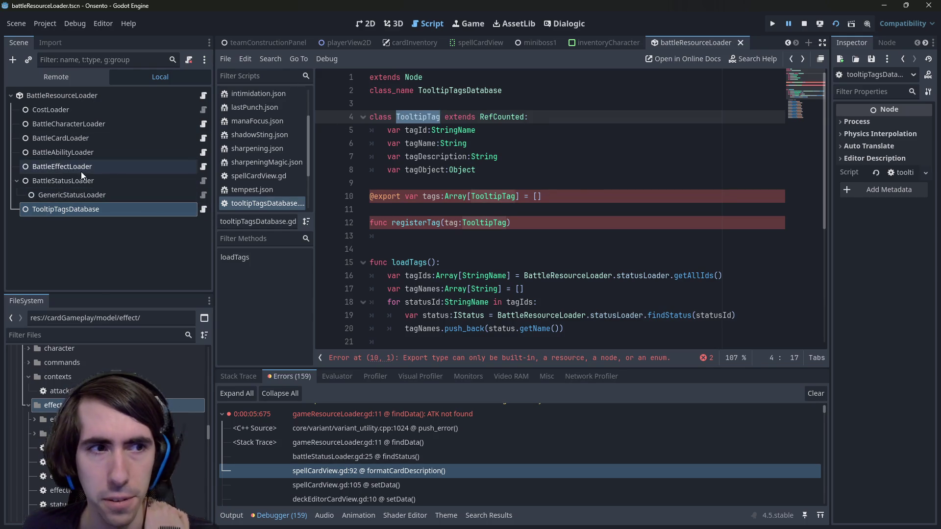
click(470, 210)
click(471, 224)
key(Down)
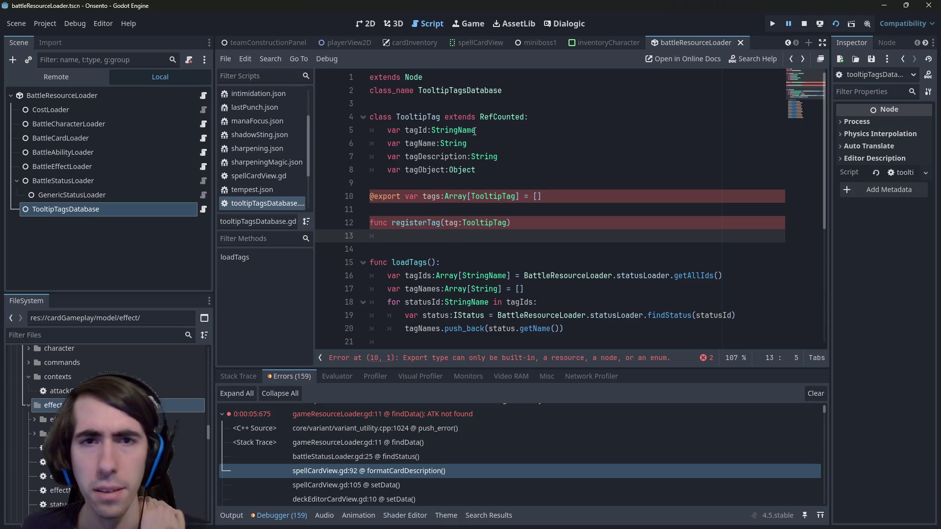
double_click(491, 118)
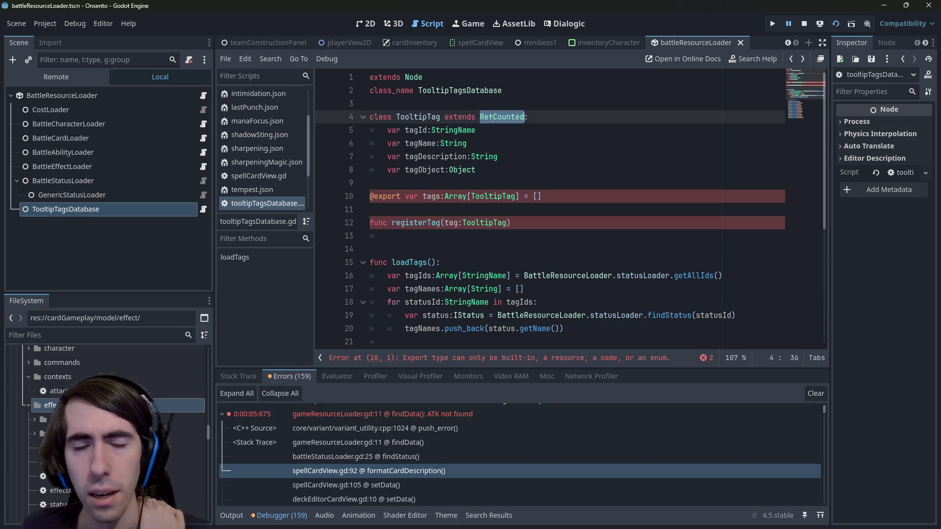
double_click(418, 116)
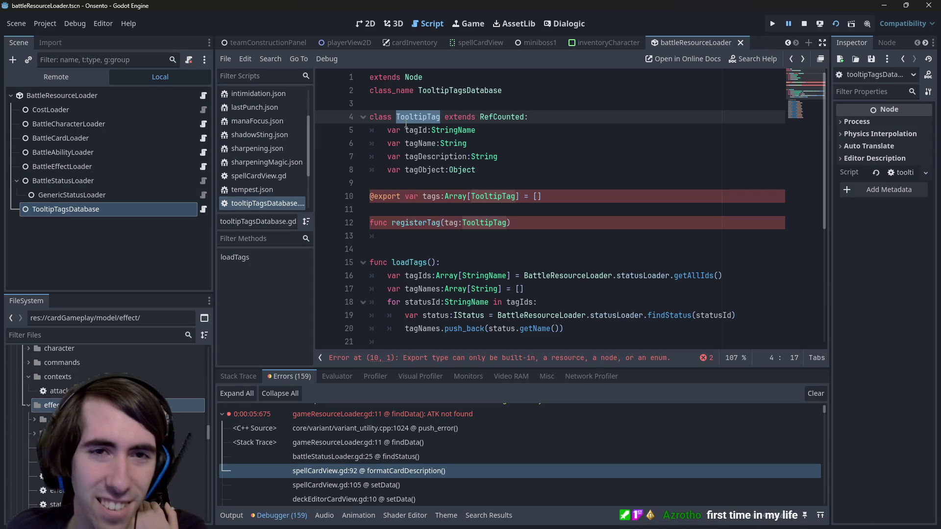
click(429, 236)
double_click(429, 198)
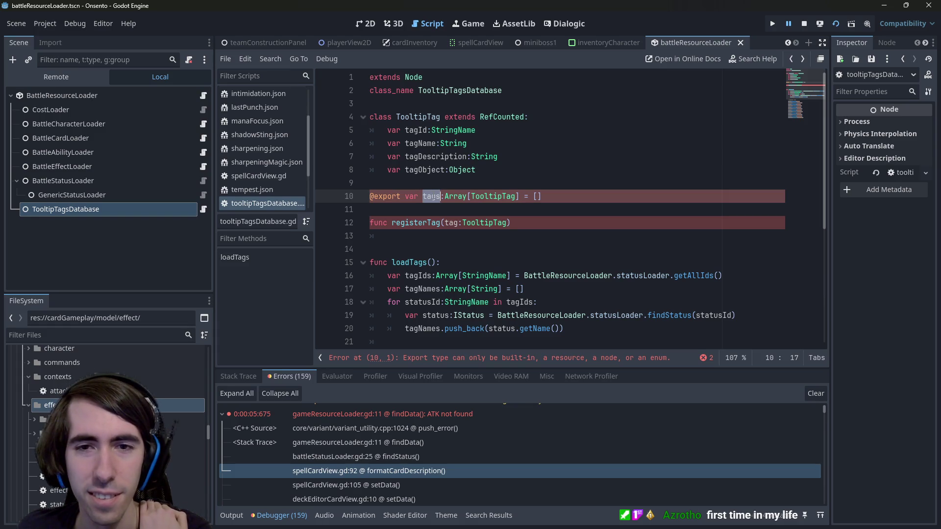
double_click(494, 196)
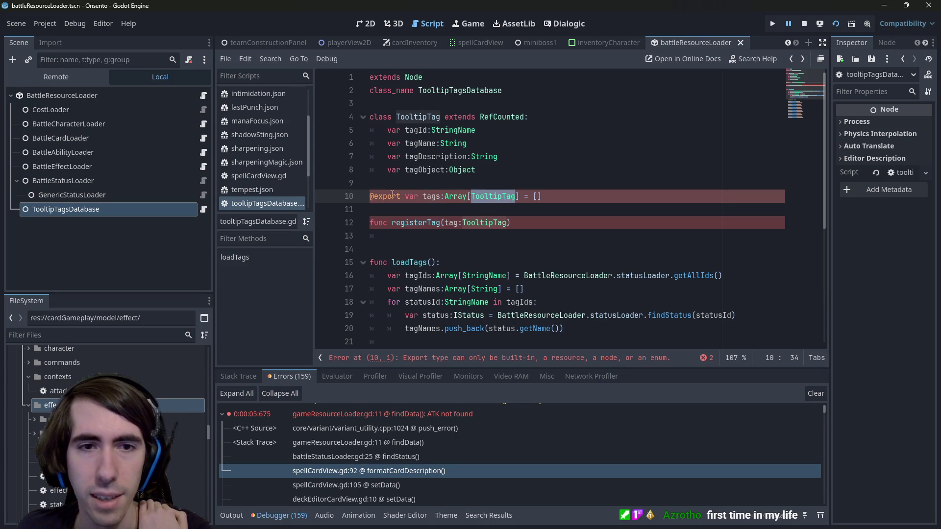
drag(405, 196, 357, 202)
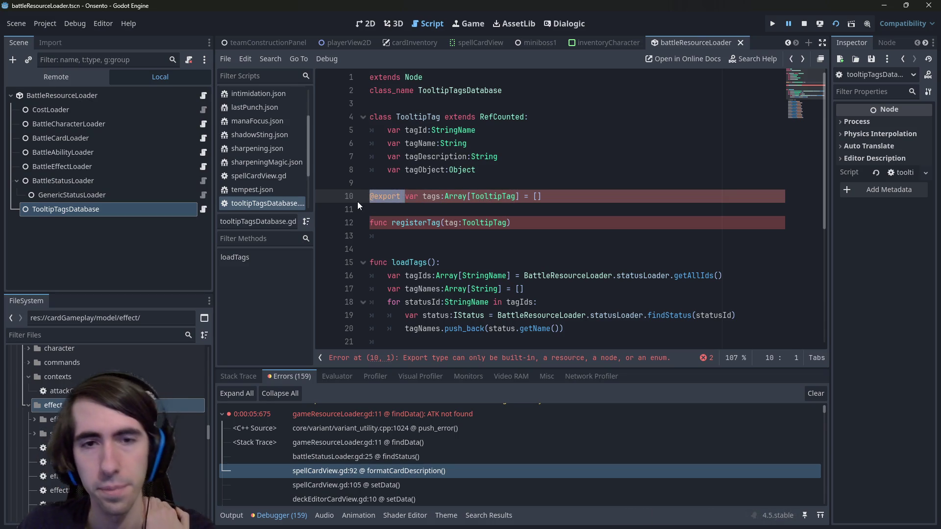
key(BackSpace)
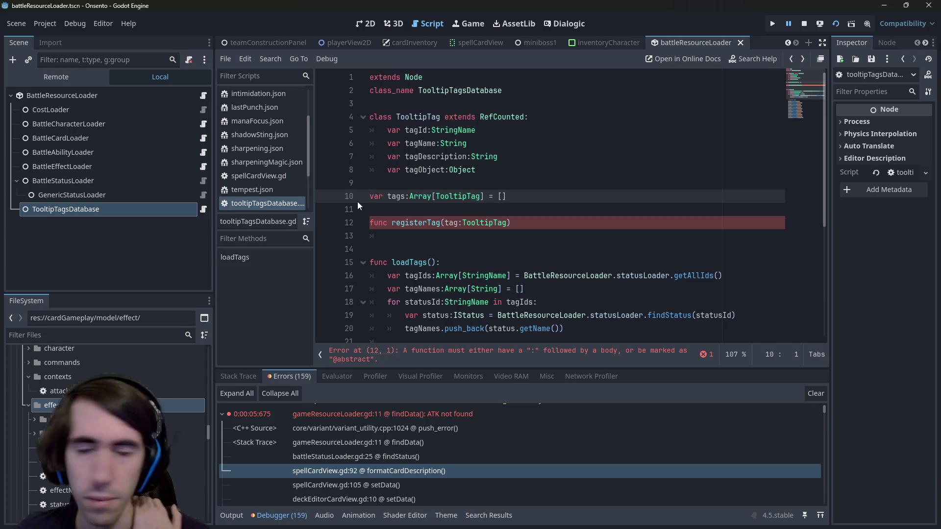
double_click(392, 195)
scroll(392, 196, down, 4)
scroll(392, 195, up, 4)
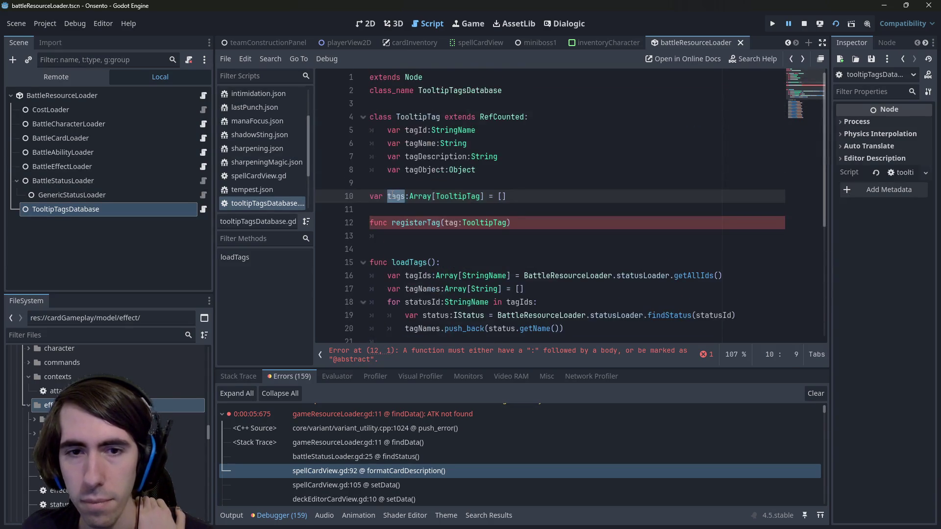
click(401, 203)
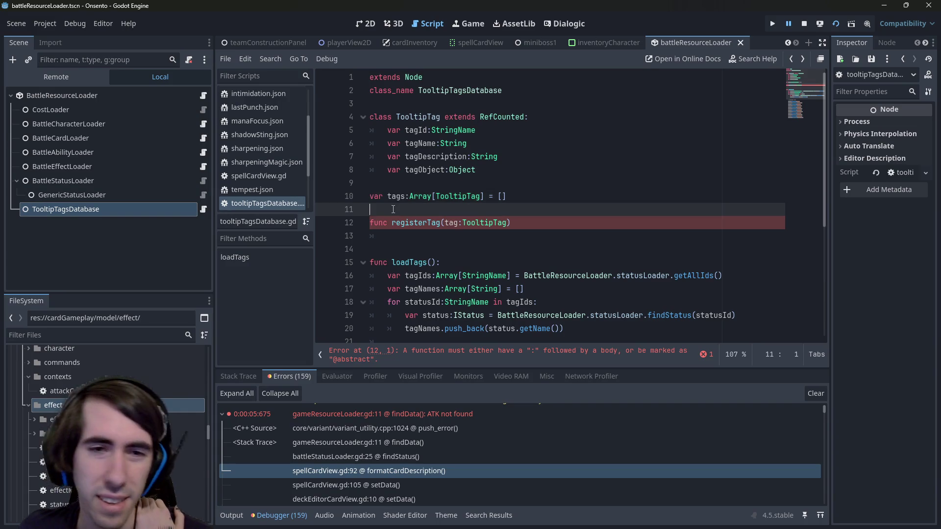
scroll(402, 201, down, 4)
scroll(401, 201, up, 4)
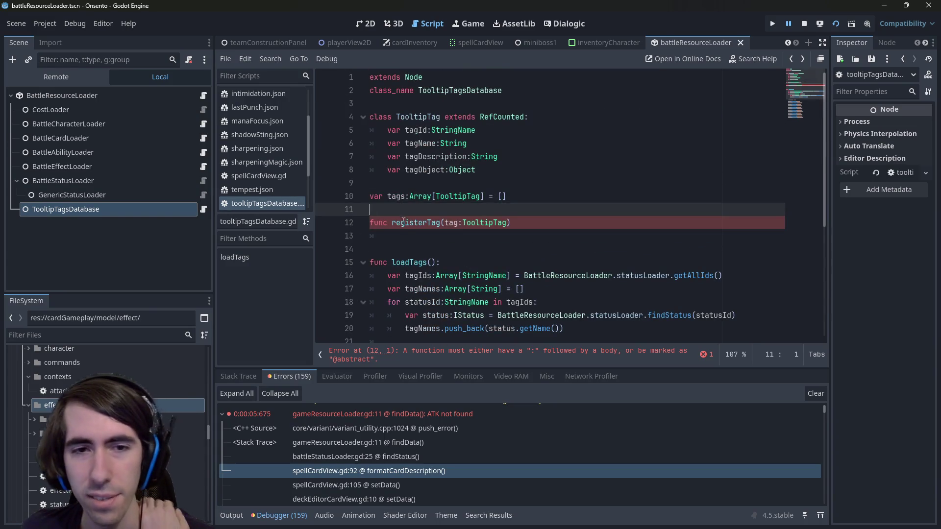
- Make registerTag's body 'tags.push_back(tag)', add its missing colon, and save
click(403, 236)
double_click(396, 196)
key(ctrl+c)
click(426, 236)
key(ctrl+v)
text(.)
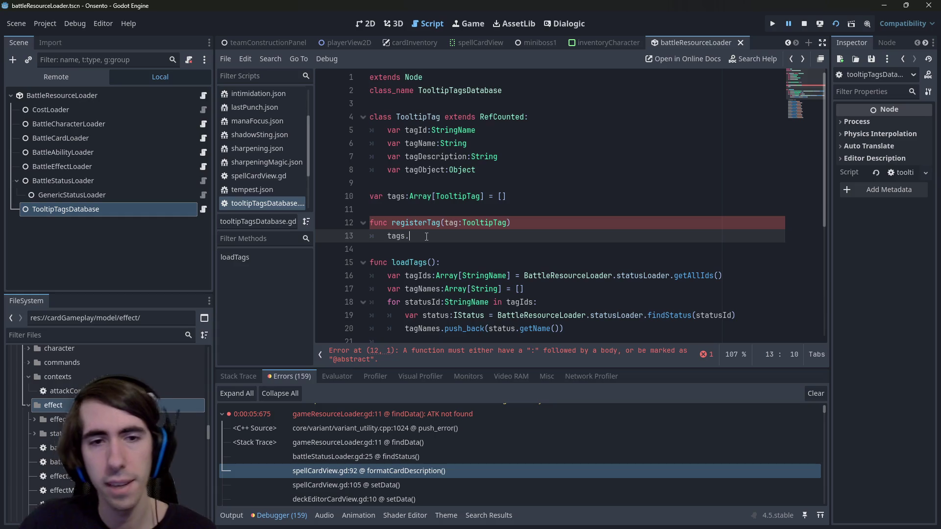
text(push)
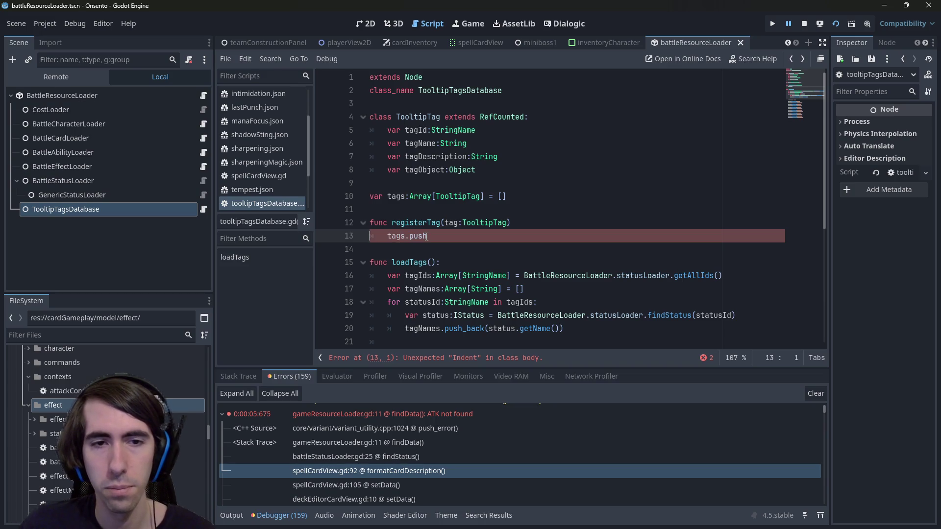
key(Up)
key(End)
text(:)
key(Down)
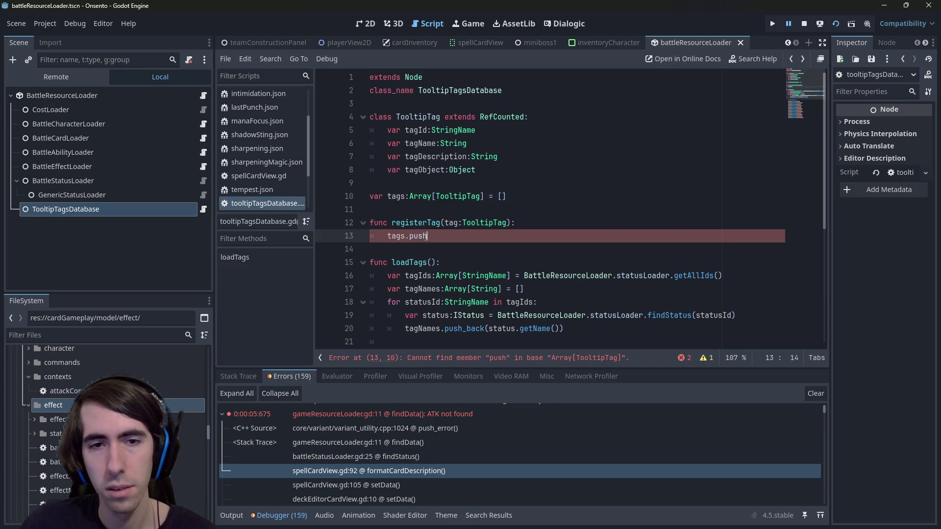
key(ctrl+space)
text(_)
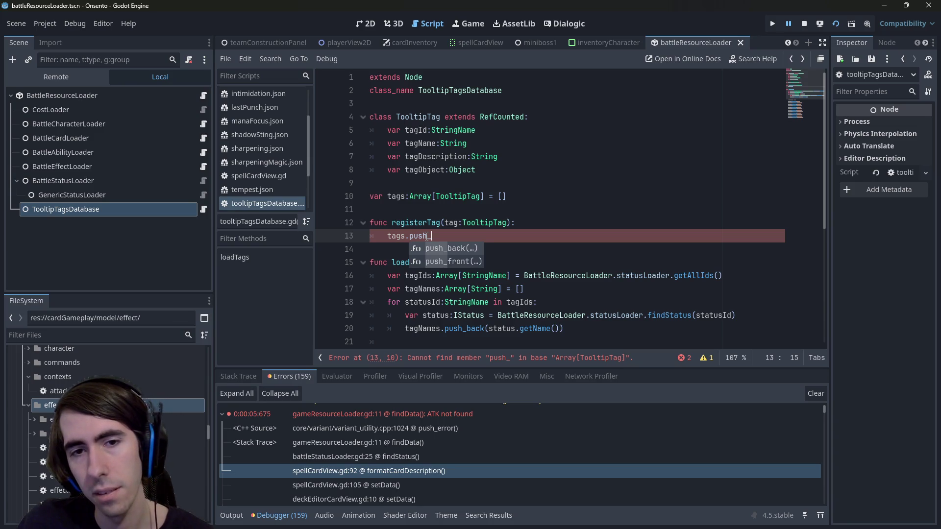
key(Return)
text(tag)
key(ctrl+s)
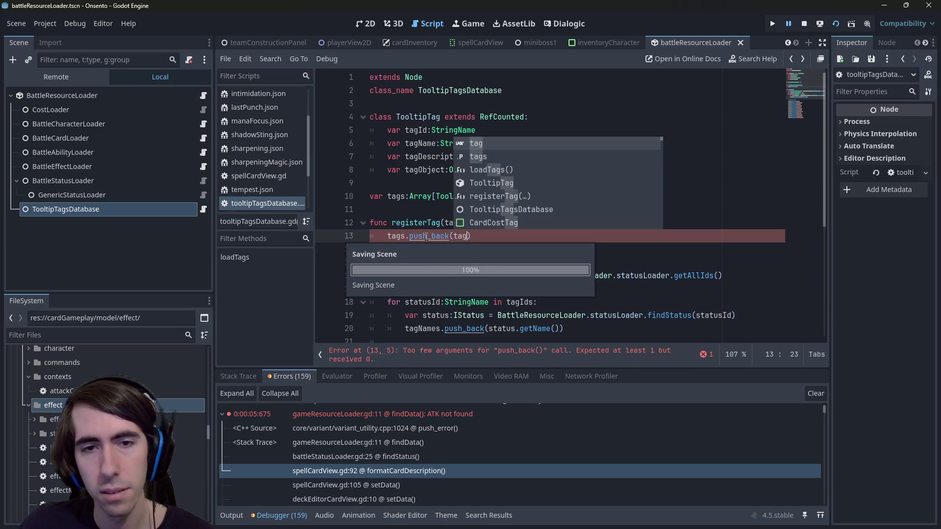
- Insert a 'registerTag(' call at the end of the loadTags status loop
double_click(395, 235)
scroll(516, 244, down, 1)
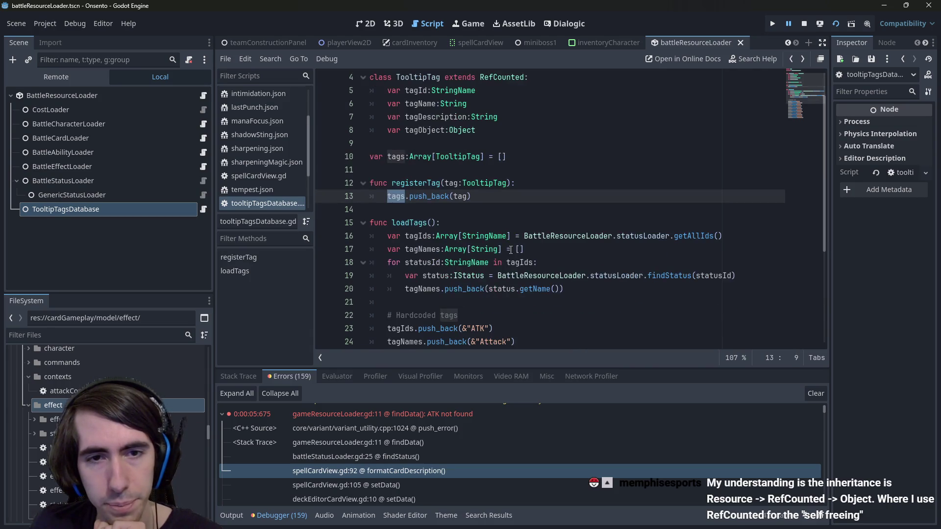
scroll(449, 217, down, 2)
scroll(449, 217, up, 1)
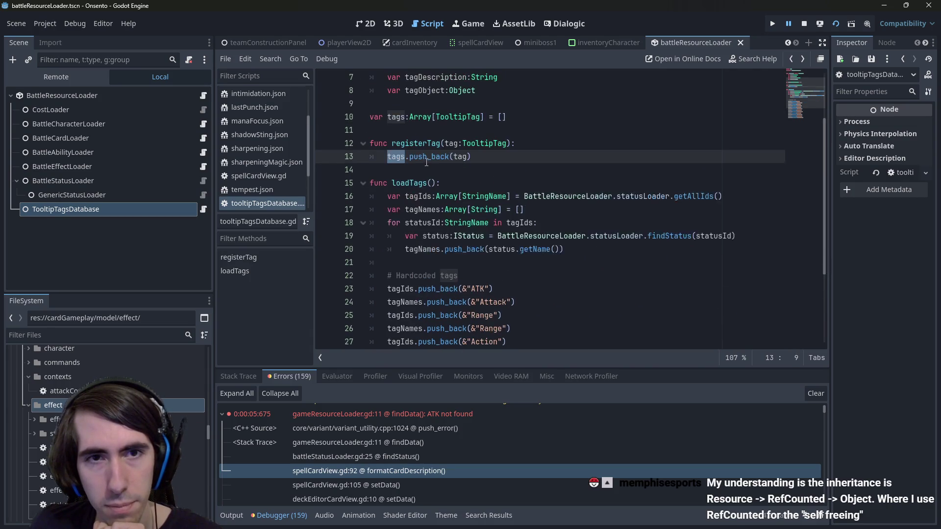
double_click(416, 143)
click(586, 247)
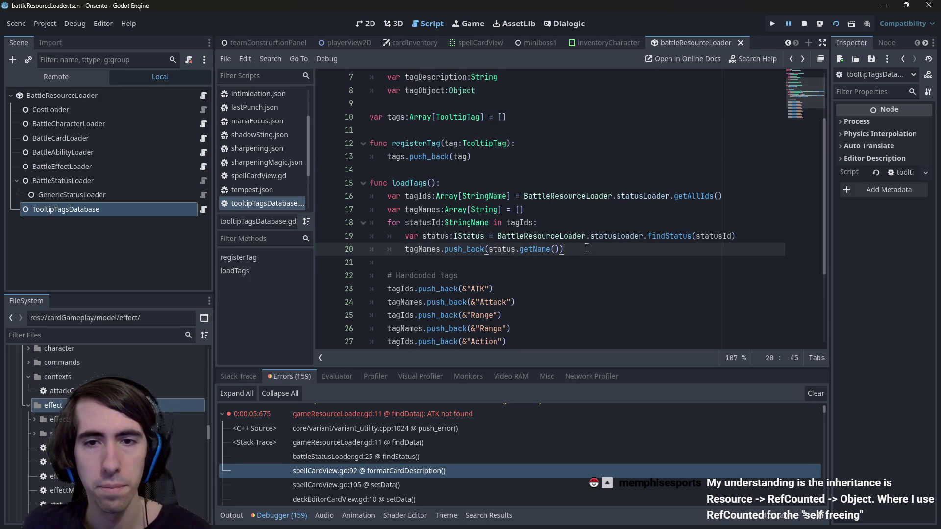
key(Return)
key(ctrl+v)
text(()
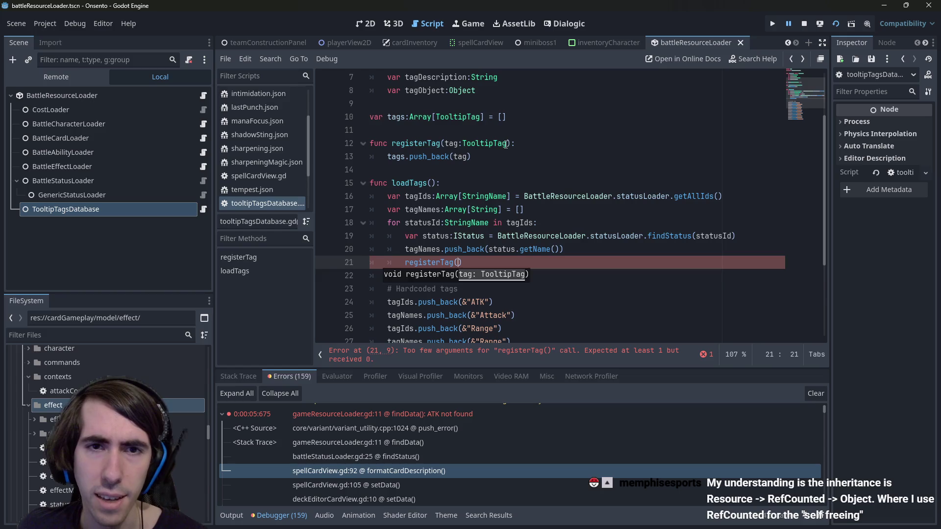
- Insert a new empty line inside the registerTag function
drag(507, 144, 444, 144)
scroll(459, 167, up, 2)
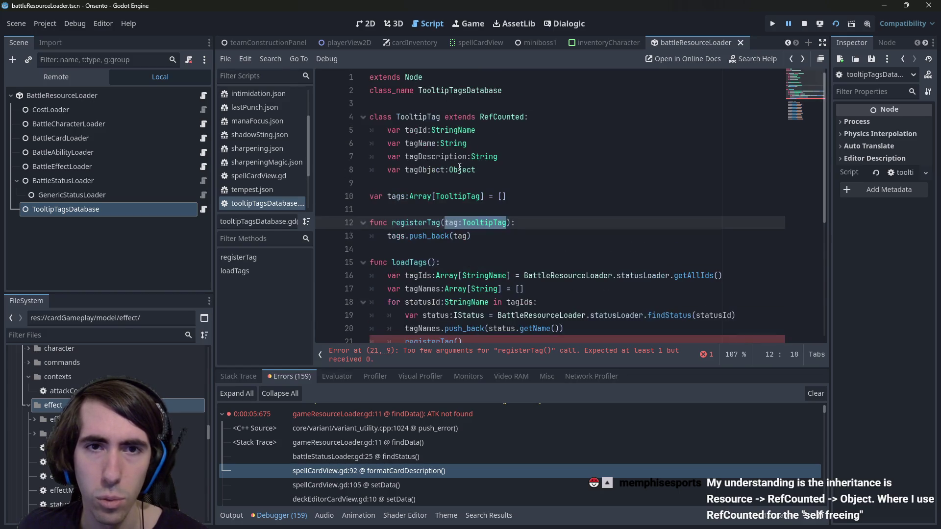
scroll(459, 167, down, 2)
scroll(490, 196, up, 2)
click(542, 223)
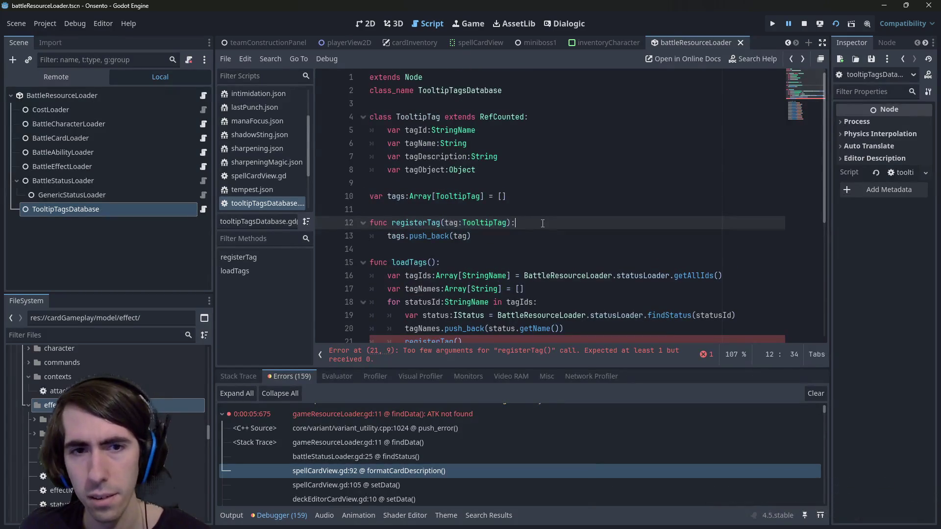
key(Return)
key(ctrl+z)
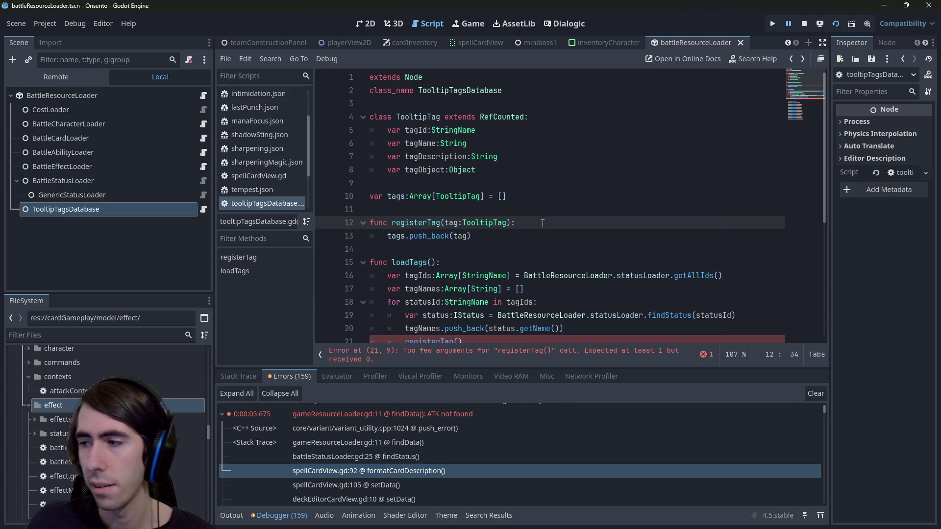
key(Return)
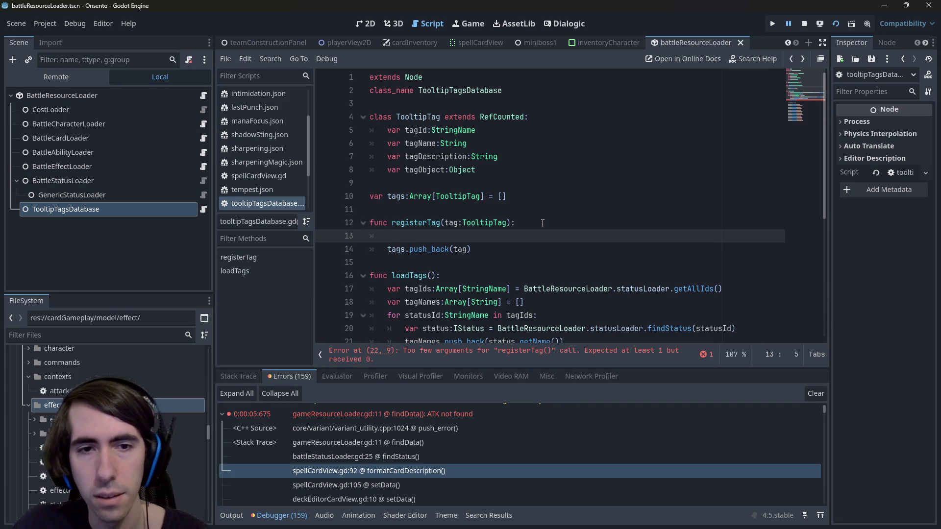
- Undo the half-written line, create a new TooltipTag with var tag:TooltipTag = TooltipTag.new(), and save
key(ctrl+z)
key(ctrl+z)
key(ctrl+z)
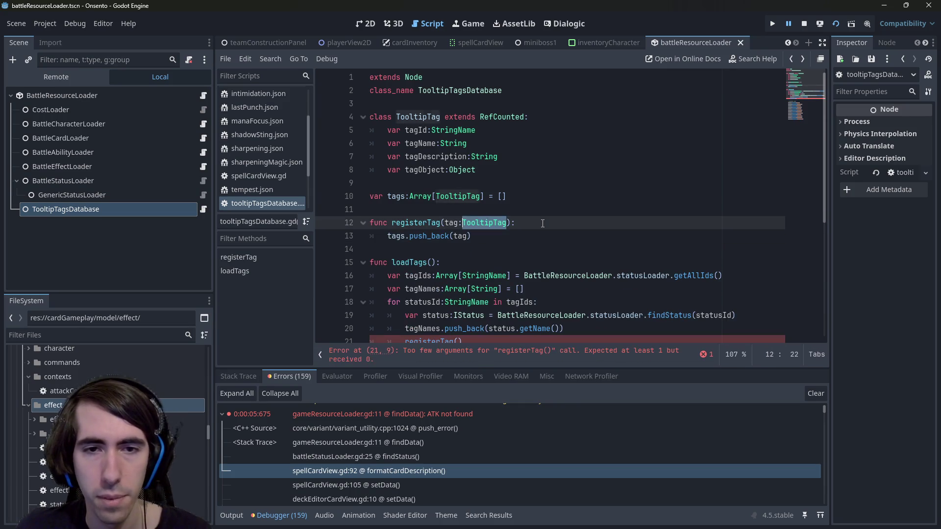
click(543, 224)
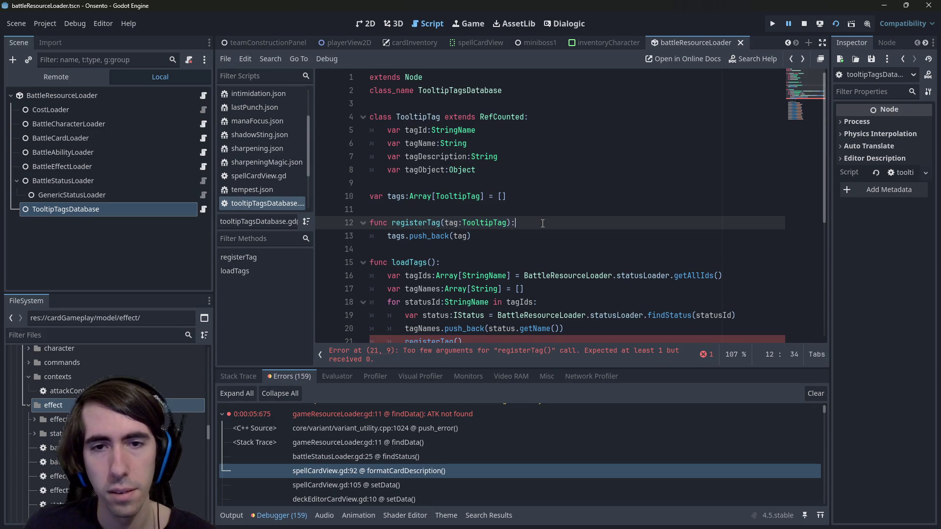
key(Return)
text(var tag:TooltipTag)
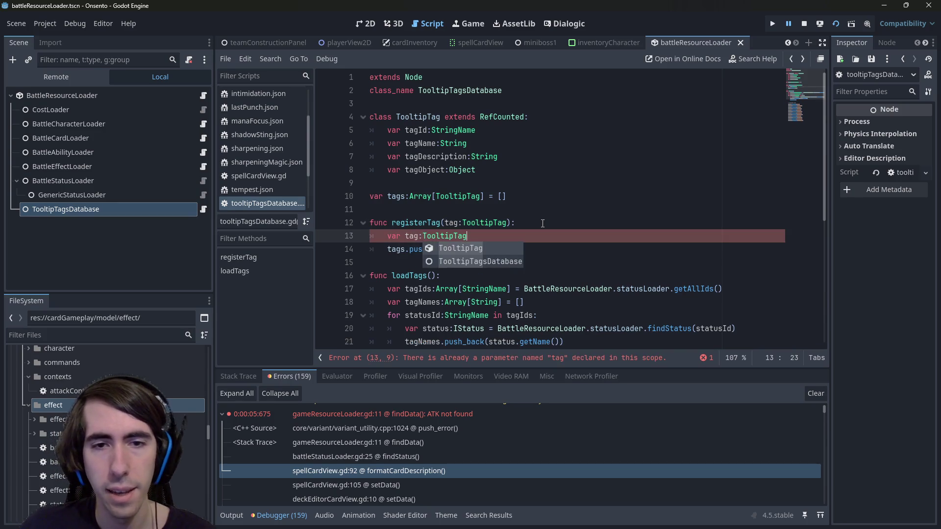
text( = )
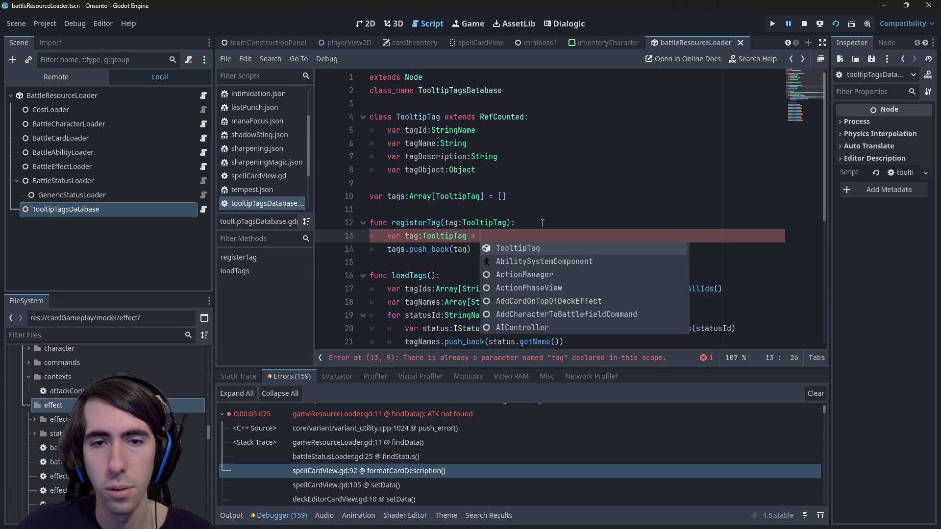
text(TooltipTag.new())
key(ctrl+s)
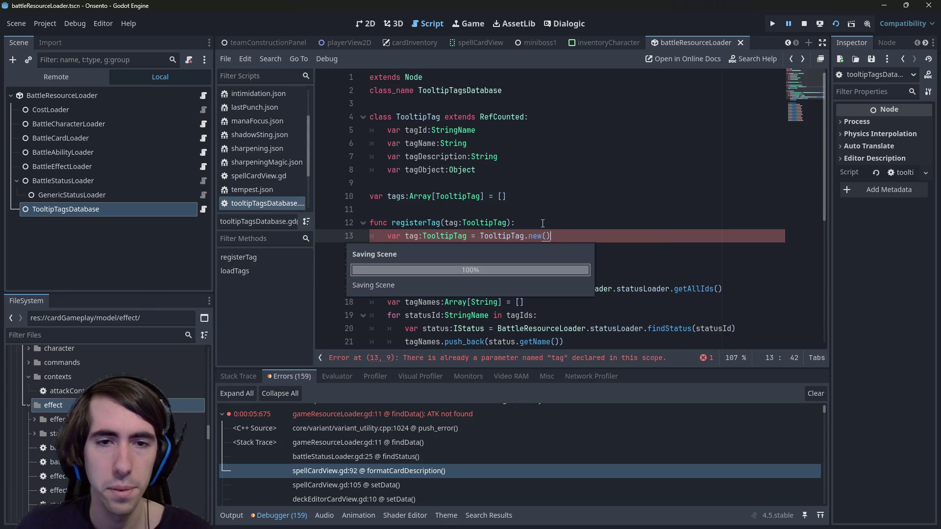
- Replace registerTag's tag parameter with tagId, tagName, tagDescription:String and tagObject:Object
key(Up)
key(ctrl+Left)
key(ctrl+Left)
key(ctrl+Left)
key(ctrl+shift+Left)
key(ctrl+shift+Left)
key(ctrl+shift+Left)
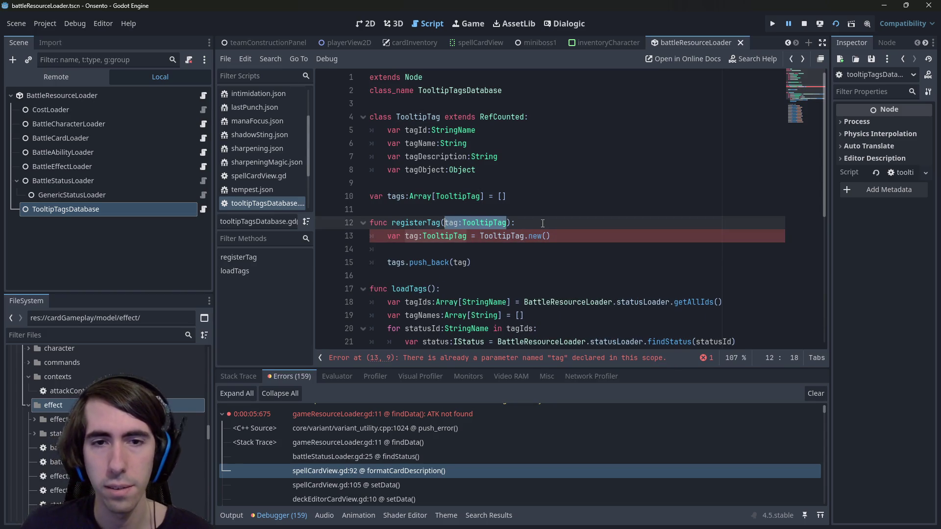
key(BackSpace)
text(tagI)
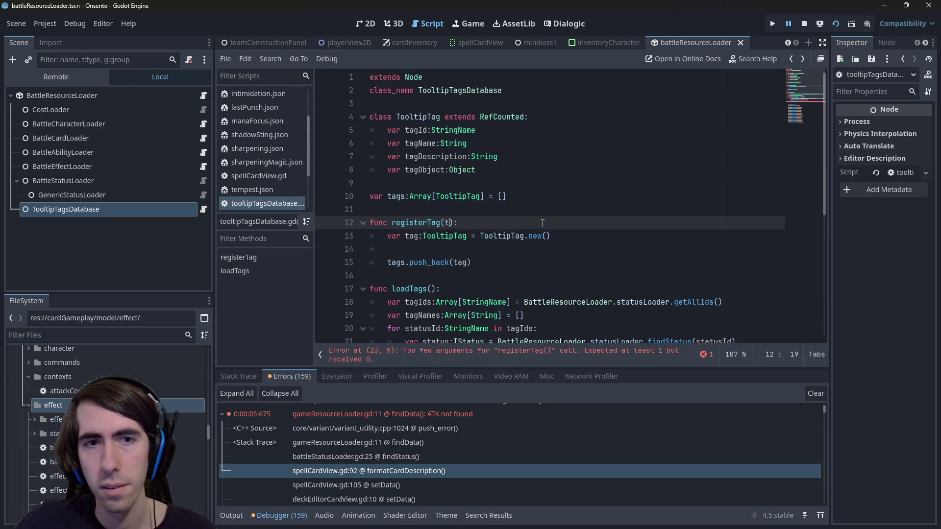
text(d, tagName:)
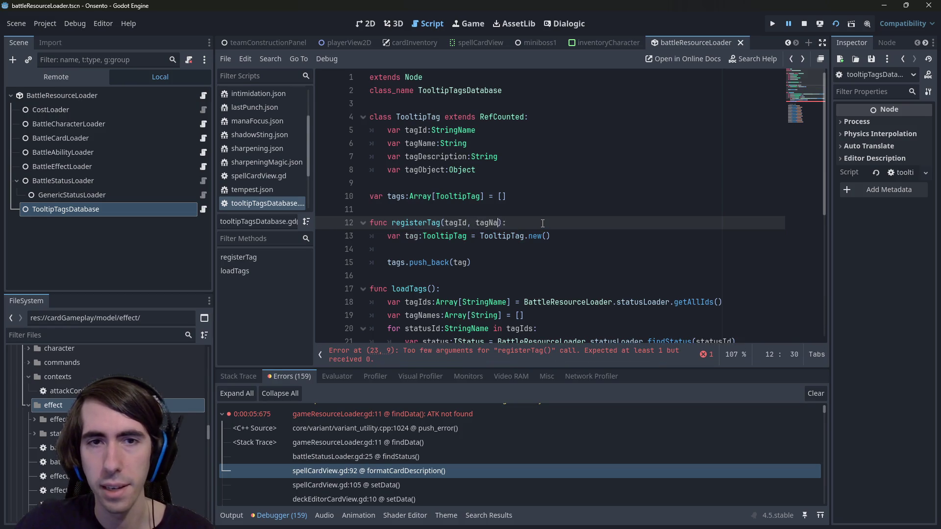
text(String)
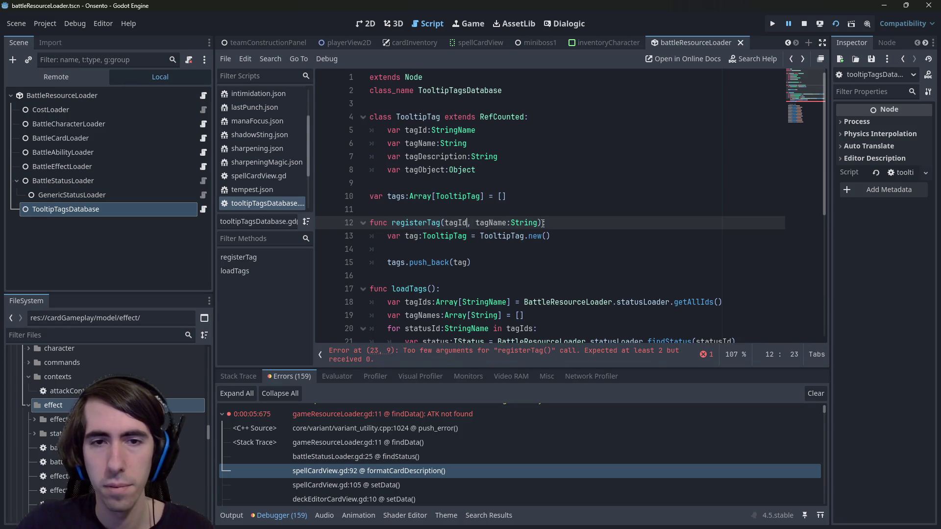
text(:StringName)
key(End)
key(Left)
key(Left)
text(,)
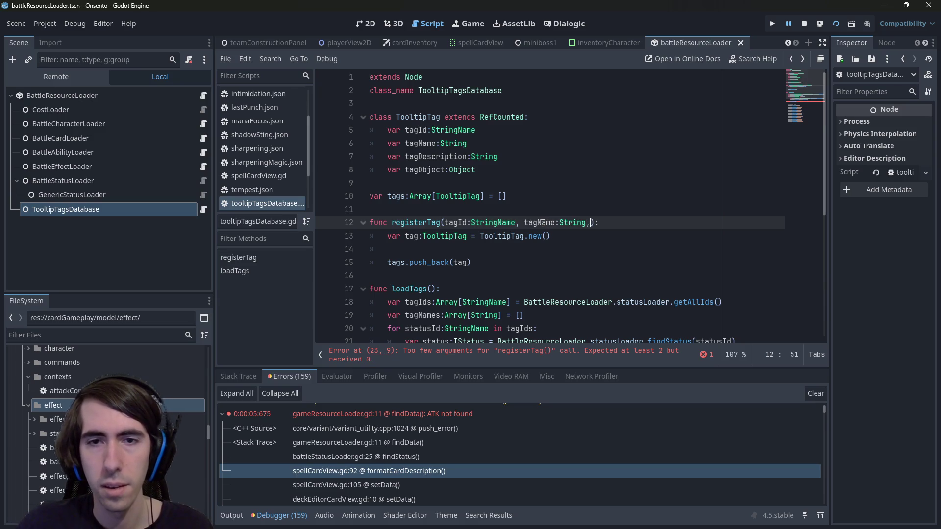
text( tagDescri)
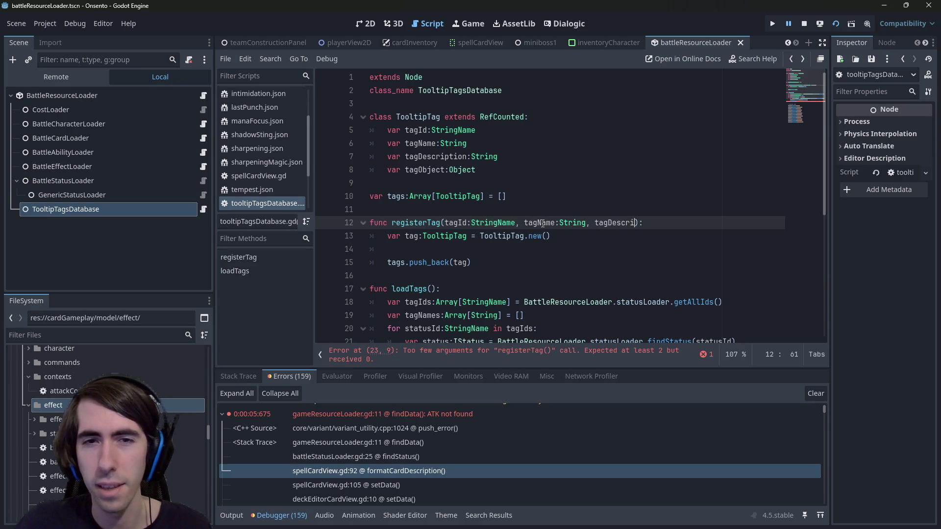
text(ption)
text(:String, )
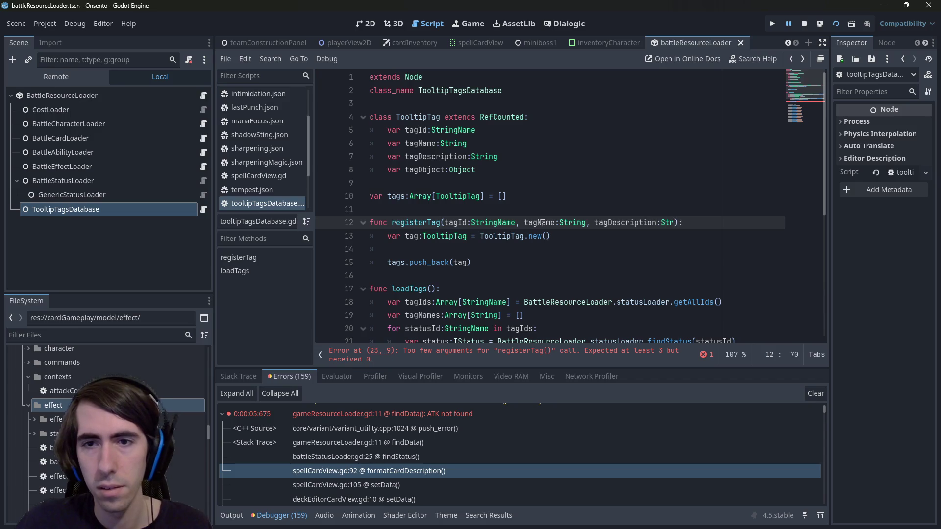
text(tagObject:O)
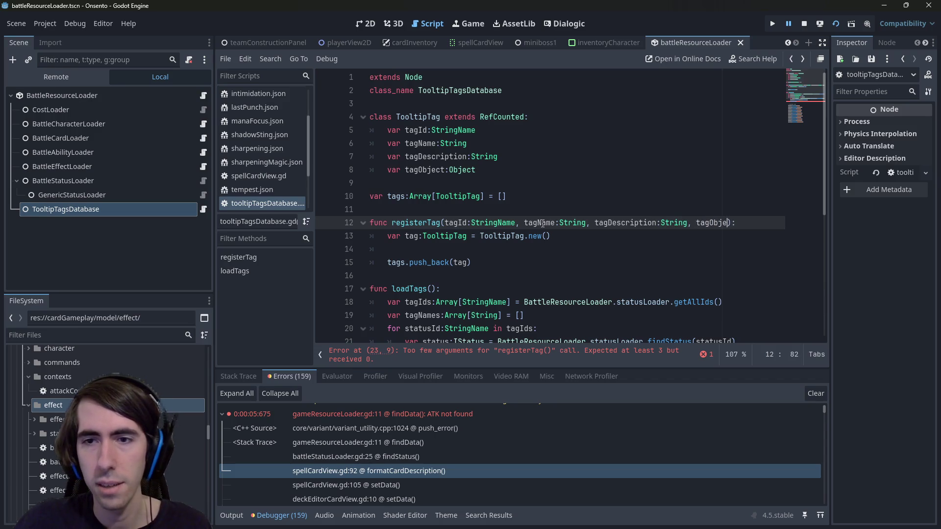
text(bject)
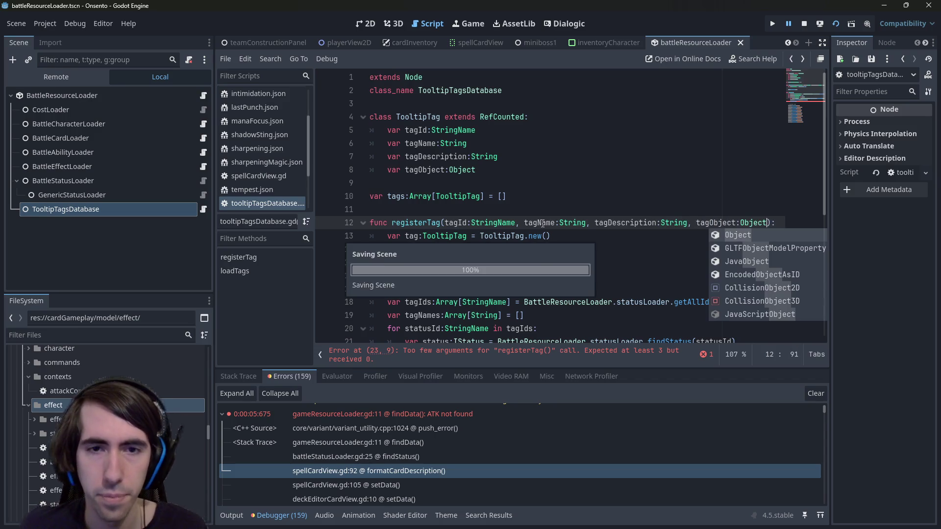
- Add tag.tagId = tagId and tag.tagName = tagName below the tag creation line
double_click(463, 219)
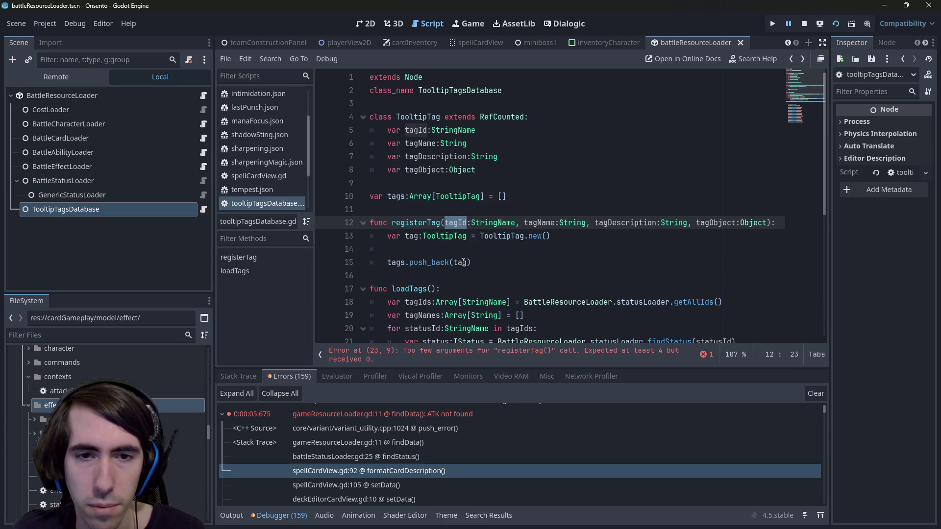
click(474, 241)
key(ctrl+Right)
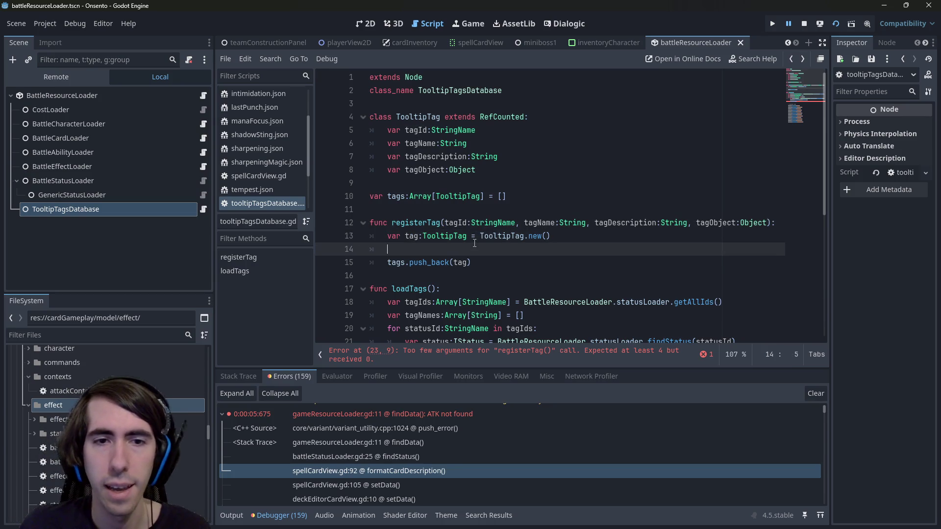
key(End)
key(Return)
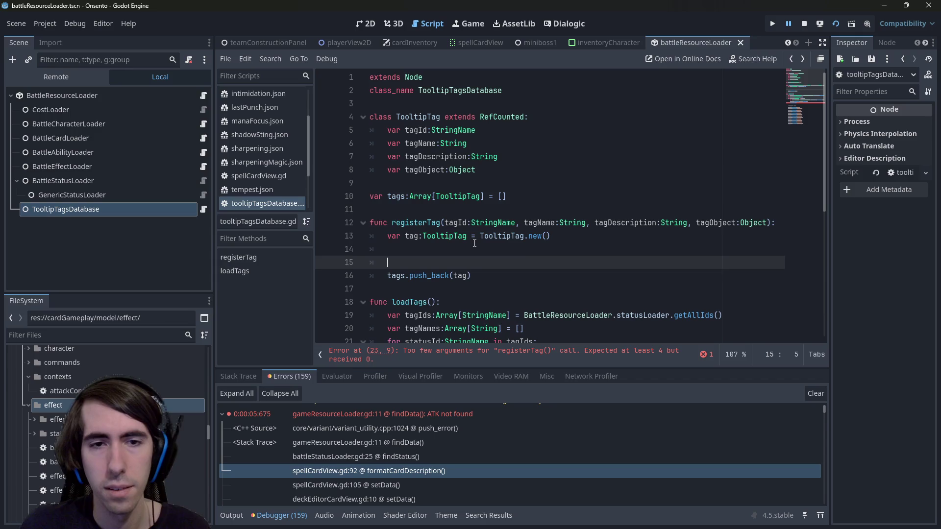
text(tag.tagId = tagi)
key(Return)
text(= tagi)
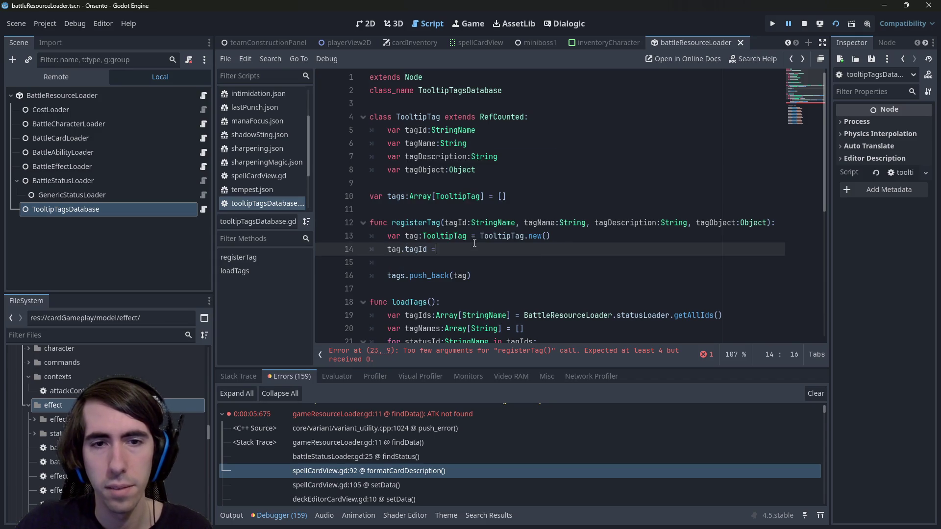
key(Return)
key(Return)
text(tag.ta)
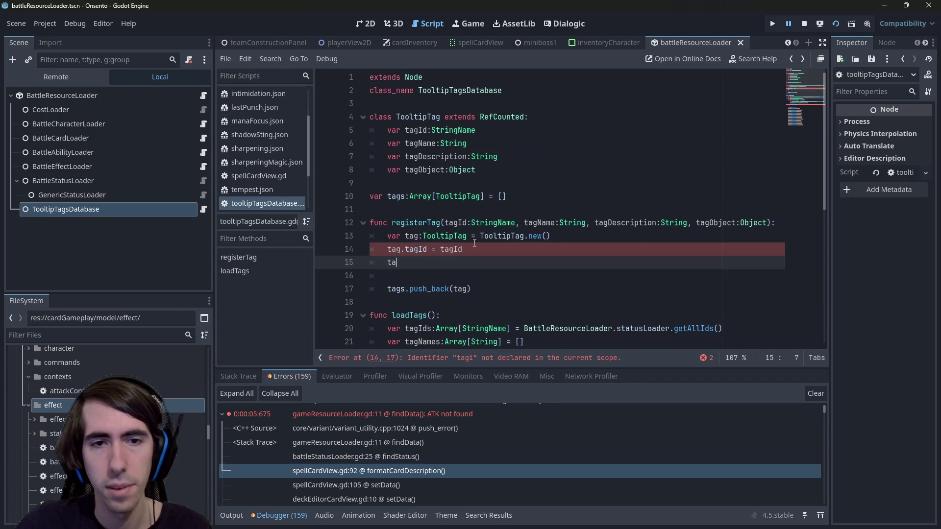
text(gna)
key(Return)
text(= tagnam)
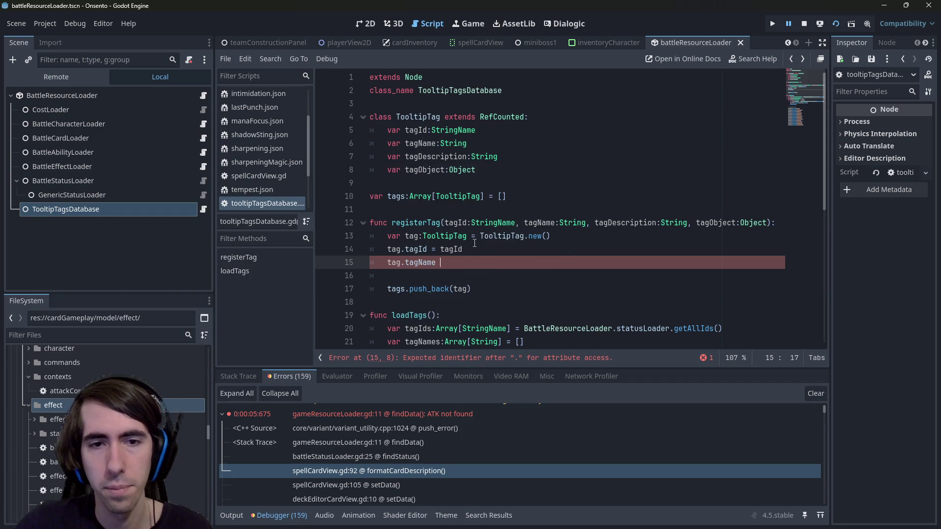
- Add the tag.tagDescription = tagDescription assignment line
key(Return)
key(Return)
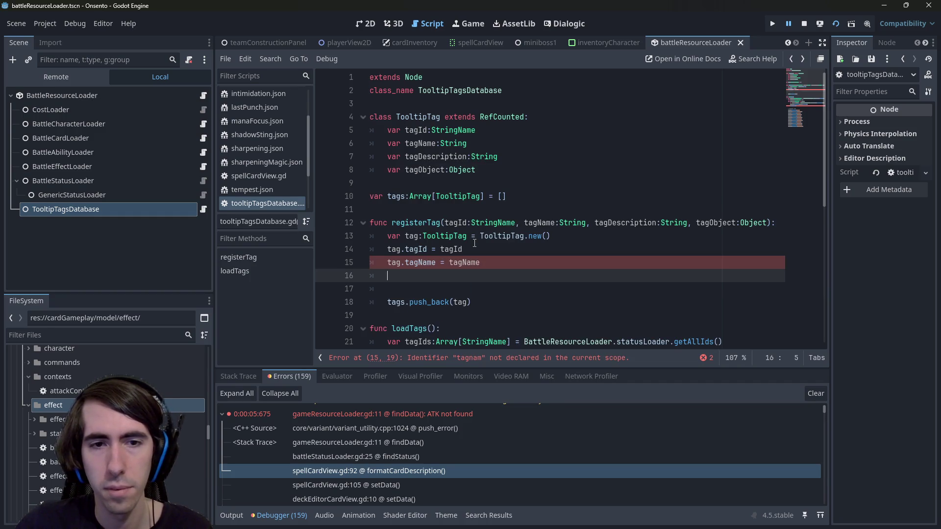
text(tagde)
key(Return)
text(=)
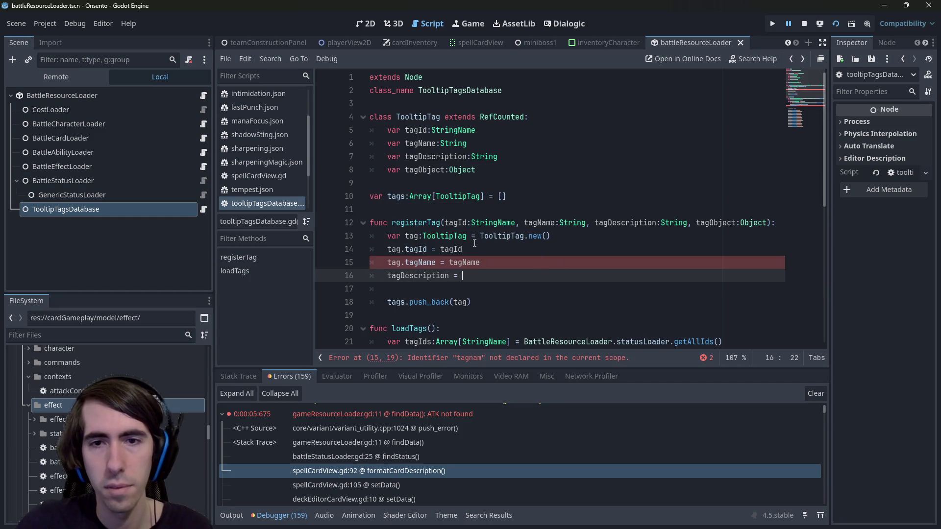
key(Escape)
key(Up)
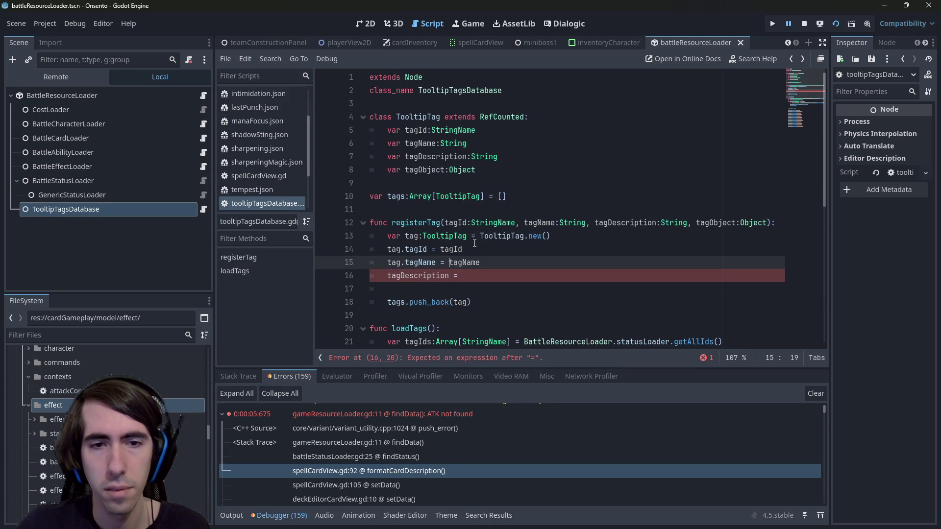
key(ctrl+shift+Left)
key(ctrl+shift+Left)
key(ctrl+c)
key(Down)
key(Home)
key(ctrl+v)
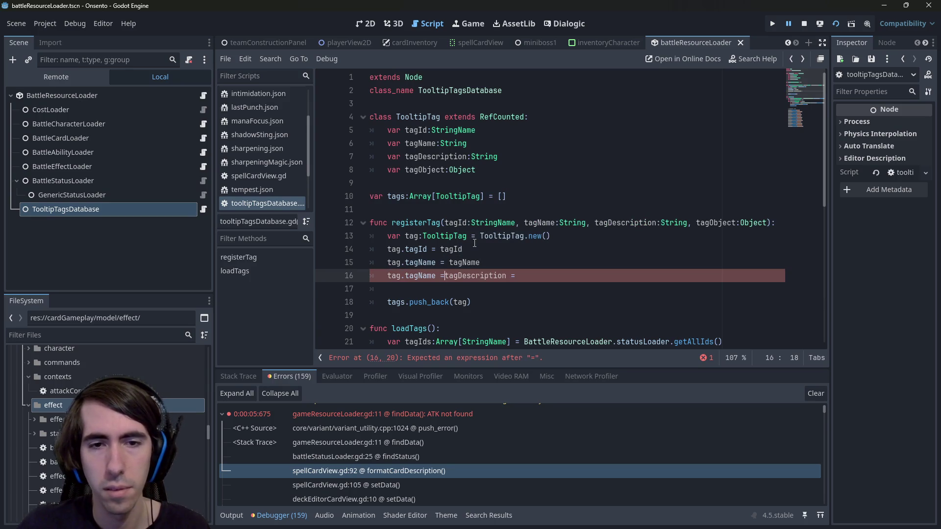
key(End)
key(BackSpace)
key(BackSpace)
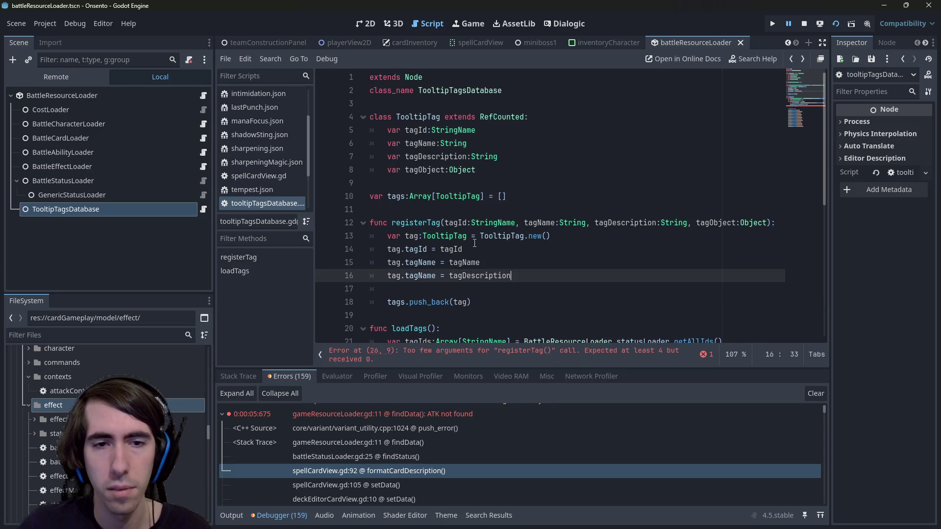
key(ctrl+shift+Left)
text(tagDesc)
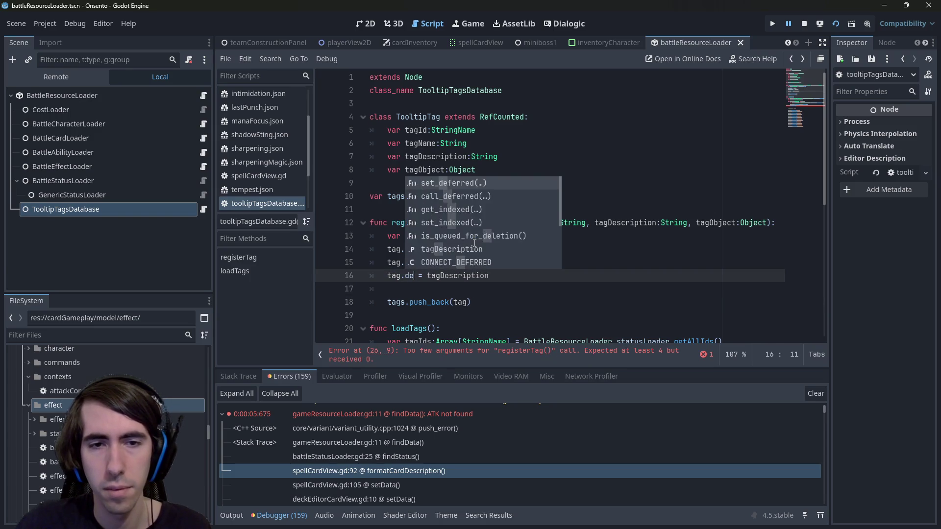
key(Return)
- Add tag.tagObject = tagObject and save the script
key(Down)
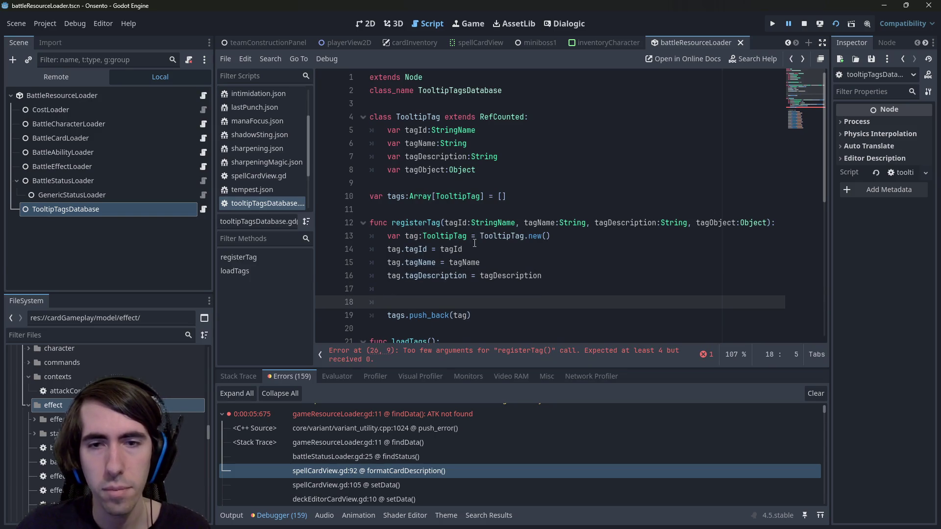
text(tag)
text(.ob)
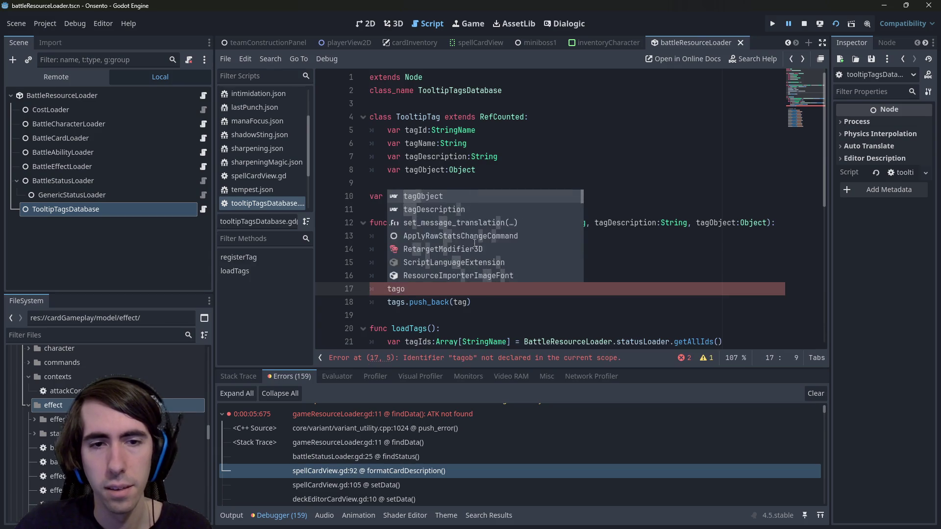
key(Return)
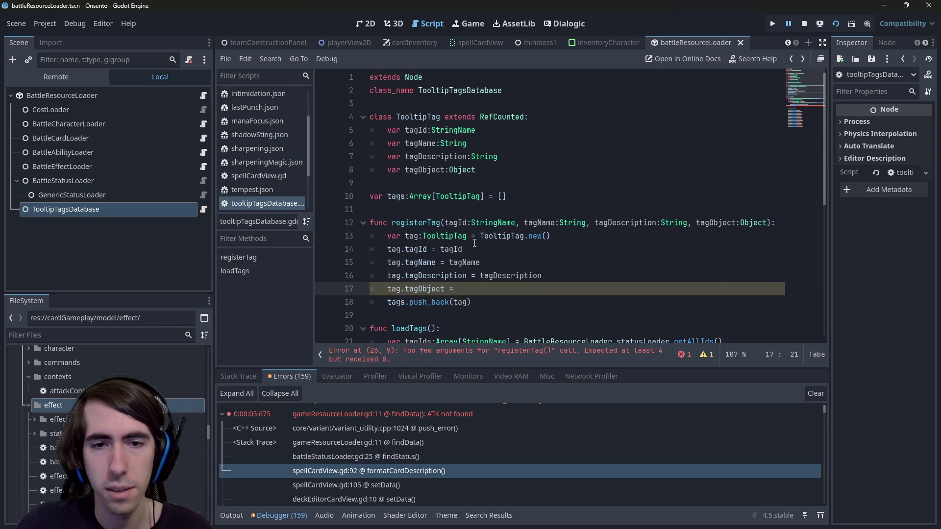
text(tagObject)
key(ctrl+s)
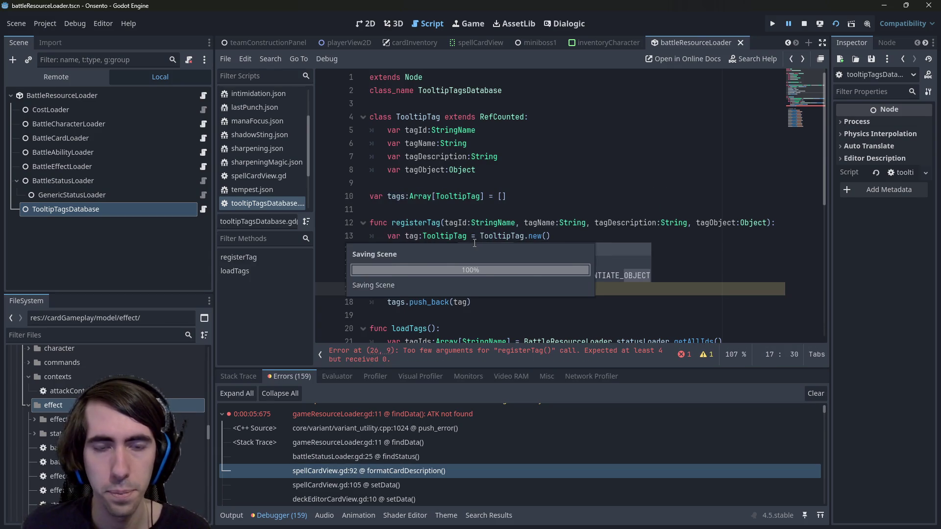
click(426, 288)
- Review the registerTag function and where tagNames is used in the loadTags loop
scroll(439, 192, down, 1)
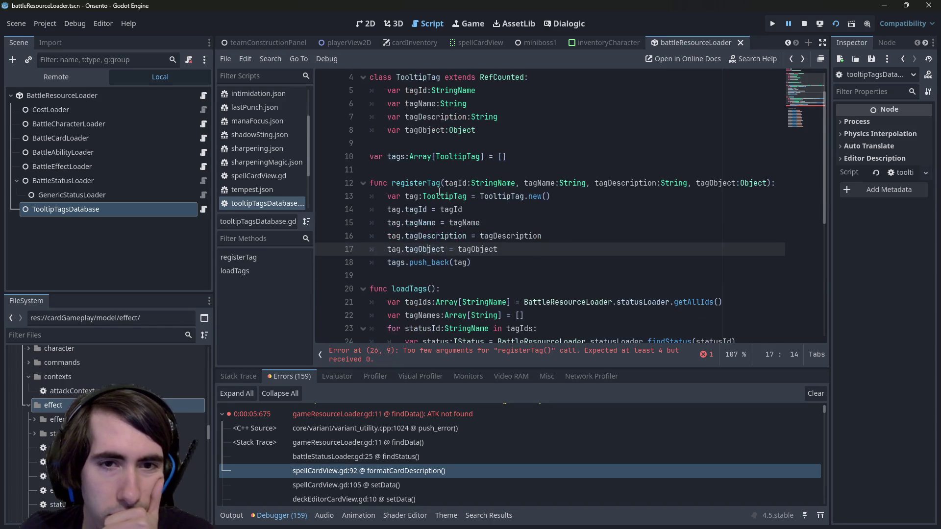
double_click(429, 183)
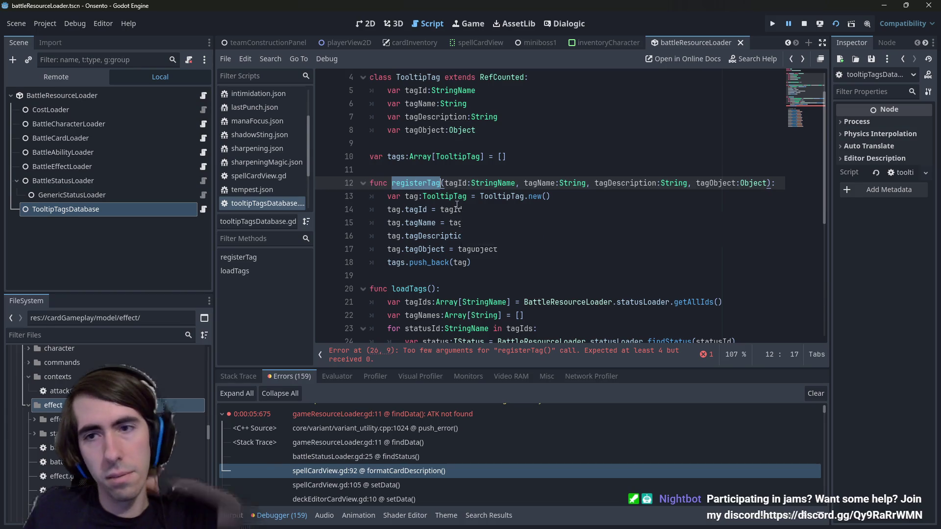
click(431, 183)
double_click(431, 183)
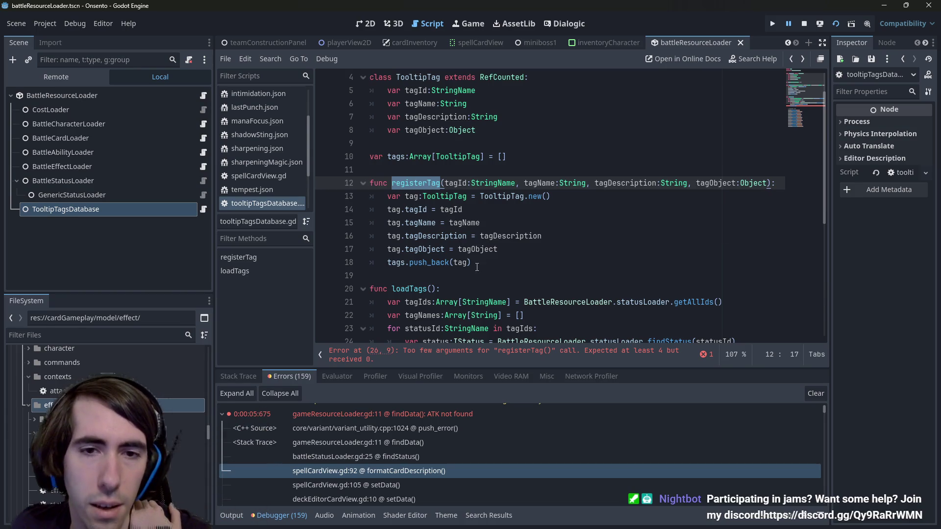
scroll(448, 220, down, 2)
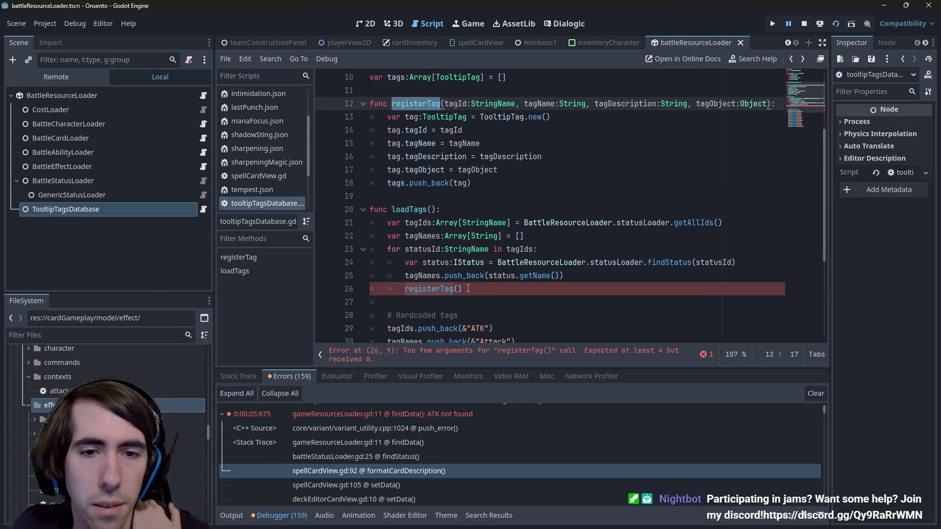
scroll(468, 289, up, 1)
click(457, 328)
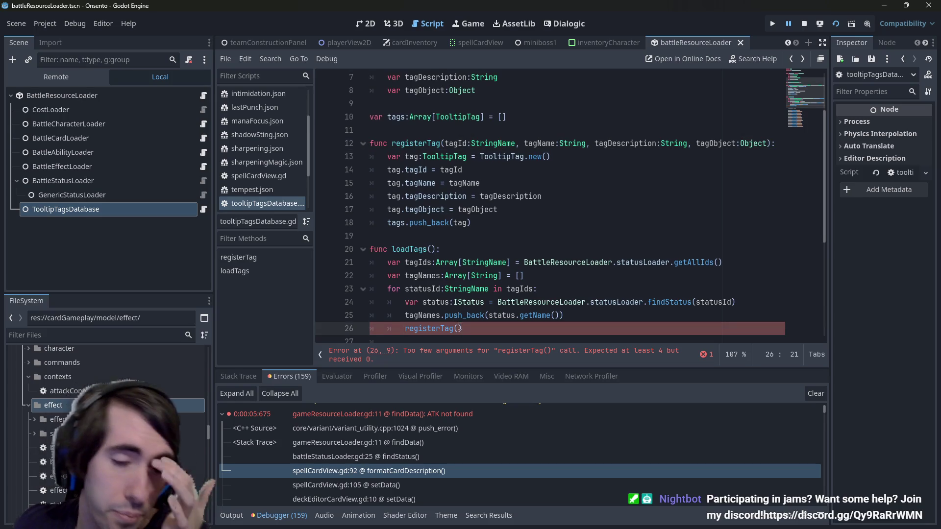
scroll(454, 239, up, 2)
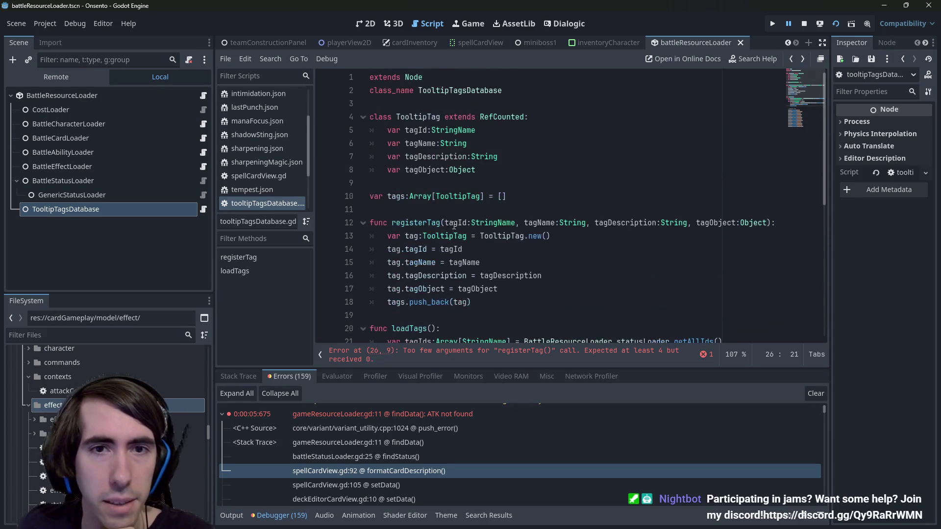
scroll(450, 154, down, 2)
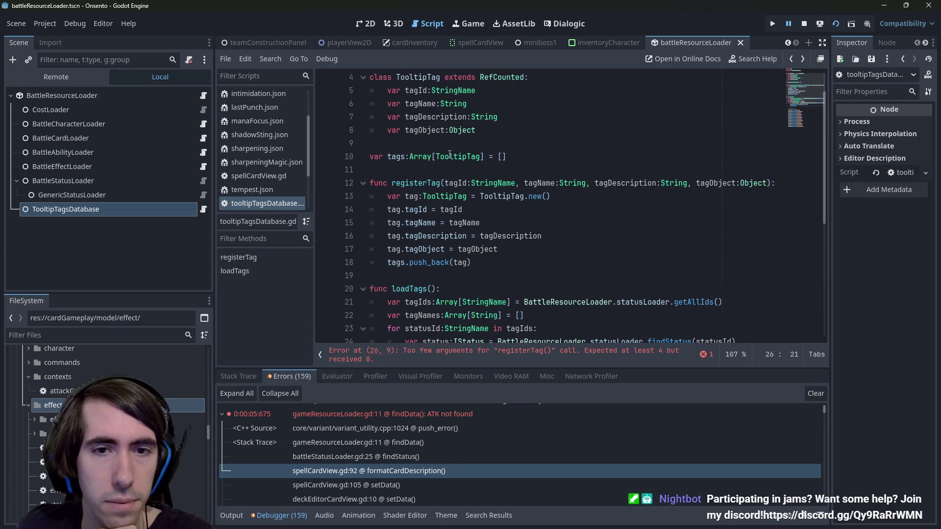
scroll(481, 221, down, 2)
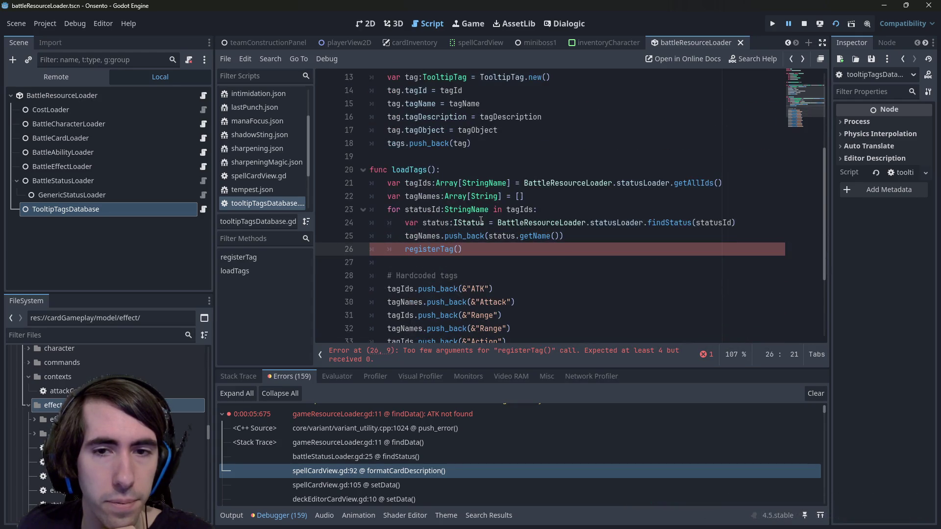
scroll(593, 267, up, 1)
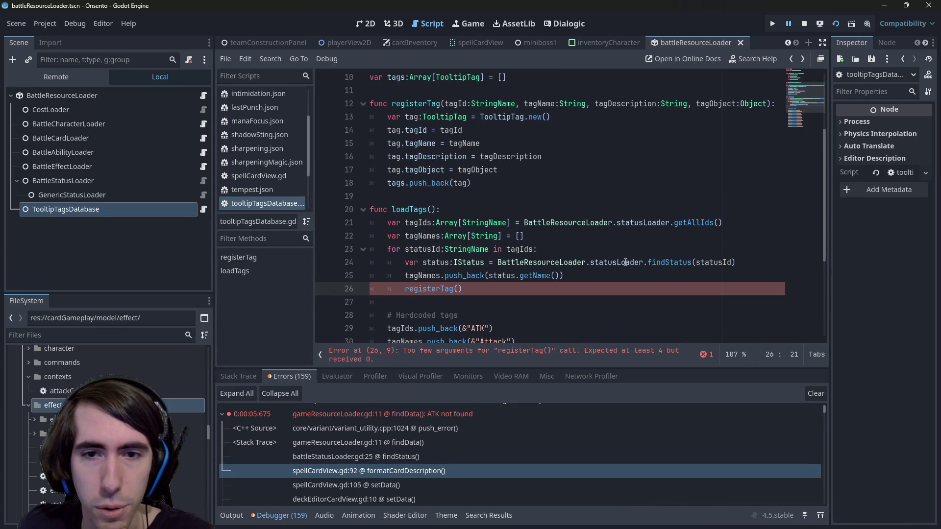
double_click(421, 275)
scroll(522, 269, down, 2)
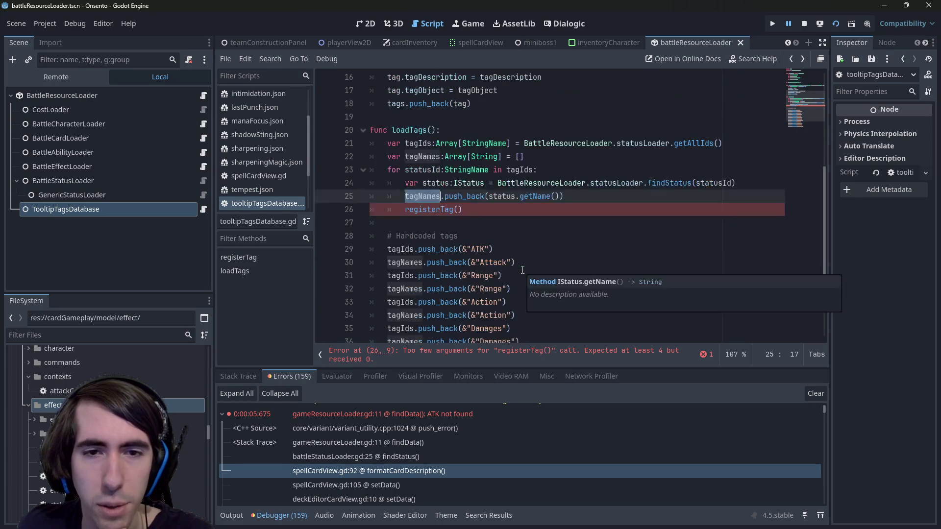
scroll(522, 270, up, 1)
scroll(522, 270, up, 1)
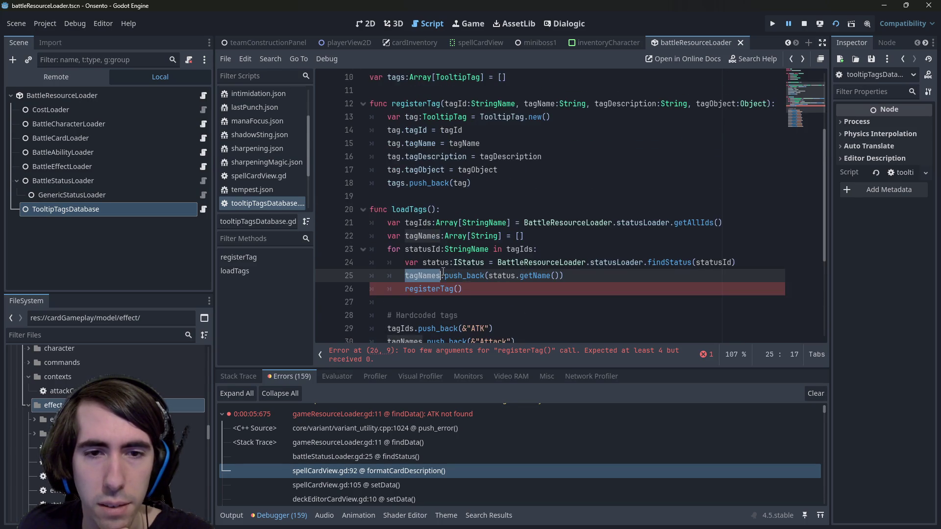
scroll(445, 271, down, 3)
scroll(445, 271, up, 3)
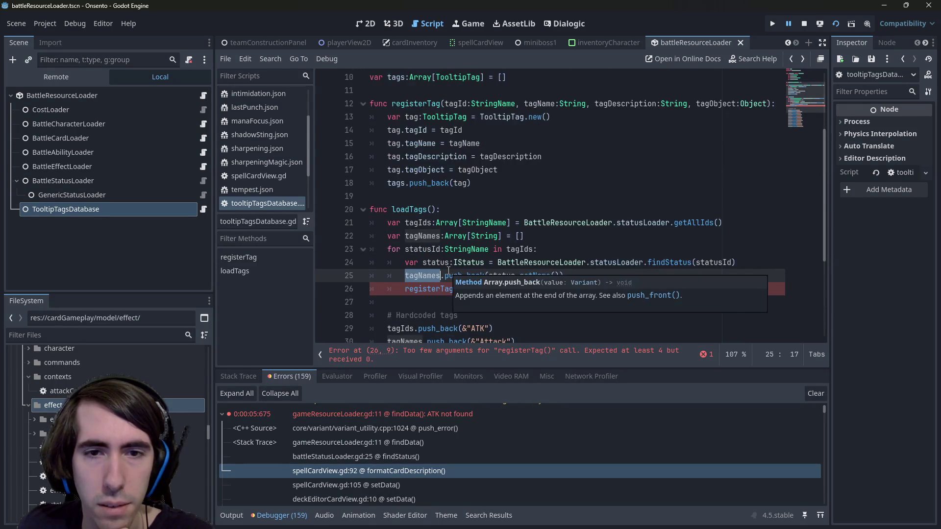
- Copy statusId from the findStatus call and paste it as registerTag's first argument
click(597, 262)
double_click(714, 262)
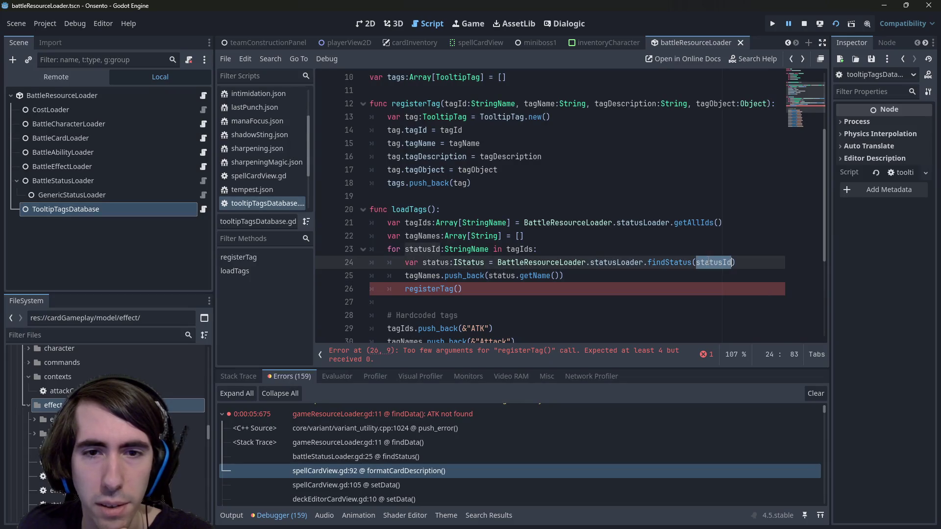
click(458, 289)
key(ctrl+v)
- Add tagNames, status.getGenericDescription() and status as the remaining registerTag arguments
text(,)
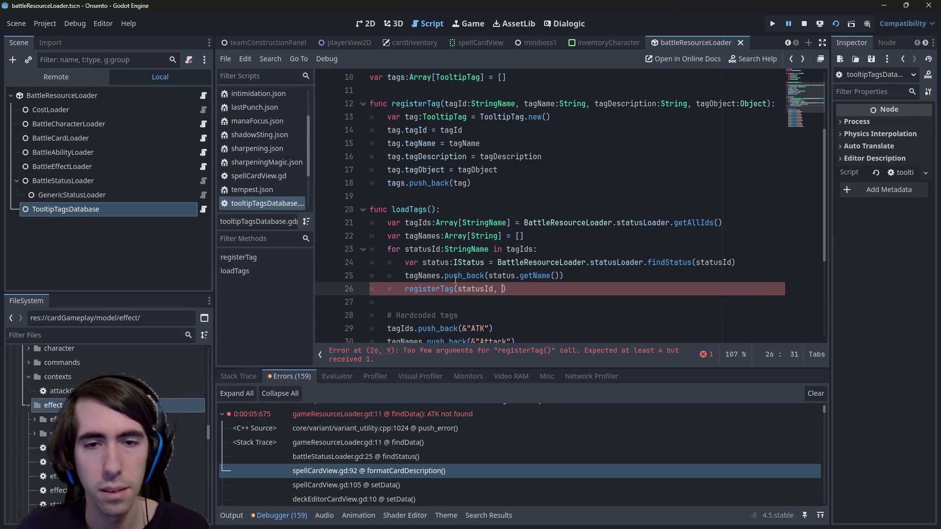
click(488, 275)
key(Home)
key(Down)
key(End)
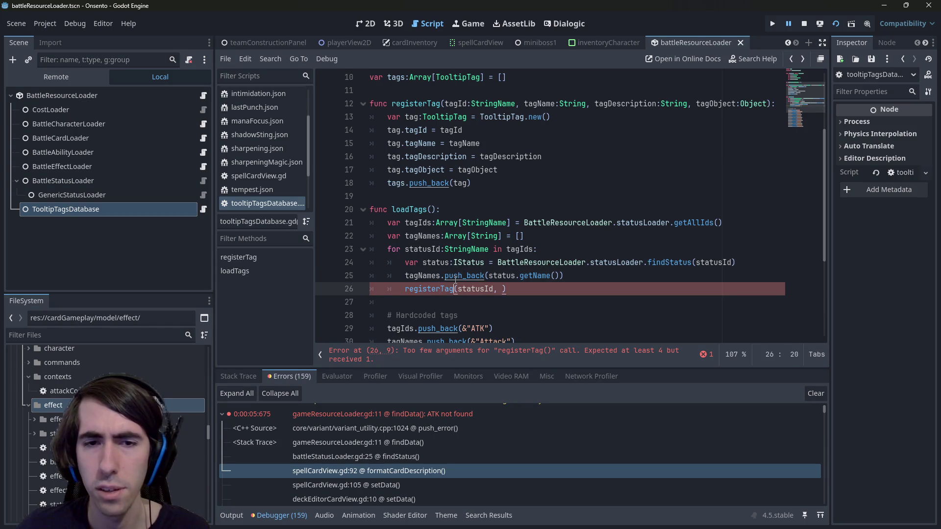
key(Left)
text(tagNames,)
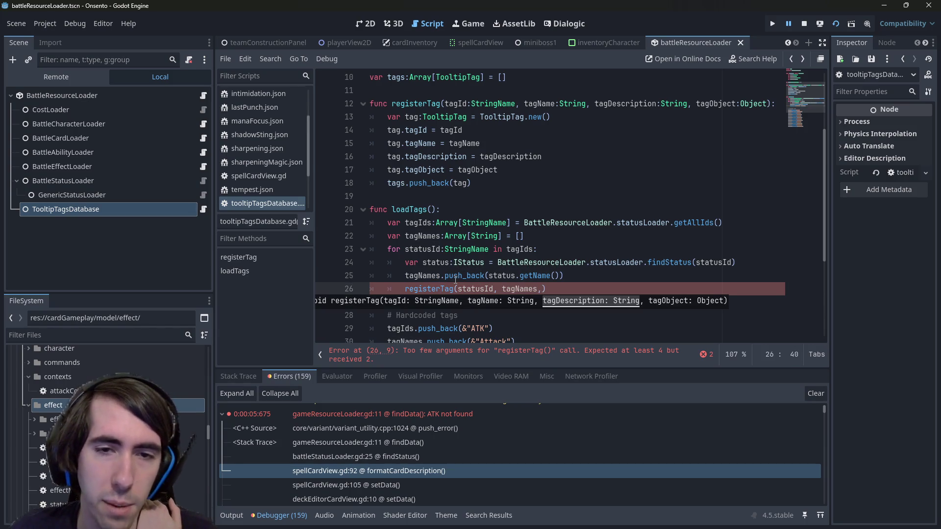
key(Escape)
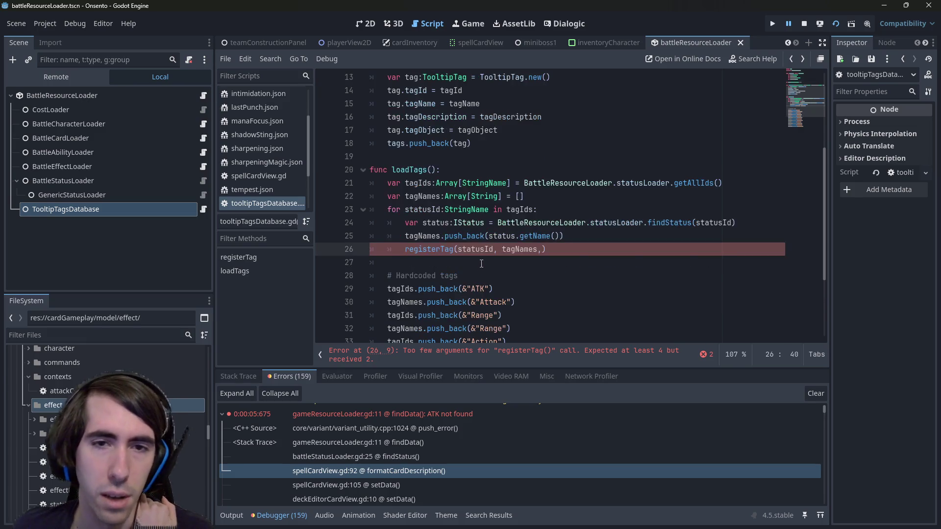
text("")
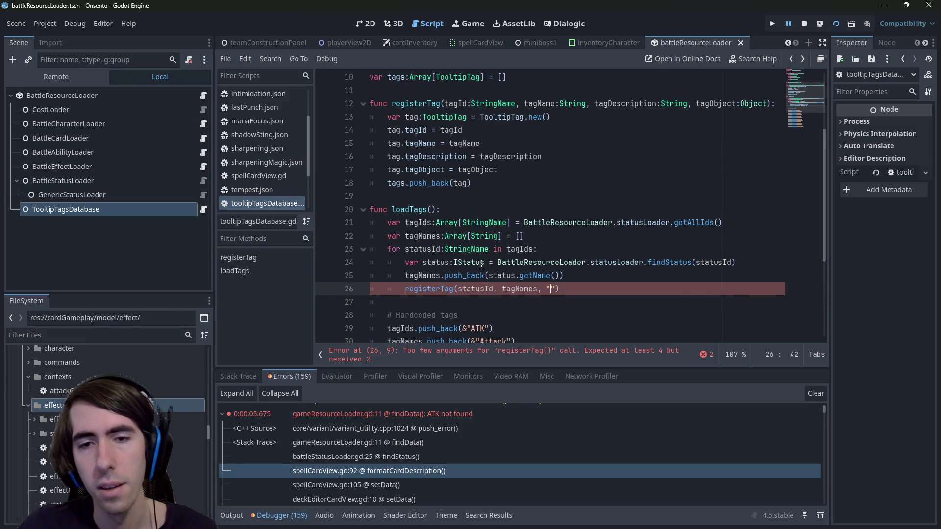
text(,)
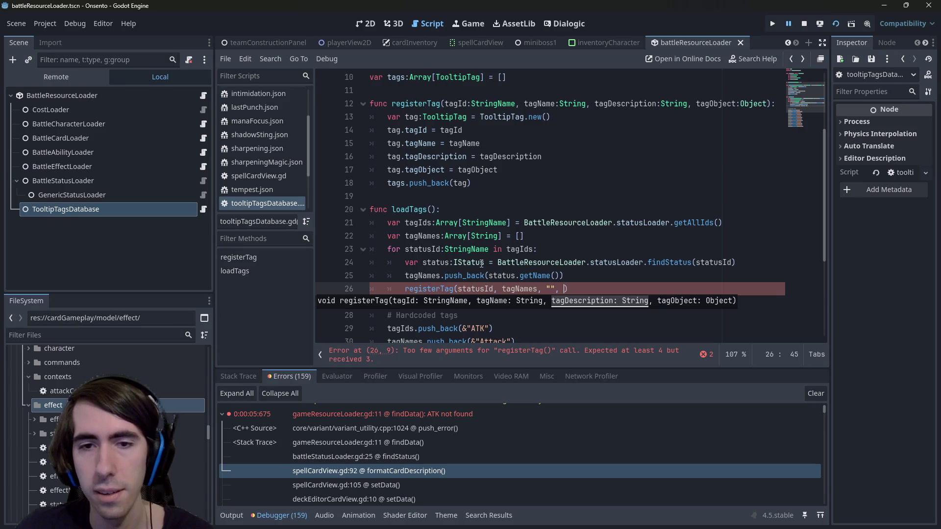
key(BackSpace)
key(BackSpace)
key(BackSpace)
text(status.)
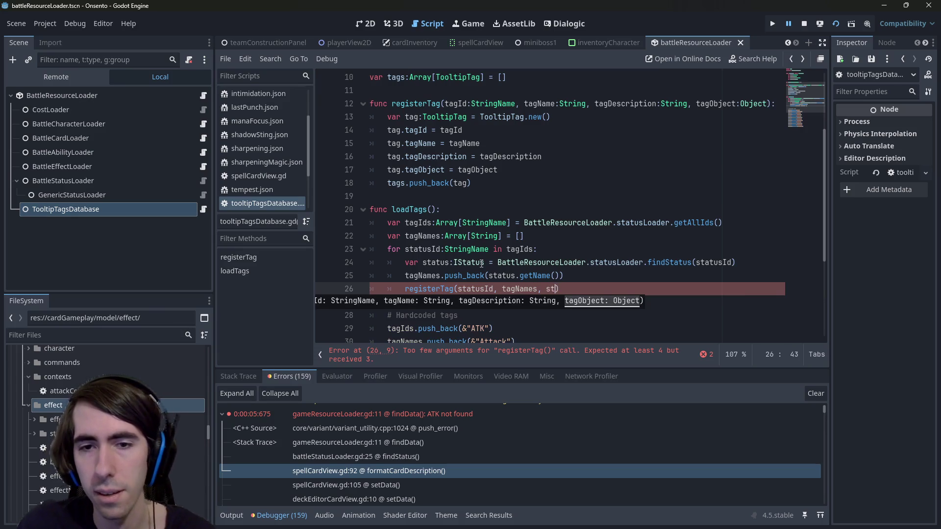
text(getgene)
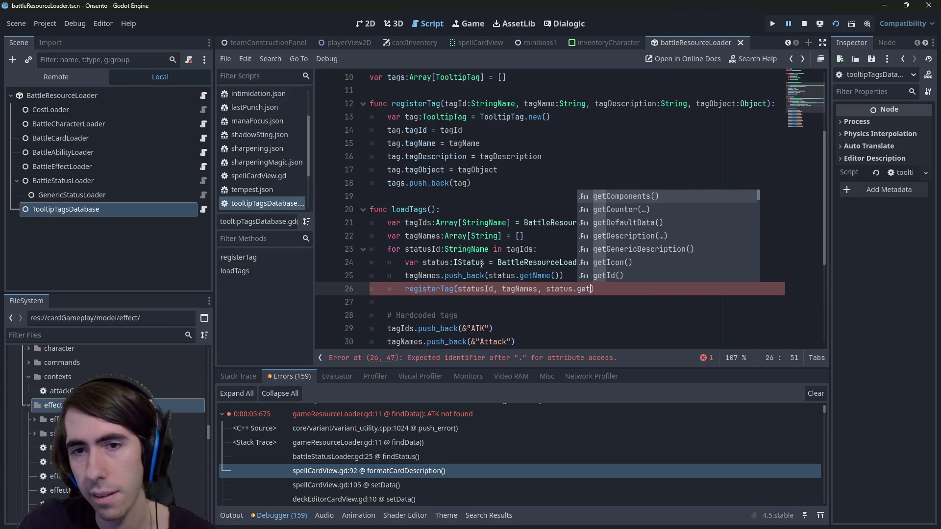
key(Return)
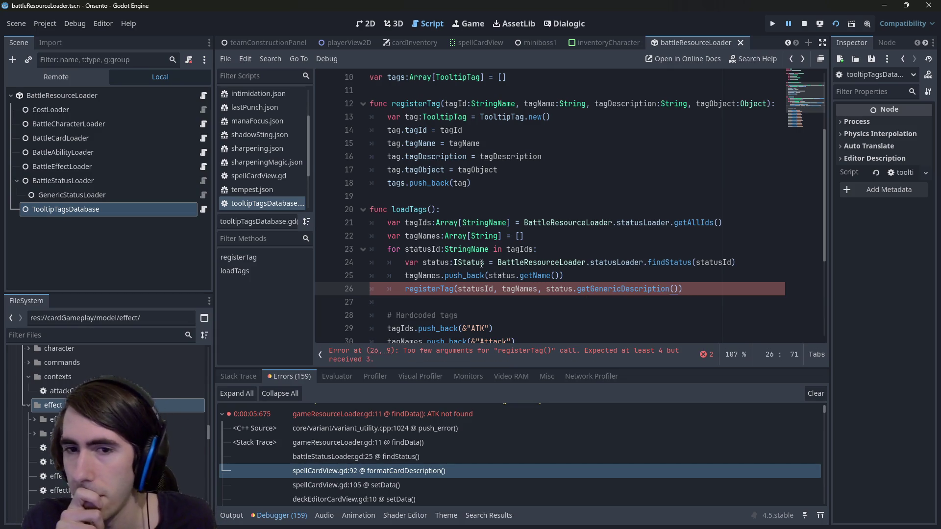
text(,)
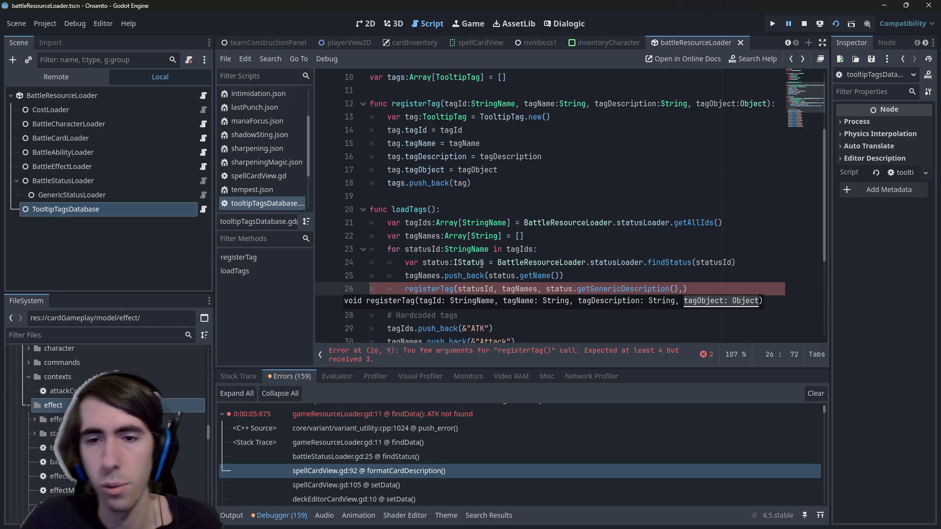
text( status)
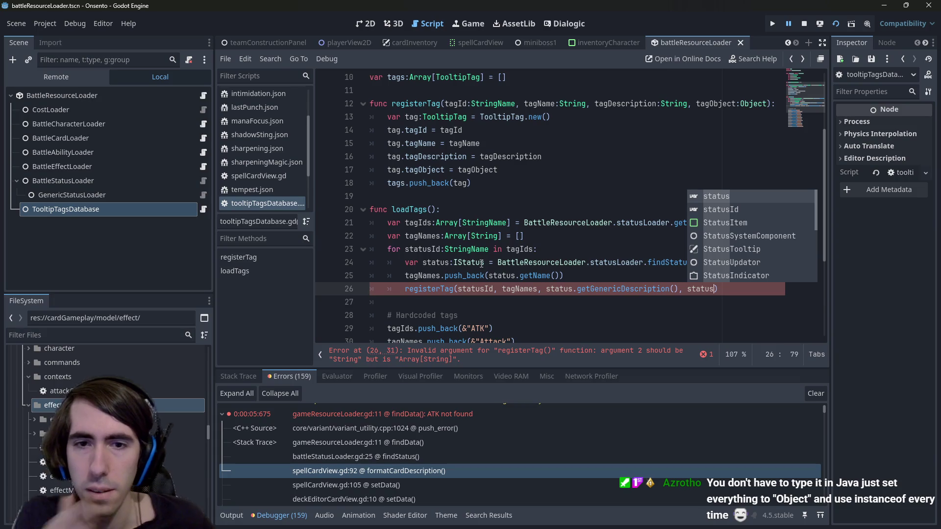
- Check findStatus, statusId, status and the tagObject field's Object type, then add a line after the call
key(Escape)
double_click(662, 262)
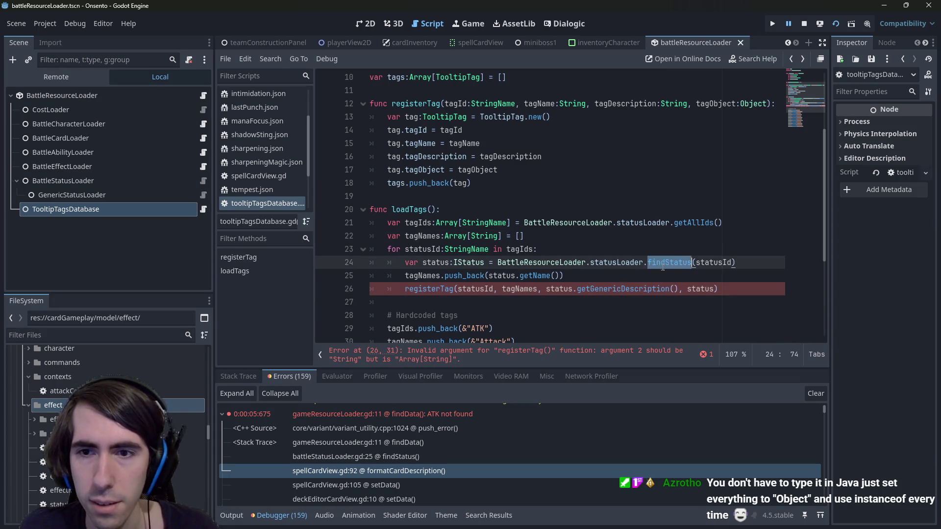
double_click(717, 262)
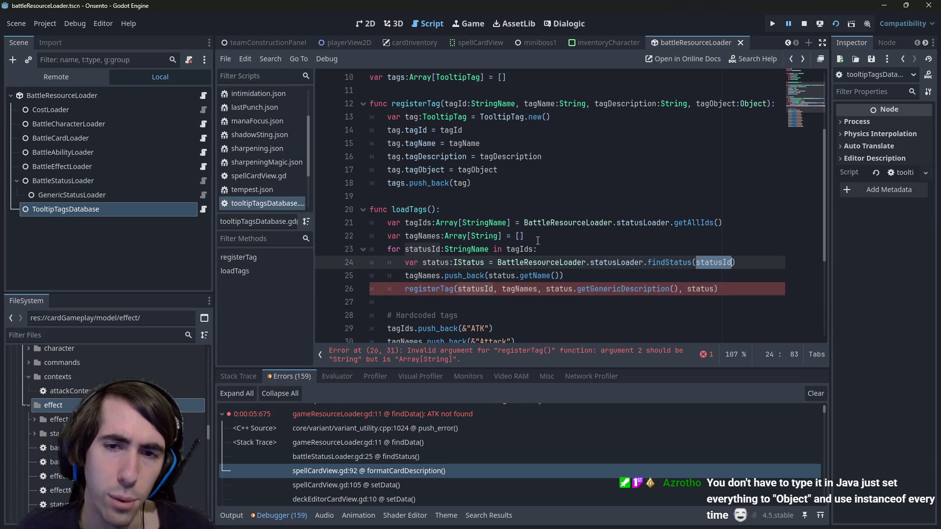
scroll(537, 239, up, 3)
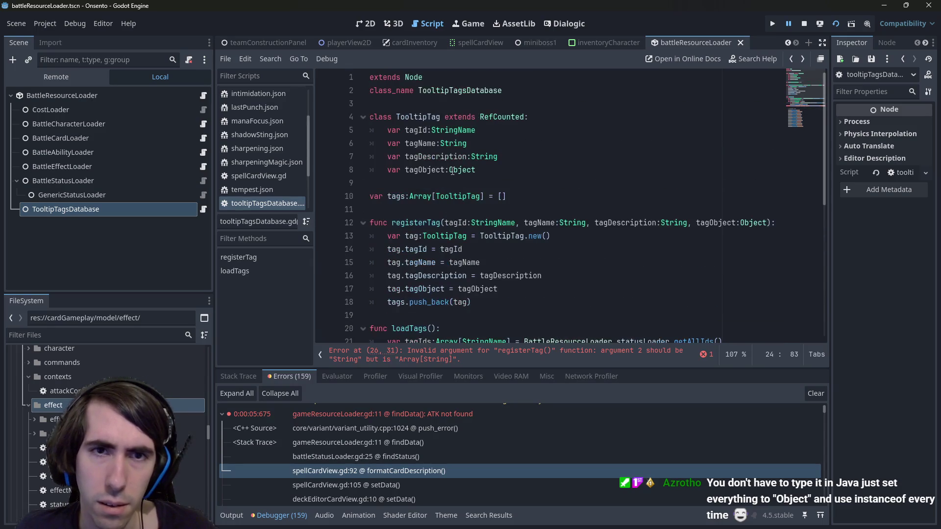
double_click(429, 168)
scroll(455, 181, down, 4)
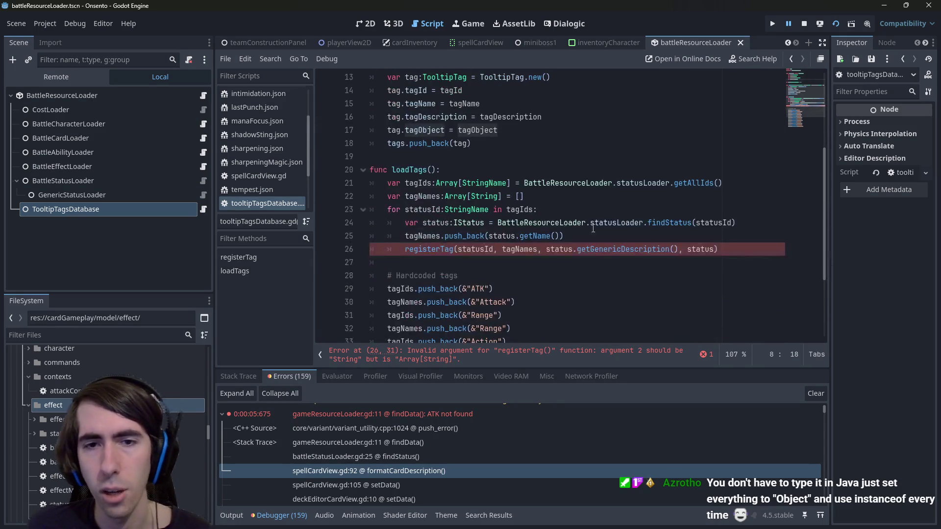
click(566, 235)
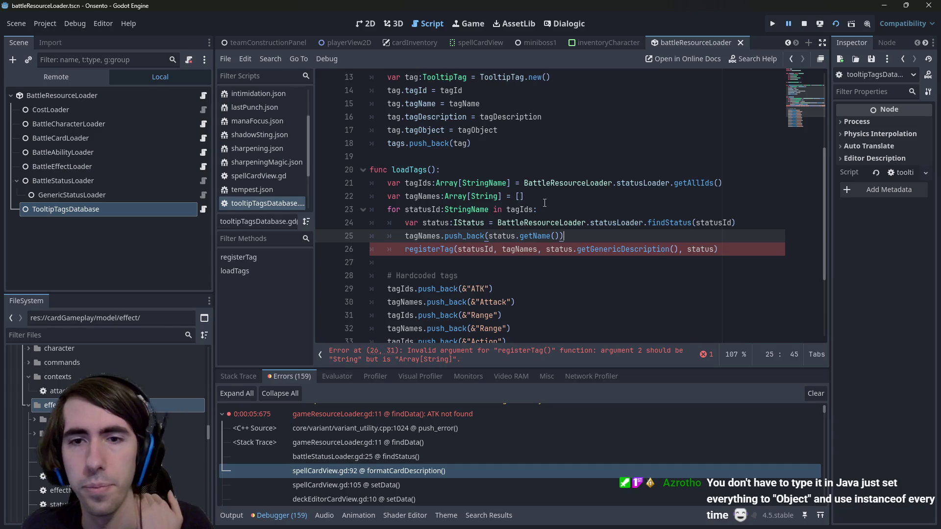
double_click(713, 222)
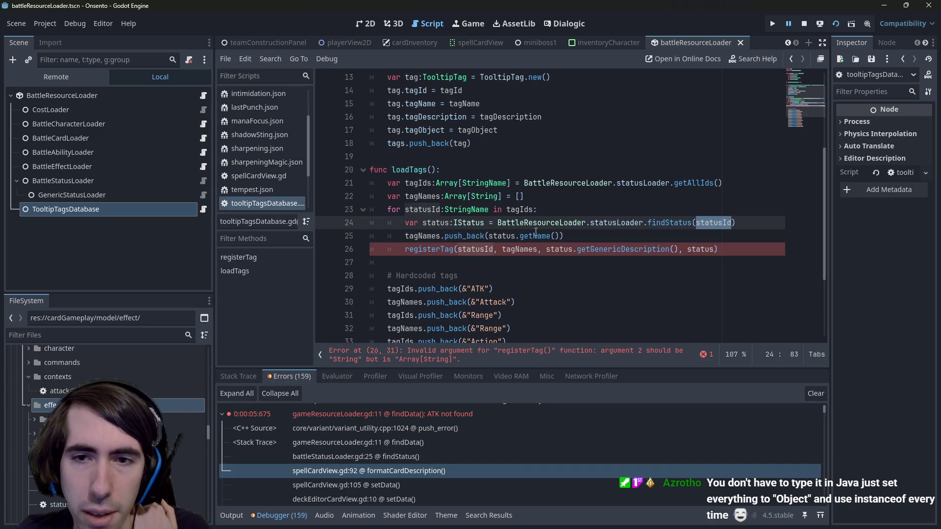
double_click(436, 223)
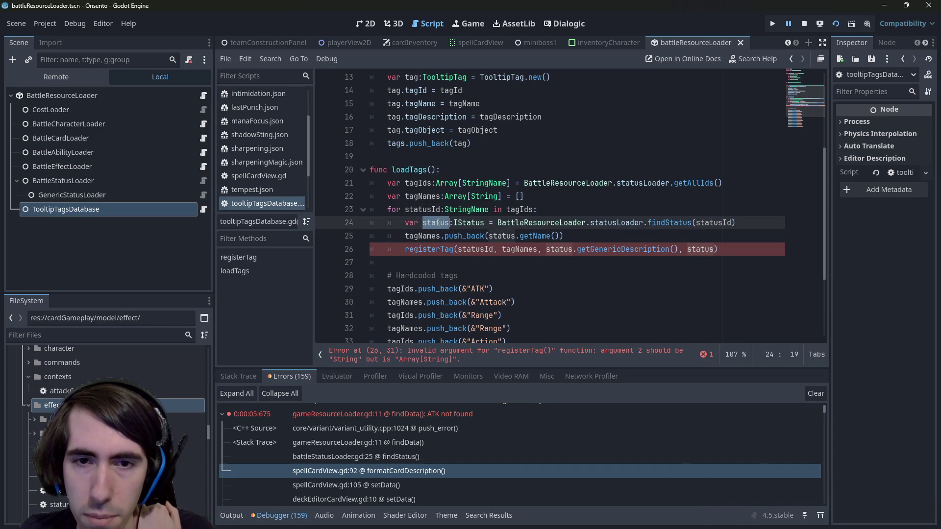
click(723, 249)
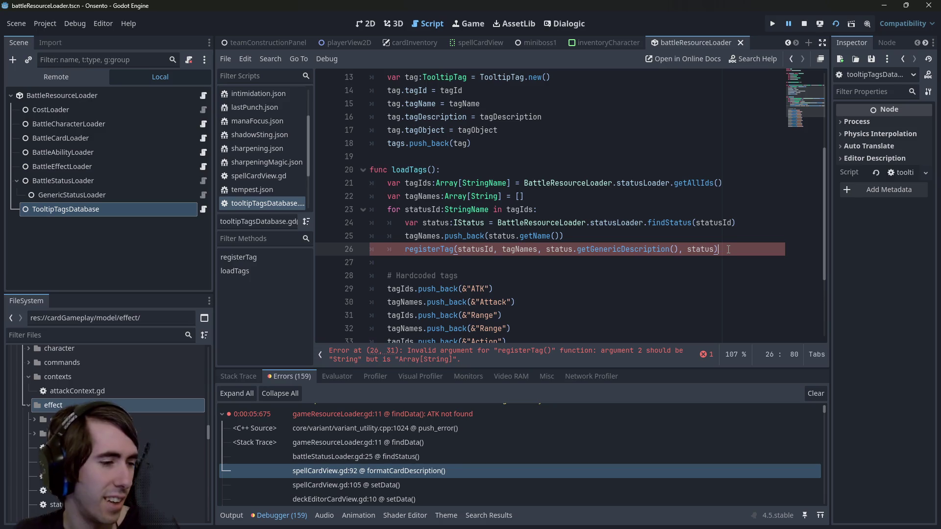
key(Return)
key(Return)
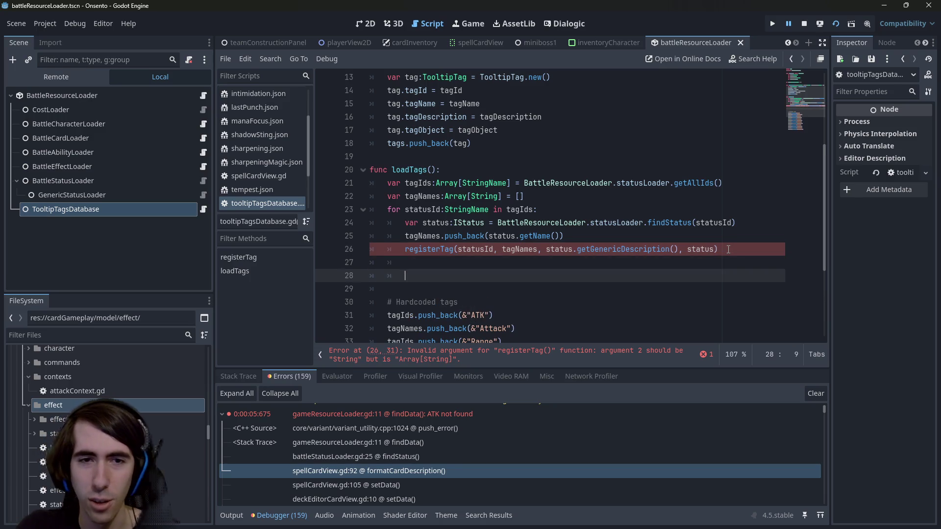
- Write temporary test lines var o = self and o.loadTags, then delete them
key(Return)
text(var o)
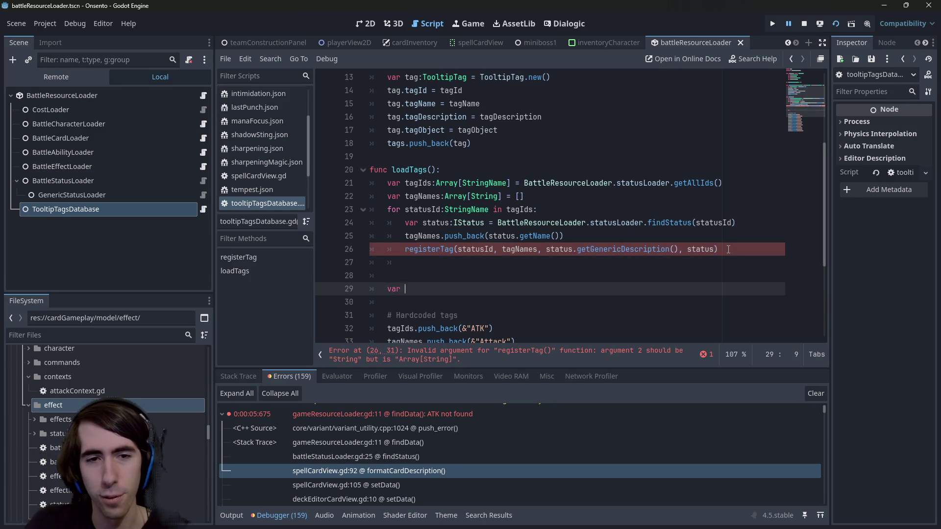
key(Return)
text(o.)
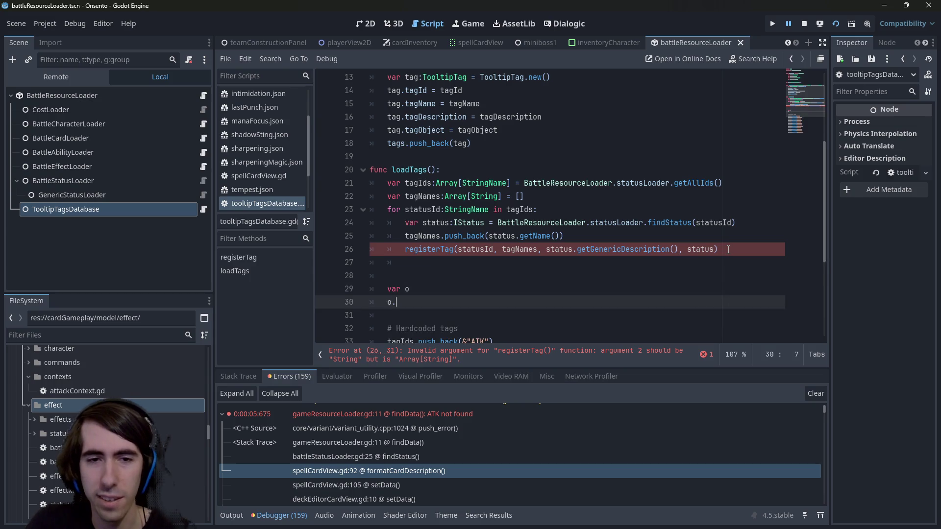
key(Home)
key(Up)
key(End)
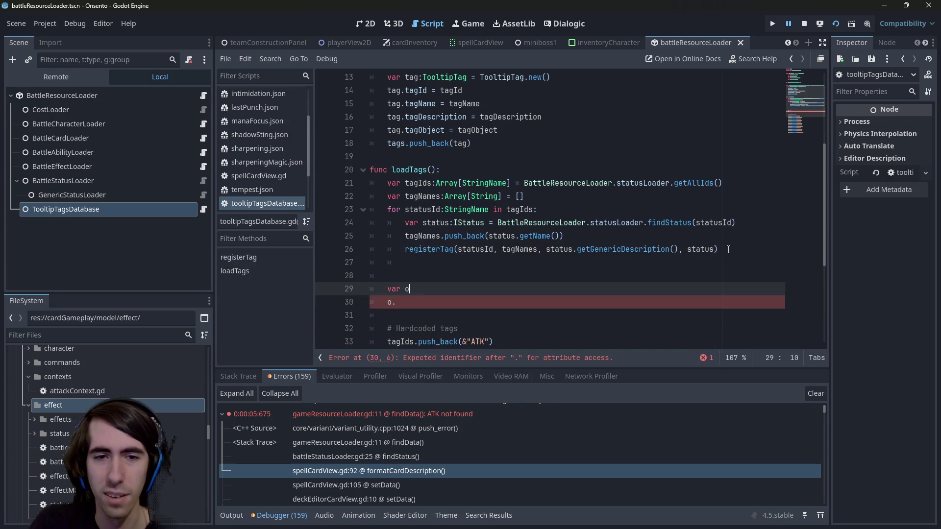
text(= self)
key(Escape)
key(Down)
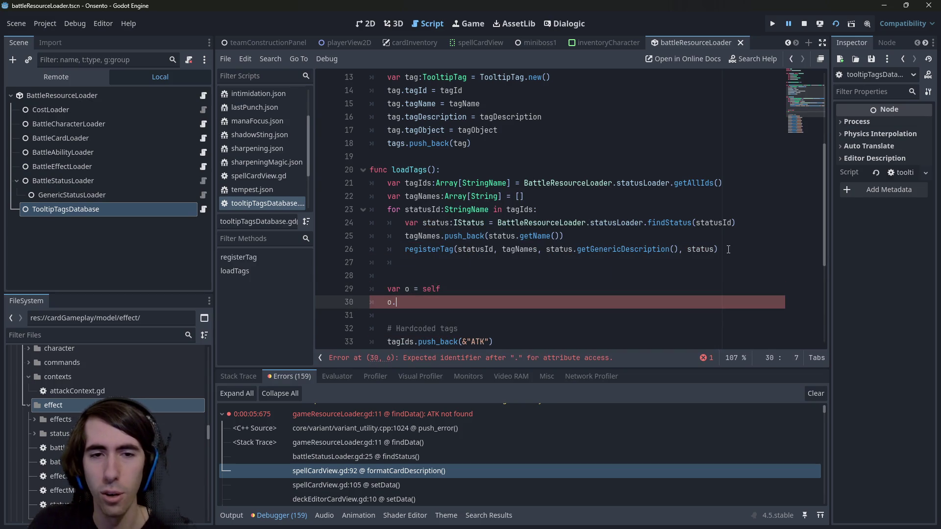
text(load)
key(Return)
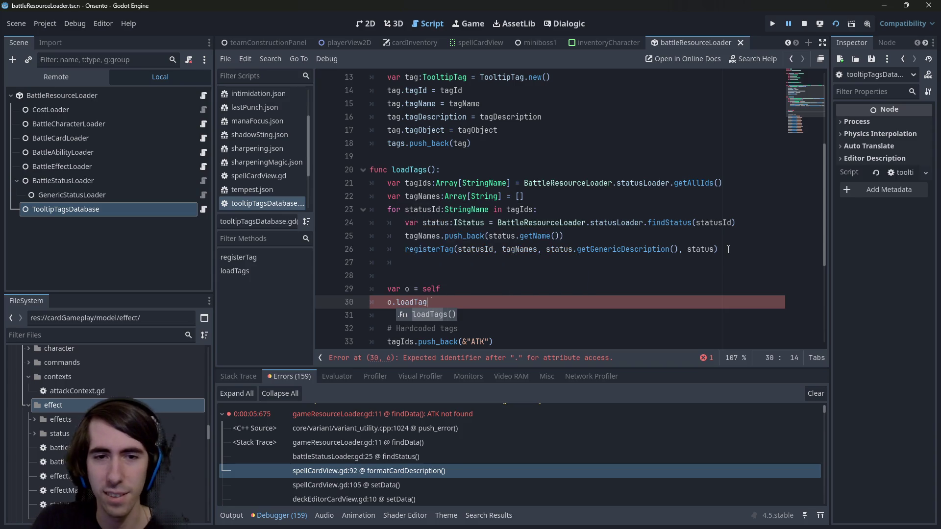
key(BackSpace)
key(BackSpace)
key(BackSpace)
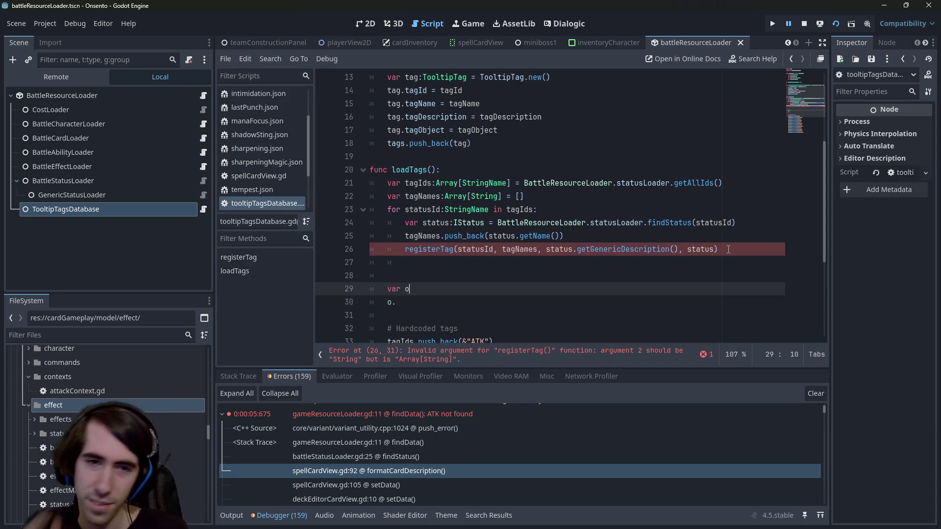
key(BackSpace)
key(BackSpace)
key(BackSpace)
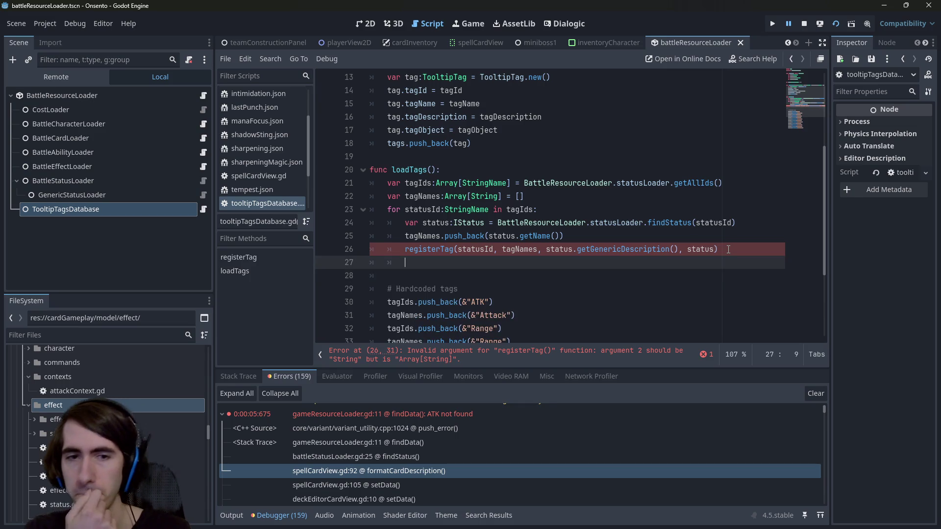
key(BackSpace)
key(BackSpace)
key(BackSpace)
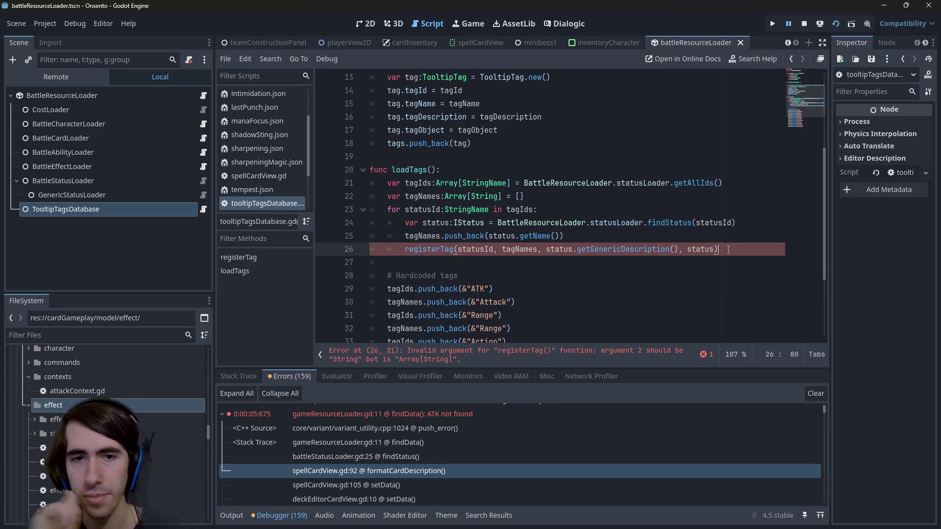
- Jump to the reported error and start a new line after the registerTag call
click(630, 356)
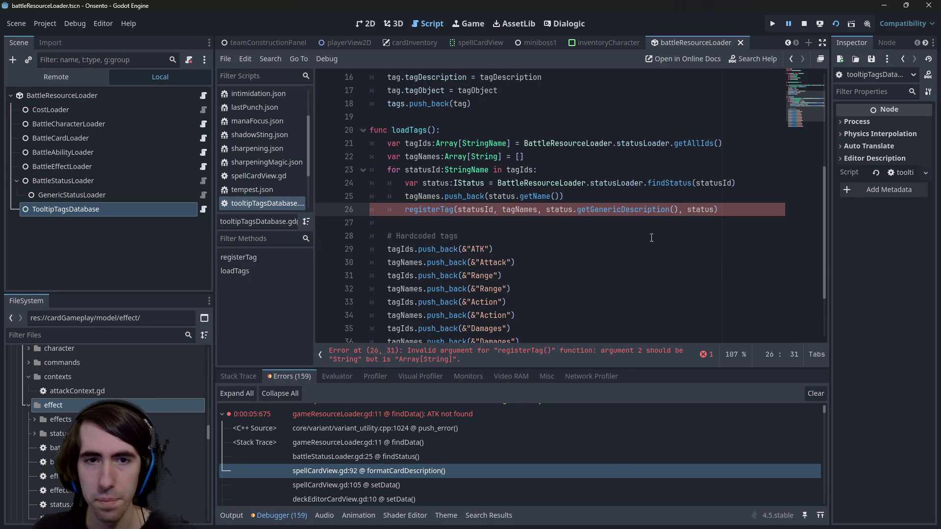
click(729, 211)
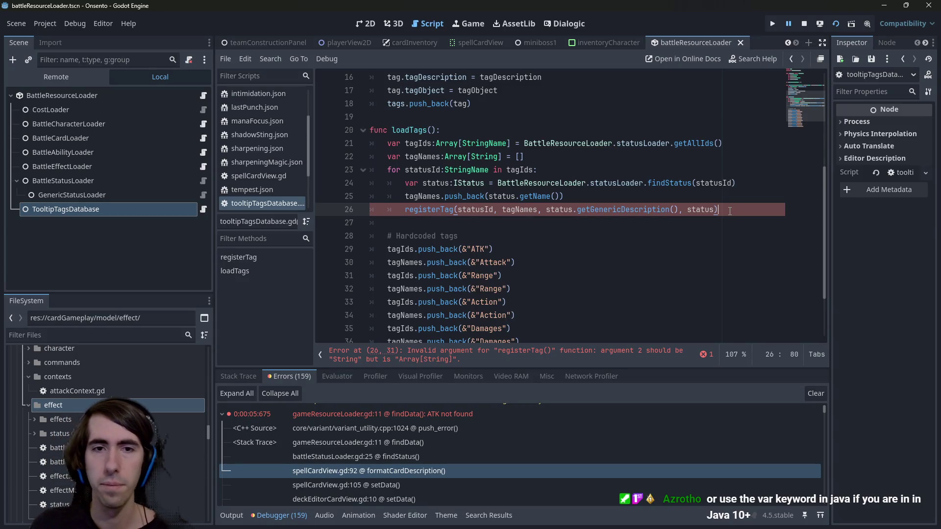
key(Return)
scroll(730, 211, up, 1)
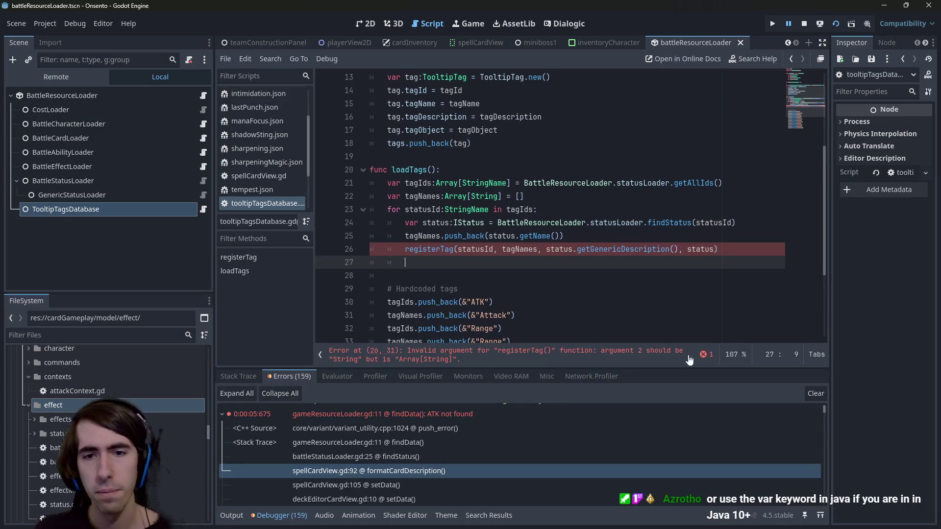
- Replace the tagNames argument of registerTag on line 26 with status.getName()
double_click(429, 249)
scroll(431, 249, up, 2)
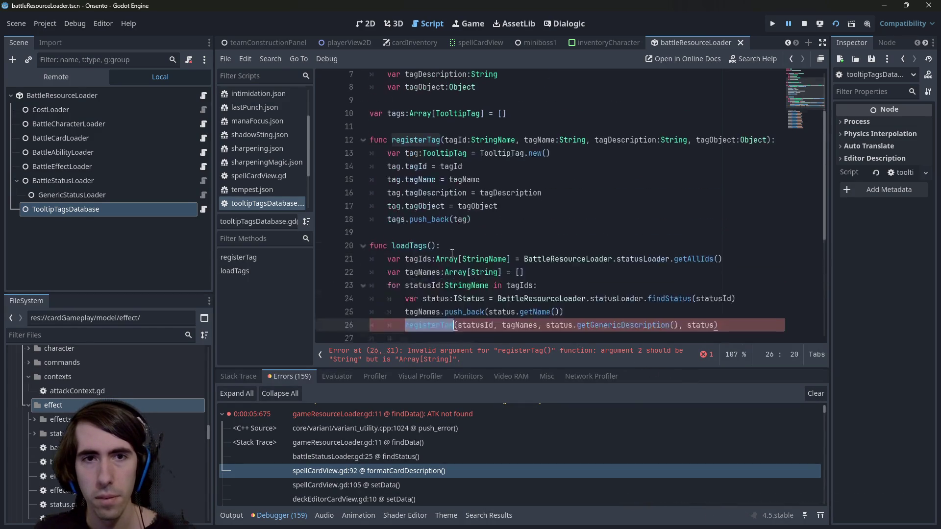
scroll(720, 316, down, 1)
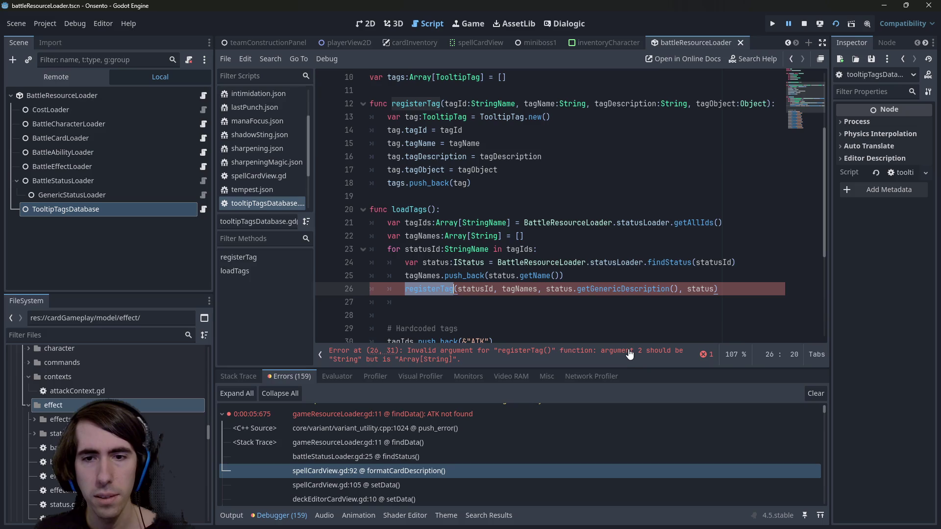
click(534, 280)
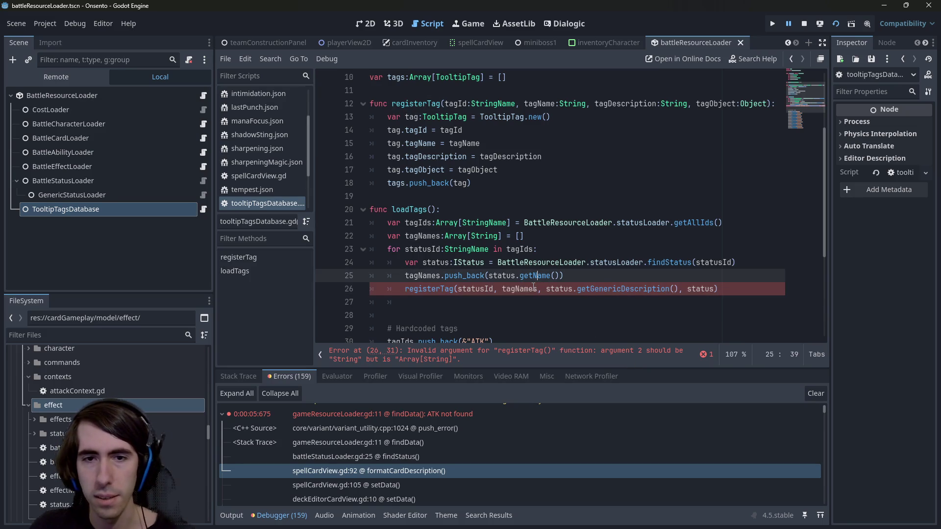
key(Down)
key(ctrl+Left)
key(Left)
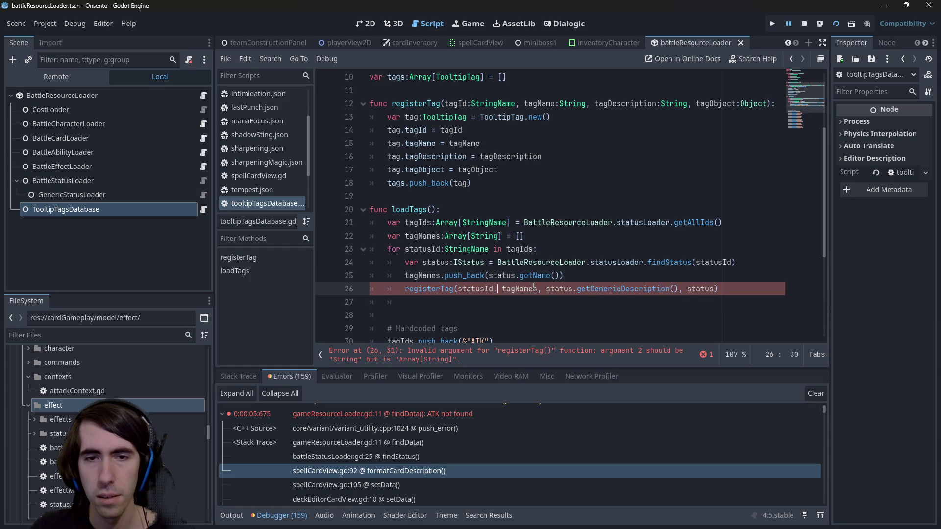
key(ctrl+shift+Right)
text(status.getName())
- Delete the tagNames push_back line and the leftover blank line, then save the script
key(Up)
key(End)
key(ctrl+shift+Left)
key(ctrl+shift+Left)
key(ctrl+shift+Left)
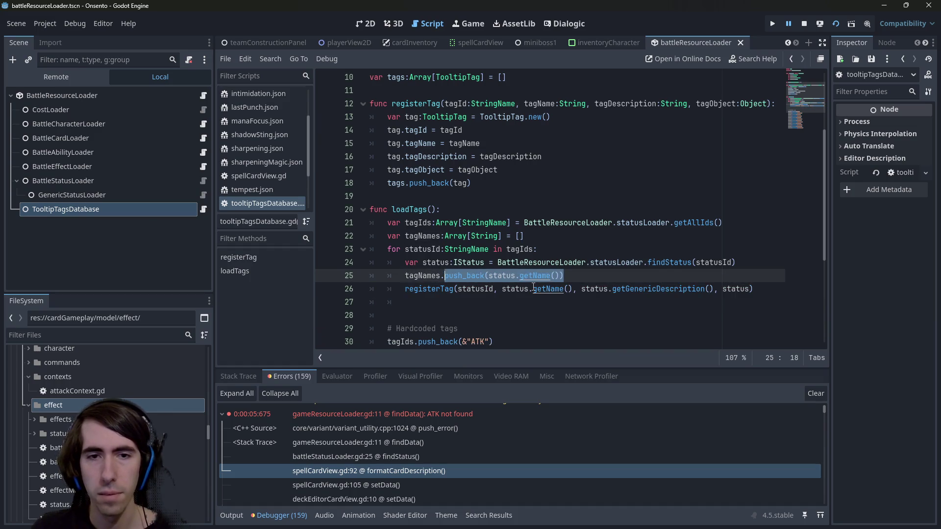
key(shift+Home)
key(BackSpace)
key(BackSpace)
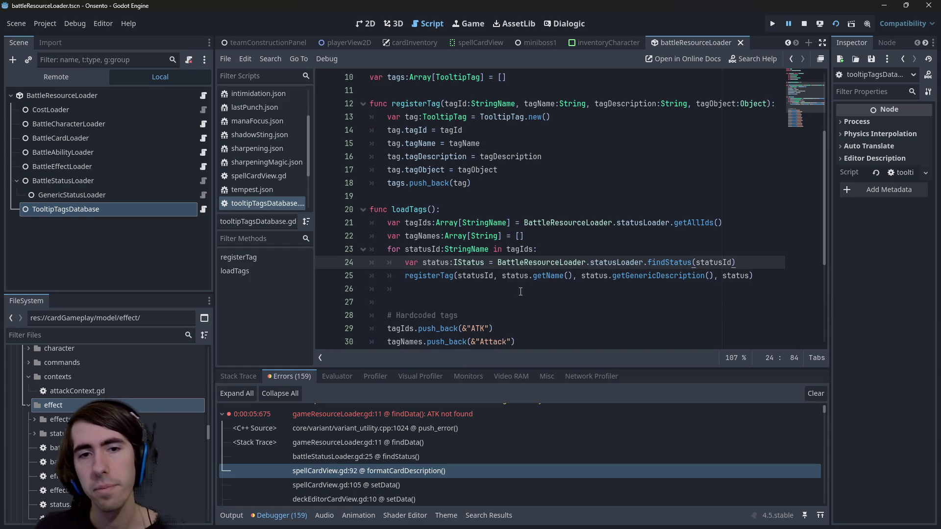
click(520, 291)
key(BackSpace)
key(BackSpace)
key(BackSpace)
key(ctrl+s)
- Check getGenericDescription's documentation and jump to its definition in status.gd
scroll(504, 244, up, 2)
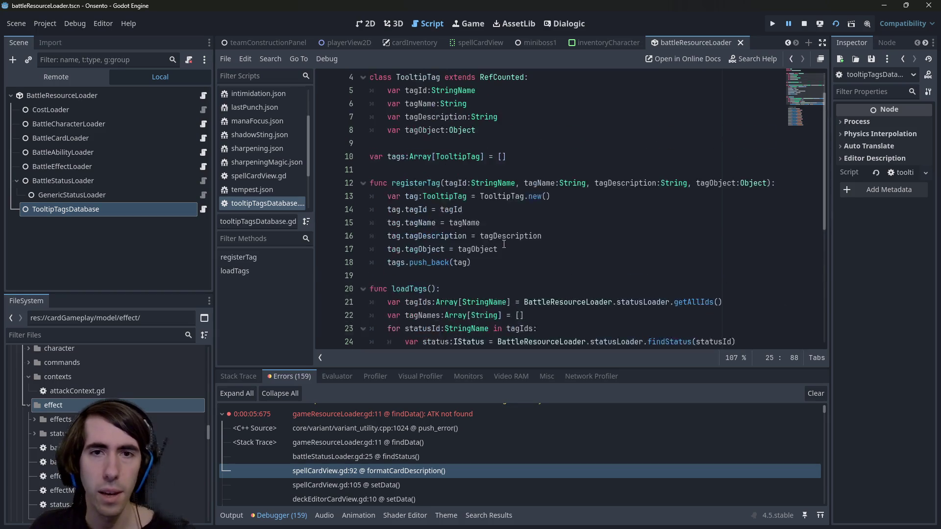
scroll(504, 244, down, 1)
scroll(503, 244, down, 1)
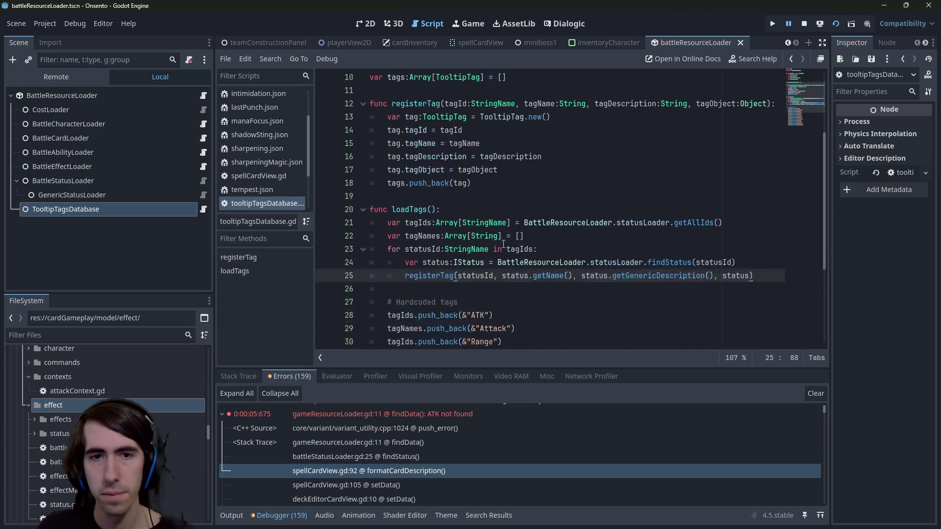
scroll(504, 244, up, 1)
scroll(503, 244, down, 4)
scroll(503, 244, up, 4)
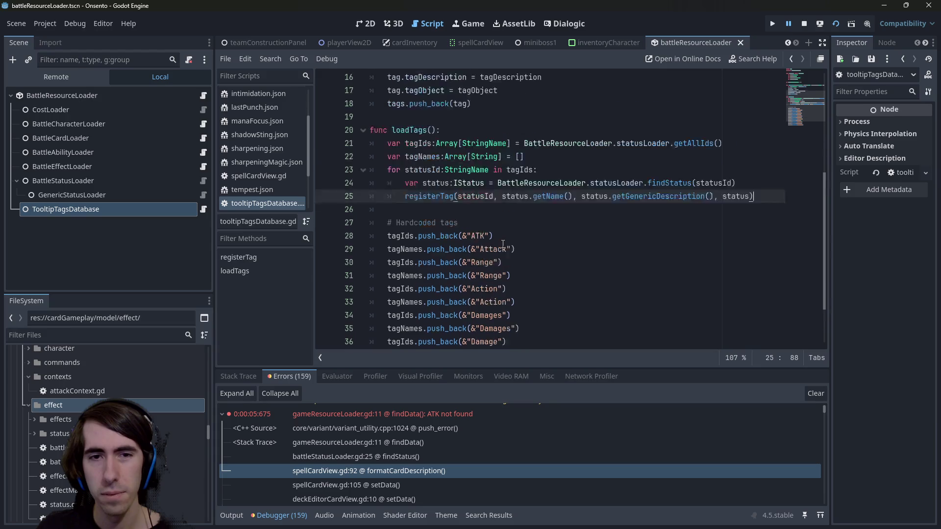
scroll(509, 213, down, 5)
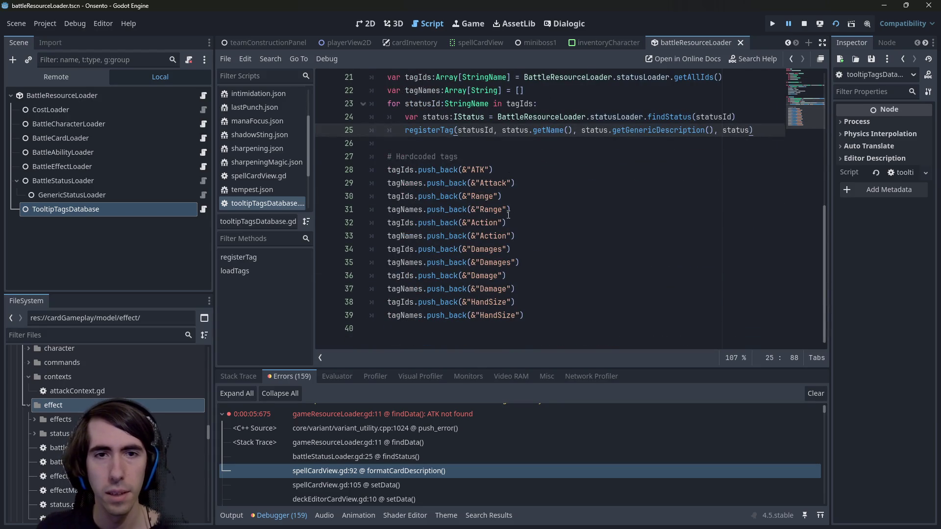
scroll(508, 214, up, 2)
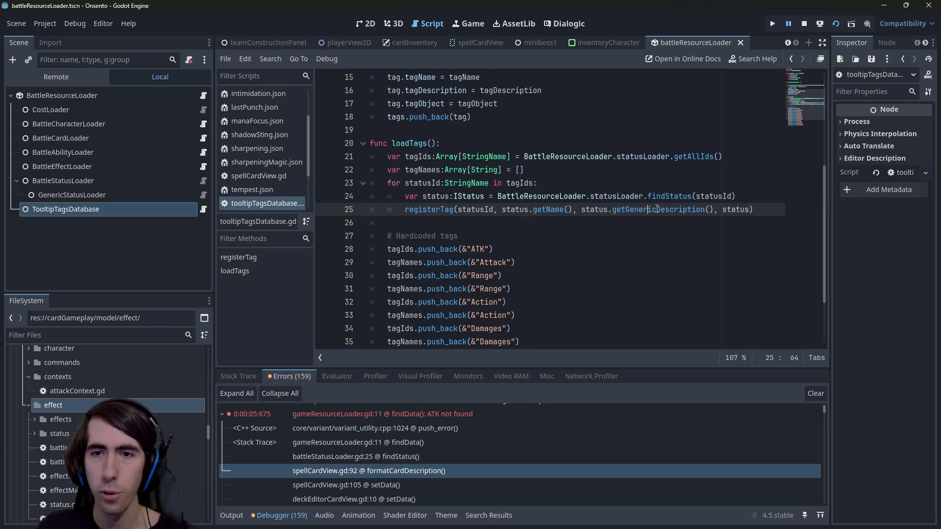
click(622, 220)
click(632, 213)
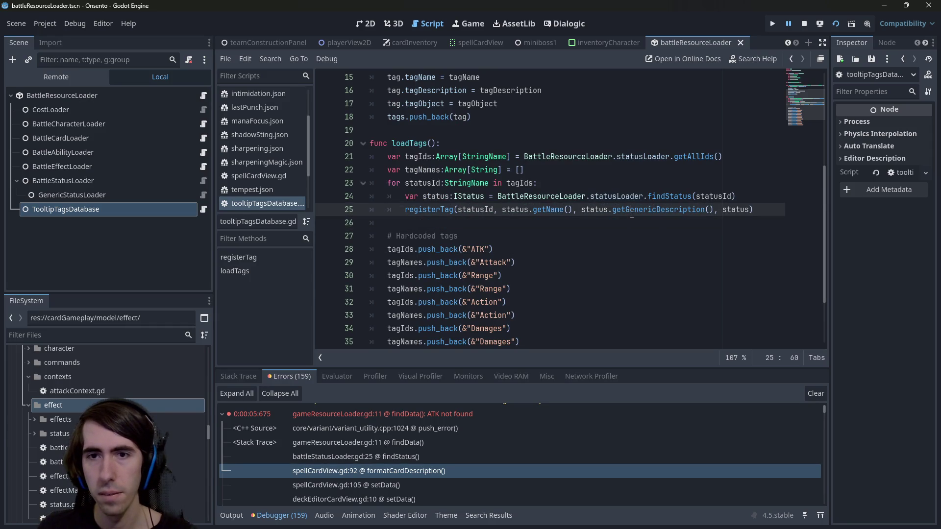
click(536, 221)
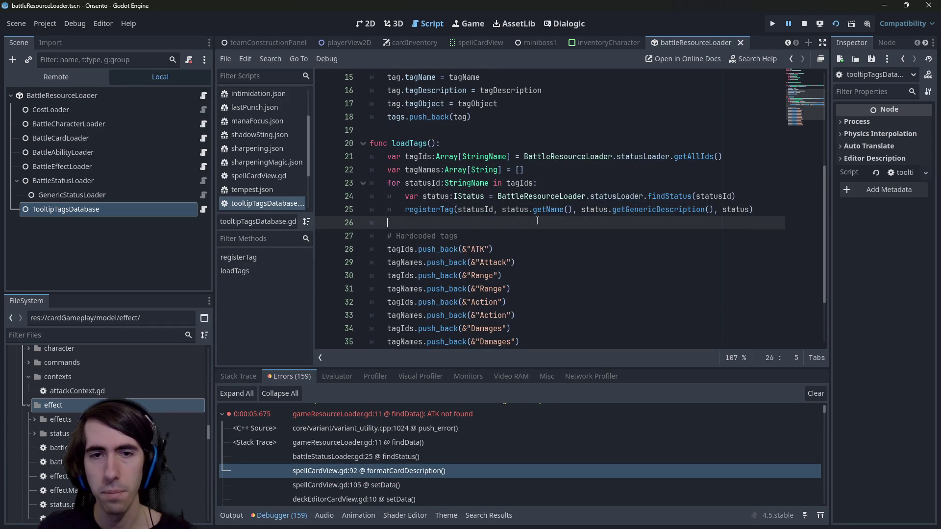
scroll(537, 221, up, 1)
scroll(537, 220, down, 1)
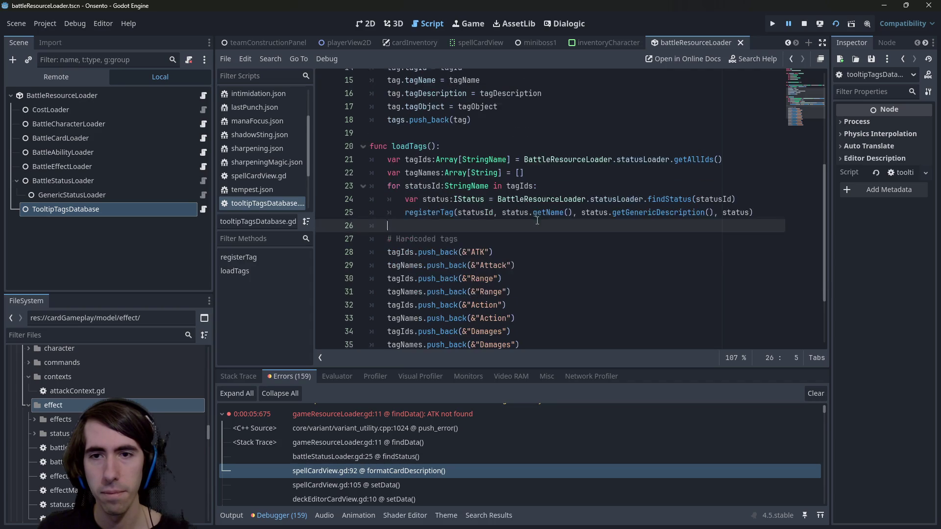
click(643, 210)
ctrl+click(644, 210)
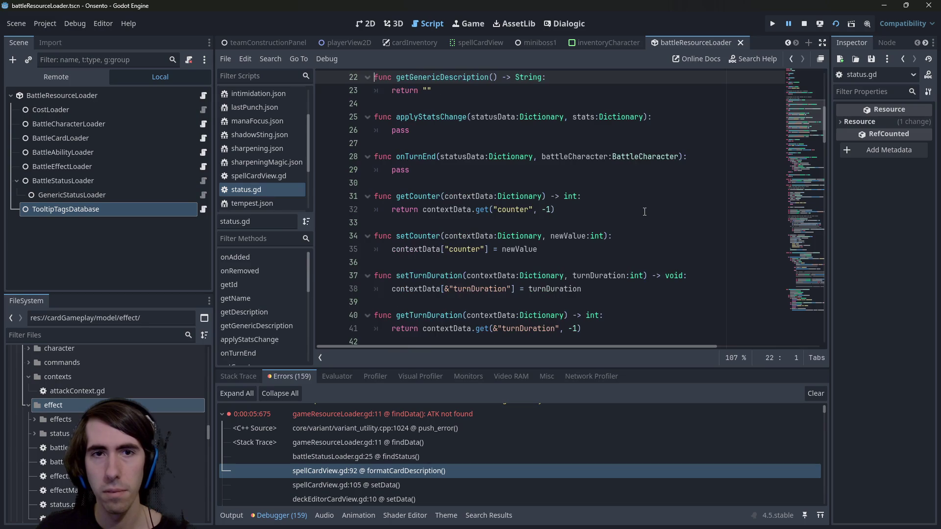
- Search the whole project for every use of getGenericDescription
scroll(438, 156, up, 2)
double_click(439, 156)
key(ctrl+shift+f)
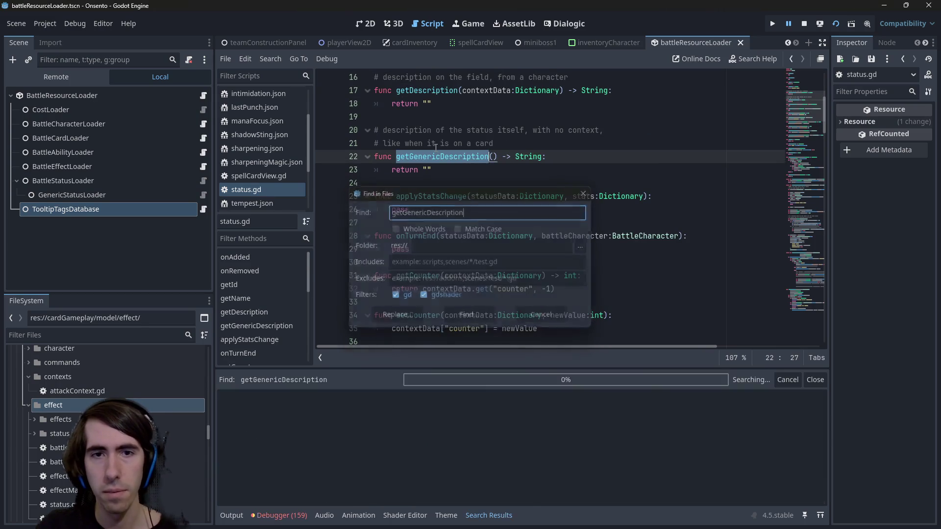
key(Return)
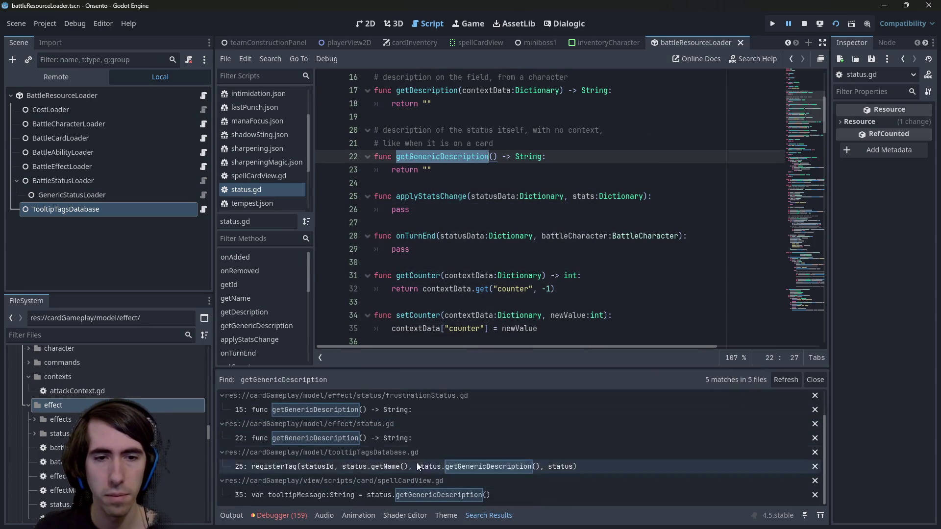
scroll(411, 441, up, 1)
scroll(417, 431, down, 1)
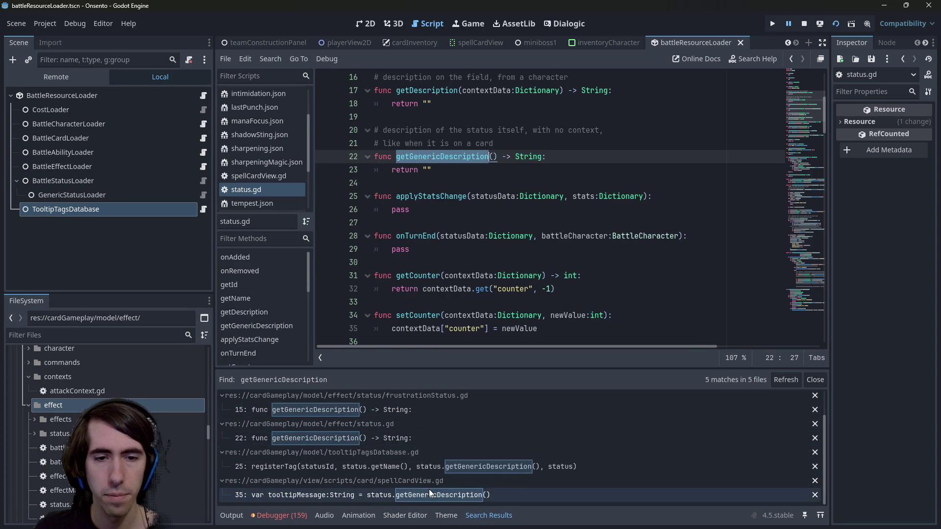
scroll(427, 466, up, 1)
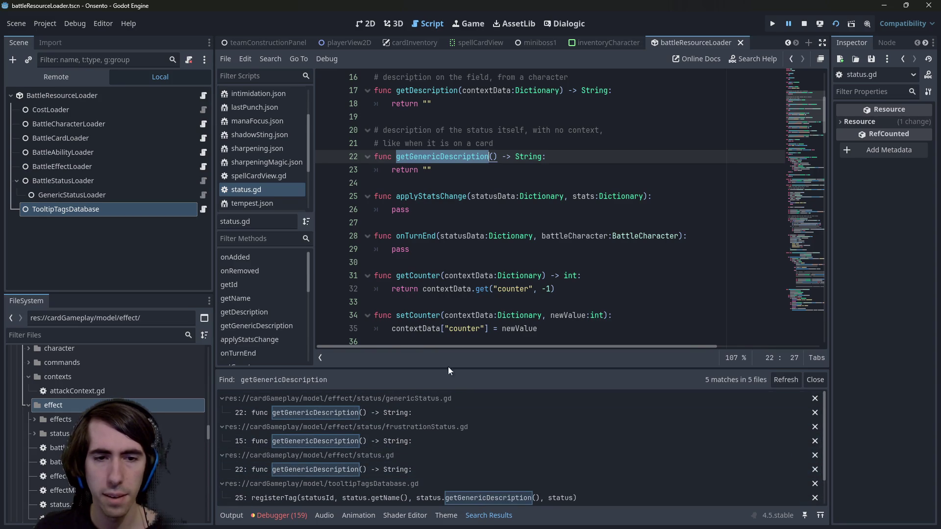
- Open the genericStatus.gd implementation and inspect its formatWithBBCode call on line 24
click(479, 222)
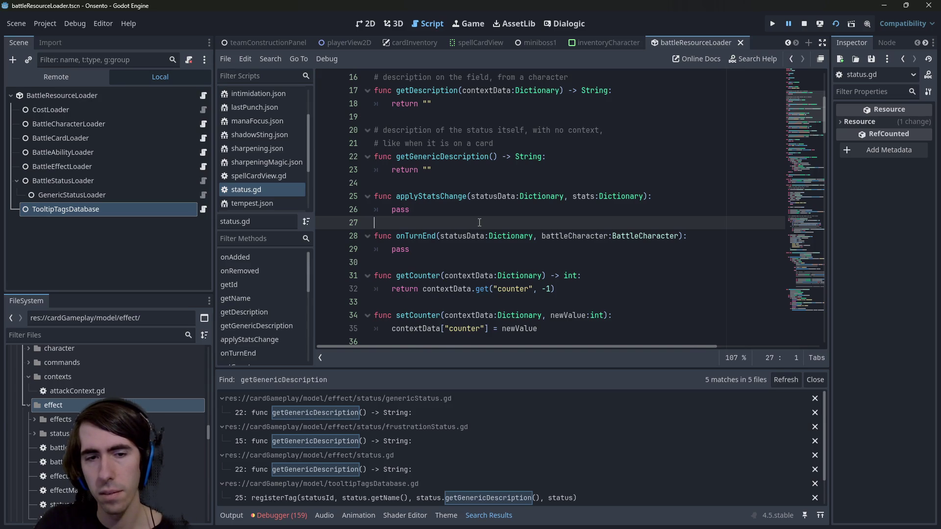
key(ctrl+Home)
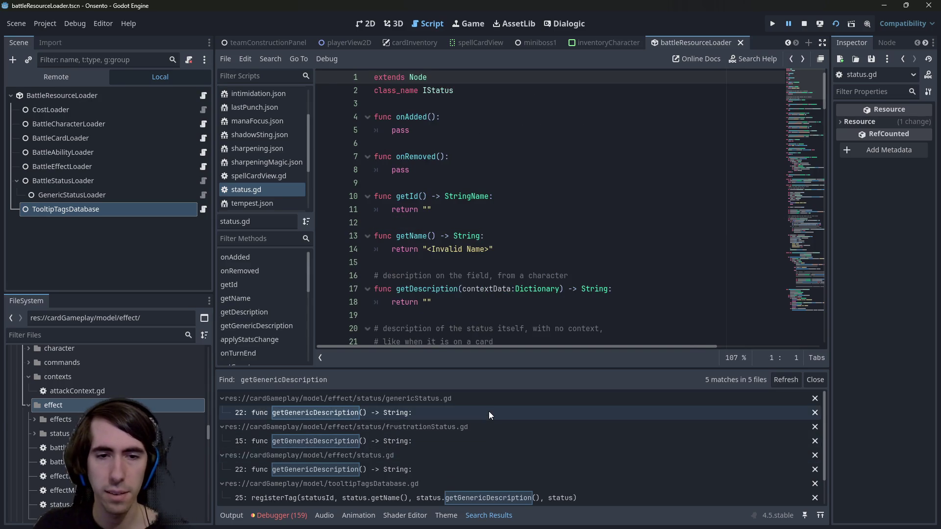
click(488, 410)
drag(513, 265, 354, 156)
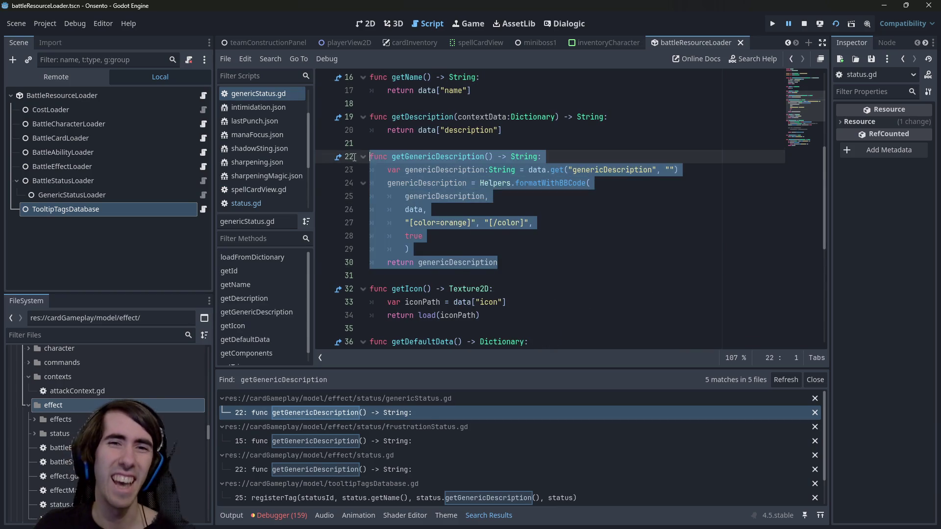
click(534, 185)
double_click(549, 184)
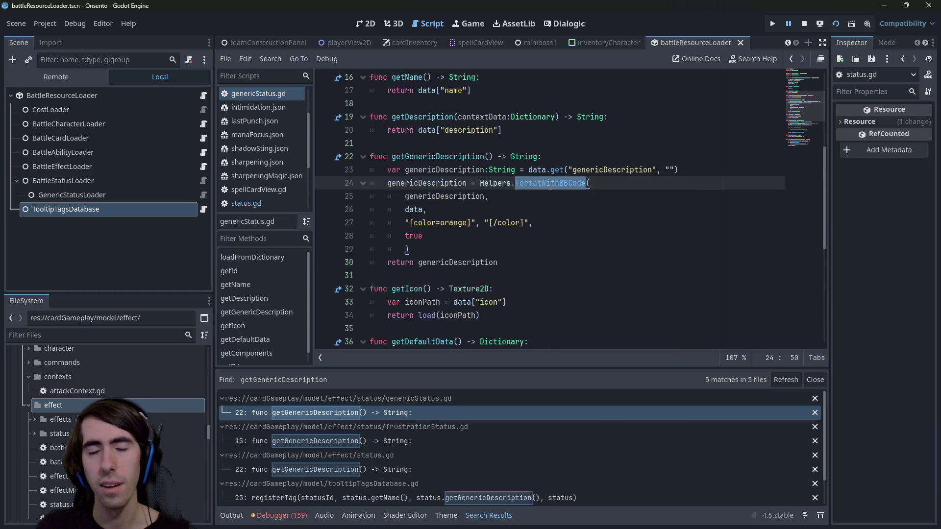
mouse_move(549, 185)
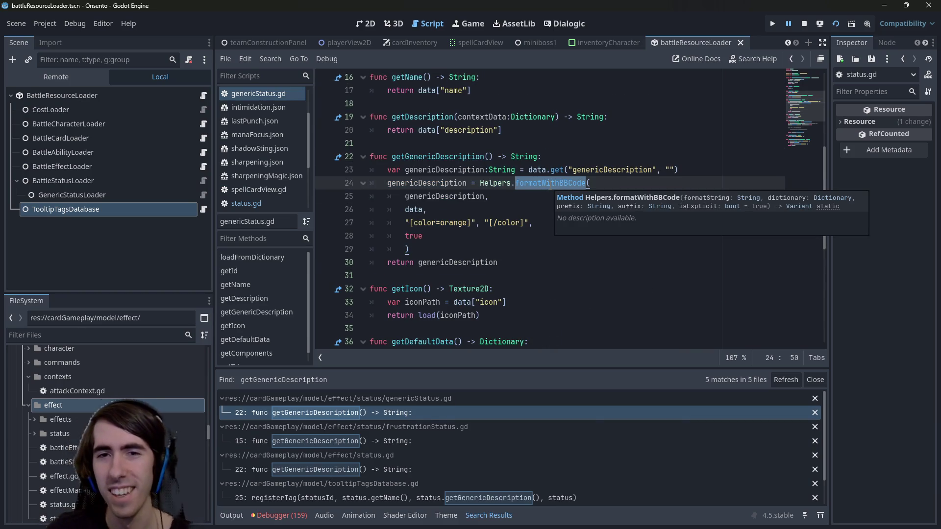
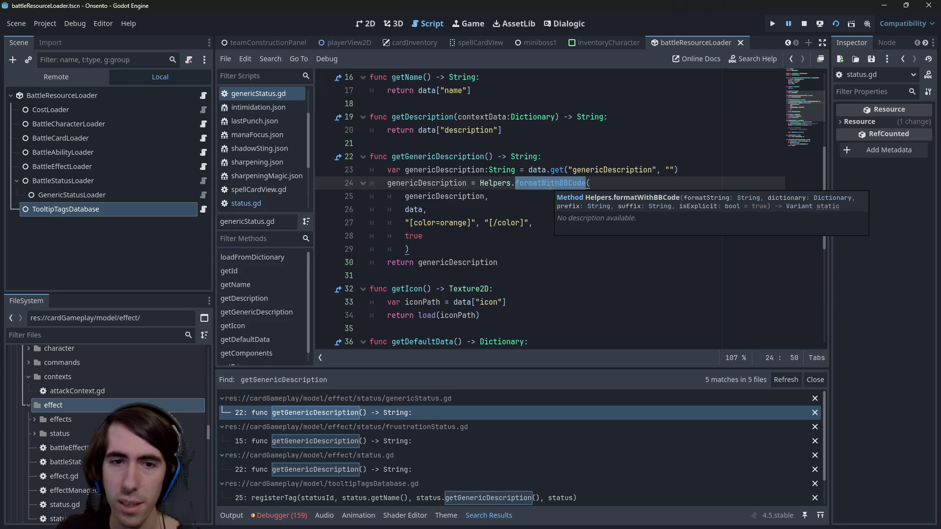
- Open tooltipTagsDatabase.gd and select the tagIds and tagNames declarations in loadTags
click(203, 211)
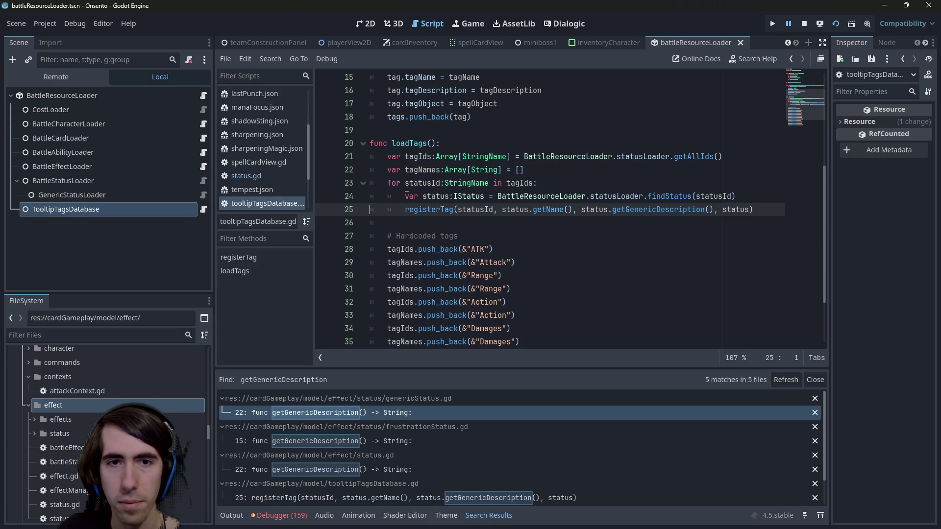
double_click(419, 170)
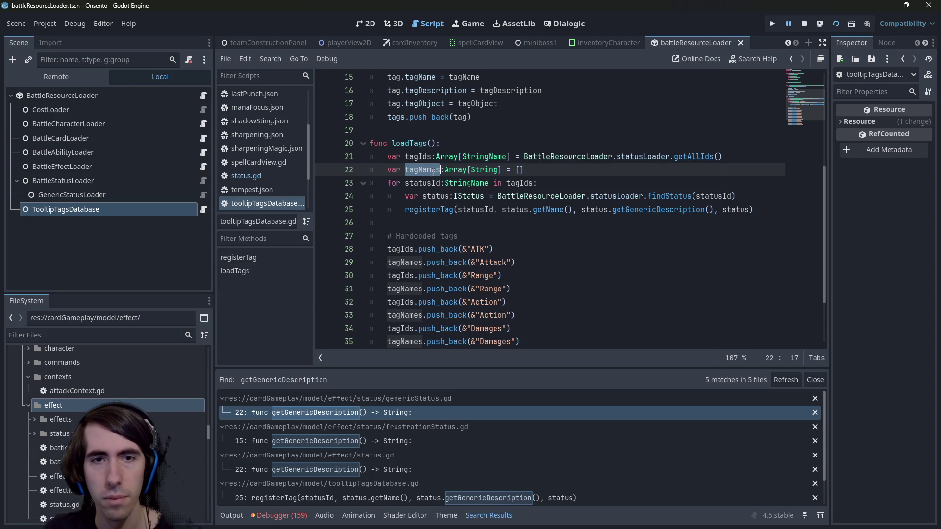
mouse_move(554, 172)
mouse_down()
mouse_move(343, 142)
mouse_move(297, 157)
mouse_up()
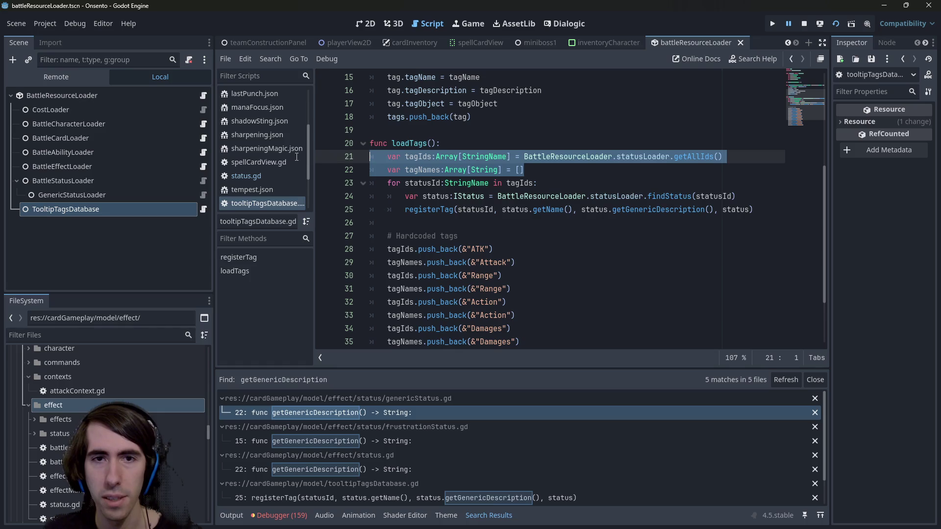
- Check tagIds, jump to the registerTag definition, then go to the line under '# Hardcoded tags'
click(427, 157)
scroll(465, 196, down, 2)
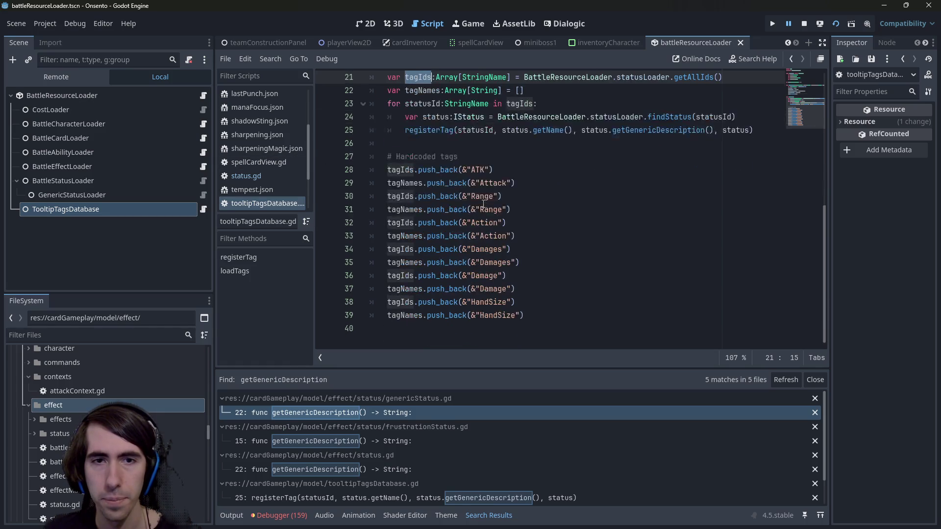
scroll(483, 203, up, 2)
ctrl+click(427, 209)
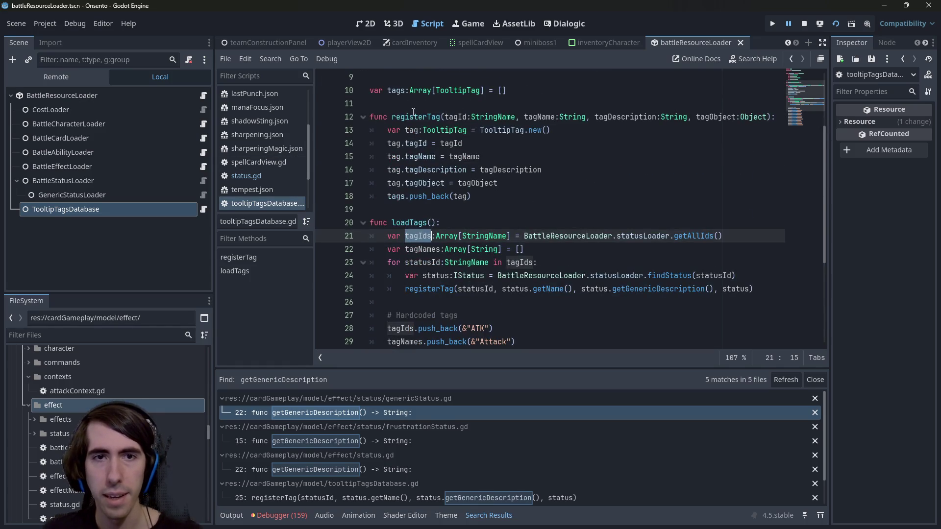
click(464, 301)
- Start a registerTag( call under '# Hardcoded tags' with &"ATK" copied from line 30
key(Down)
key(Return)
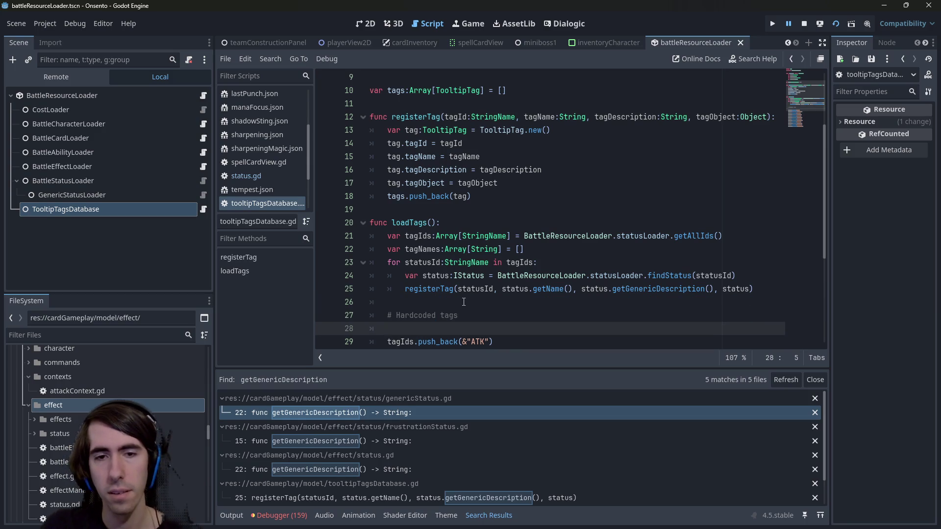
key(Return)
key(Up)
text(registerTag()
scroll(464, 289, down, 2)
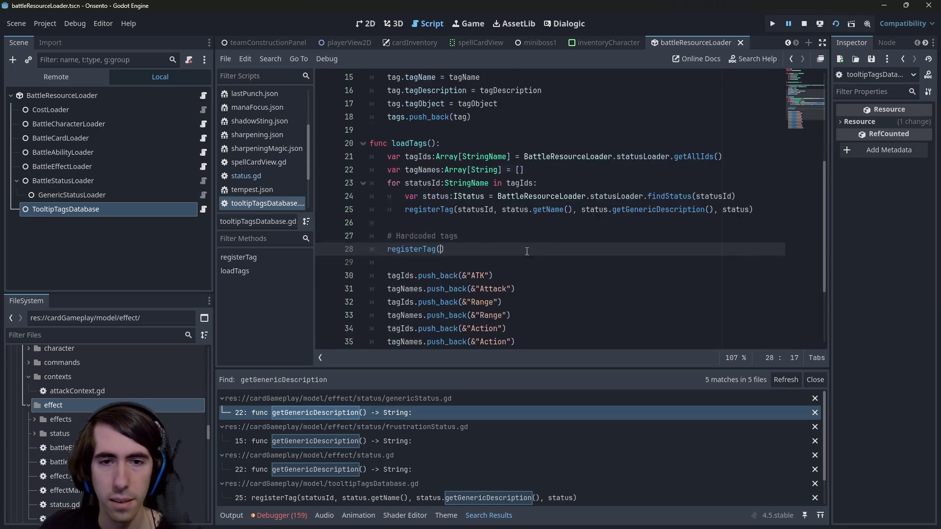
drag(463, 277, 489, 277)
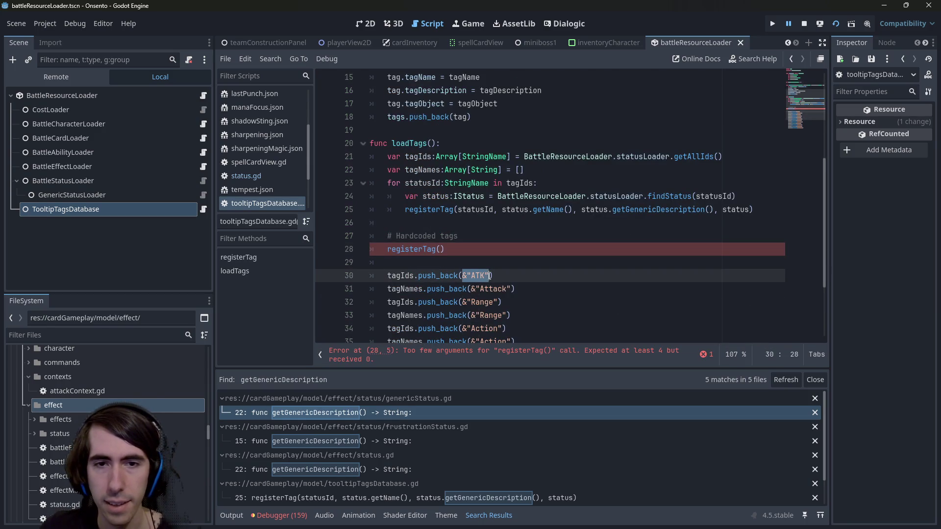
key(ctrl+c)
click(440, 249)
key(ctrl+v)
- Add the "Attack" name and draft descriptions like 'The amount of damages' and 'Used by the action'
text(, )
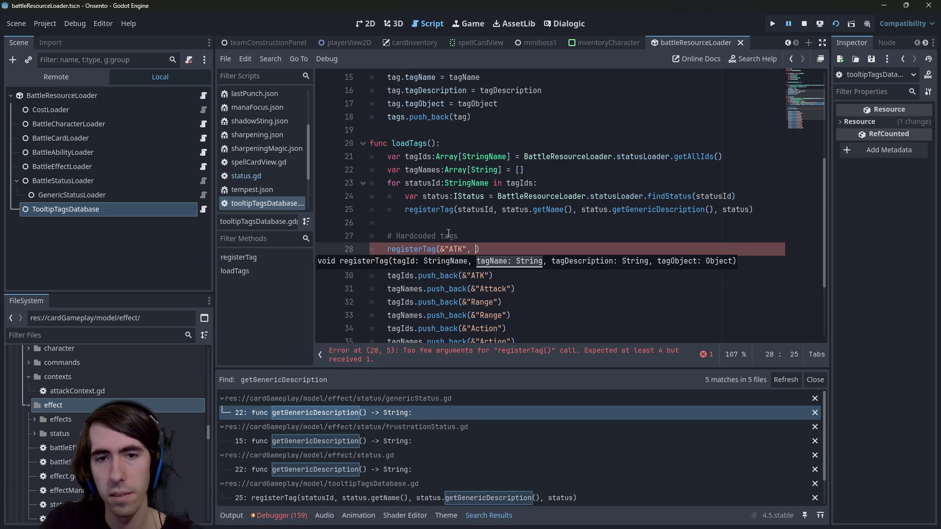
text("Attack)
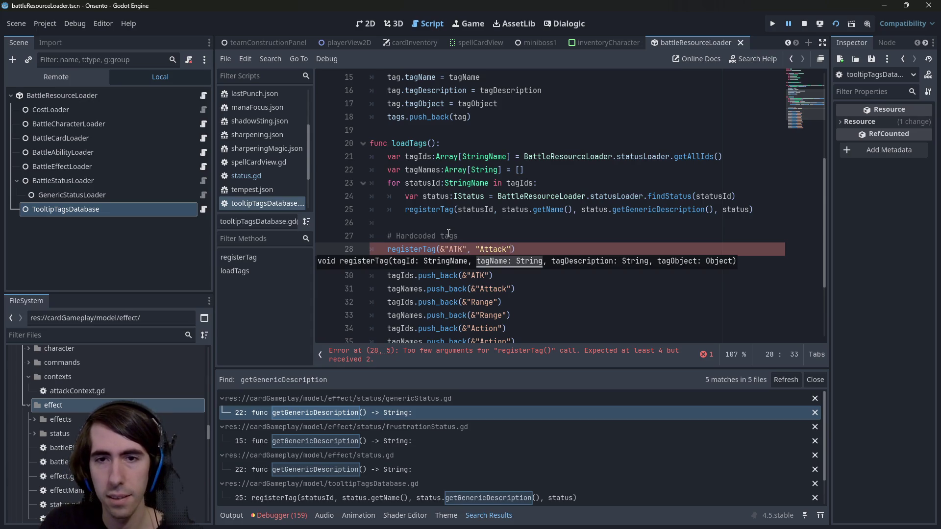
text(, ")
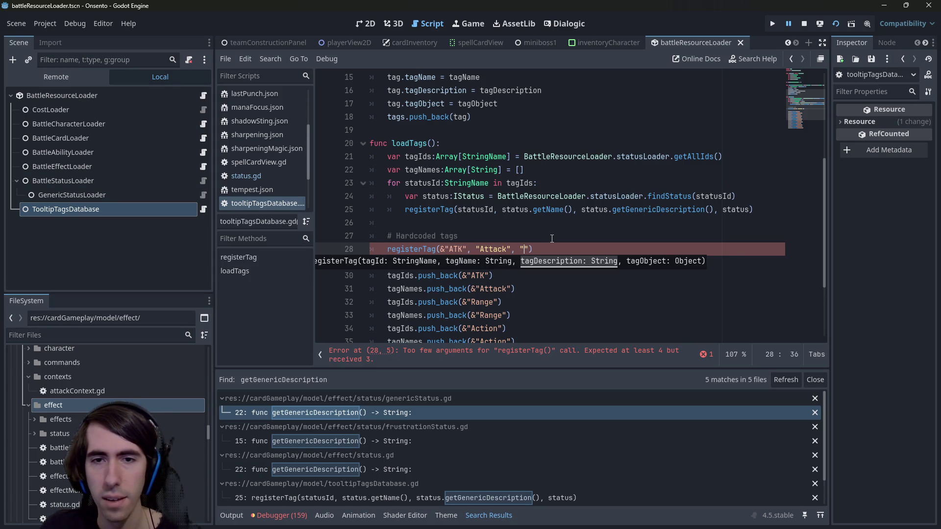
text(Damage)
key(ctrl+BackSpace)
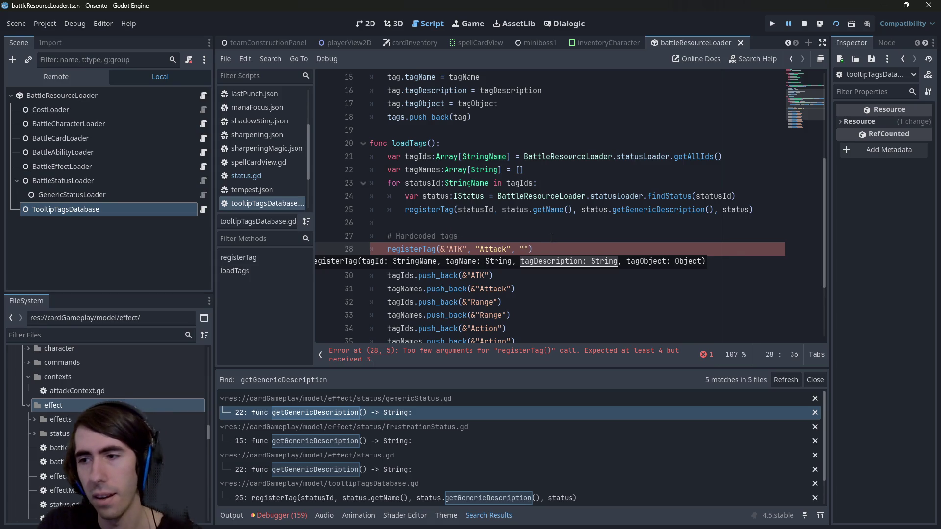
text(T)
text(he amount of da)
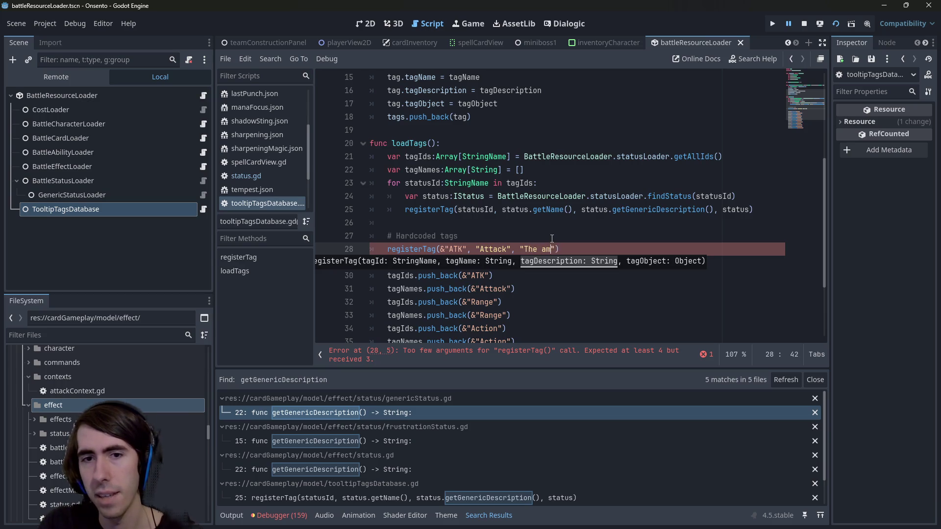
text(mages)
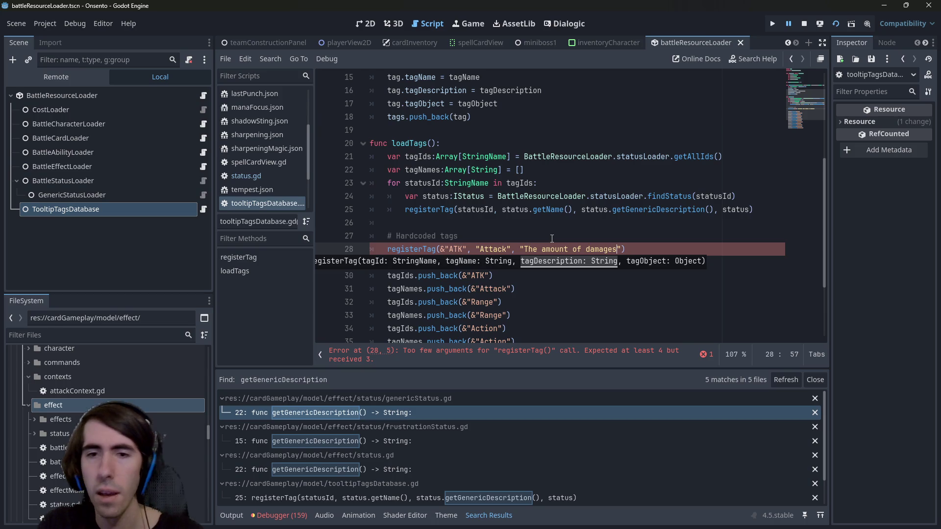
key(ctrl+BackSpace)
key(ctrl+BackSpace)
key(ctrl+BackSpace)
text(Used by the action)
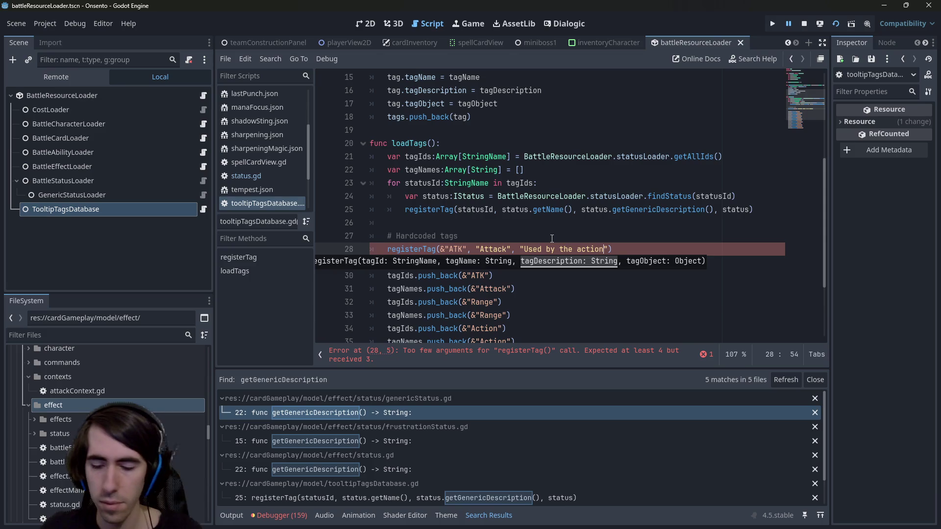
key(BackSpace)
key(BackSpace)
key(BackSpace)
- Write 'Usually the amount of damages dealt when a character attacks.' and prefix 'Used by the action of the tharacter.\n'
text(Usua)
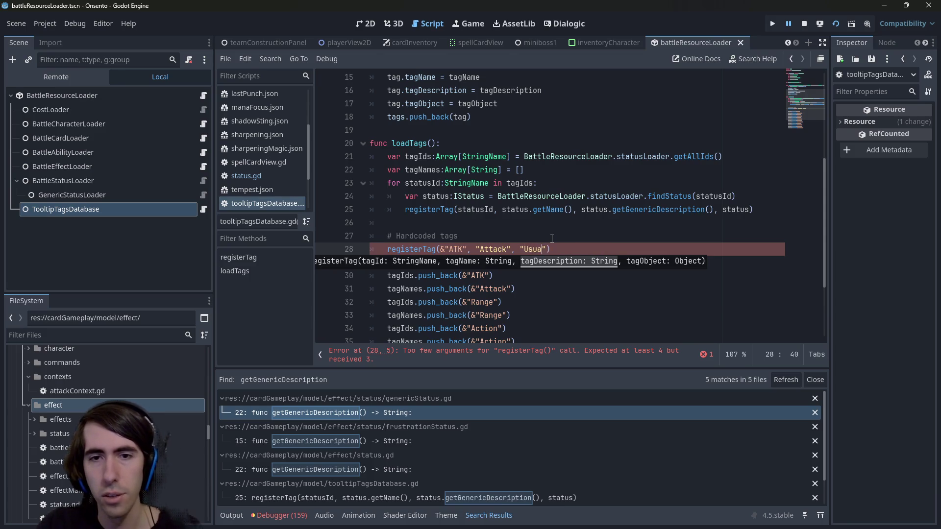
text(lly )
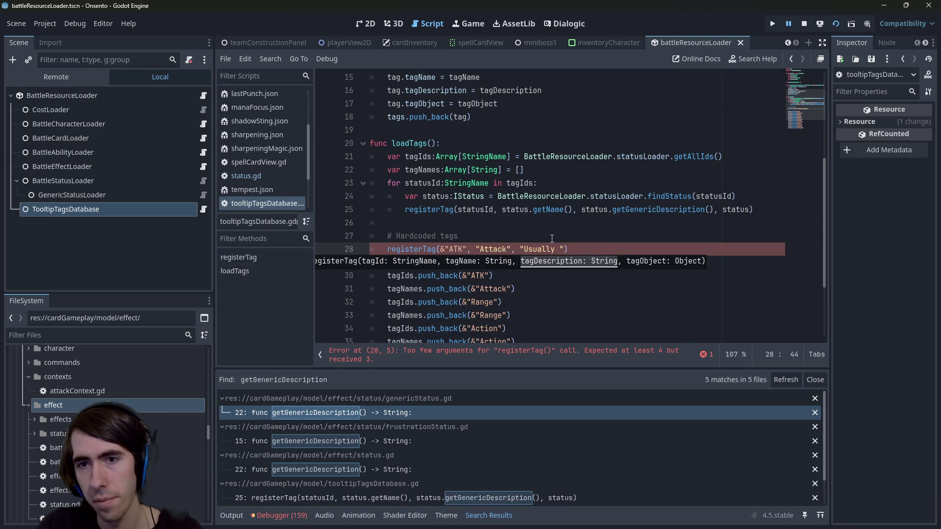
text(the amount of )
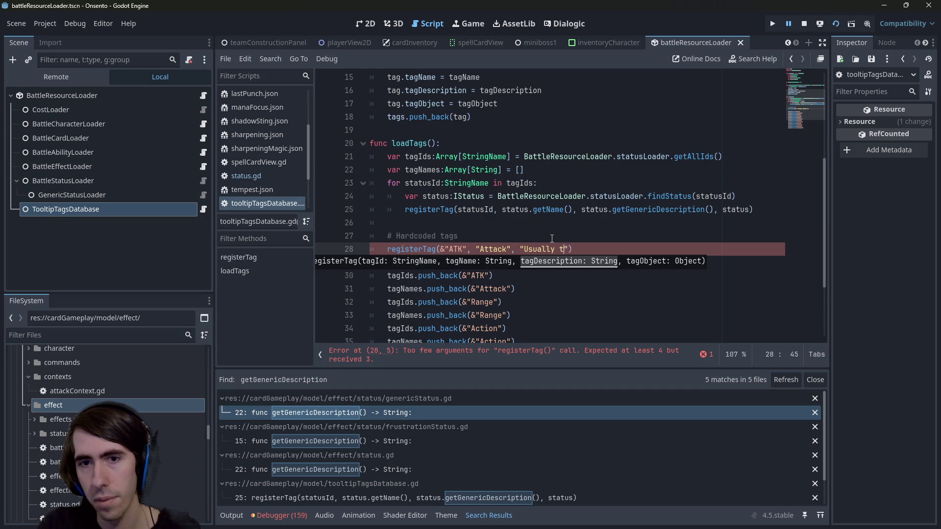
text(damages dealt )
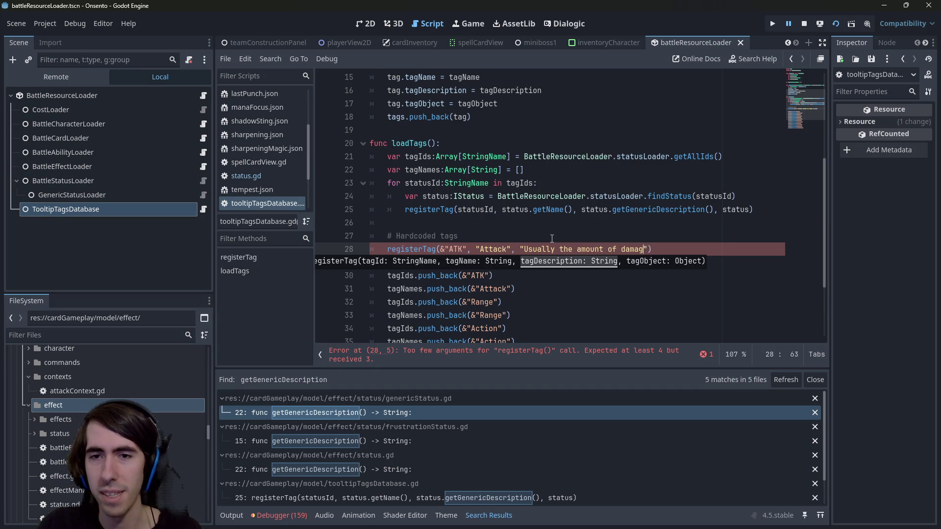
text(when a character att)
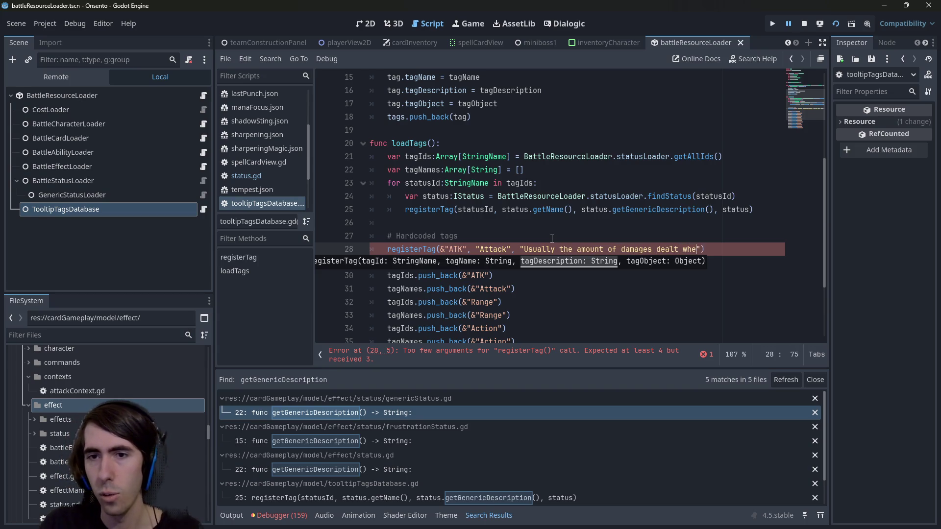
text(acks.\n)
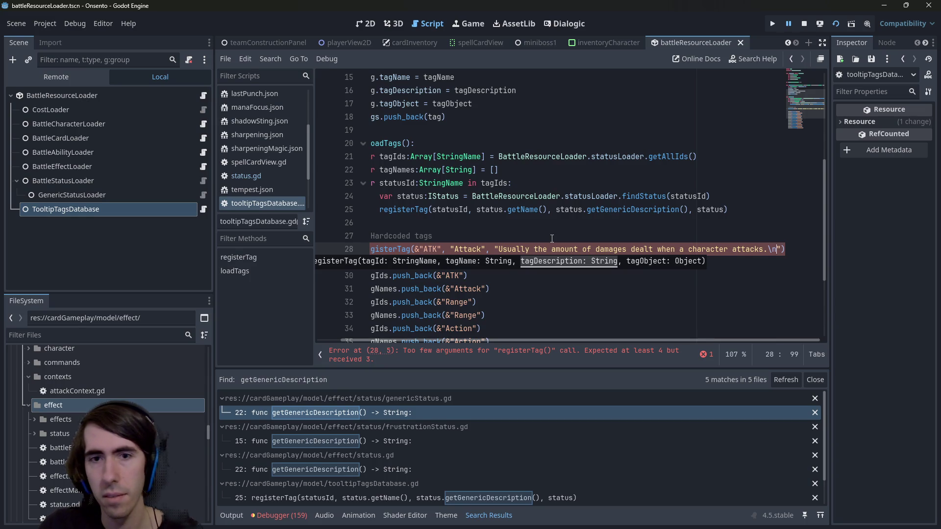
key(ctrl+Left)
key(ctrl+Left)
key(ctrl+Left)
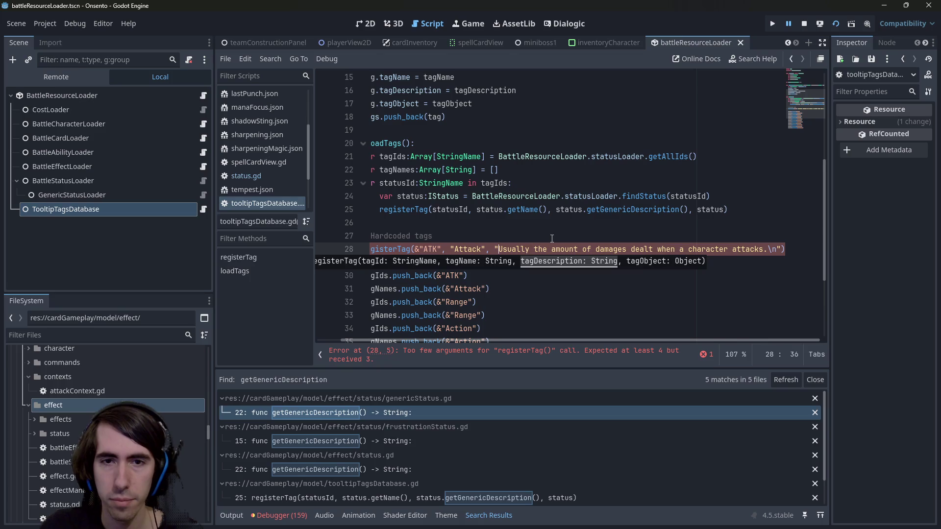
text(Stat used )
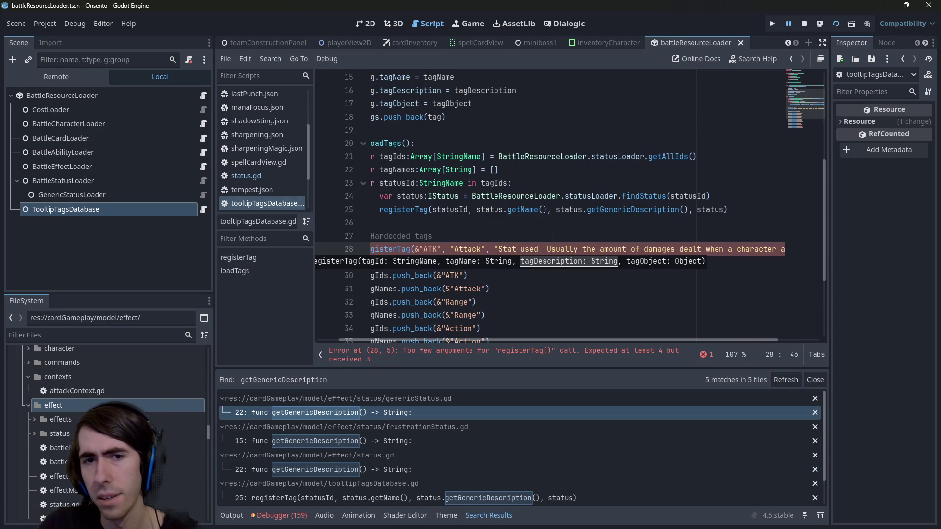
text(by)
key(BackSpace)
key(BackSpace)
key(BackSpace)
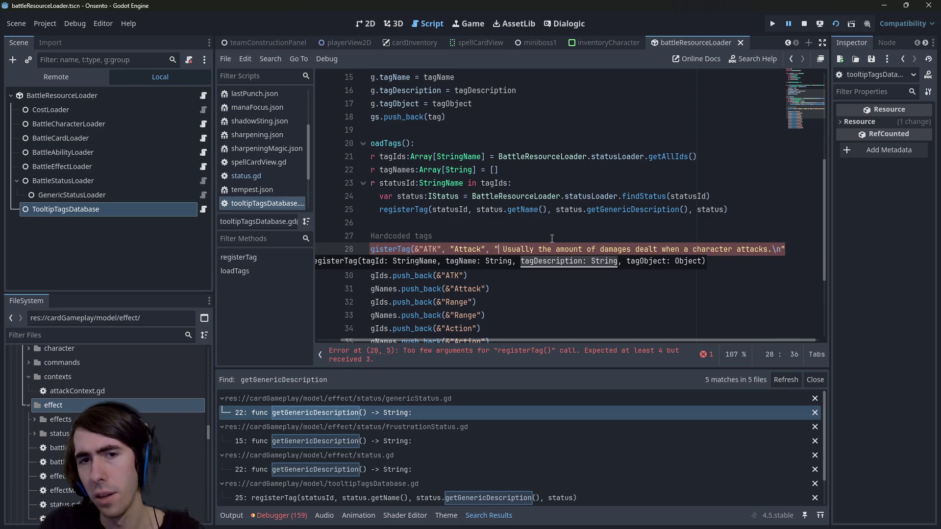
text(Used by)
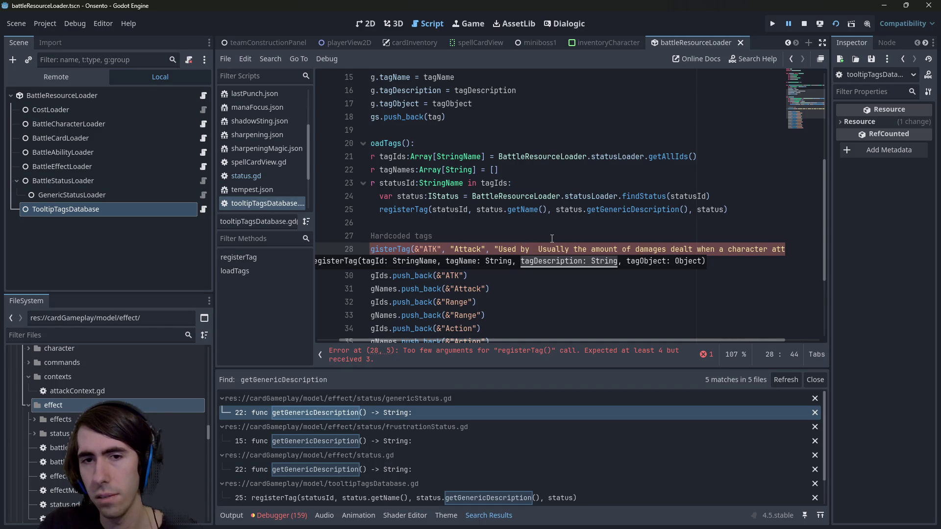
key(ctrl+z)
key(ctrl+z)
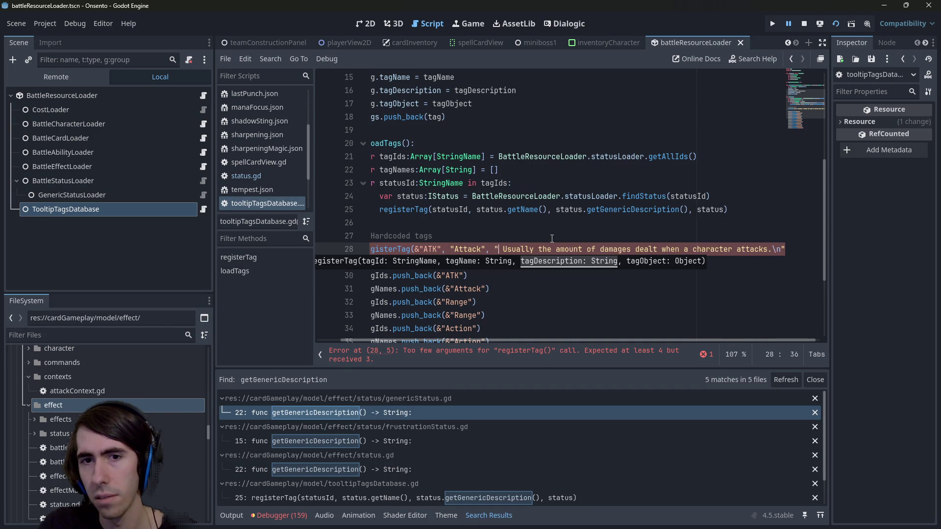
key(ctrl+z)
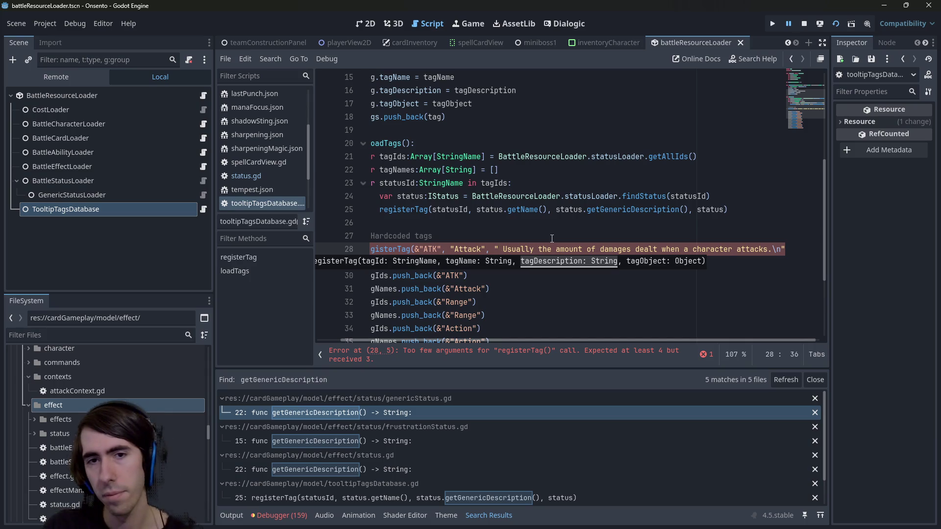
key(Delete)
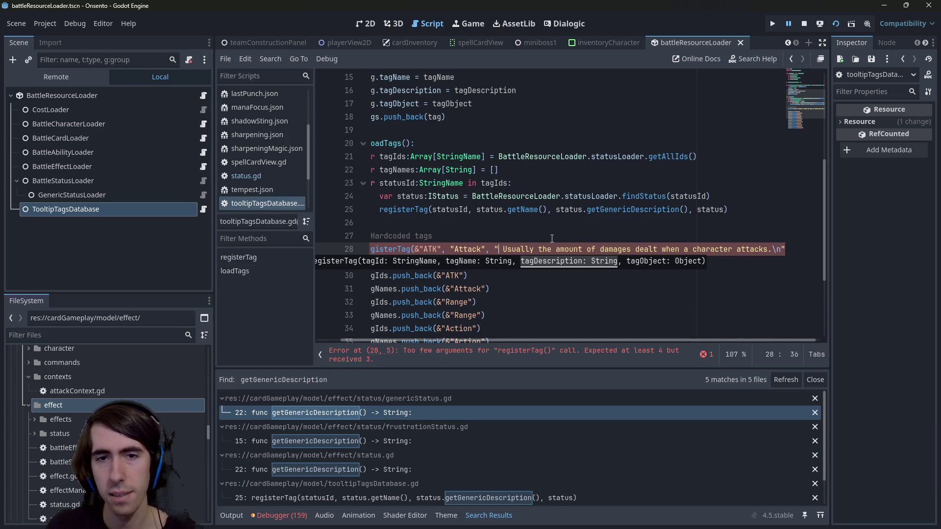
text(Used by the act)
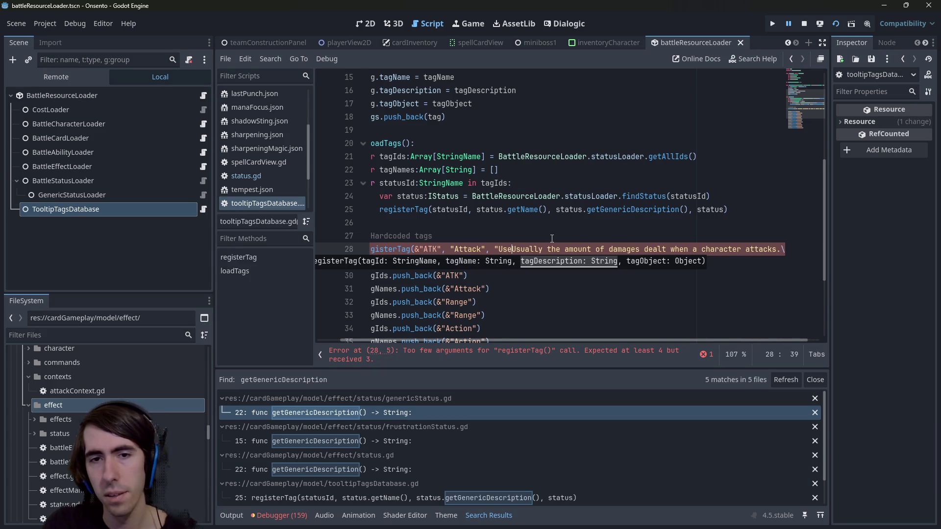
text(ion of the )
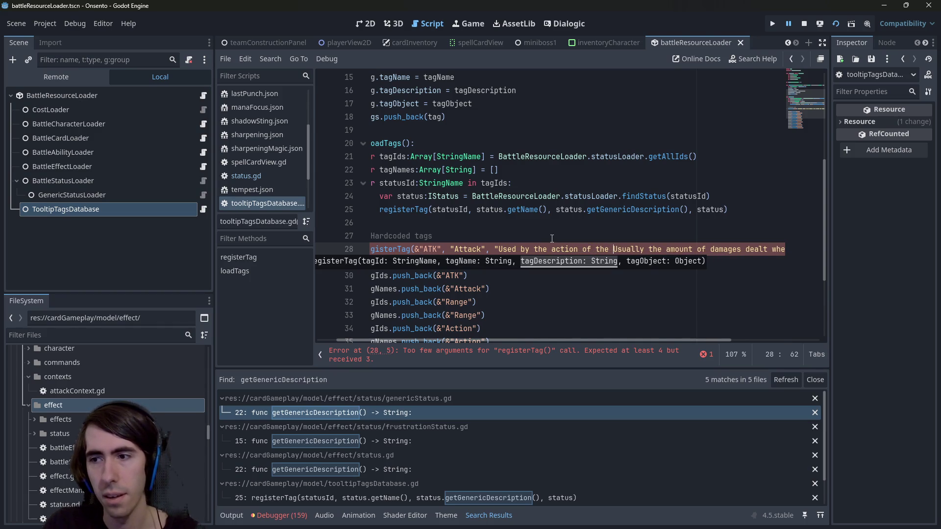
text(t)
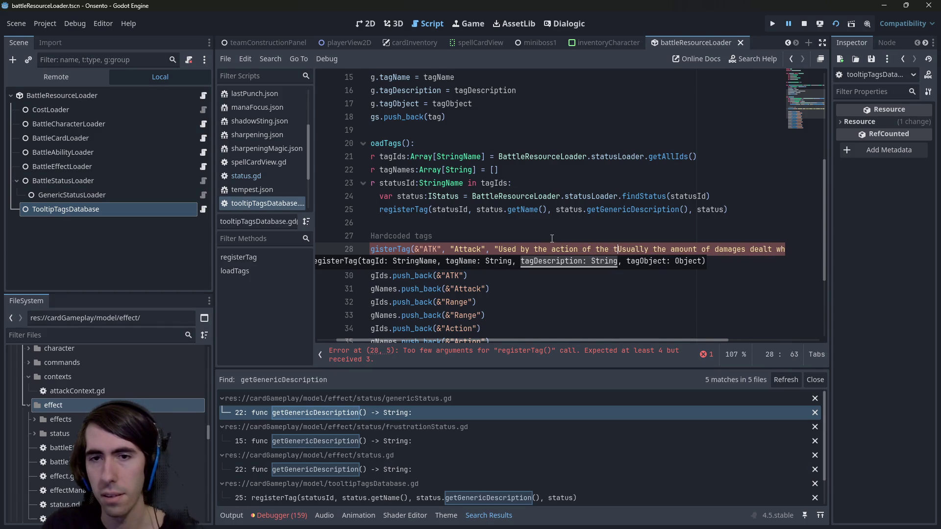
text(haracter.\)
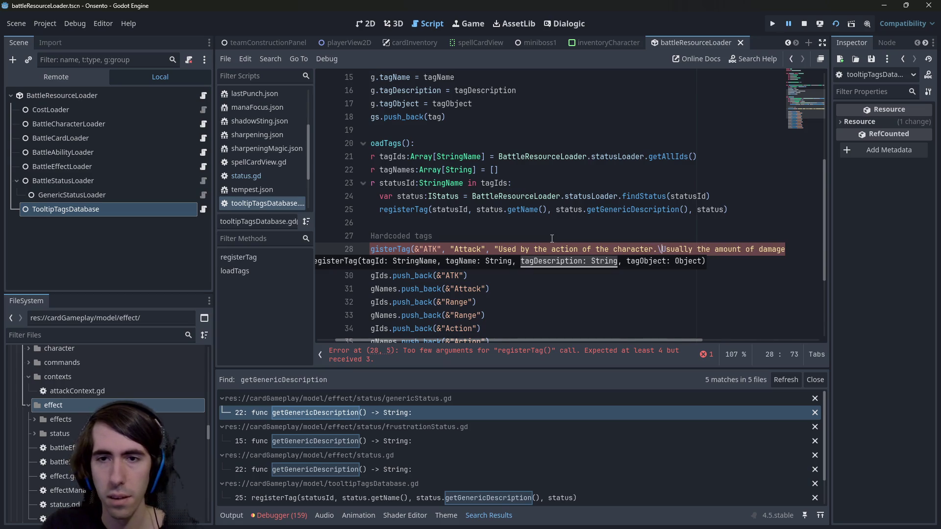
text(n)
- Replace 'a character attacks' with 'attacking' in the ATK description
key(ctrl+Right)
key(ctrl+Right)
key(ctrl+Right)
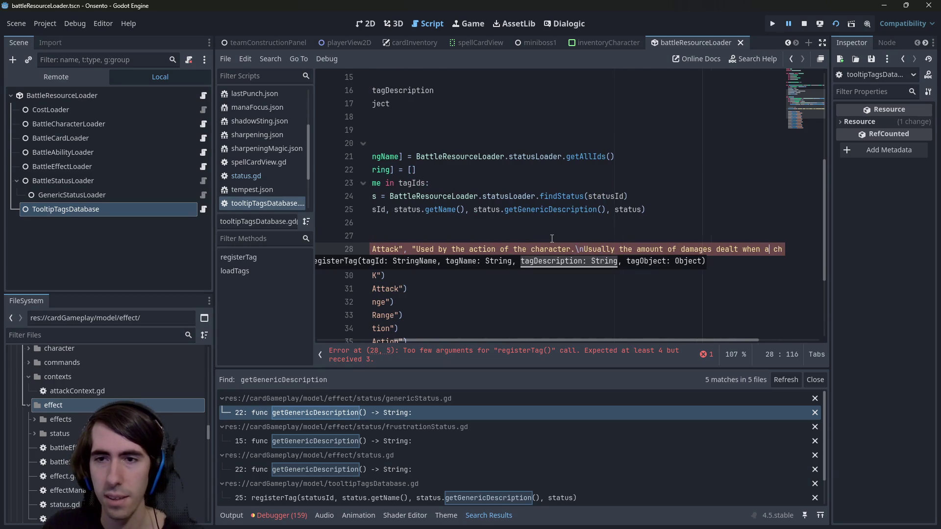
key(ctrl+Right)
key(ctrl+Right)
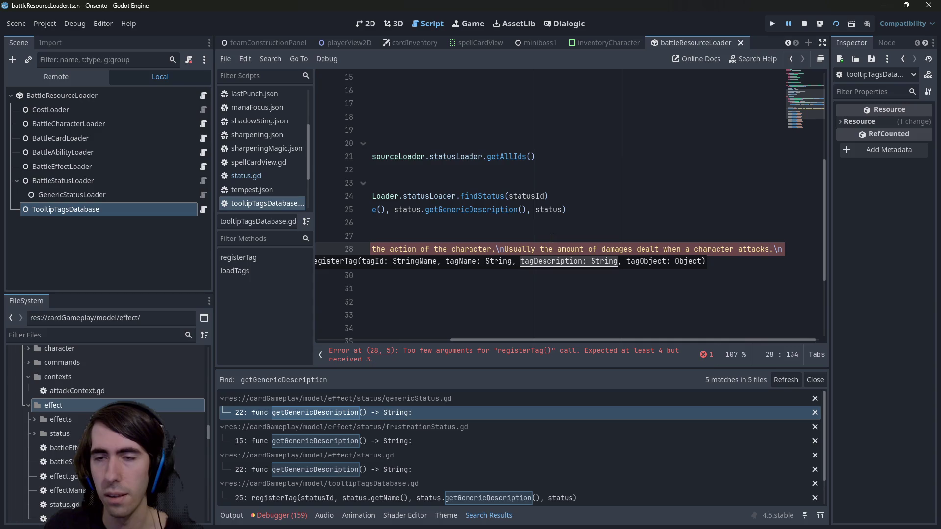
key(ctrl+shift+Left)
key(ctrl+shift+Left)
key(ctrl+shift+Left)
key(BackSpace)
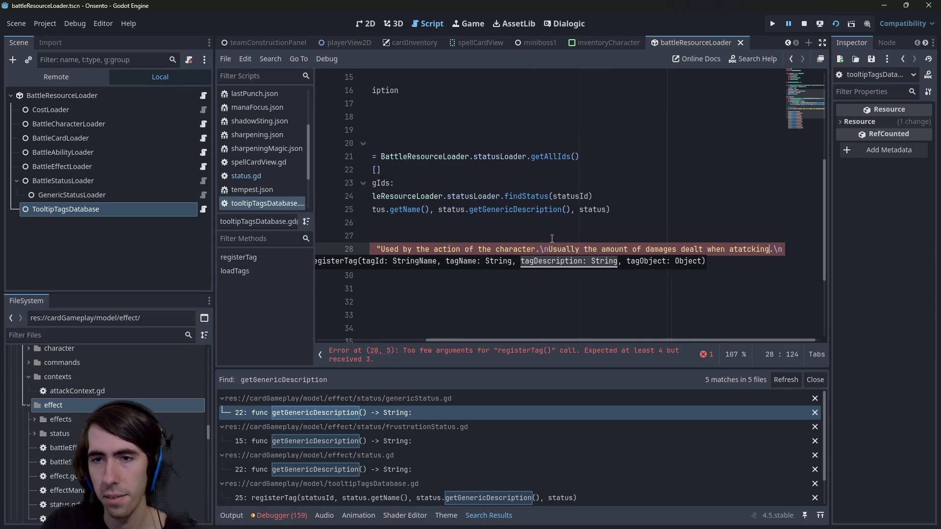
text(attacking)
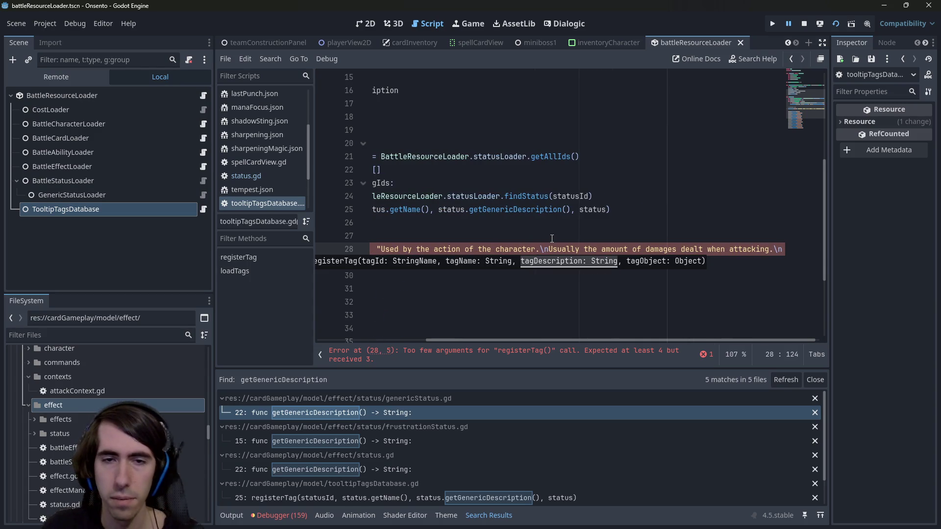
key(Home)
key(ctrl+Right)
key(ctrl+Right)
key(ctrl+Right)
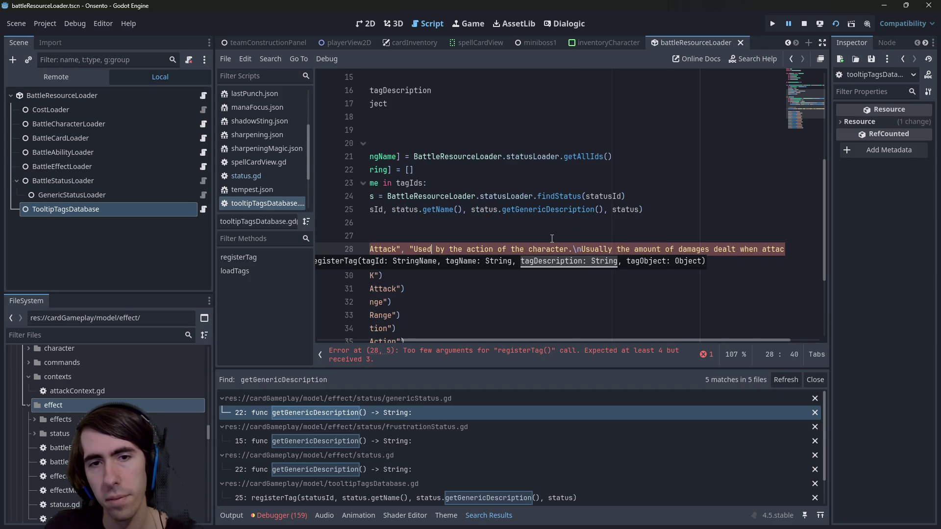
key(ctrl+Left)
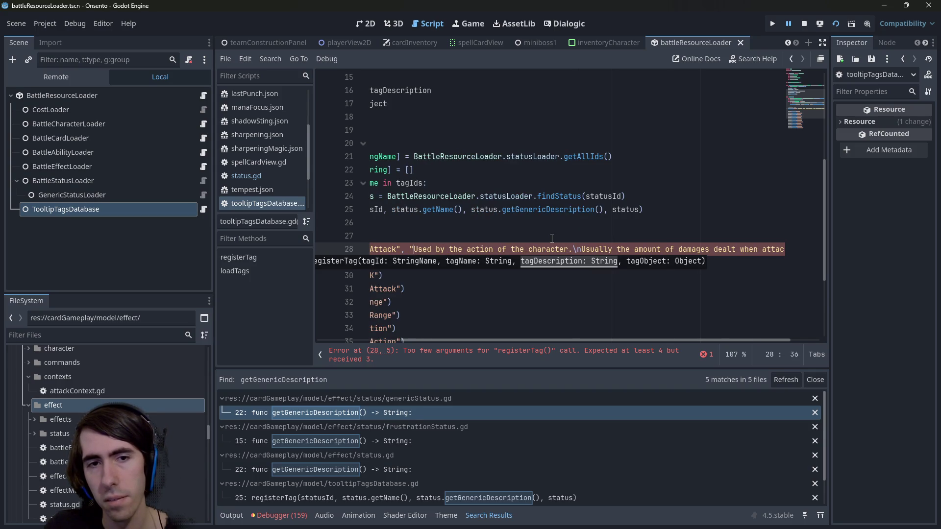
key(Home)
key(Home)
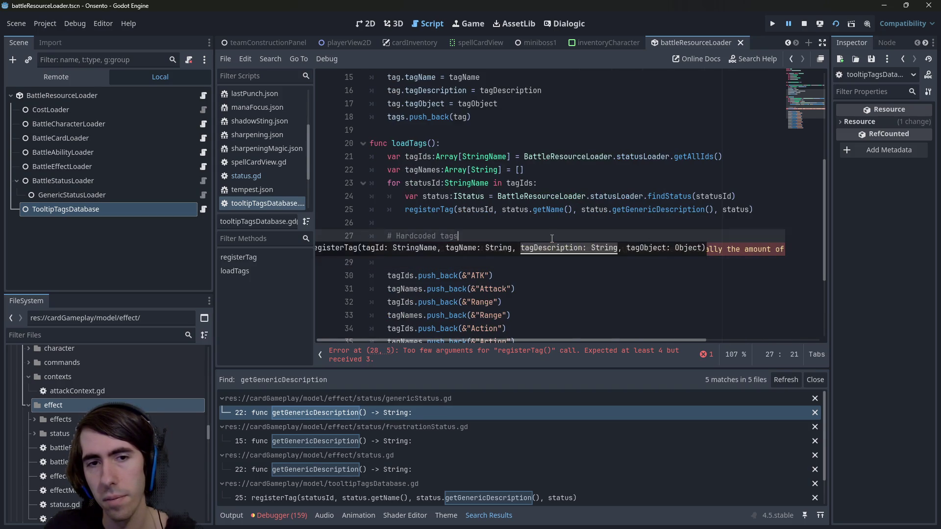
- Pass null as the last argument of the ATK registerTag call
click(547, 263)
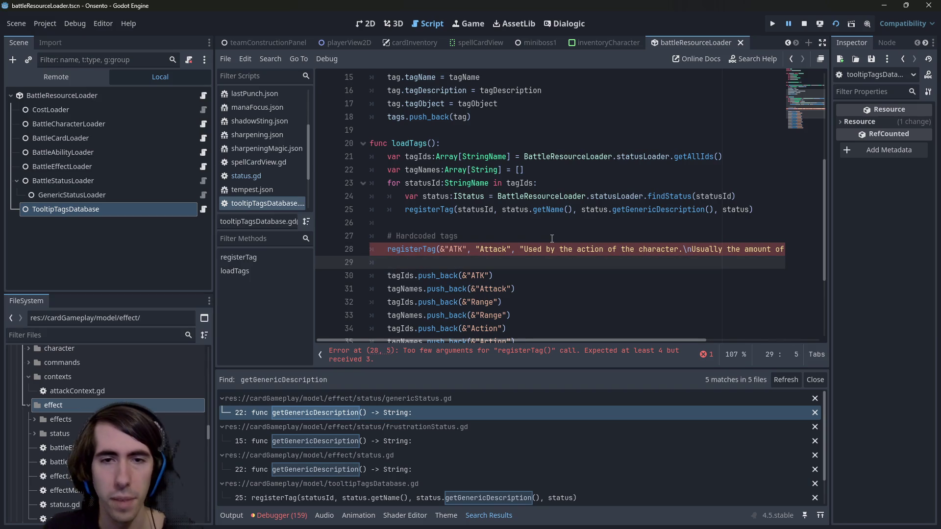
scroll(545, 273, down, 1)
scroll(558, 328, down, 2)
scroll(559, 328, up, 4)
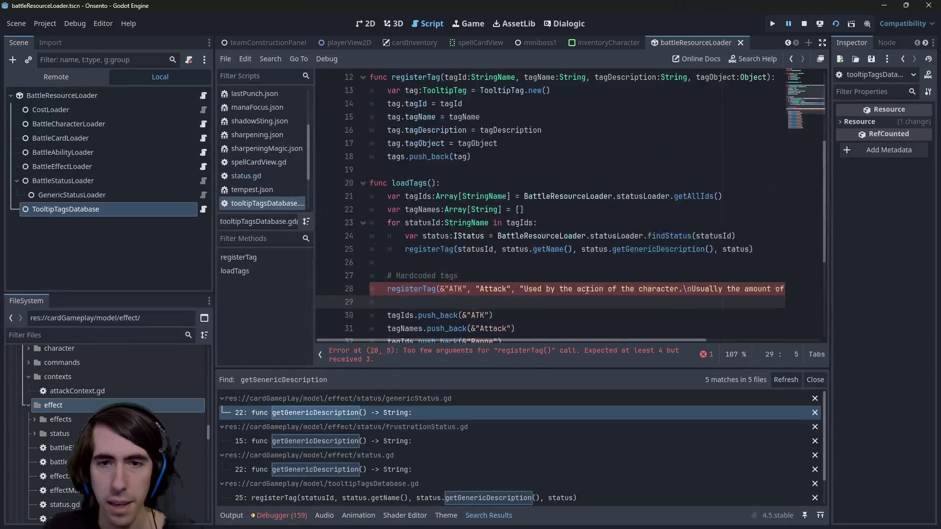
drag(625, 340, 745, 340)
click(782, 248)
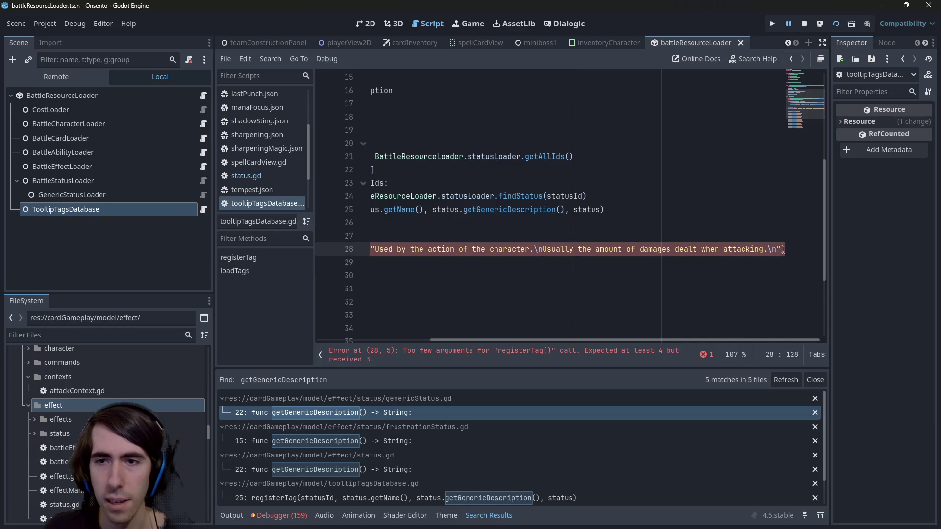
text(null)
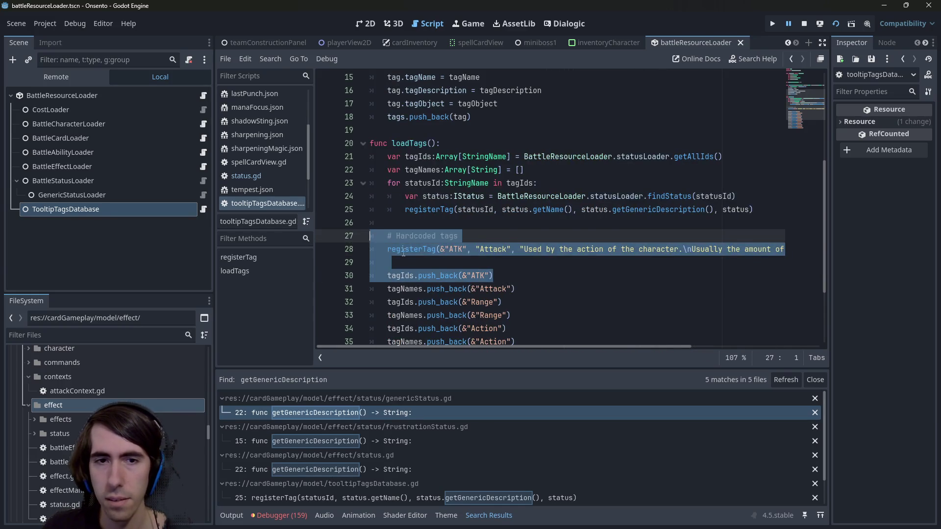
- Review the ATK registerTag line and the status variable in the loadTags loop
click(386, 249)
drag(387, 249, 354, 260)
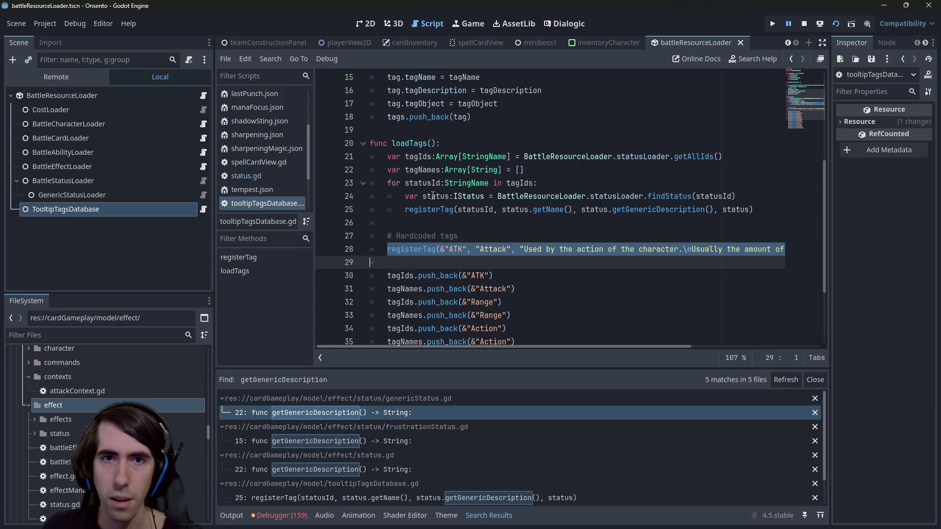
scroll(433, 196, up, 1)
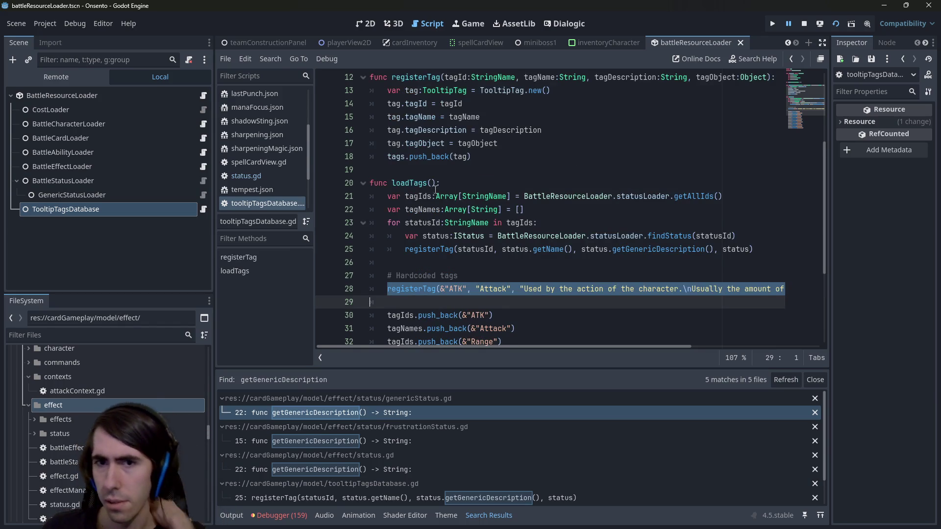
click(608, 249)
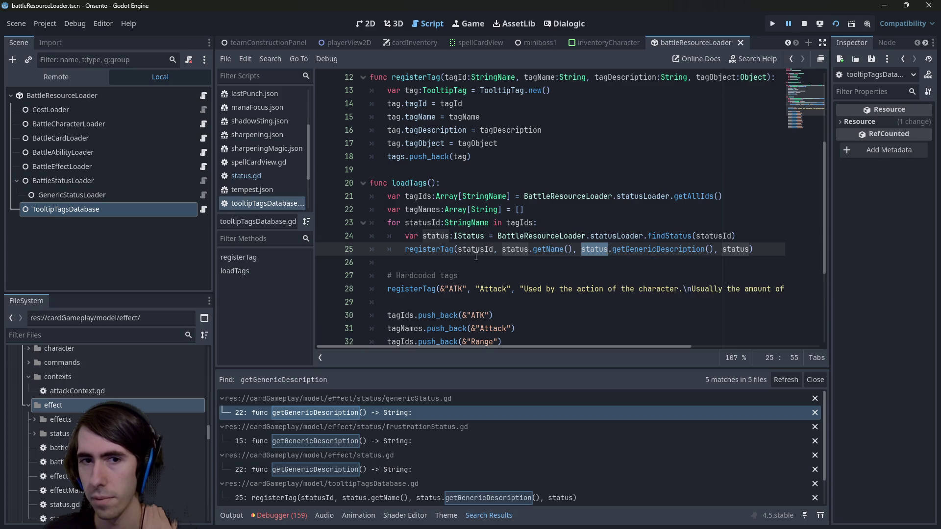
scroll(547, 203, up, 1)
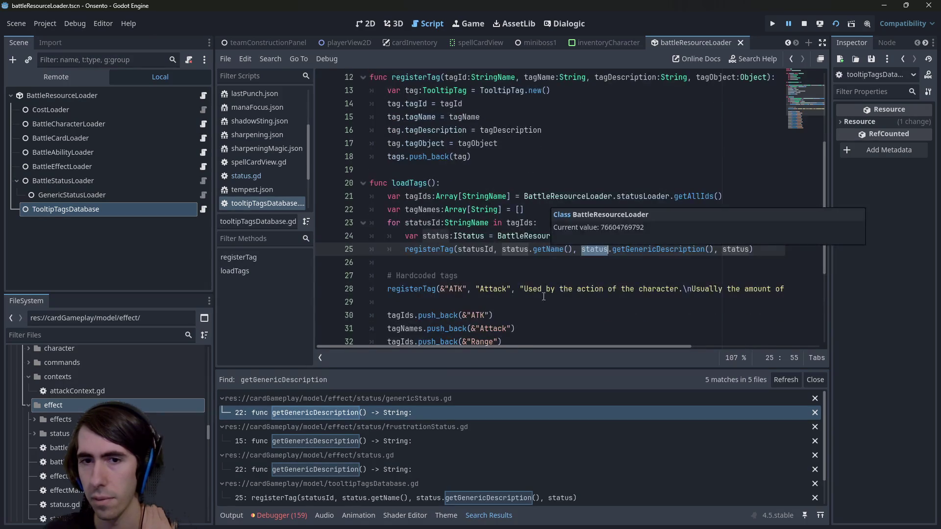
- Declare 'var desc:String' under '# Hardcoded tags' and begin a 'desc =' line
click(495, 279)
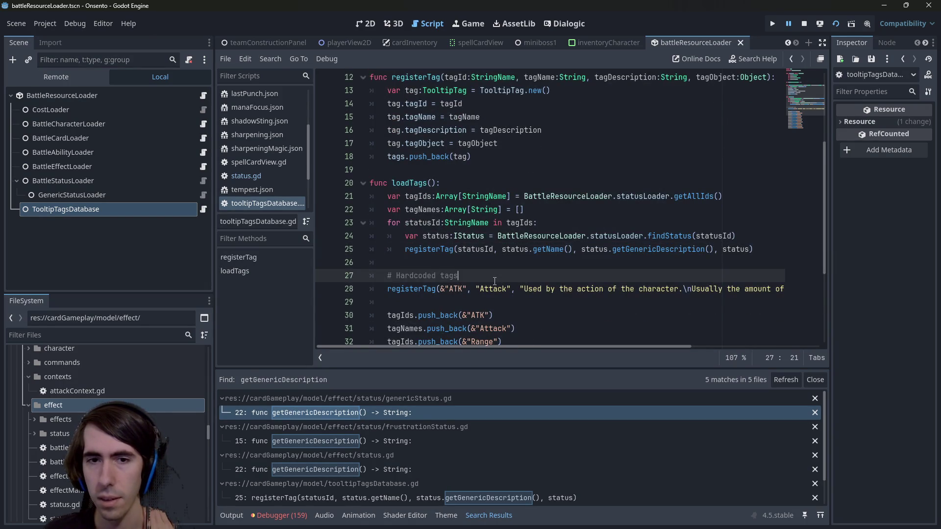
key(Return)
text(var s:Stri)
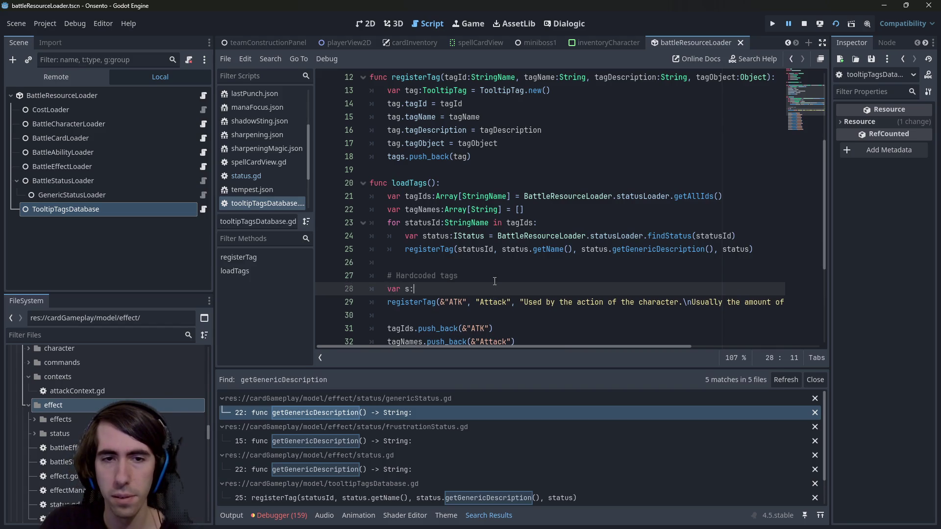
key(BackSpace)
key(BackSpace)
key(BackSpace)
text(desc:S)
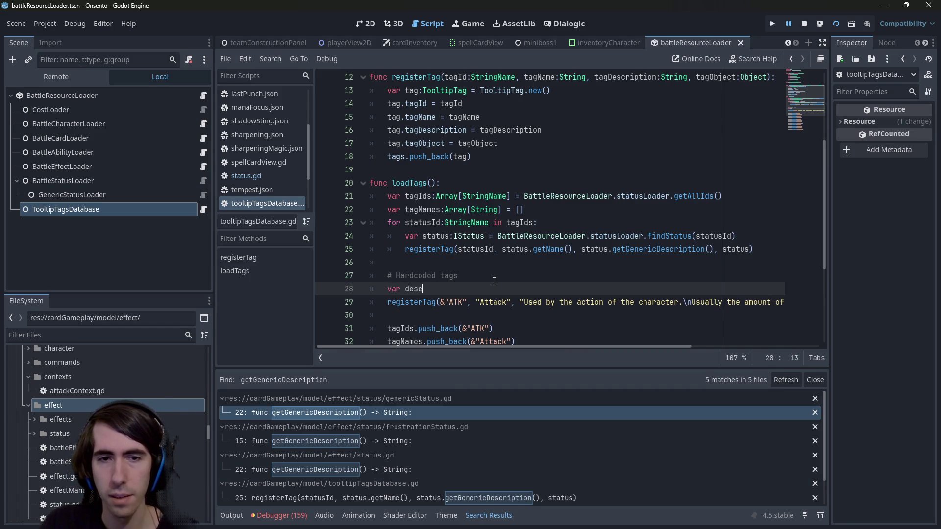
text(tring)
key(Return)
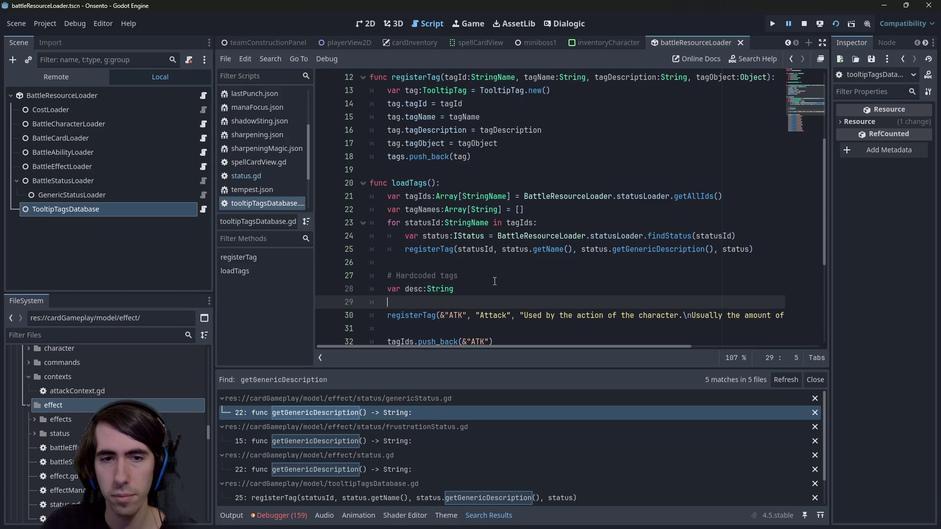
text(desc =)
key(Escape)
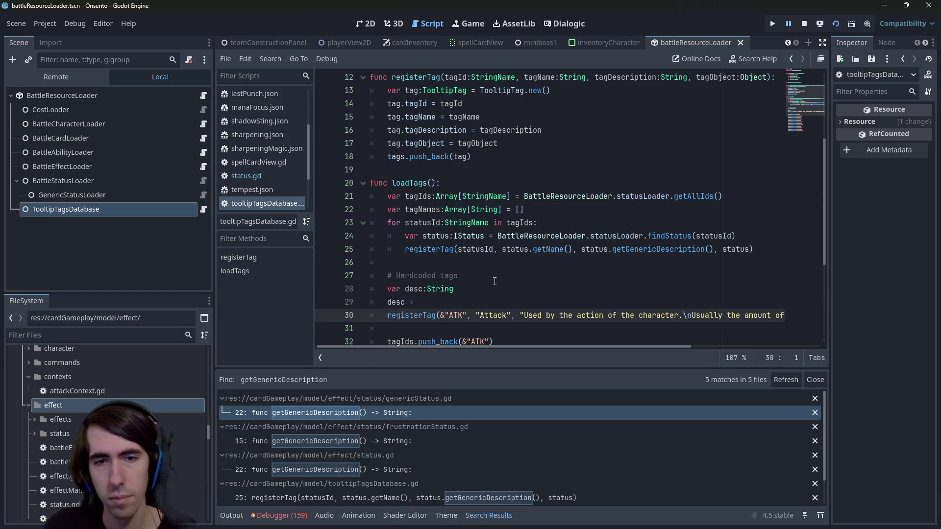
key(Down)
key(Down)
key(Up)
key(ctrl+Right)
key(ctrl+Right)
key(ctrl+Right)
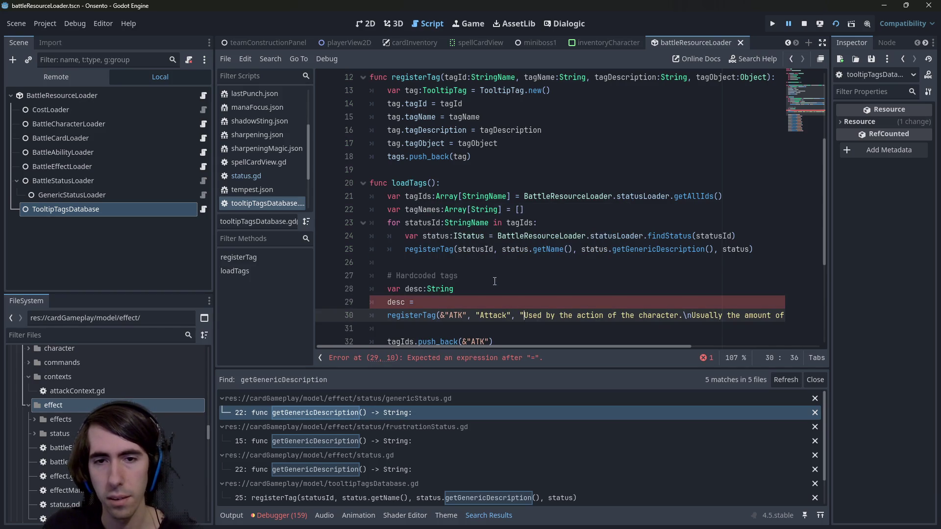
scroll(595, 157, up, 1)
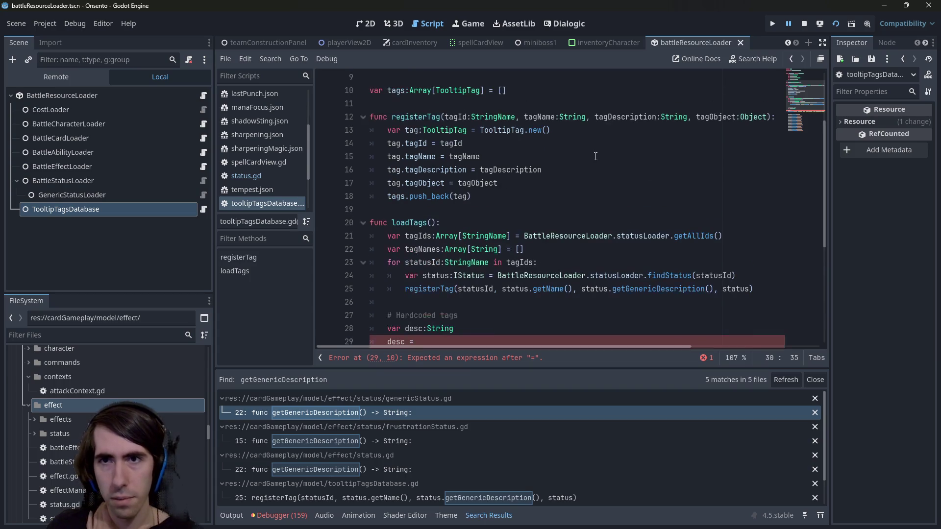
- Remove the tagDescription parameter, its field declaration and its assignment line
drag(695, 116, 595, 116)
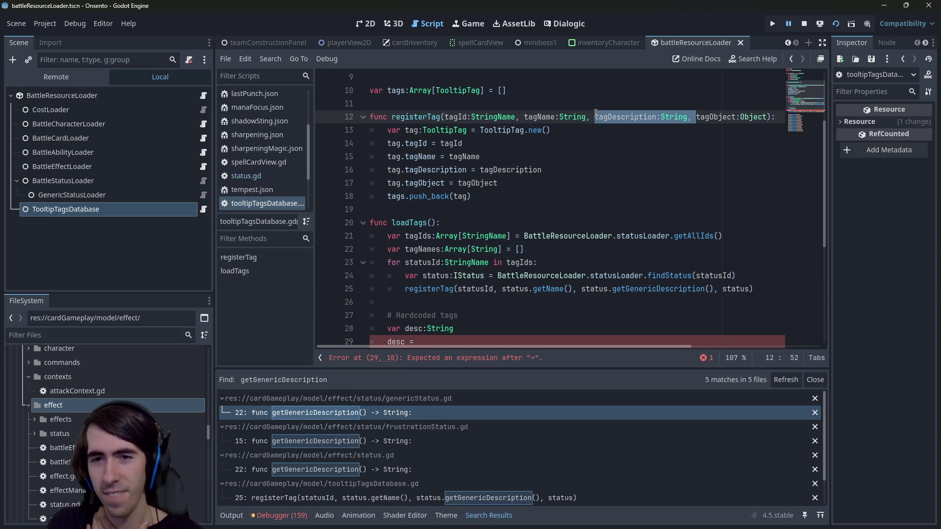
key(BackSpace)
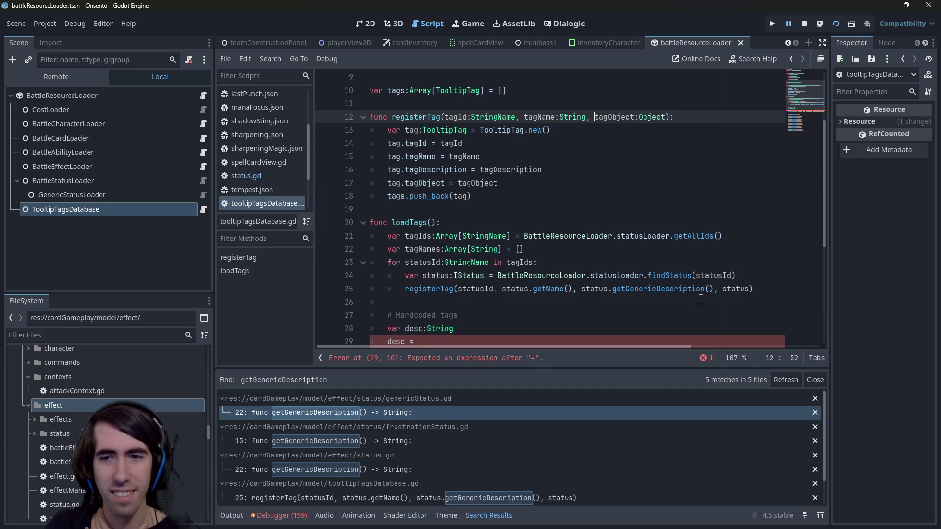
drag(724, 289, 581, 289)
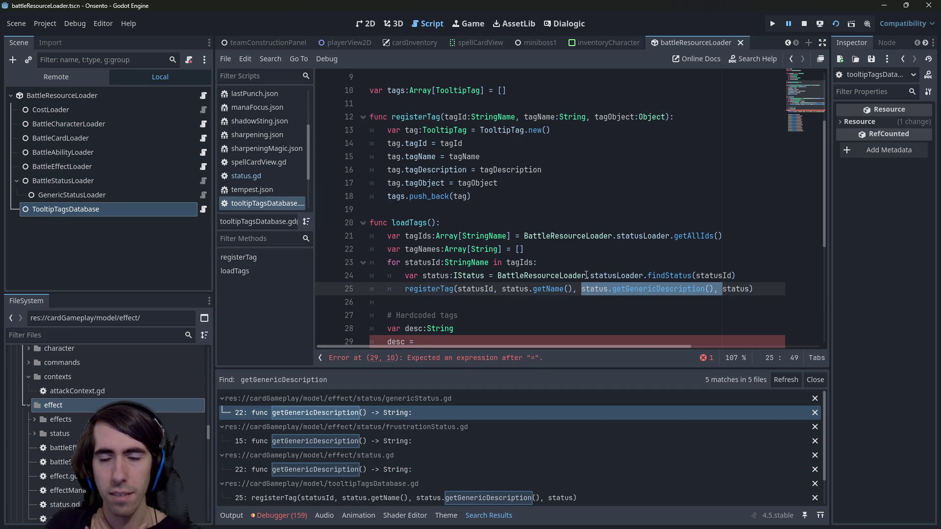
scroll(474, 209, up, 3)
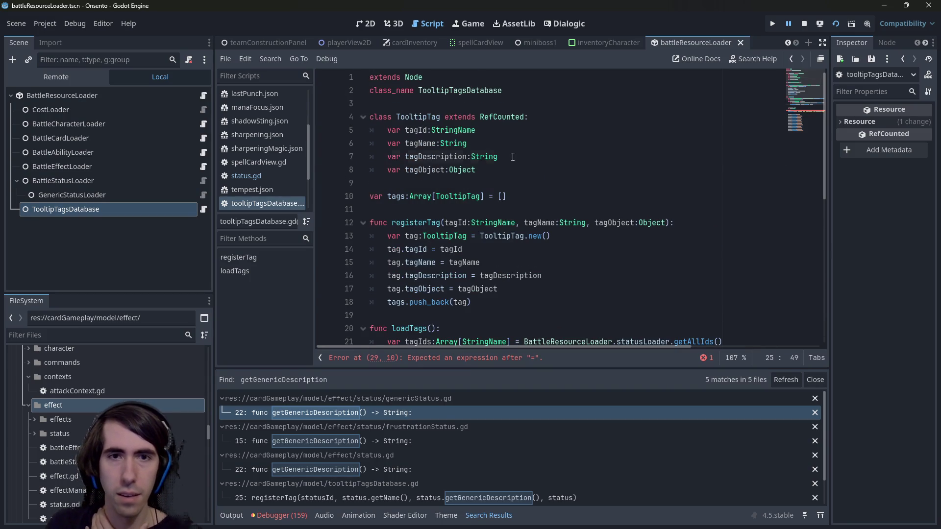
drag(512, 157, 304, 151)
key(BackSpace)
key(BackSpace)
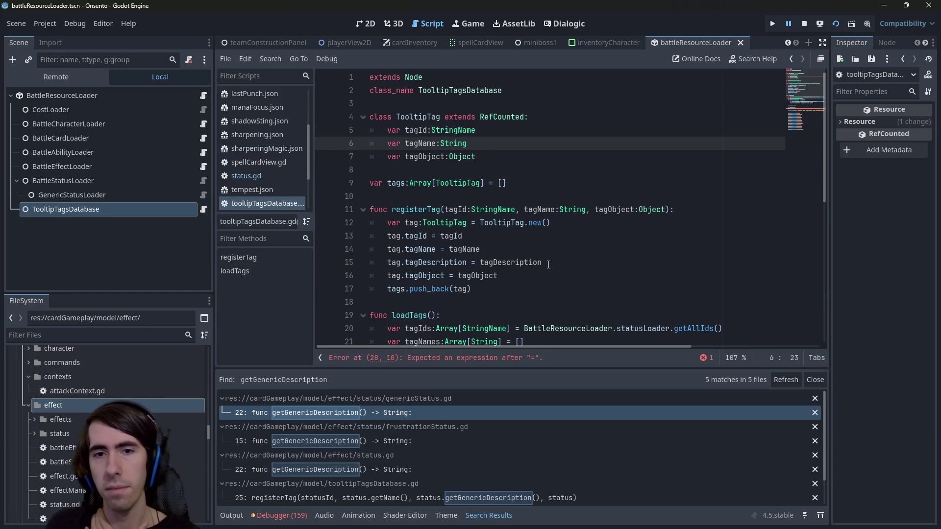
drag(549, 264, 268, 261)
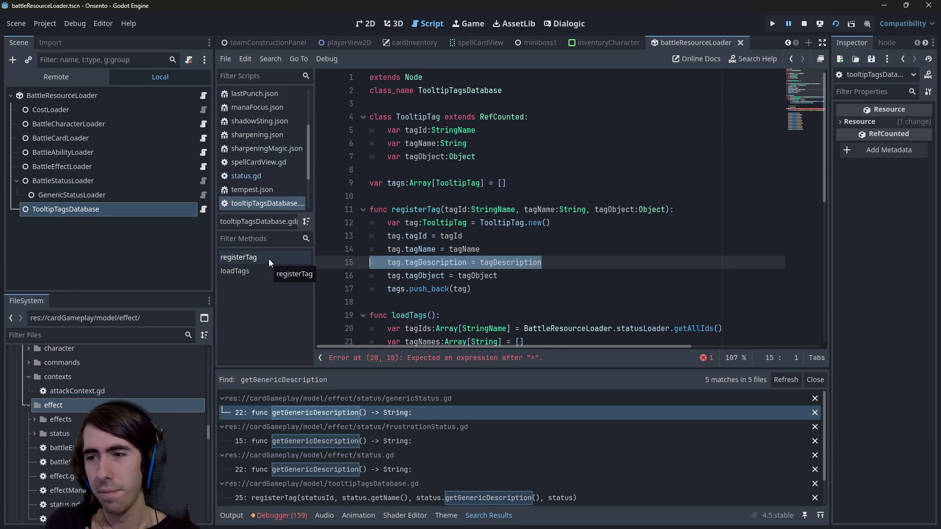
key(BackSpace)
key(BackSpace)
- Delete the leftover desc variable lines and save the script
scroll(494, 235, down, 3)
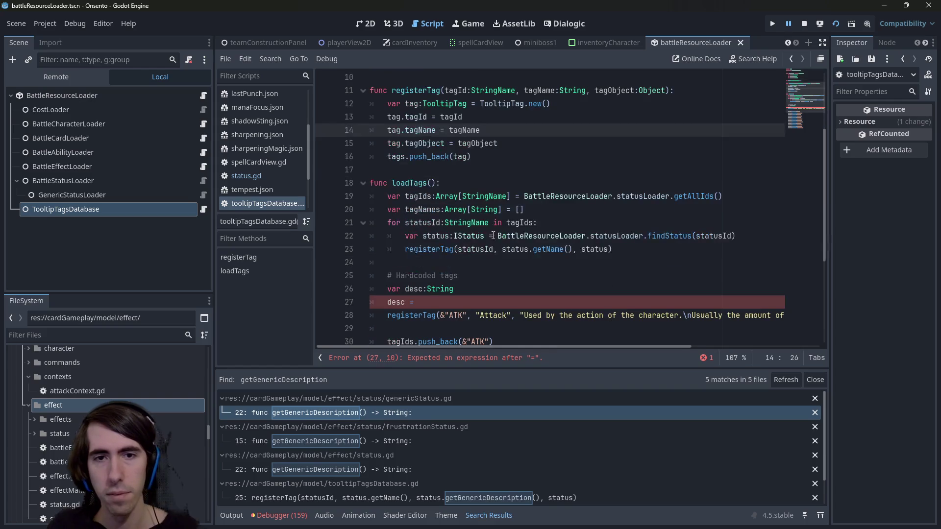
scroll(493, 236, down, 1)
click(458, 263)
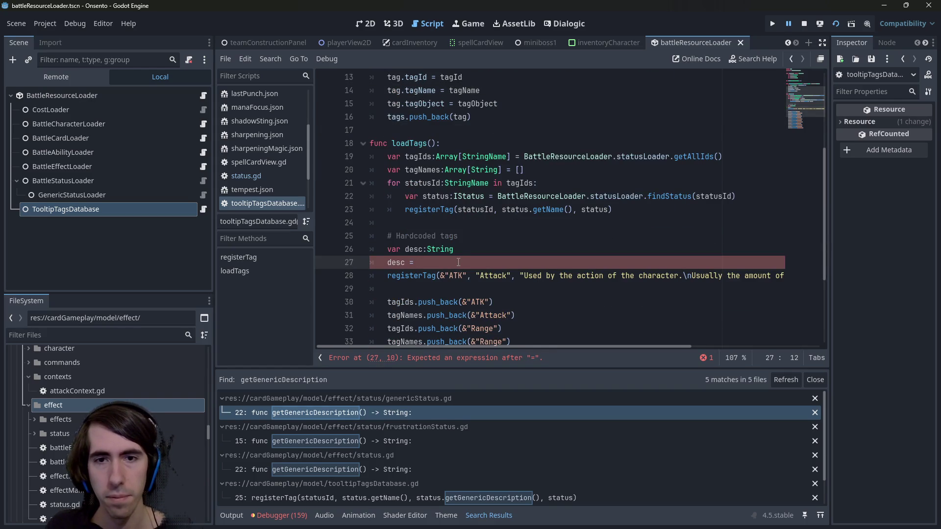
drag(458, 262, 310, 255)
key(BackSpace)
key(BackSpace)
key(ctrl+s)
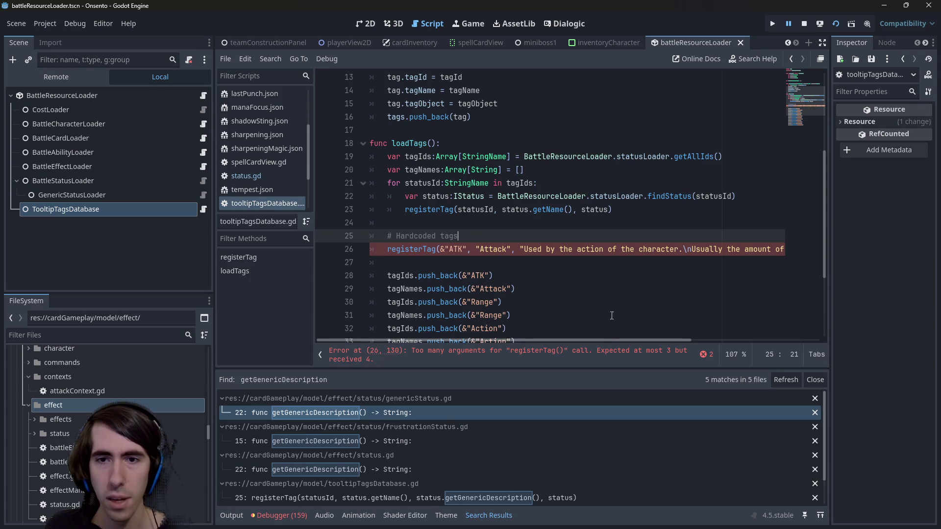
- Delete the trailing null argument from the ATK registerTag call
drag(604, 341, 733, 340)
double_click(772, 249)
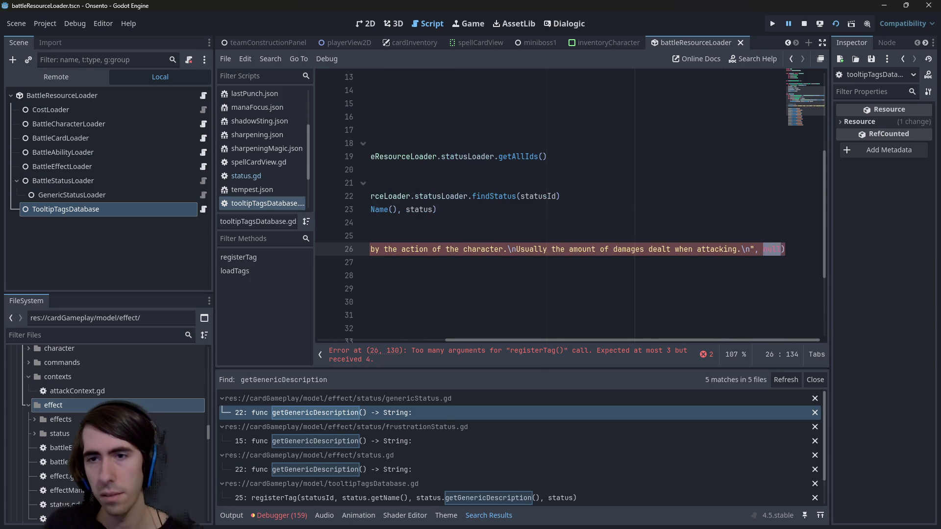
key(BackSpace)
key(BackSpace)
key(BackSpace)
click(470, 269)
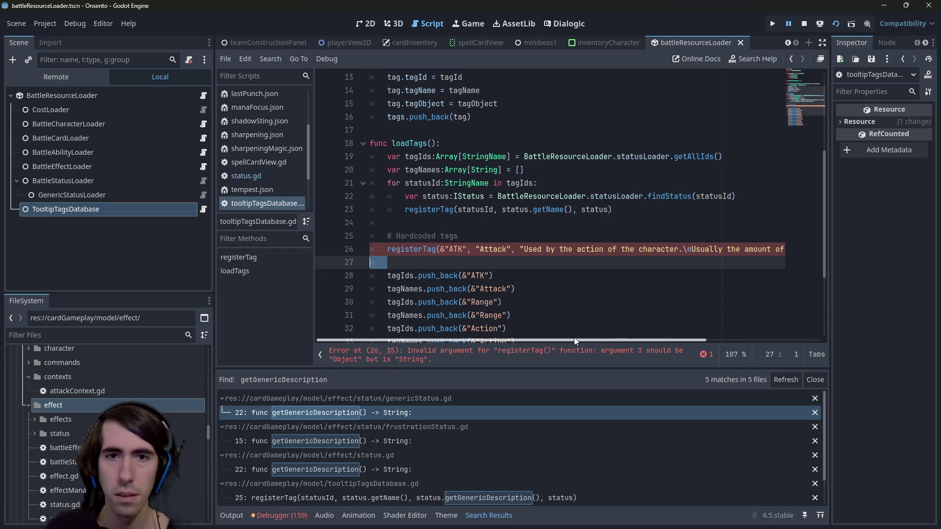
- Make tagObject untyped by removing both ':Object' annotations, then save
scroll(587, 221, up, 4)
click(653, 209)
double_click(654, 210)
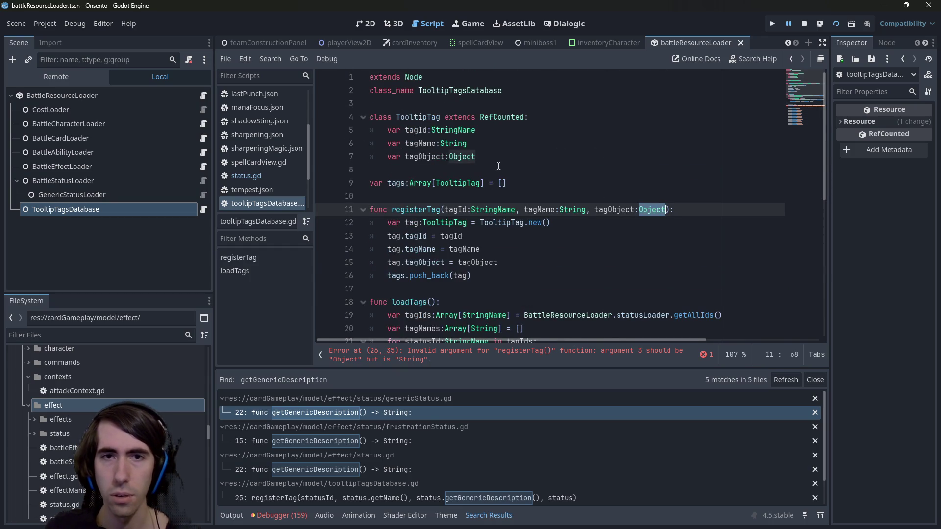
key(BackSpace)
key(BackSpace)
key(Up)
key(Up)
key(Up)
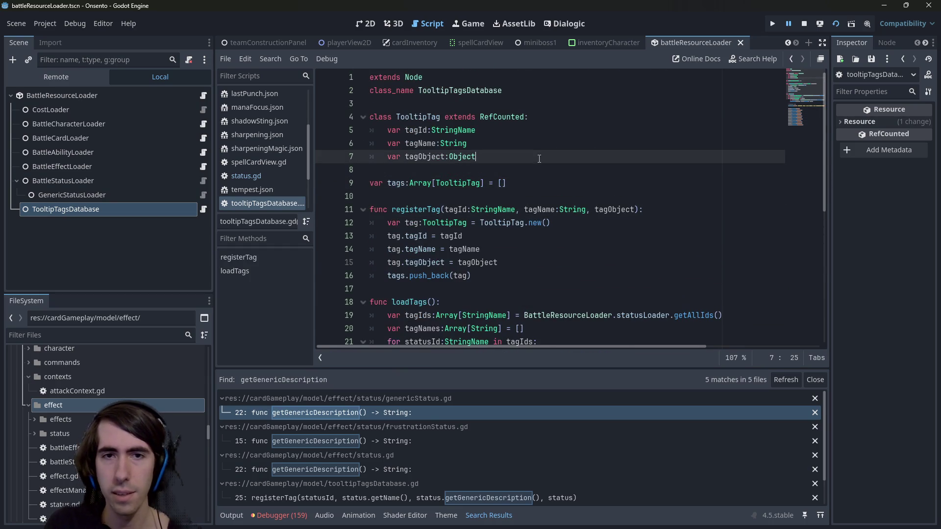
key(BackSpace)
key(BackSpace)
key(BackSpace)
key(ctrl+s)
scroll(551, 211, down, 5)
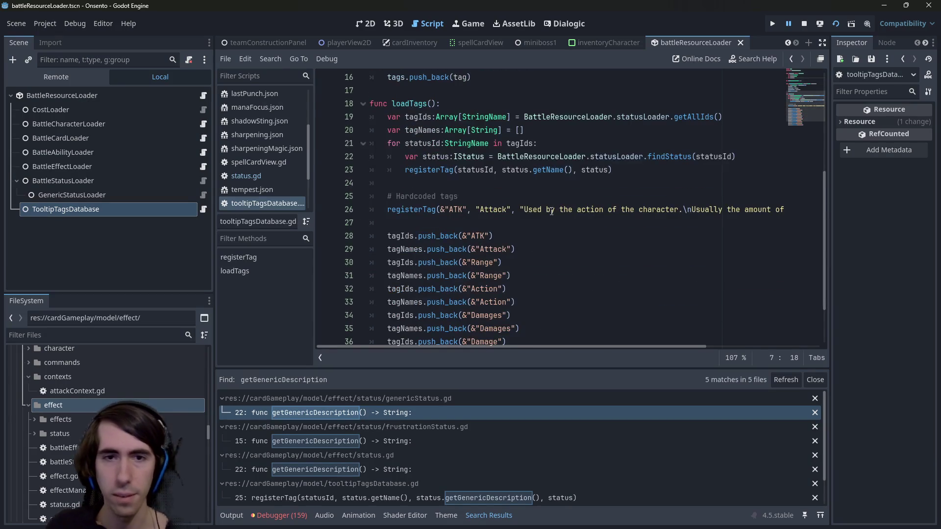
- Duplicate the ATK registerTag line onto a new indented line below it
click(389, 211)
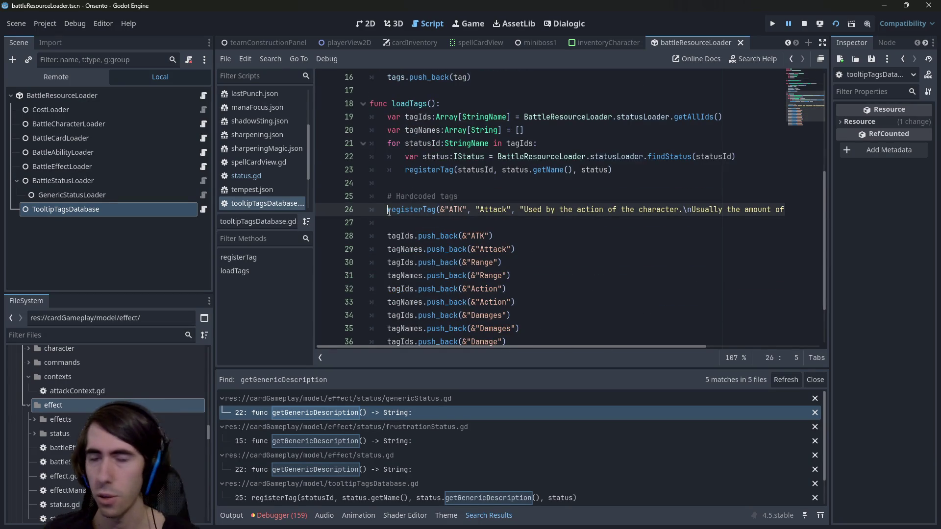
mouse_move(389, 213)
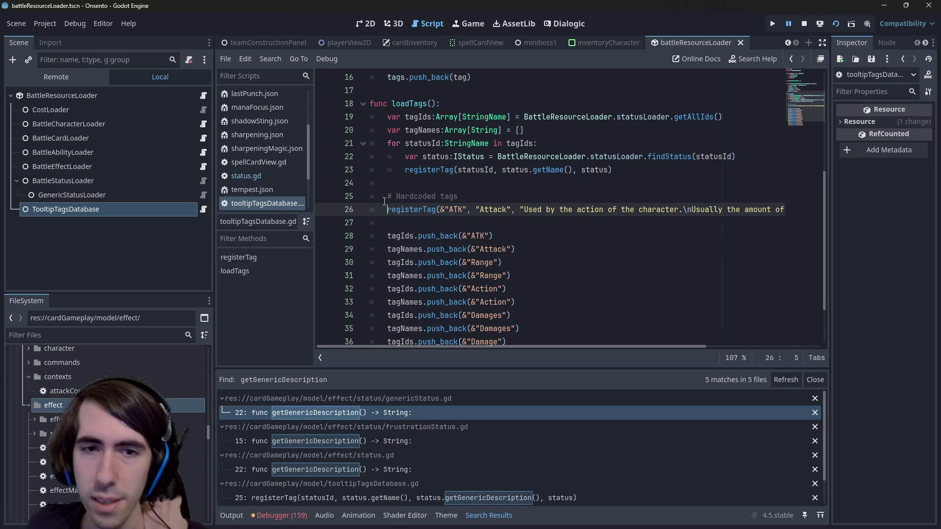
click(426, 219)
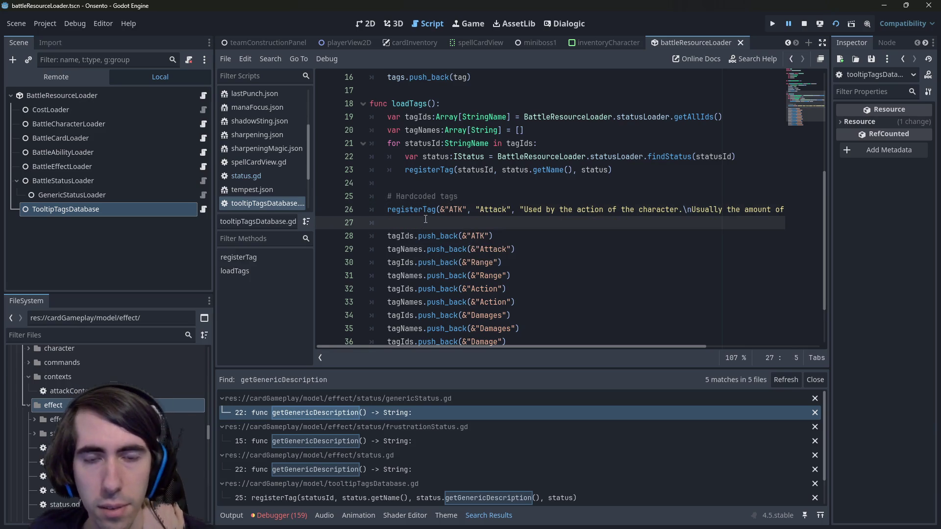
key(Return)
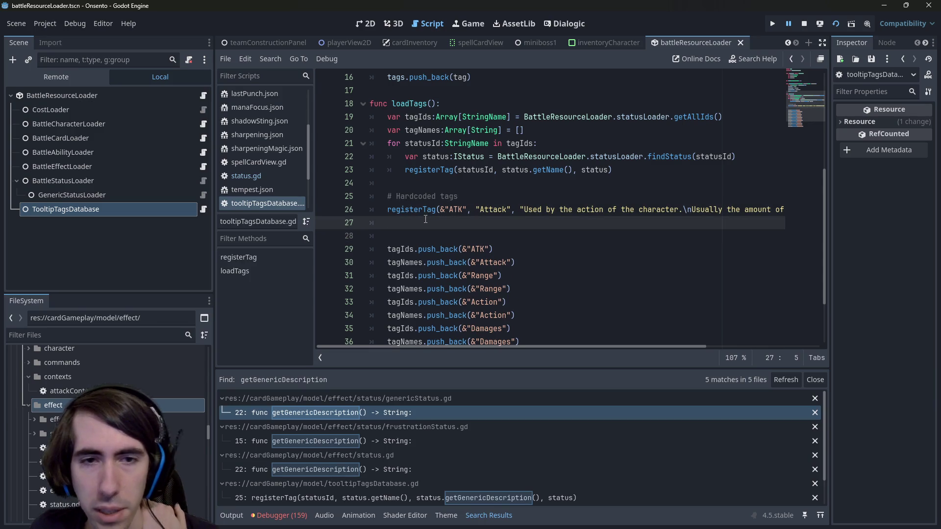
scroll(425, 219, down, 1)
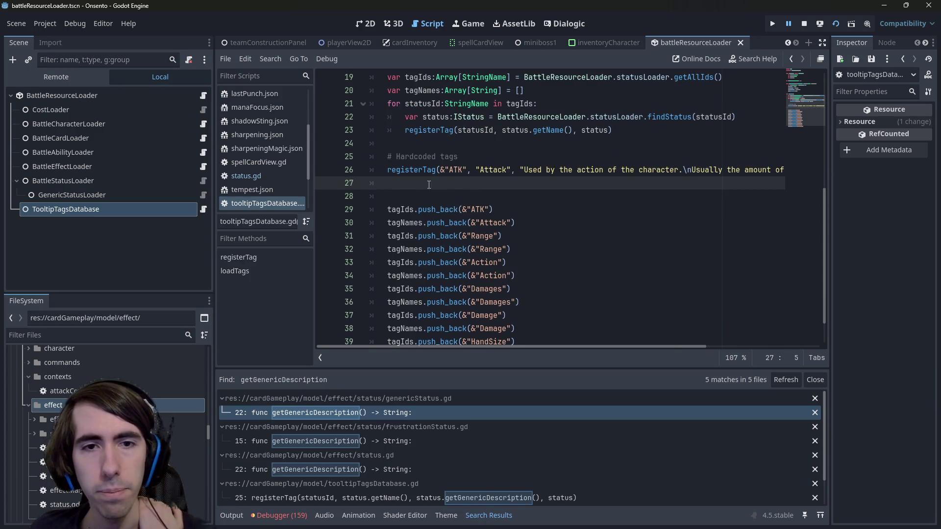
drag(362, 170, 360, 180)
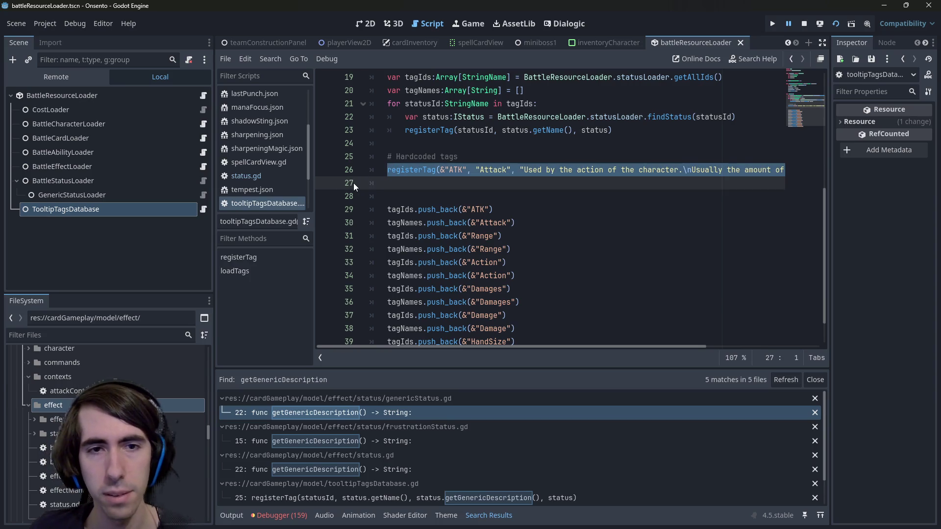
key(ctrl+c)
key(ctrl+v)
key(Up)
key(Tab)
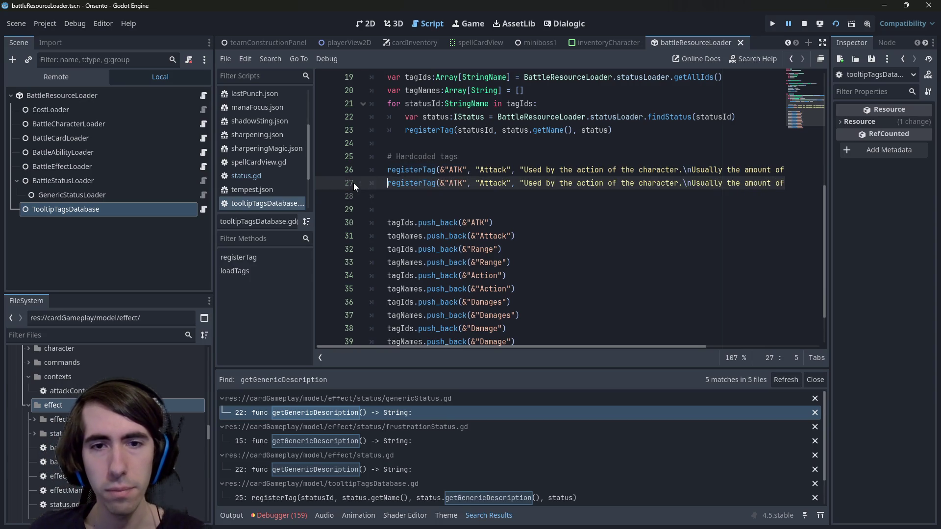
- Change the copy's tag id and name to Range and clear its copied description
double_click(456, 183)
text(Range)
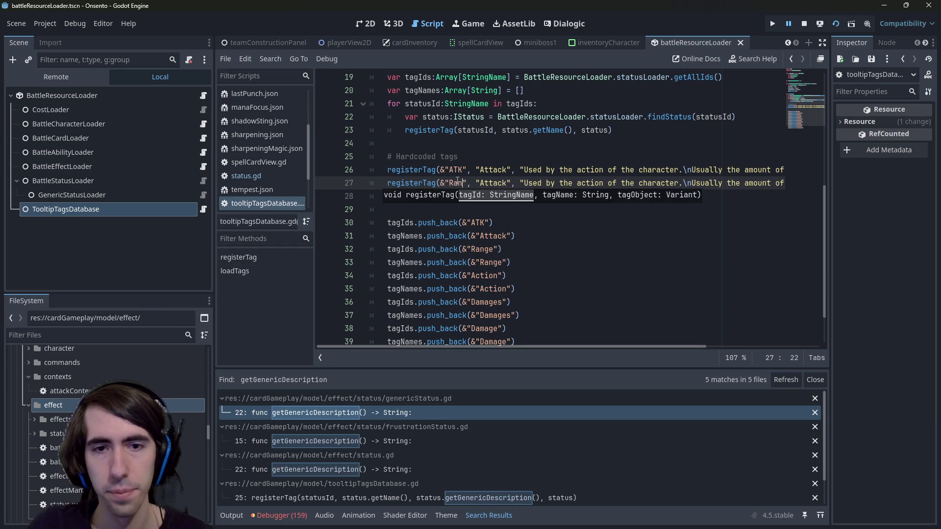
key(ctrl+Right)
key(ctrl+Right)
key(ctrl+Right)
key(Left)
key(Left)
key(Left)
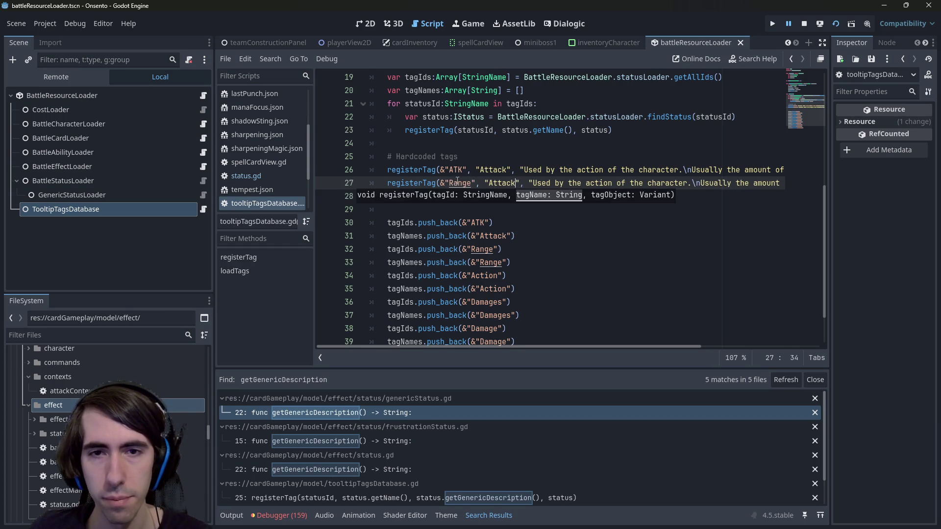
key(ctrl+shift+Left)
text(Rab)
text(ge)
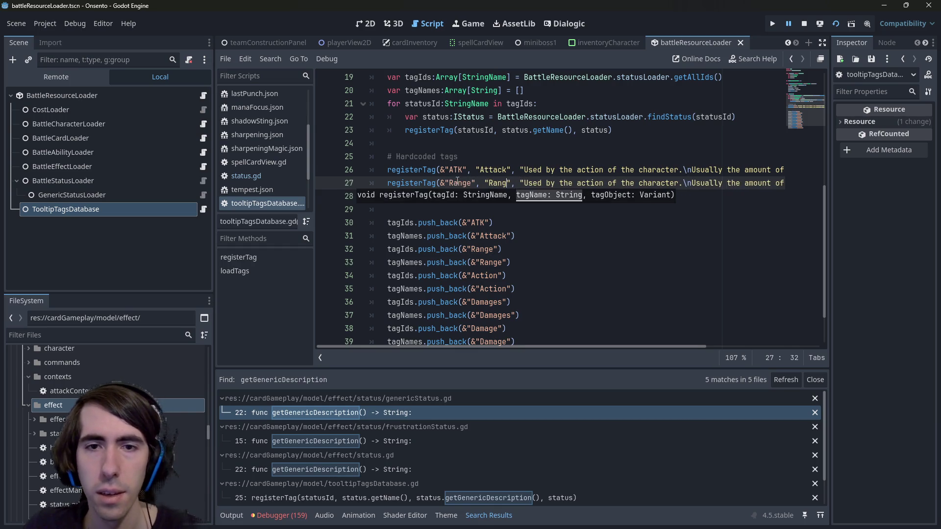
key(ctrl+Right)
key(ctrl+Right)
key(ctrl+shift+Right)
key(ctrl+shift+Right)
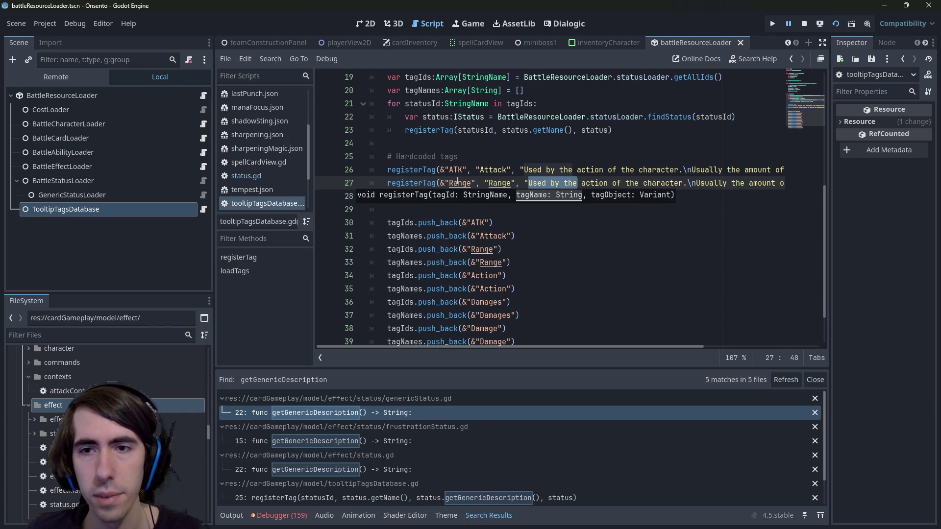
key(shift+End)
key(shift+Left)
key(shift+Left)
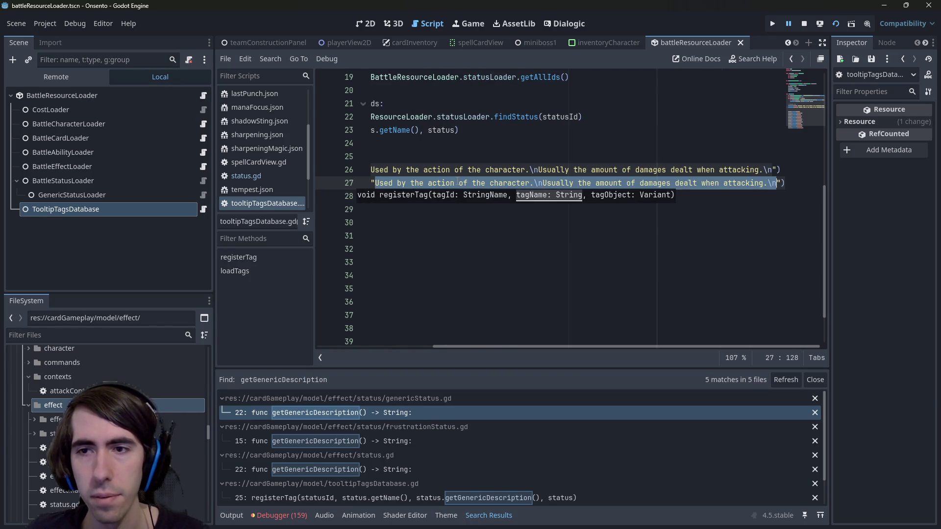
key(BackSpace)
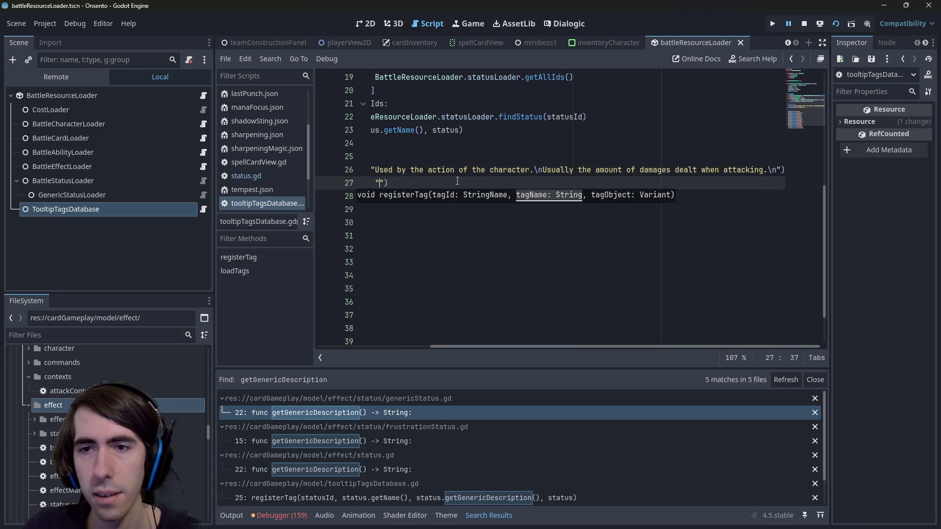
- Strip the trailing \n from the ATK description and give Range 'How far a character can attack'
click(777, 170)
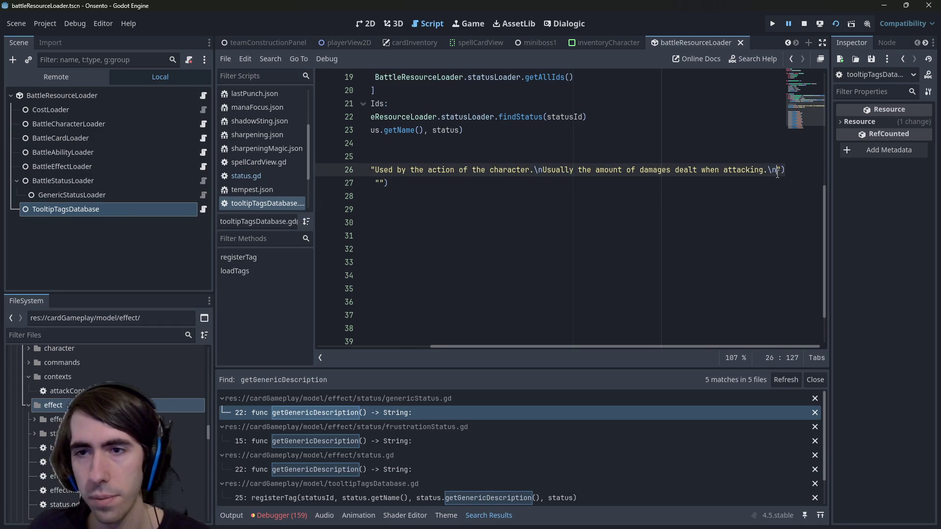
key(BackSpace)
key(BackSpace)
key(Down)
key(Left)
key(Left)
text(How fa)
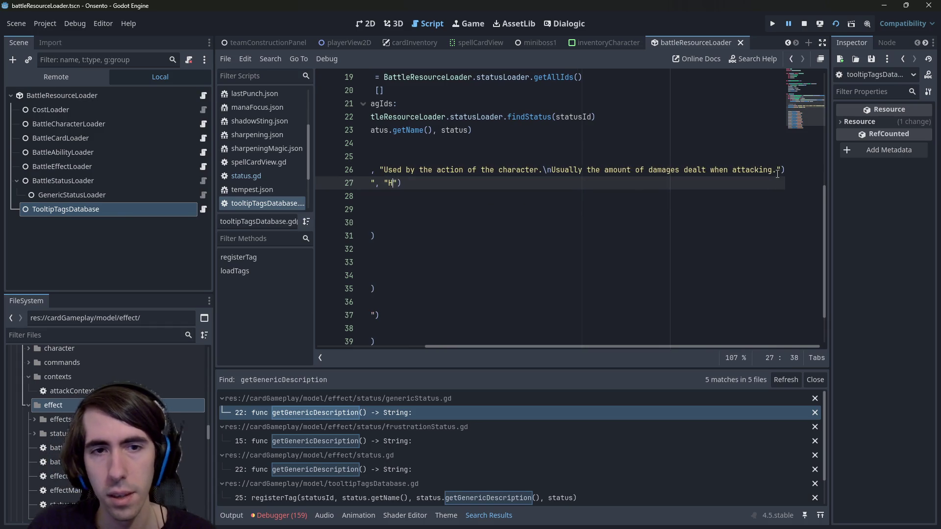
text(r a character )
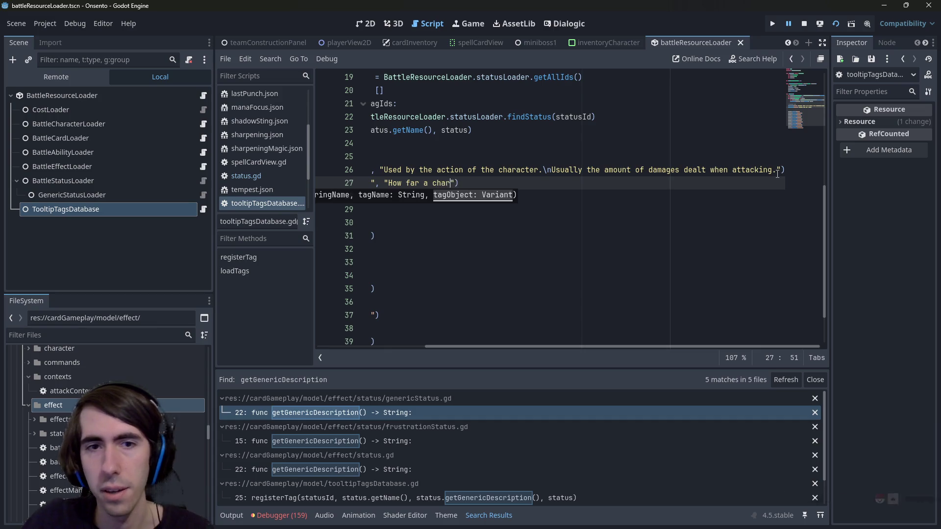
text(can attack)
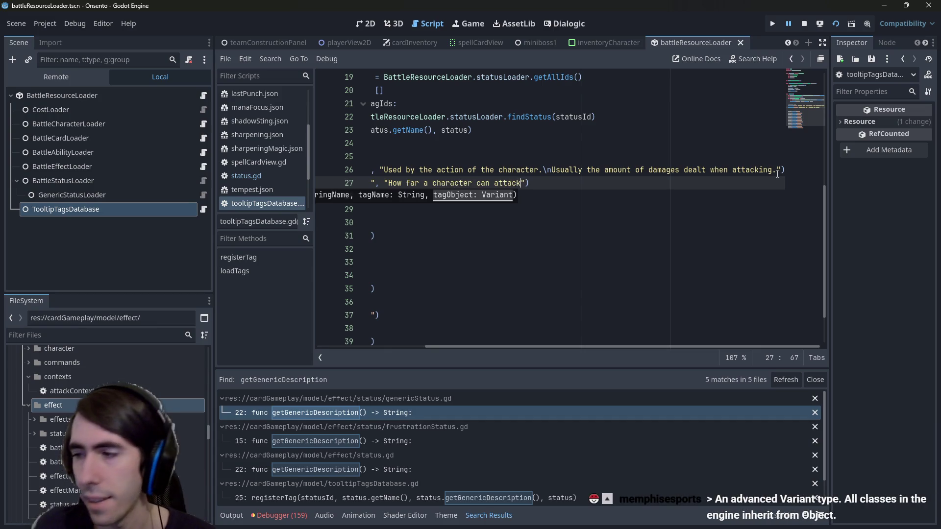
key(Home)
key(Down)
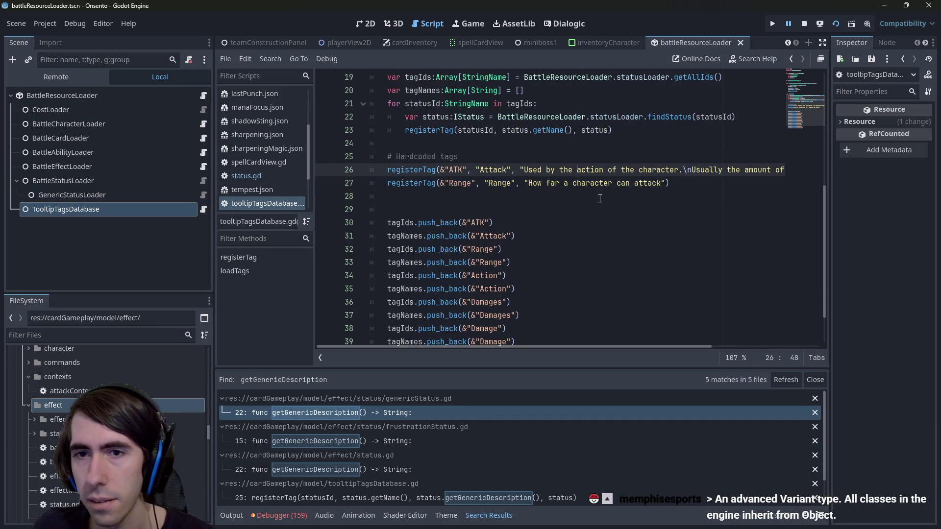
key(BackSpace)
key(BackSpace)
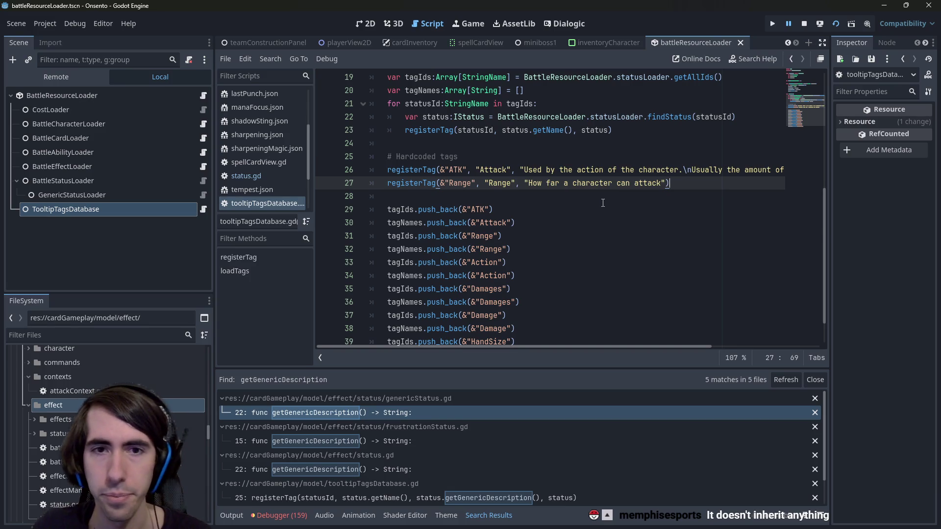
- Try and remove 'Variant' above the hardcoded tags, and look up the String type documentation
click(552, 144)
text(Variant)
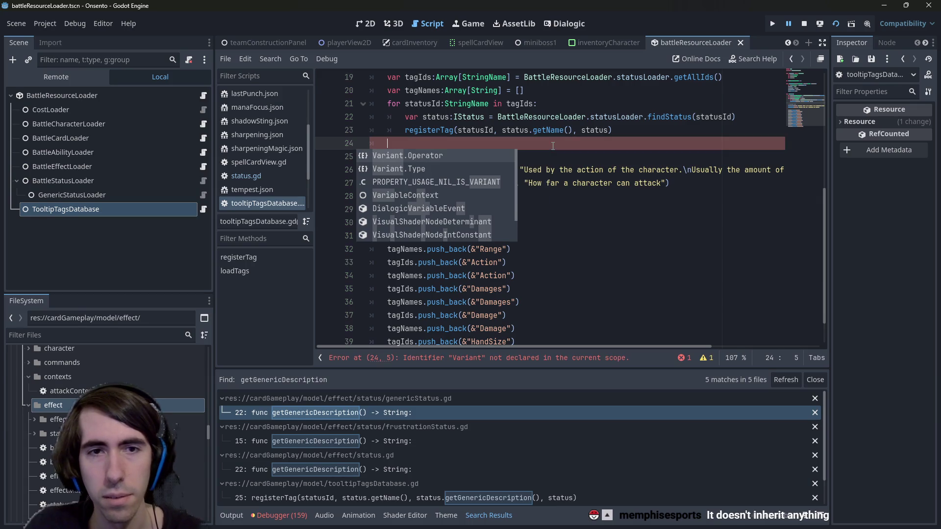
key(ctrl+BackSpace)
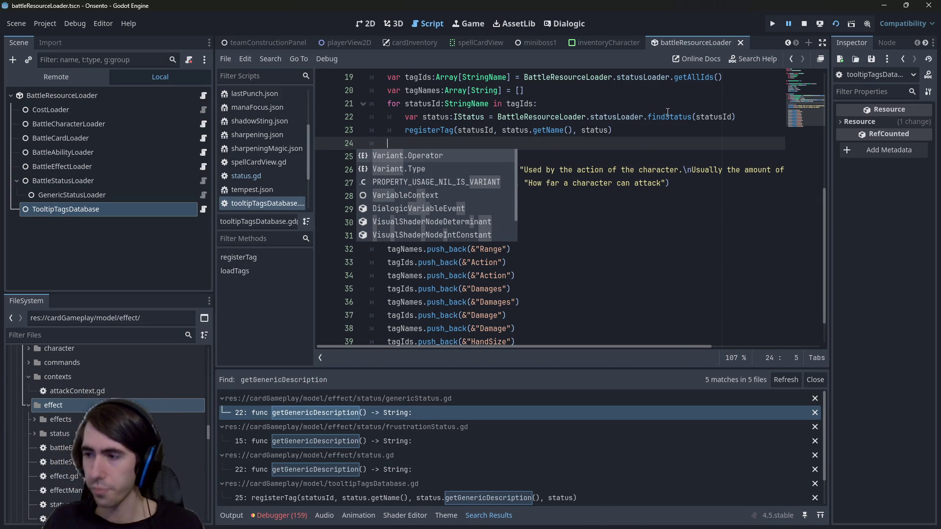
mouse_move(388, 183)
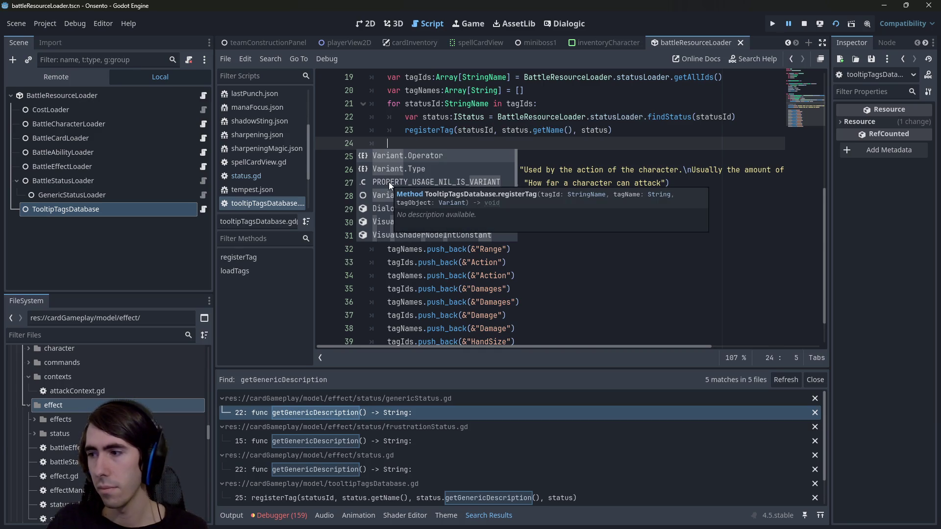
click(659, 195)
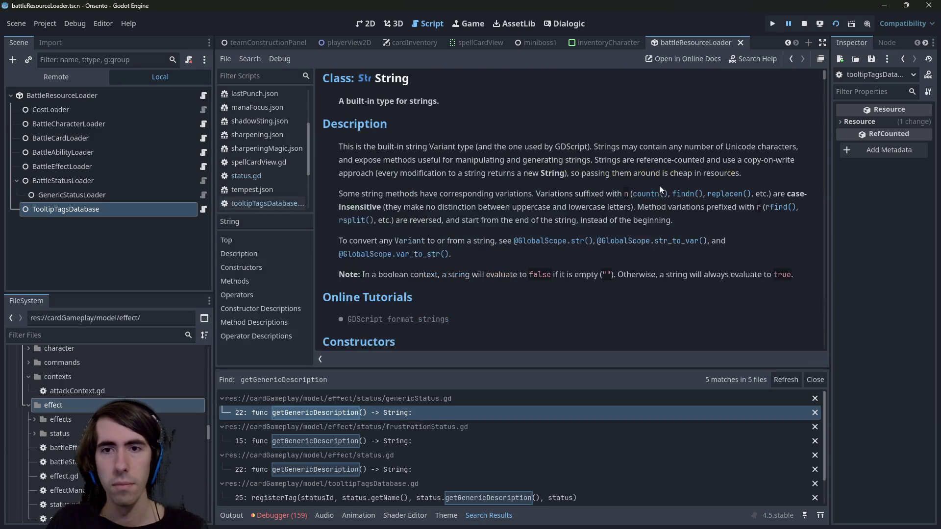
key(alt+Left)
key(Escape)
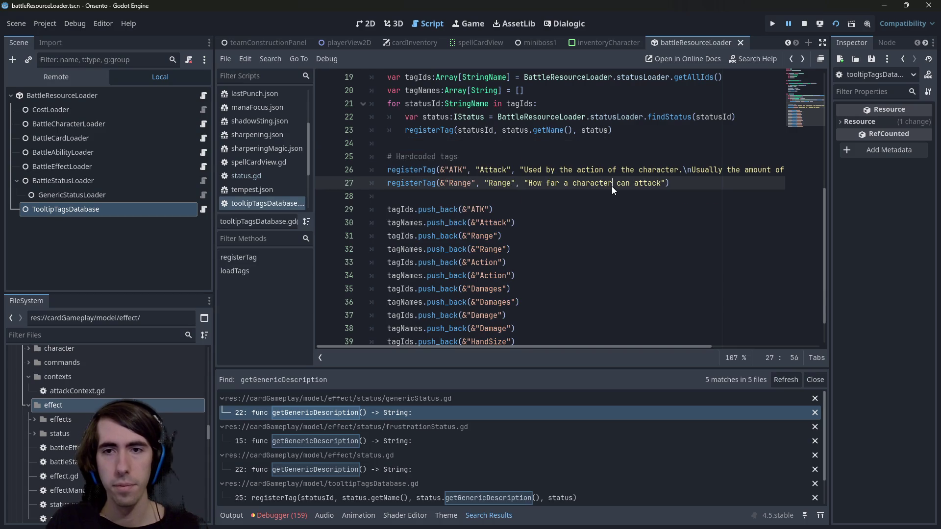
- End the Range description with a period and paste another registration line below
click(696, 181)
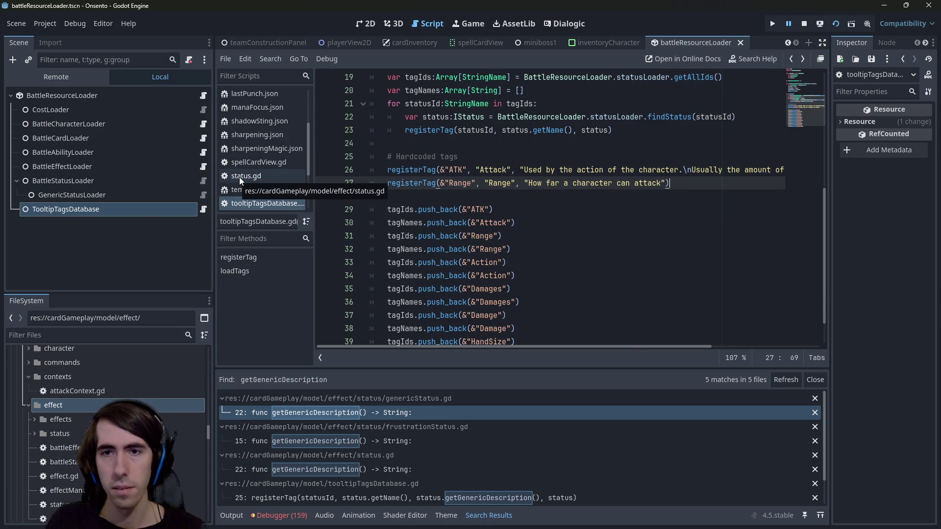
drag(707, 173, 788, 172)
click(697, 189)
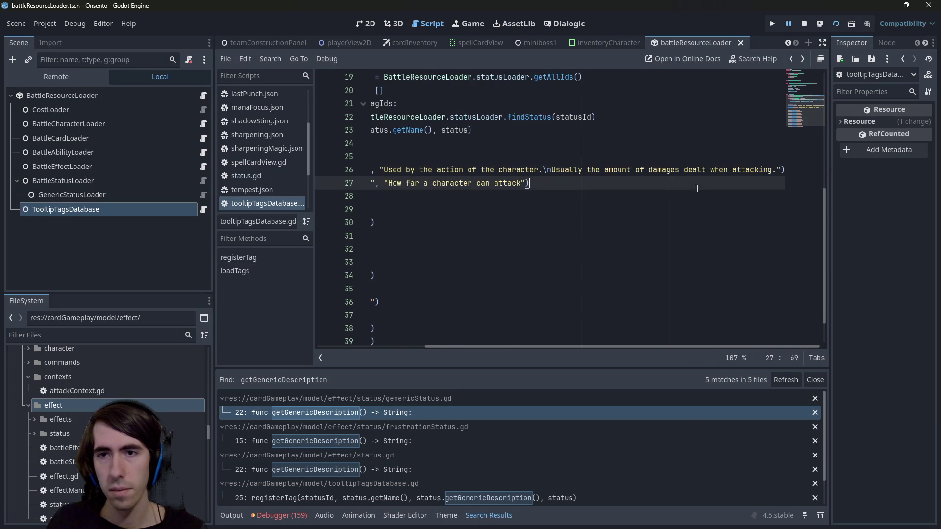
click(524, 183)
text(.)
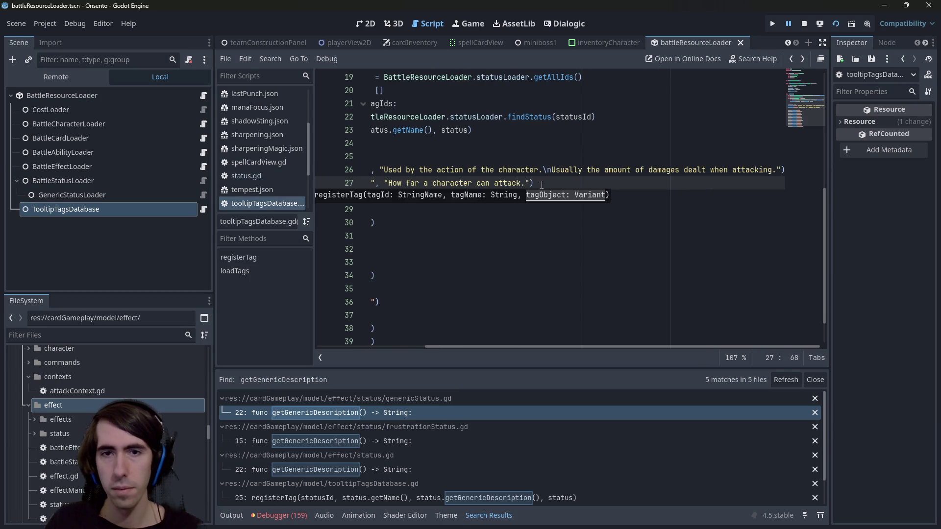
key(Return)
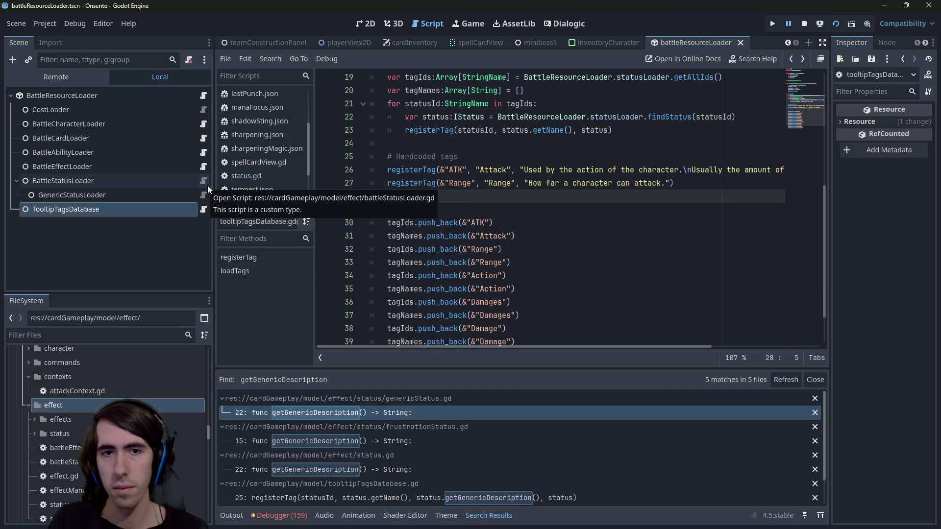
key(ctrl+v)
- Change both Range strings on the pasted registerTag line to Action and save
double_click(484, 276)
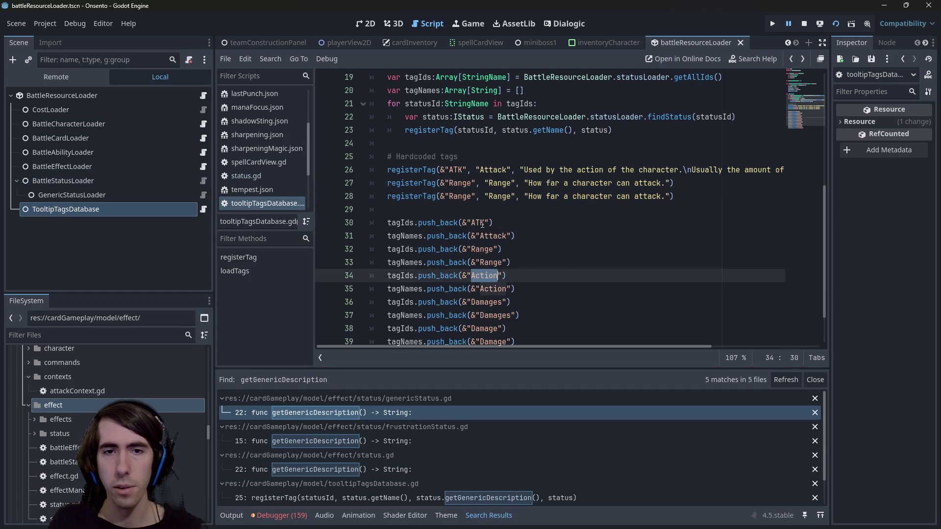
key(ctrl+c)
double_click(460, 196)
key(ctrl+v)
key(ctrl+s)
double_click(500, 196)
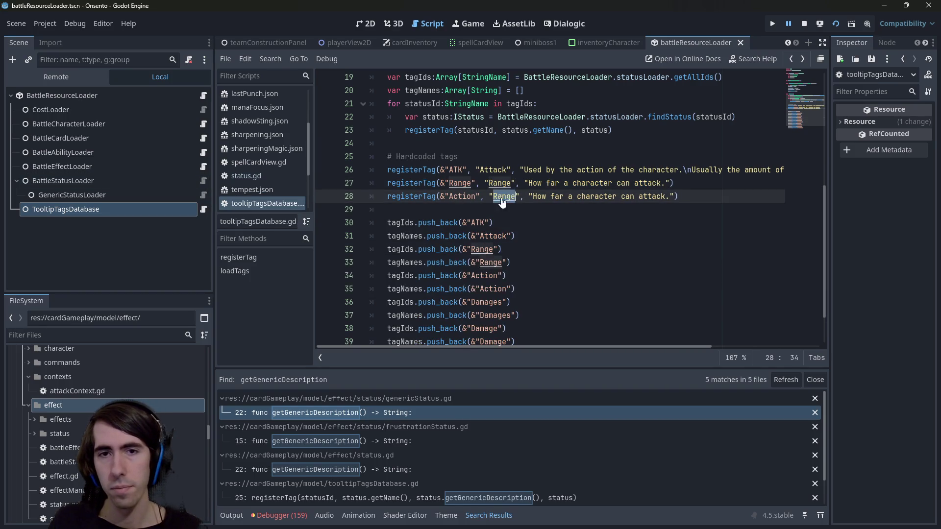
key(ctrl+v)
key(ctrl+s)
- Rewrite the Action description as "Action that a character can do.\nUsually an attack." and save
drag(537, 196, 671, 192)
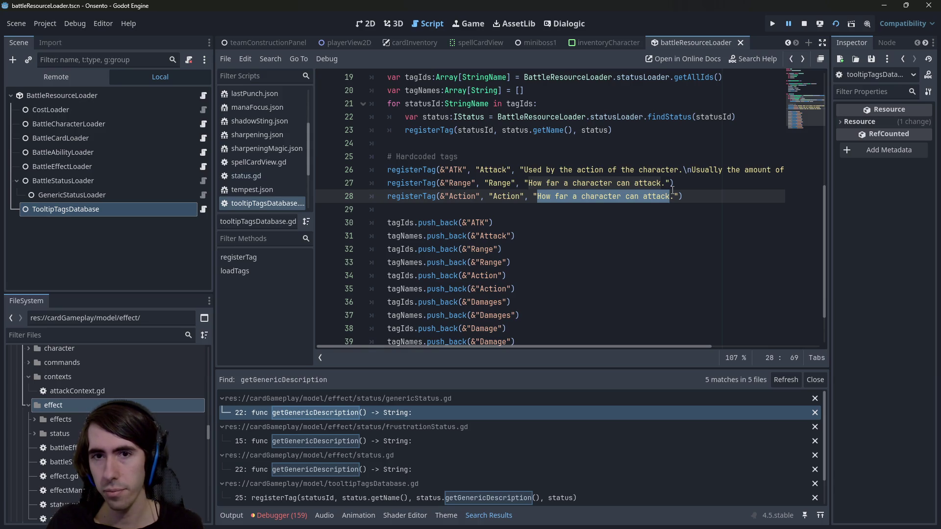
text(Action that )
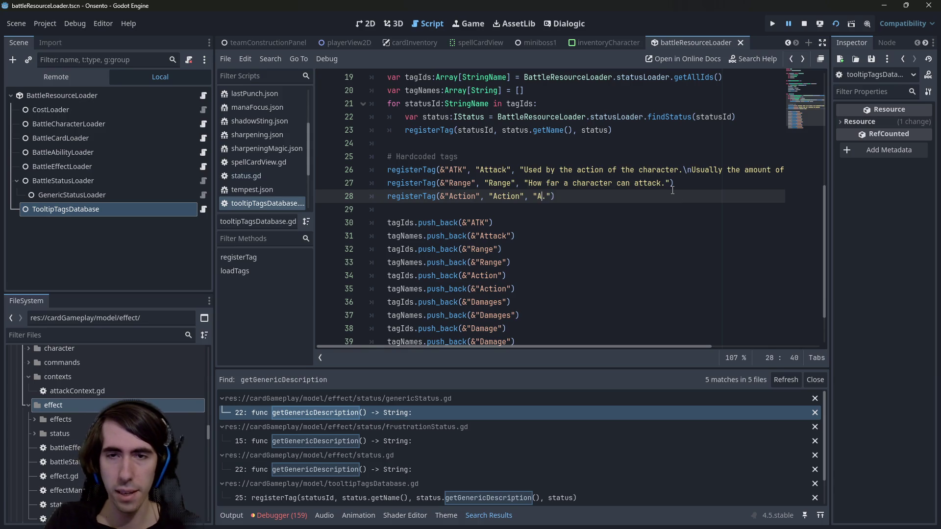
text(the chara)
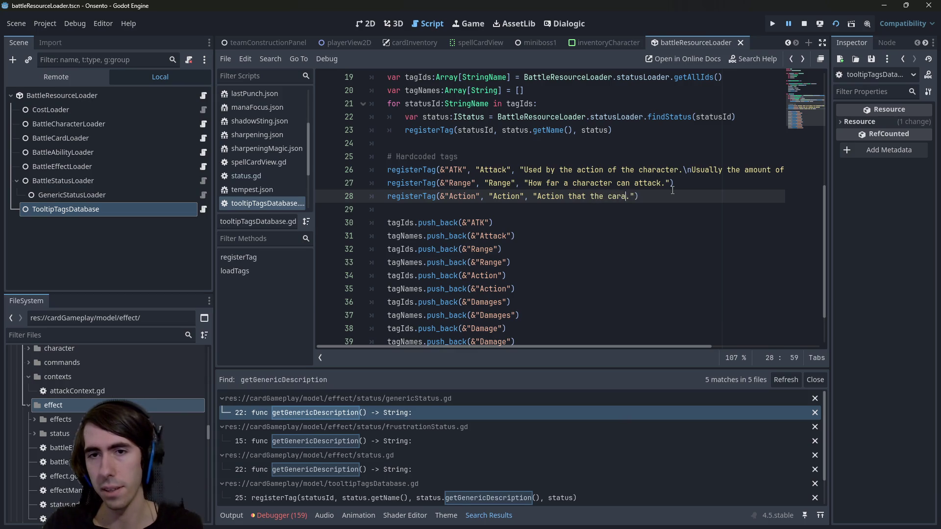
key(BackSpace)
key(BackSpace)
key(BackSpace)
text(a character can do)
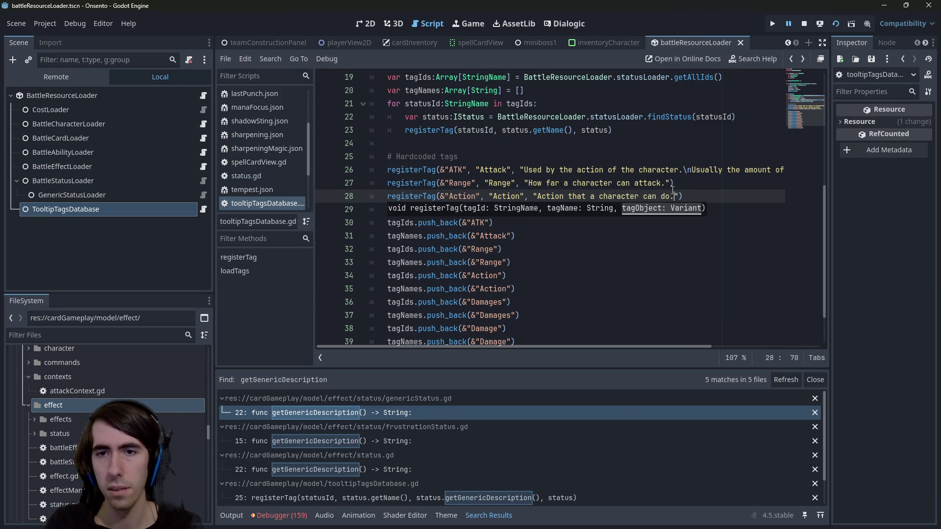
key(BackSpace)
text(Usually an atta)
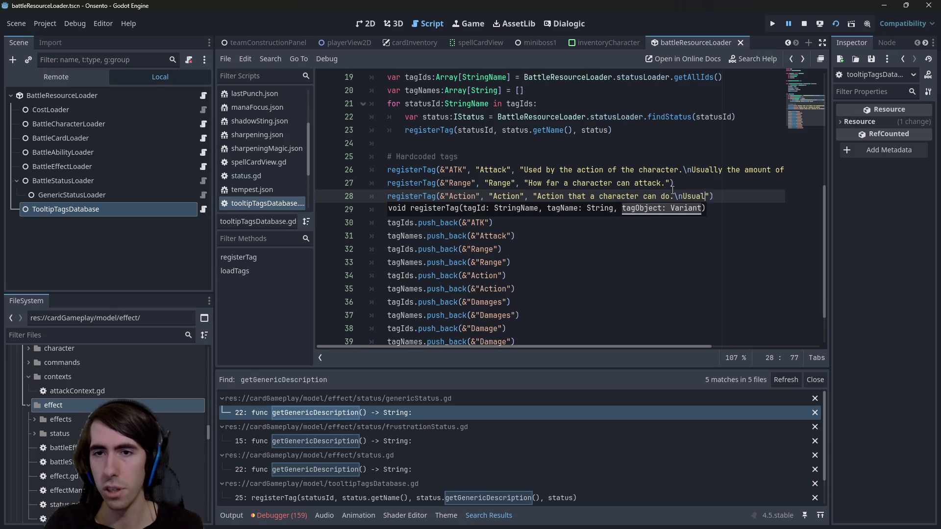
text(ck.)
key(ctrl+s)
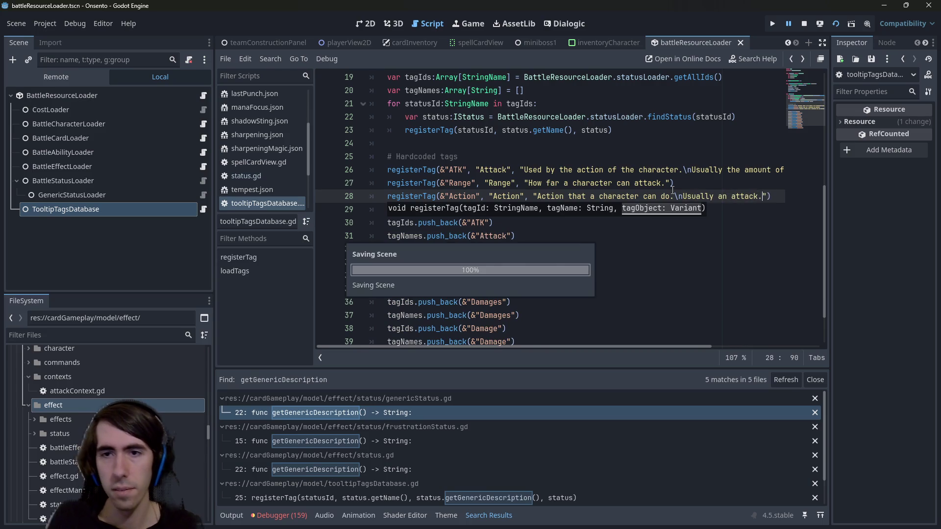
- Select the Action registration line and open an empty line below it
click(572, 260)
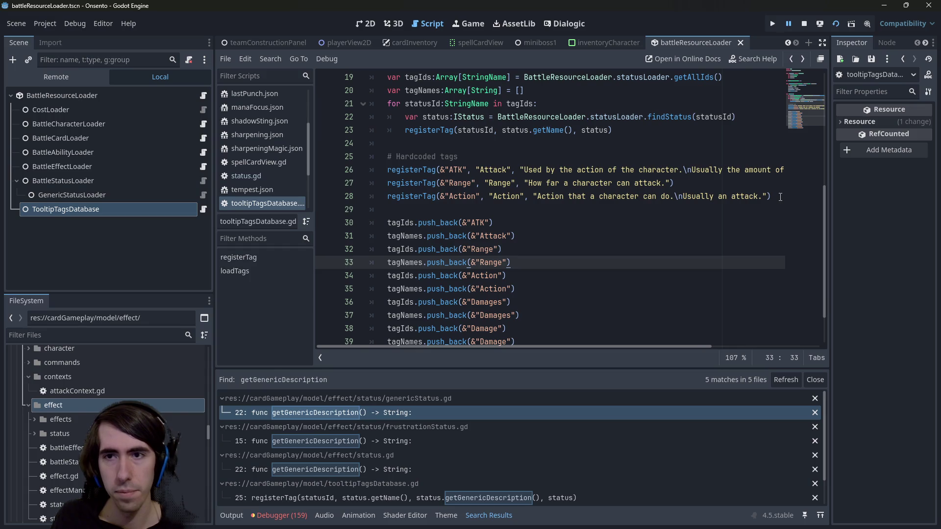
drag(780, 196, 308, 190)
key(End)
key(Return)
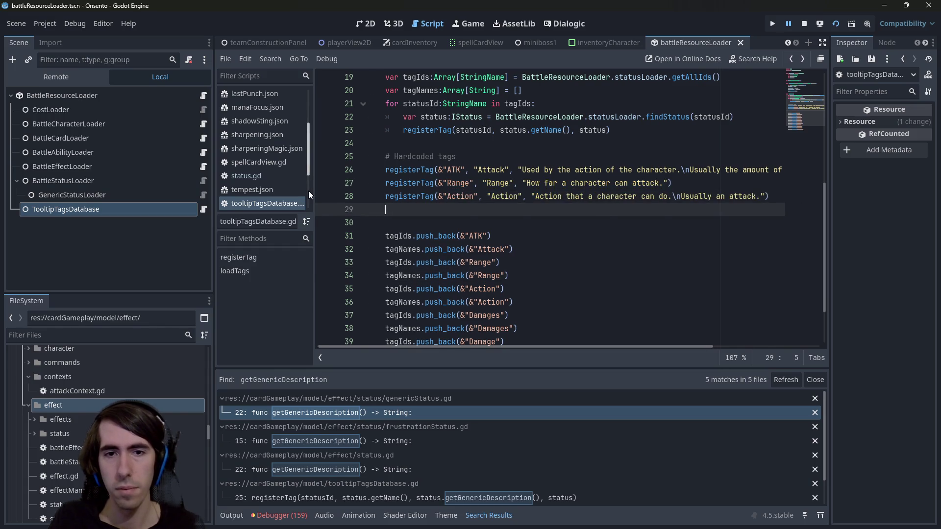
- Paste a copy of the Action registration and rename its tag id to Damages
key(ctrl+v)
double_click(484, 315)
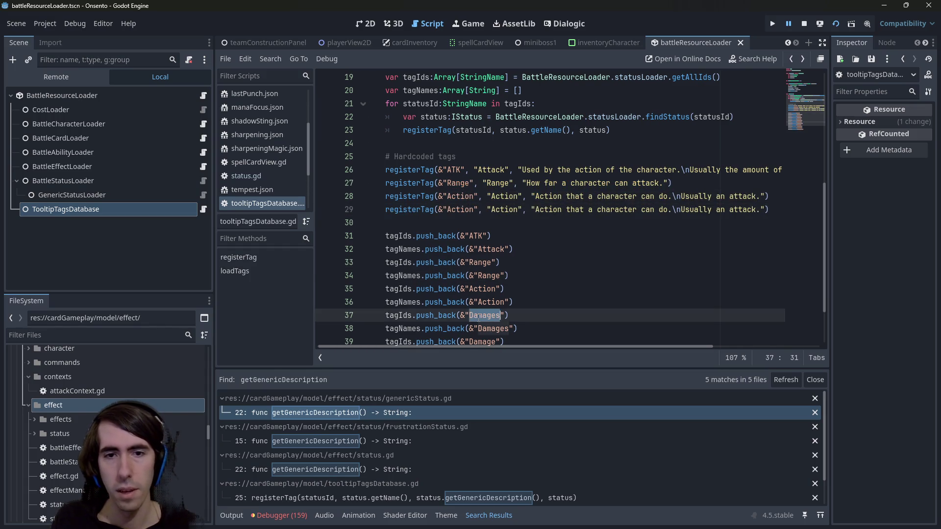
double_click(462, 209)
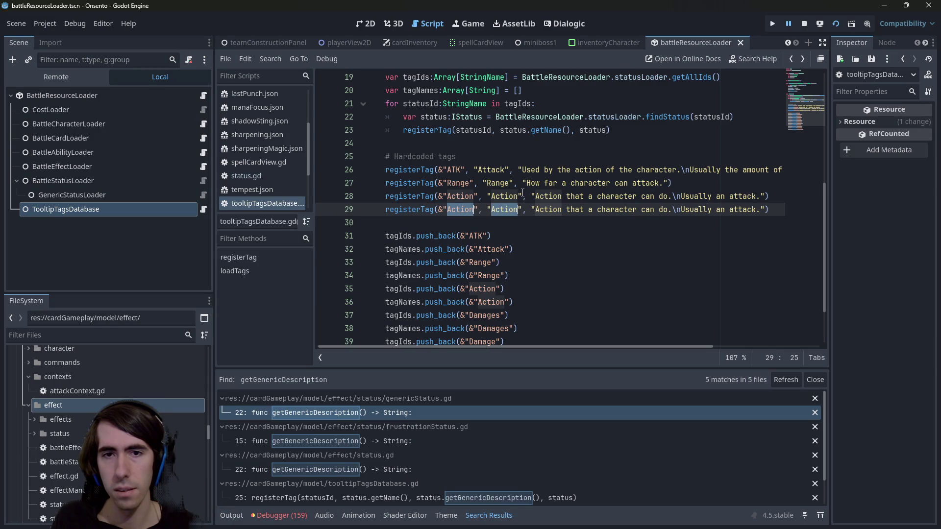
text(Damages)
click(545, 209)
- Describe Damages as "The amount of health removed.\nCan be blocked by Shield or another status."
drag(545, 210, 761, 204)
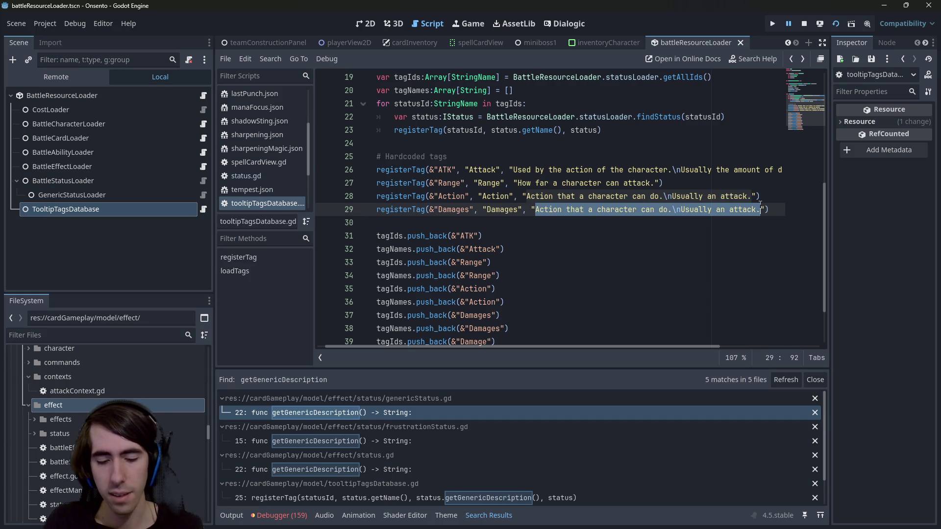
text(The amount of health removed)
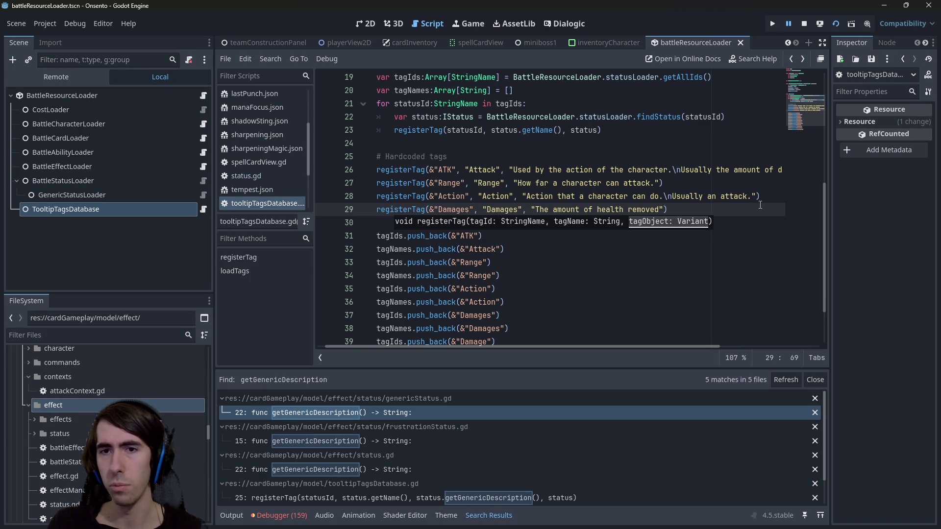
text(. Can b)
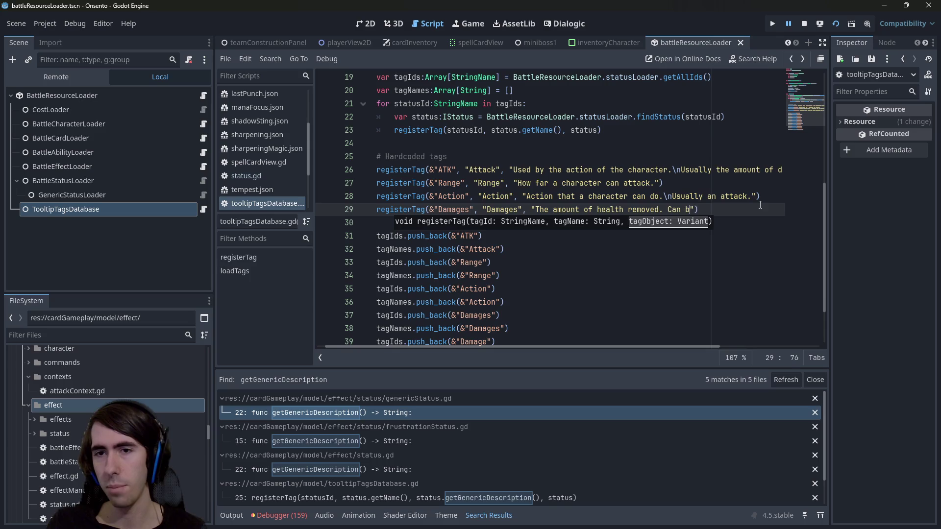
key(BackSpace)
key(BackSpace)
key(BackSpace)
text(nCan be)
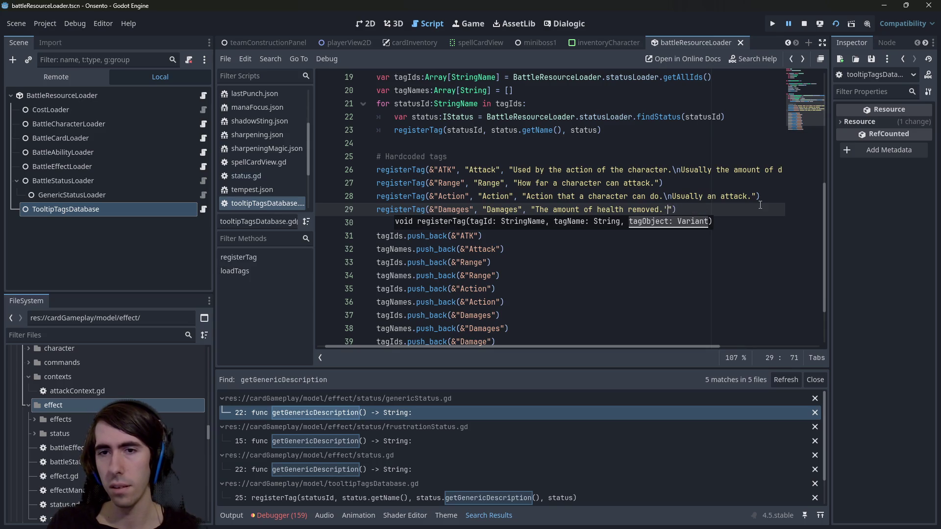
text( blocked by)
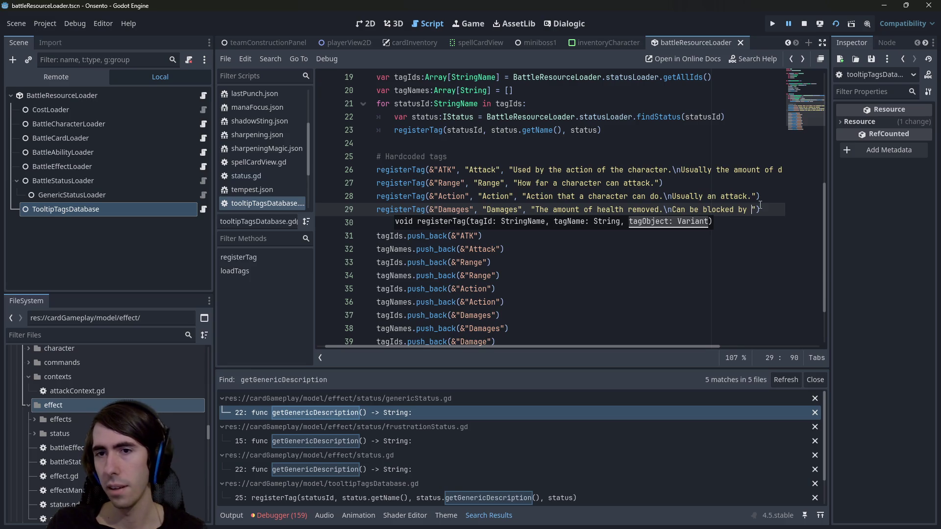
text(Shi)
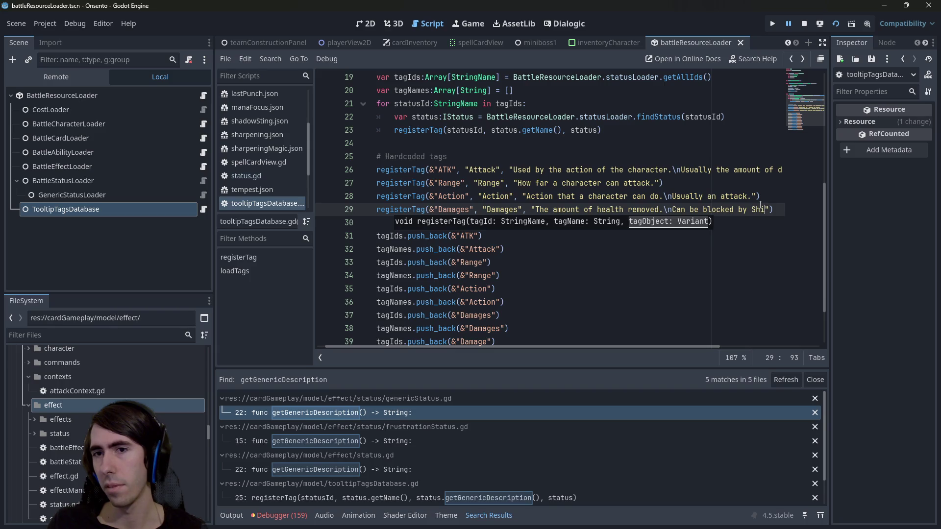
text(eld or anothe)
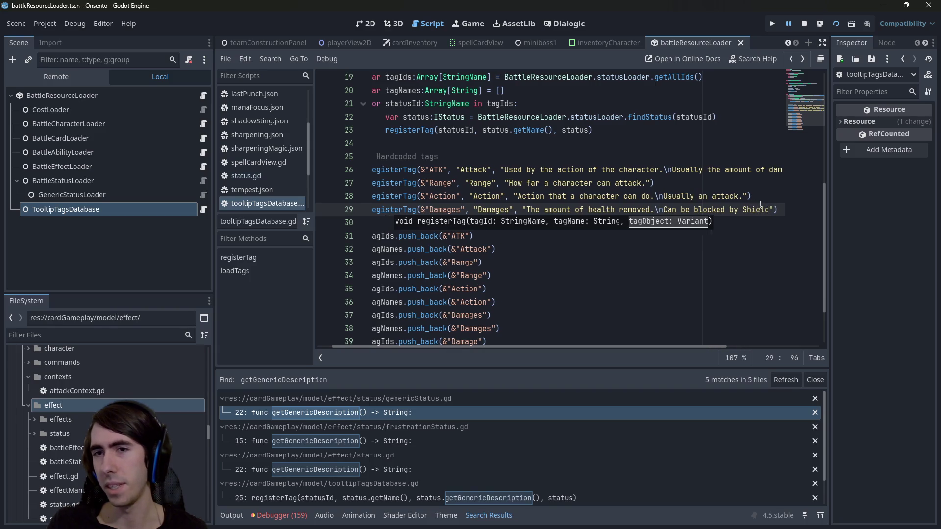
text(r status)
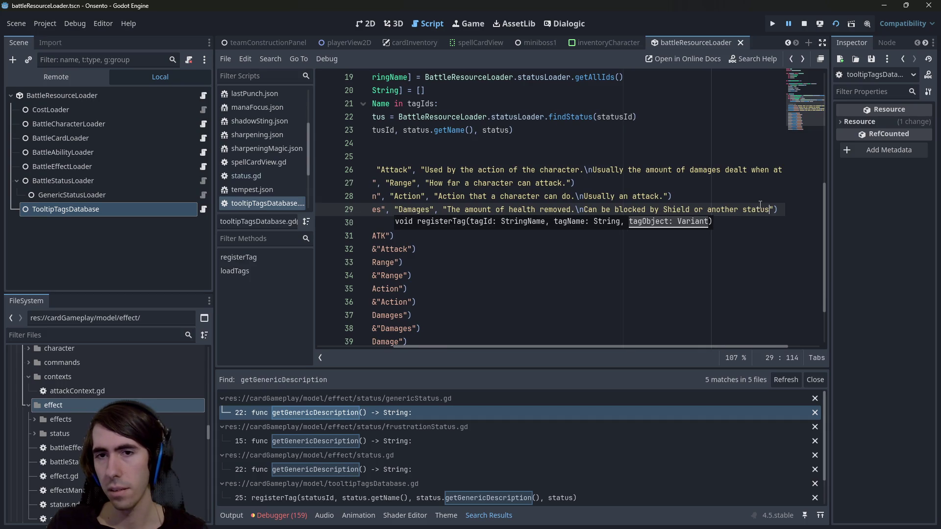
text(.)
text(s.)
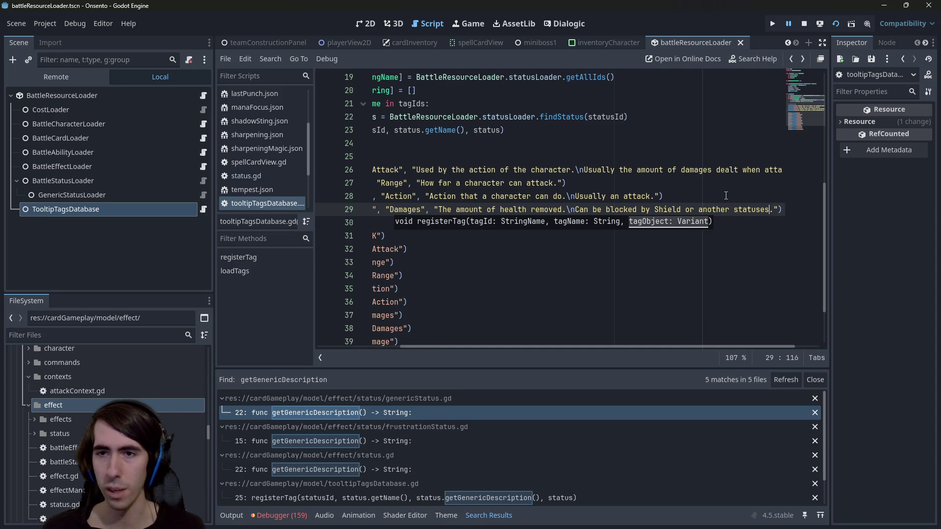
key(BackSpace)
key(BackSpace)
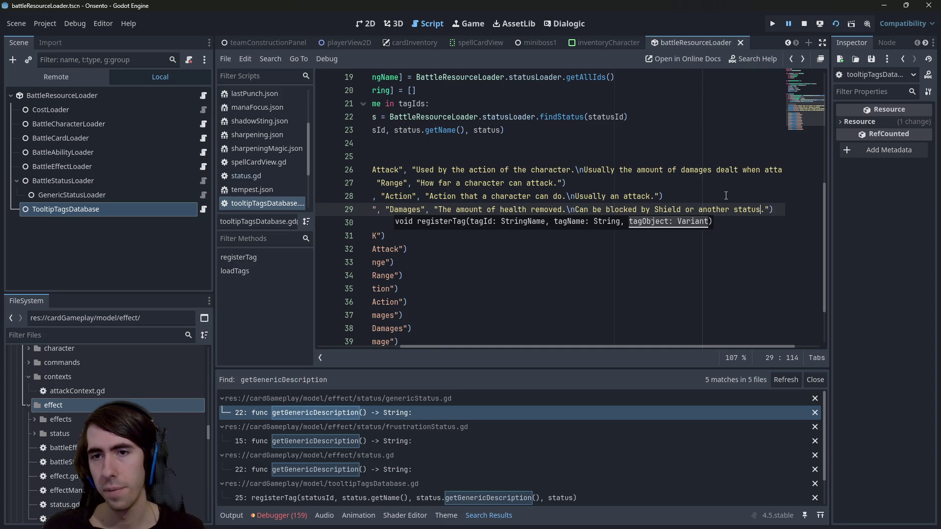
- Cut the Shield clause so the Damages description ends at "Can be blocked." and save
click(730, 219)
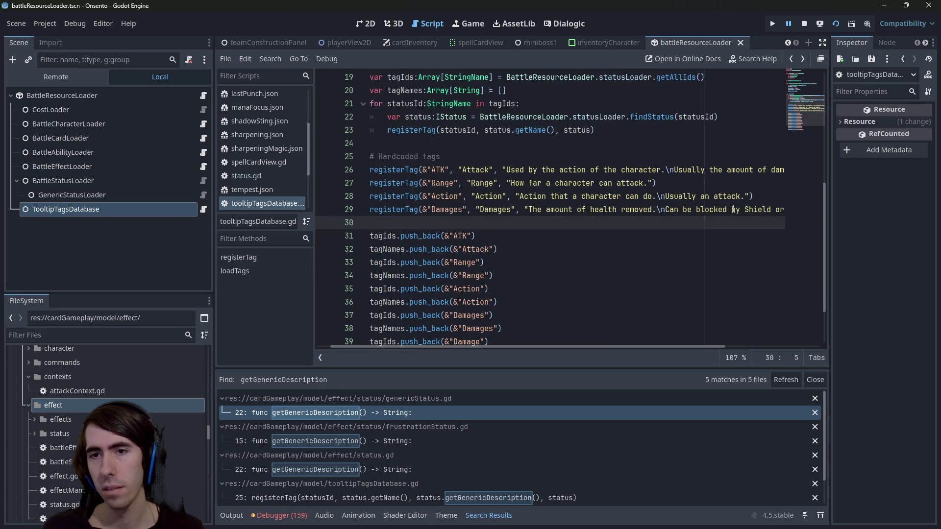
mouse_move(729, 209)
mouse_down()
mouse_move(784, 210)
mouse_move(757, 209)
mouse_up()
key(BackSpace)
key(ctrl+s)
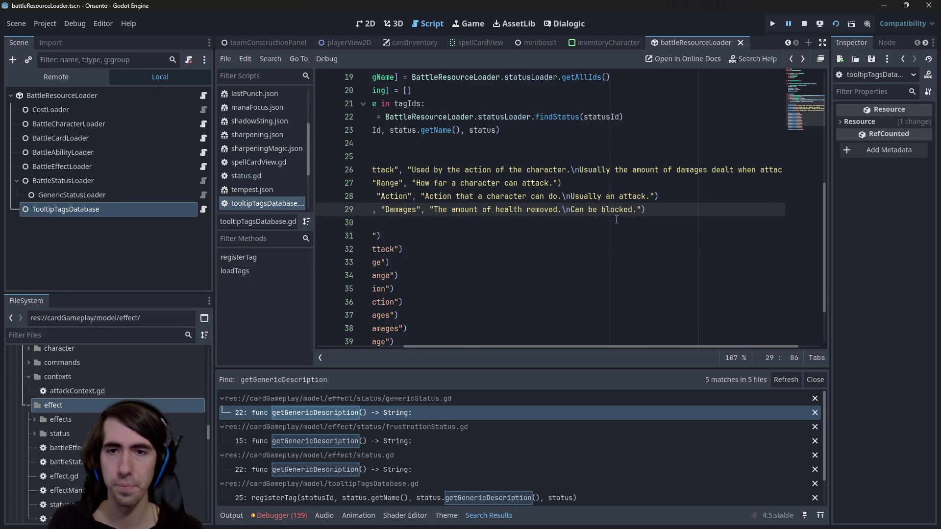
- Add a blank line below the Damages tag and select the whole Damages registration line
click(486, 220)
key(Return)
key(Up)
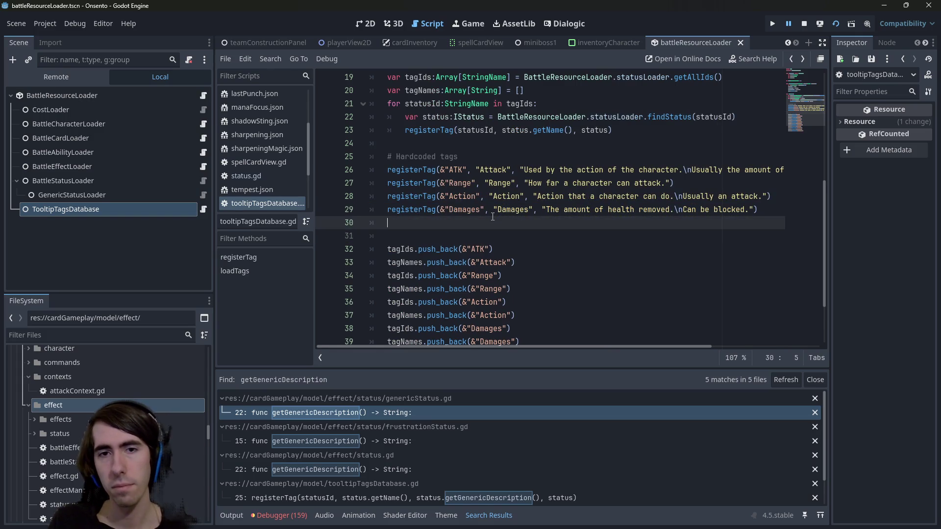
scroll(471, 203, down, 1)
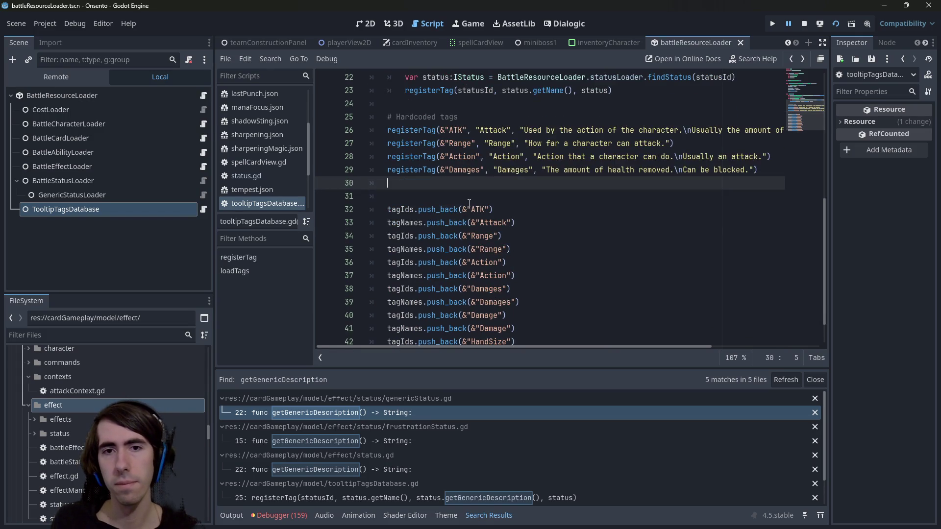
double_click(491, 311)
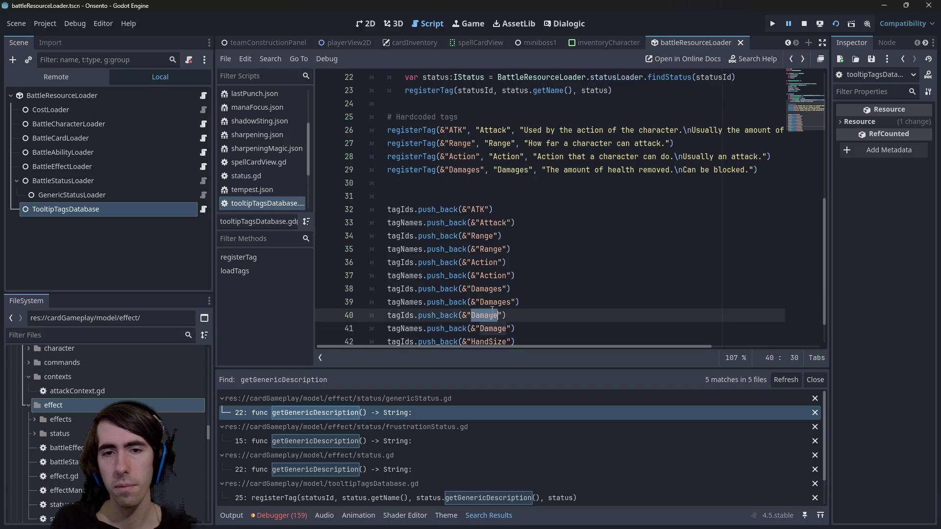
mouse_move(386, 175)
mouse_down()
mouse_move(716, 170)
mouse_move(779, 158)
mouse_move(784, 166)
mouse_up()
- Paste the Damages line on the empty line, rename its id and name to Damage, and save
key(ctrl+c)
click(455, 182)
key(ctrl+v)
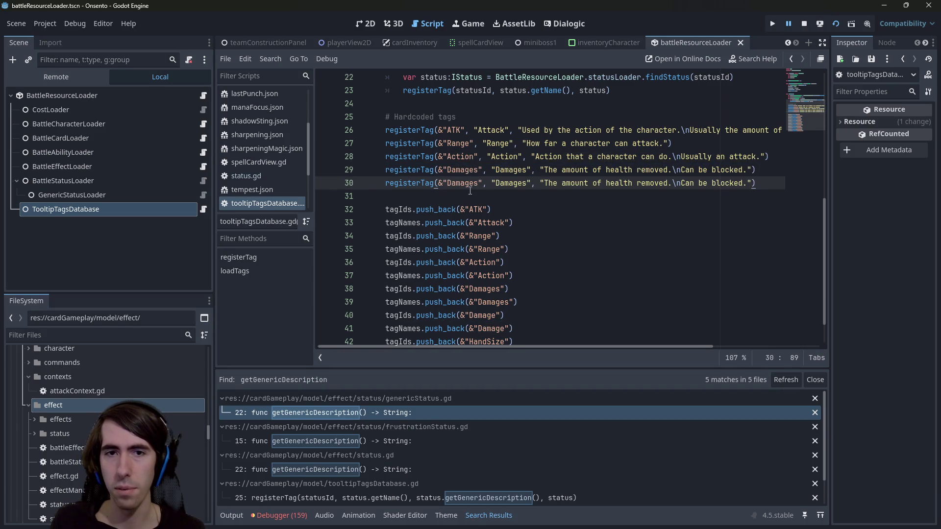
click(478, 183)
key(BackSpace)
key(ctrl+Left)
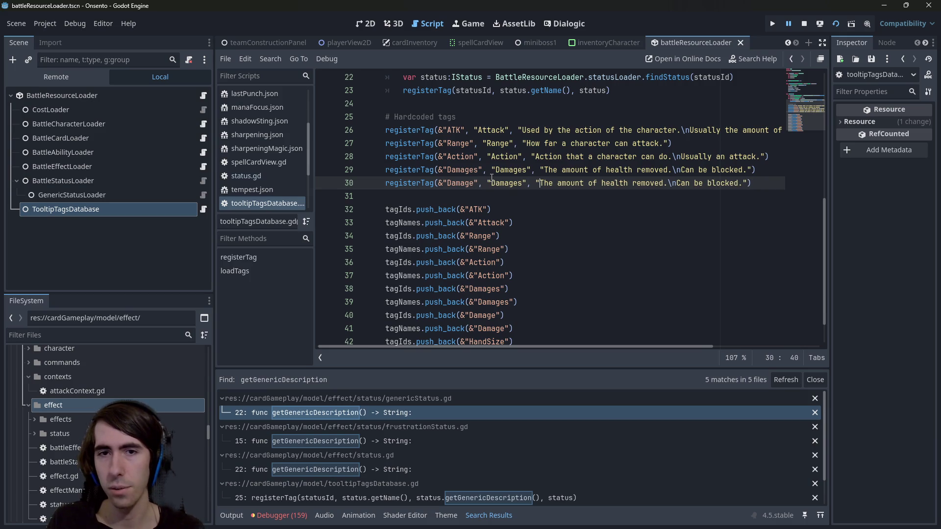
key(BackSpace)
key(ctrl+s)
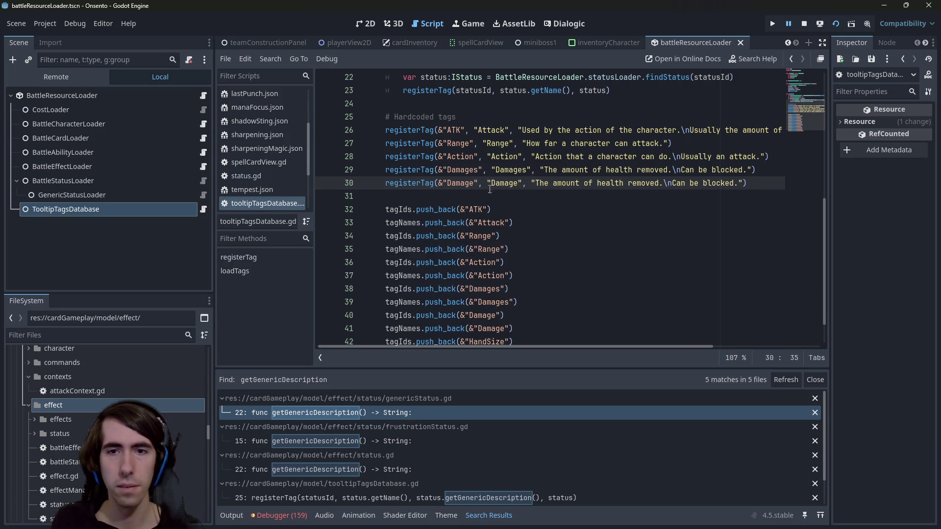
- Duplicate the Damage registration and rename the copy HandSize, with display name Hand Size
scroll(535, 295, down, 1)
click(535, 296)
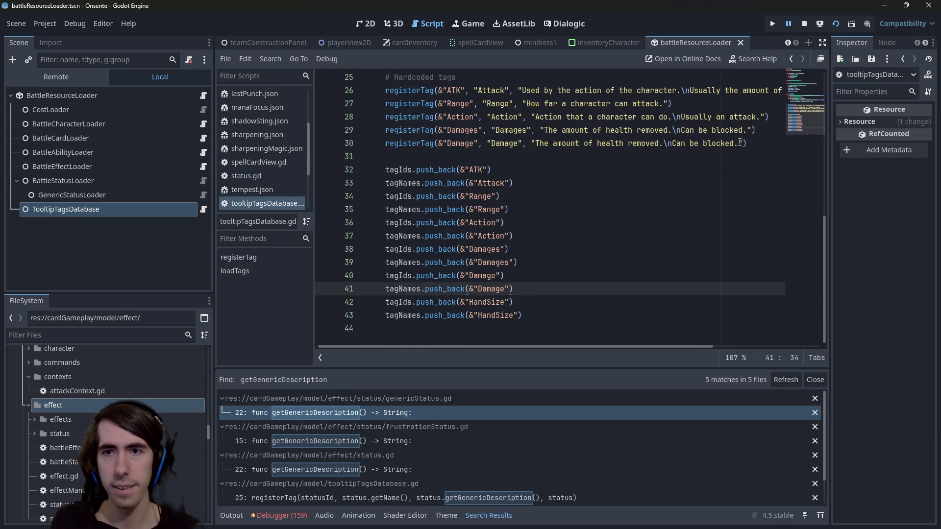
drag(749, 143, 275, 142)
key(ctrl+alt+Down)
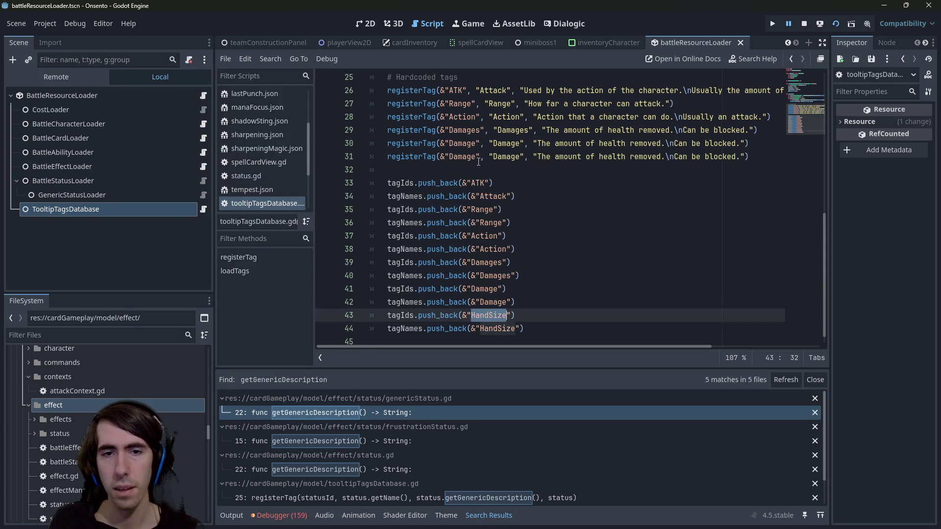
double_click(462, 156)
text(HandSize)
scroll(521, 199, up, 1)
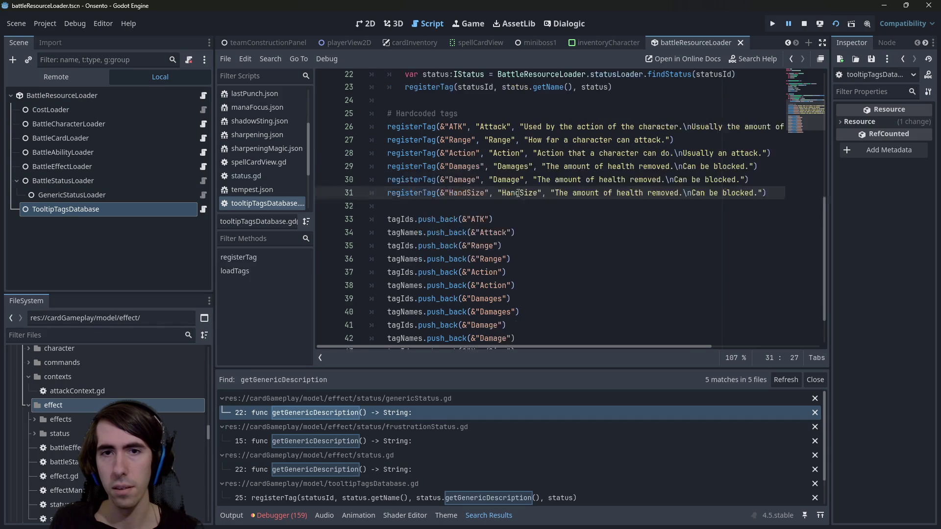
click(521, 196)
- Set the HandSize description to "The amount of cards in your hand." and select the old push_back lines
scroll(522, 198, up, 1)
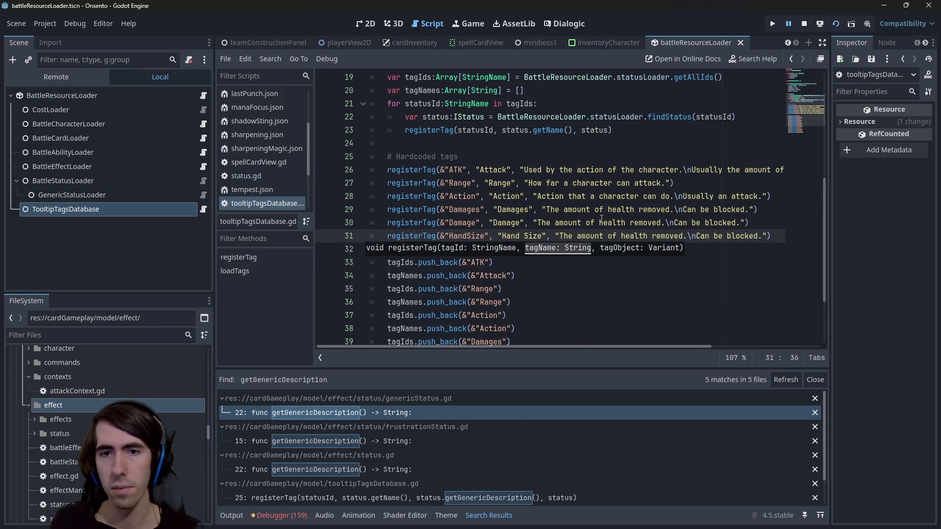
click(562, 236)
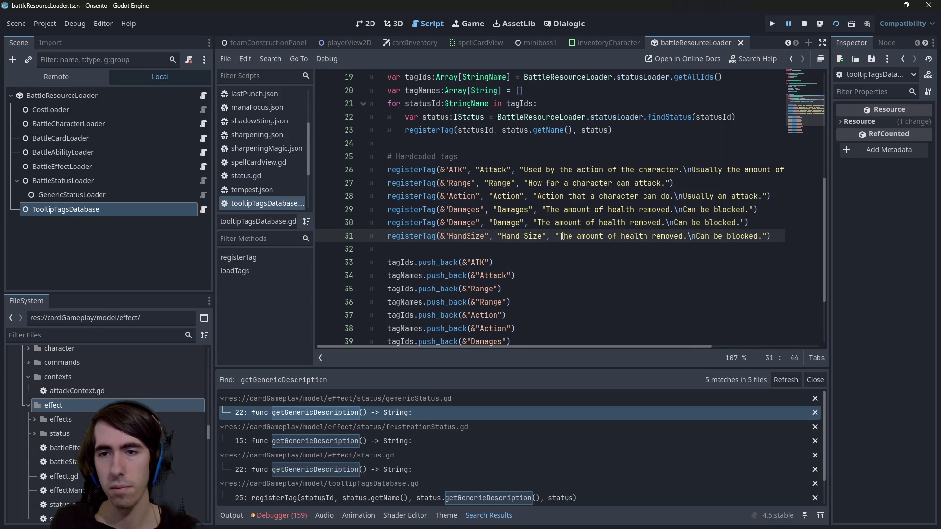
drag(562, 236, 762, 239)
text(The amount of cards )
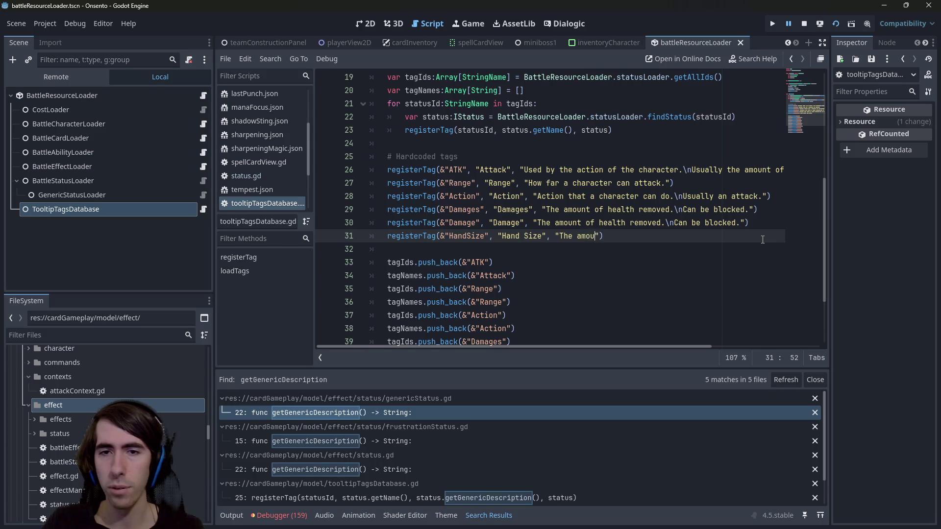
text(in your hand.)
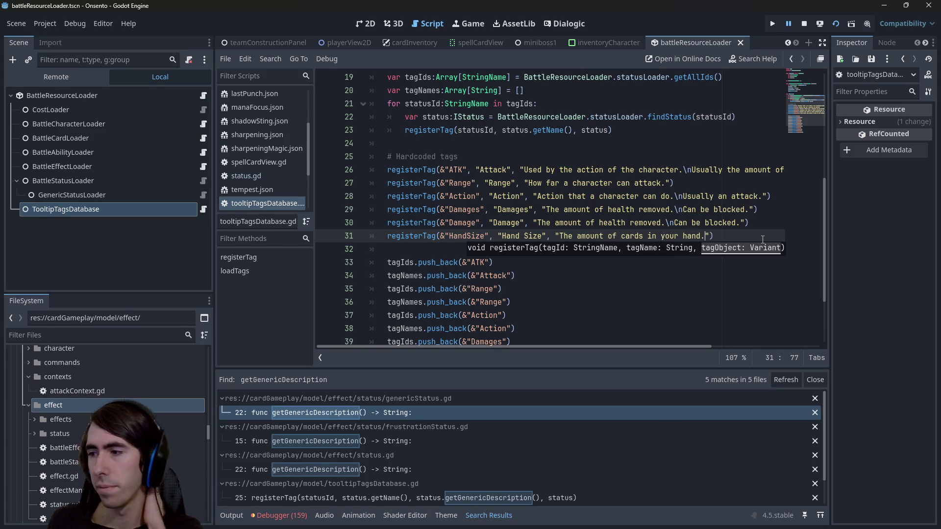
scroll(548, 327, down, 1)
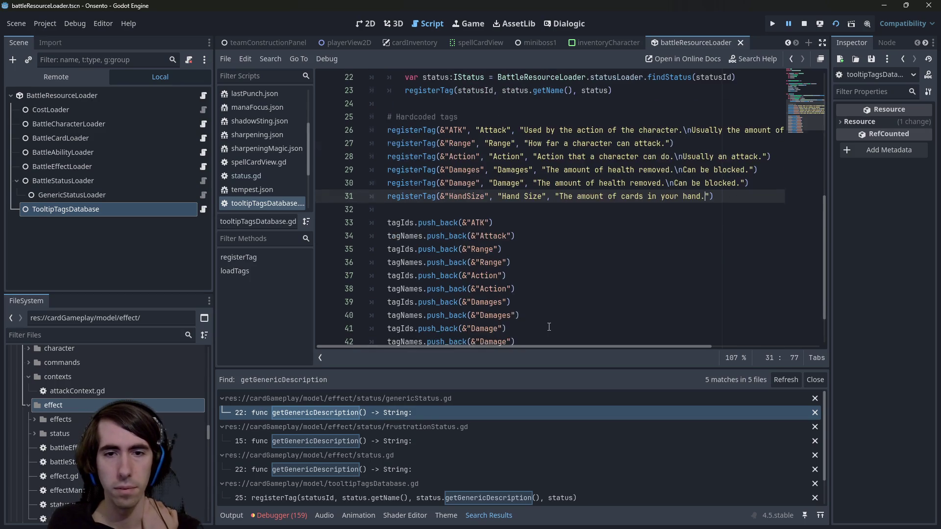
scroll(549, 326, down, 1)
drag(561, 319, 359, 154)
- Delete the old tagIds/tagNames push_back lines and review loadTags and statusLoader
key(BackSpace)
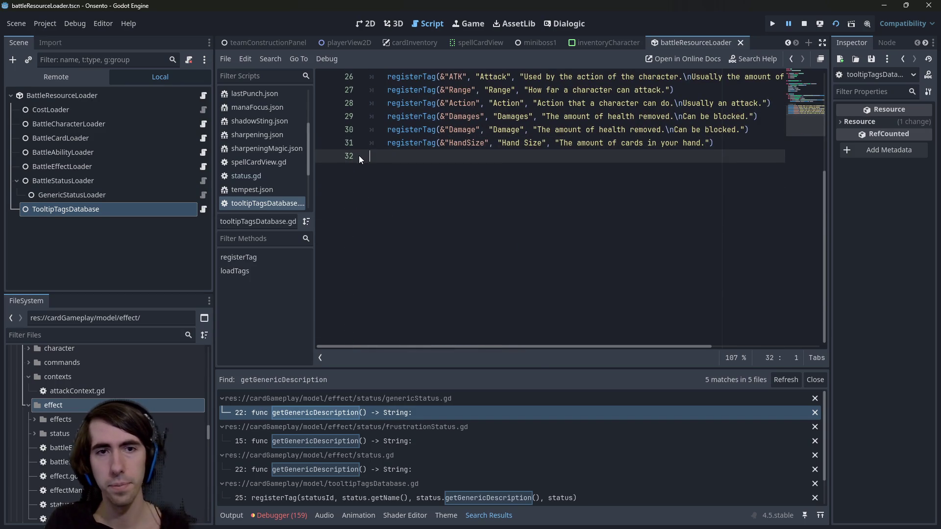
scroll(559, 201, up, 8)
scroll(558, 201, down, 3)
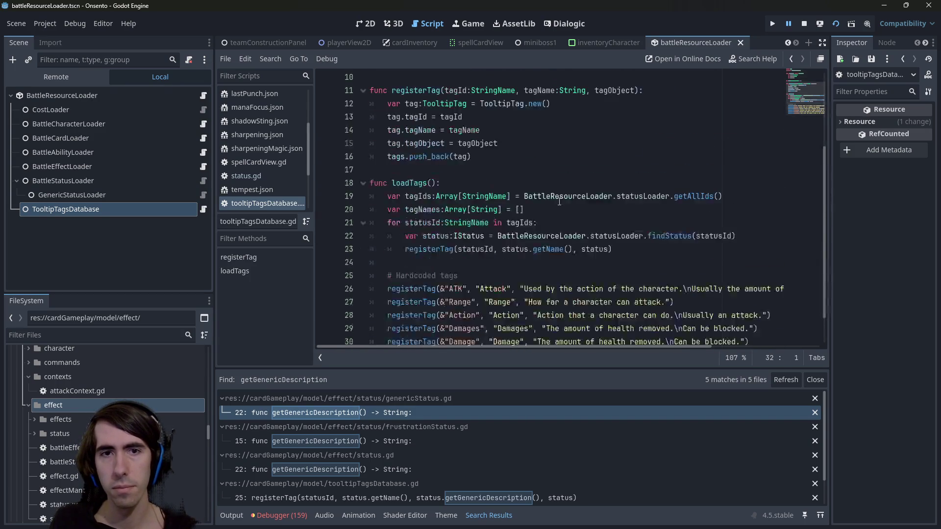
scroll(559, 201, down, 1)
double_click(402, 144)
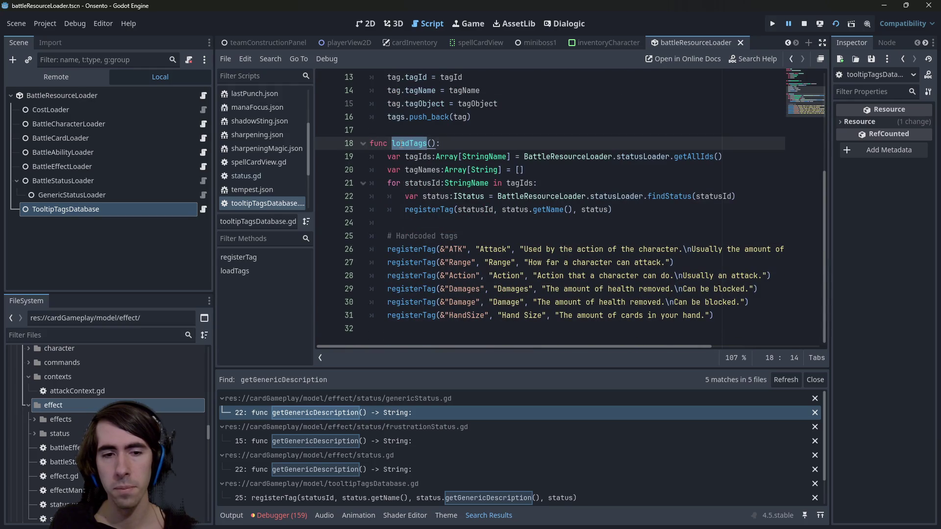
scroll(420, 234, up, 4)
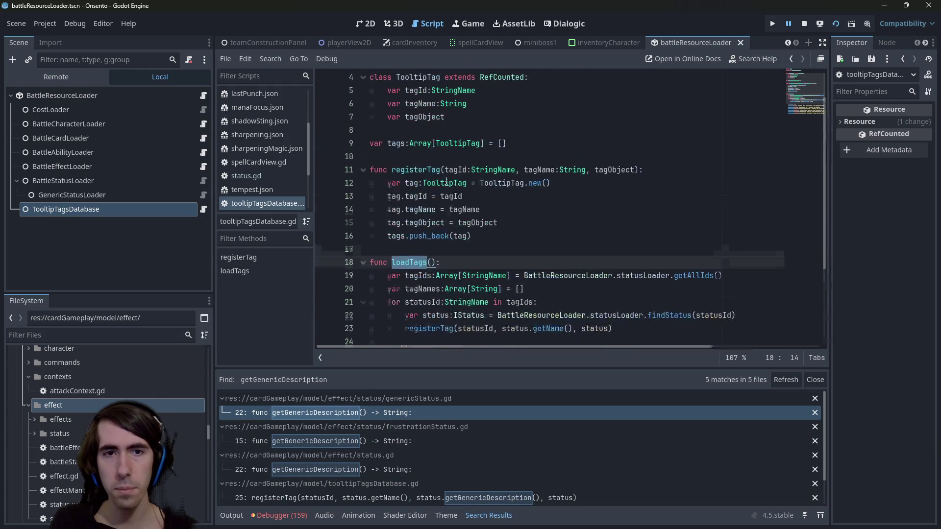
scroll(447, 181, down, 4)
click(431, 329)
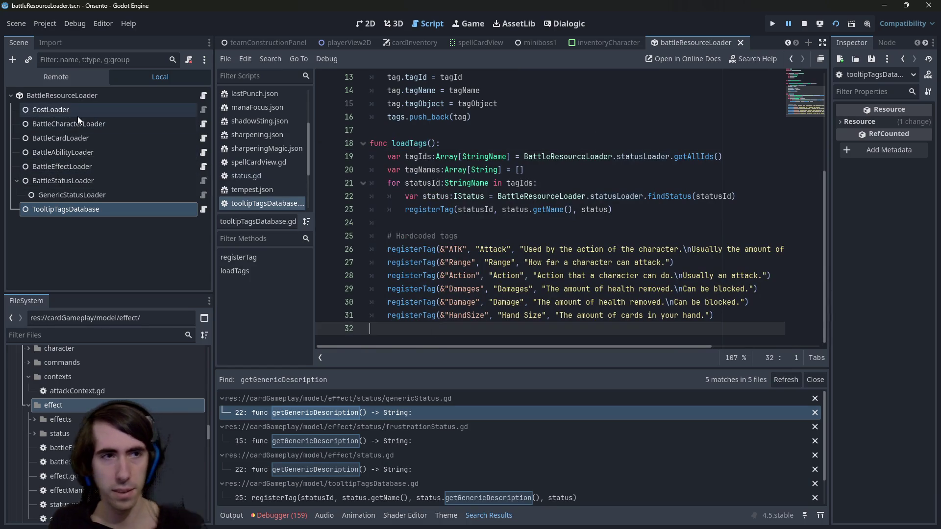
scroll(455, 218, up, 4)
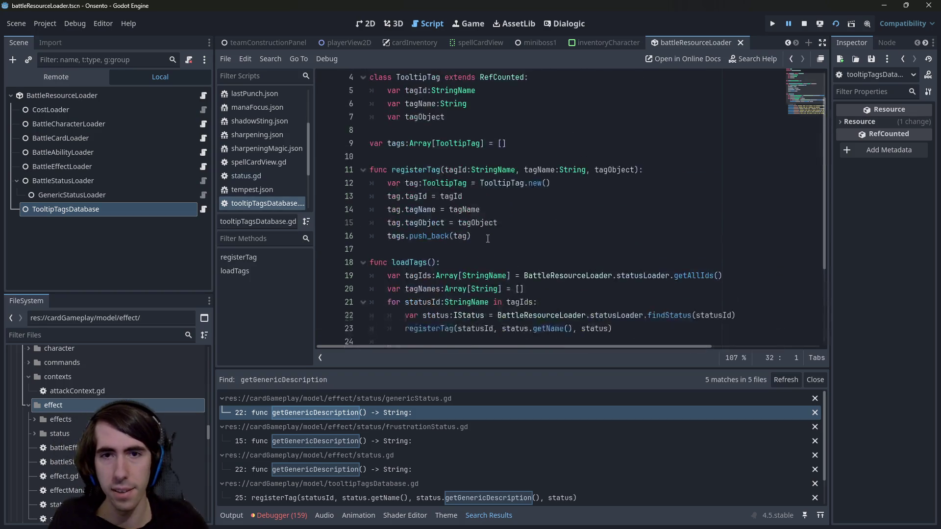
scroll(455, 217, down, 4)
double_click(630, 160)
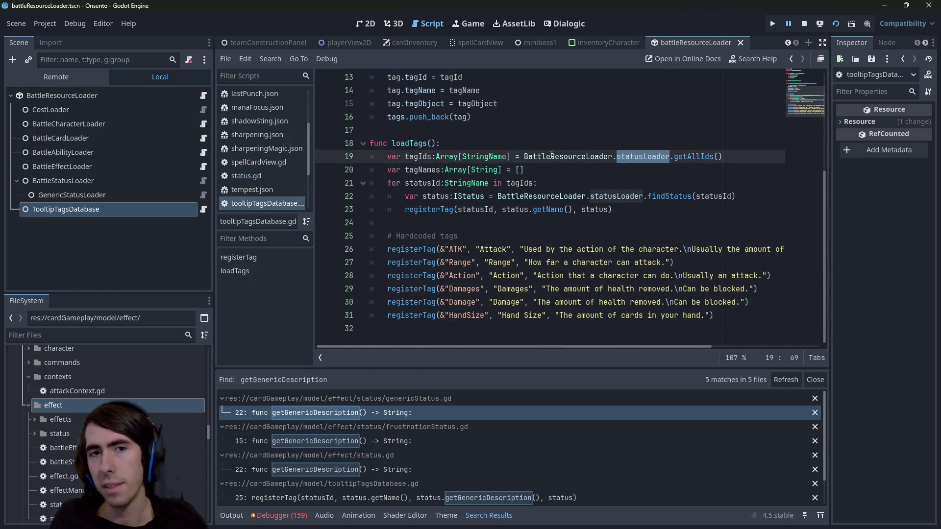
- Remove a stray _ready stub from the end of the tags script and open battleStatusLoader.gd
click(393, 329)
key(Return)
text(func )
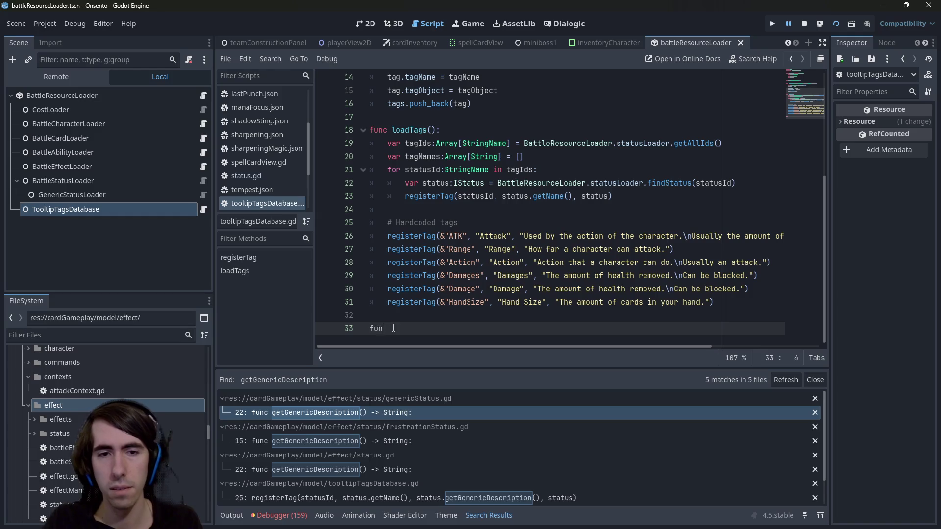
text(read)
key(Return)
scroll(479, 255, up, 3)
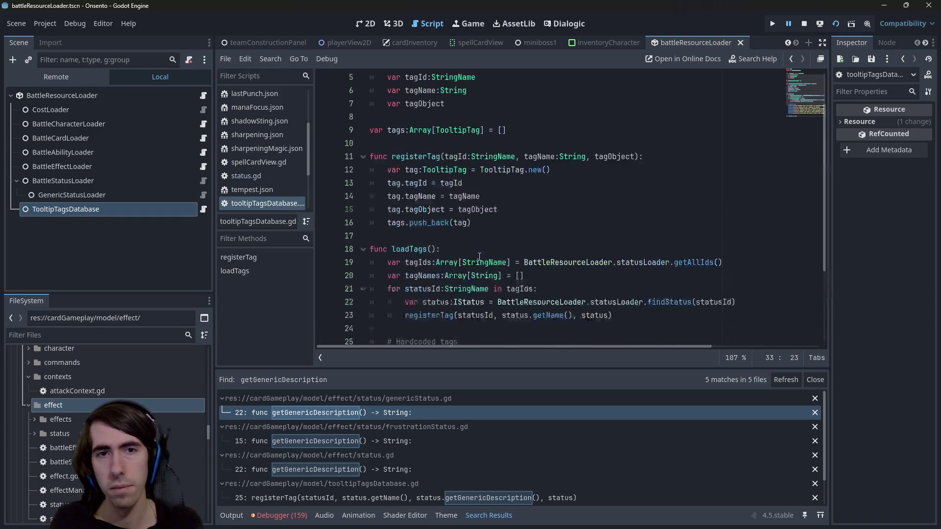
scroll(479, 255, up, 2)
scroll(479, 255, down, 5)
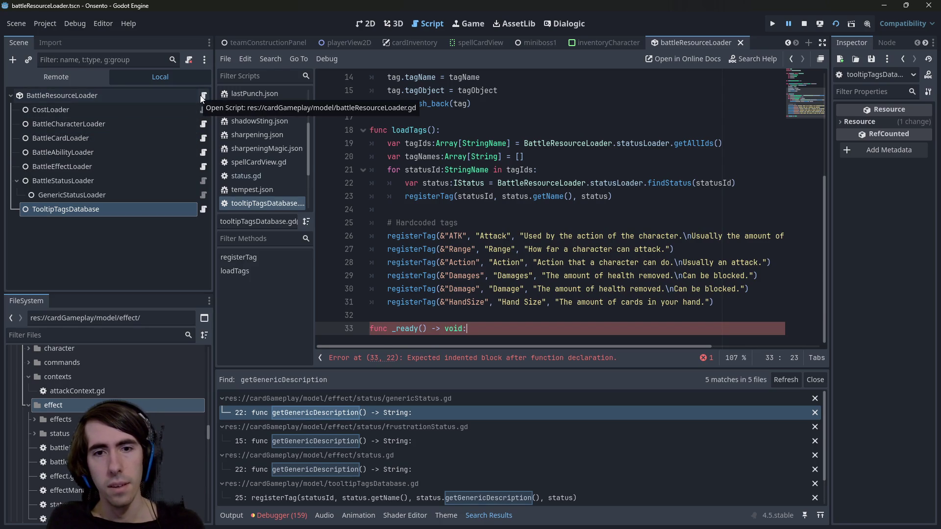
drag(466, 328, 322, 320)
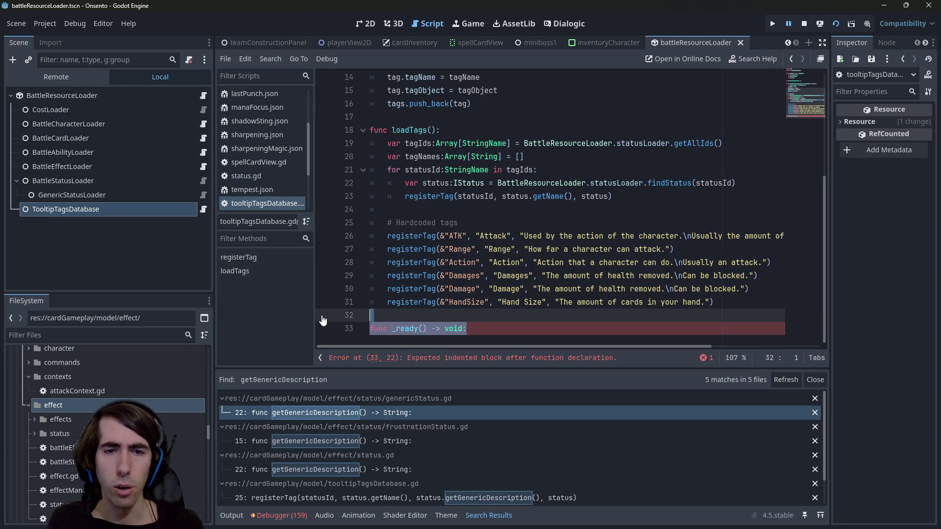
key(BackSpace)
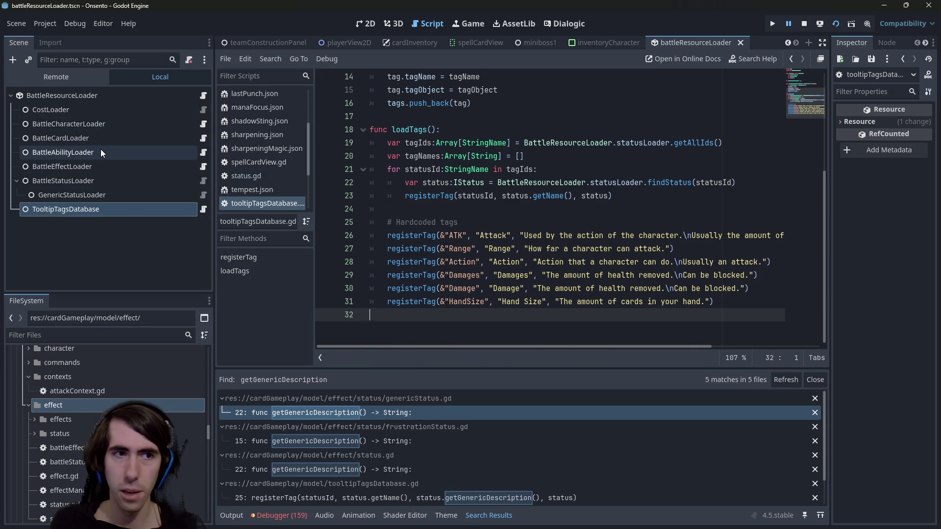
click(203, 181)
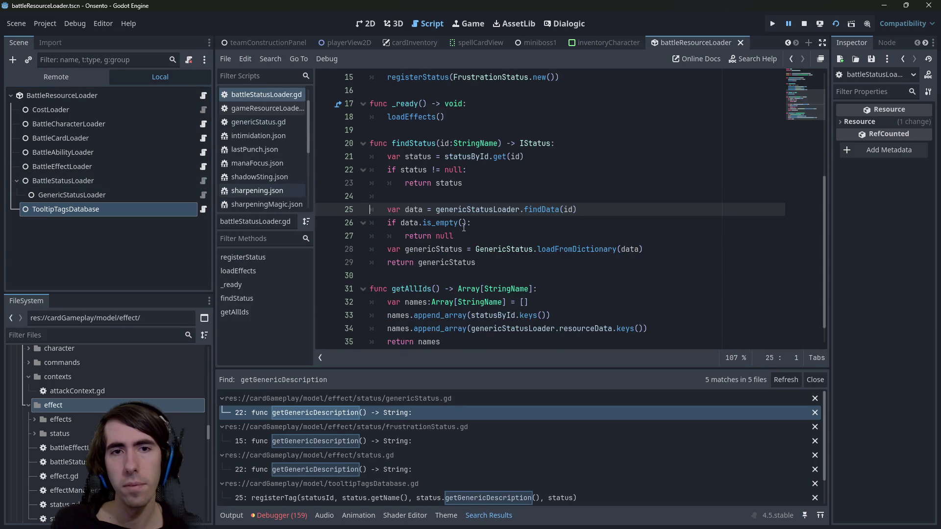
- Review loadEffects and the _ready lines 16–18 in battleStatusLoader.gd, then switch to battleResourceLoader.gd
scroll(464, 227, up, 5)
scroll(464, 227, down, 5)
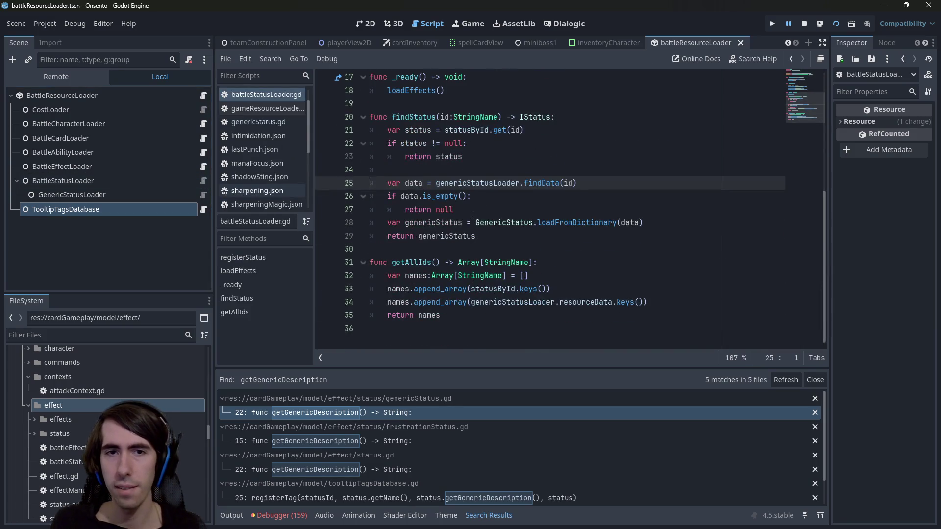
scroll(471, 214, up, 3)
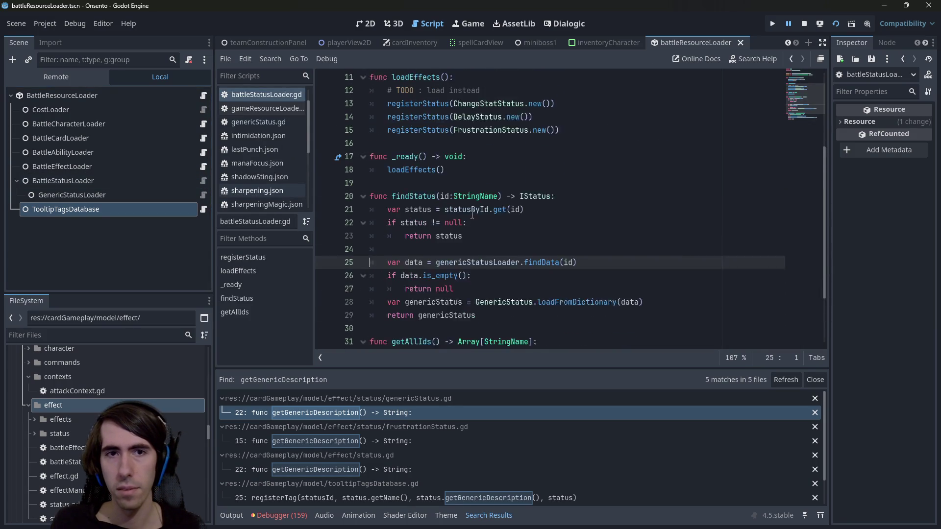
double_click(424, 209)
scroll(424, 210, up, 1)
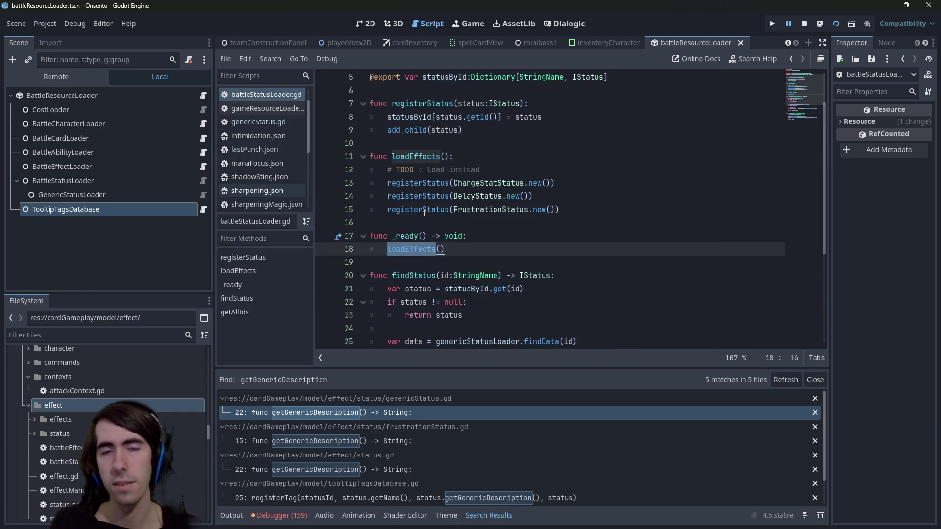
scroll(443, 221, up, 1)
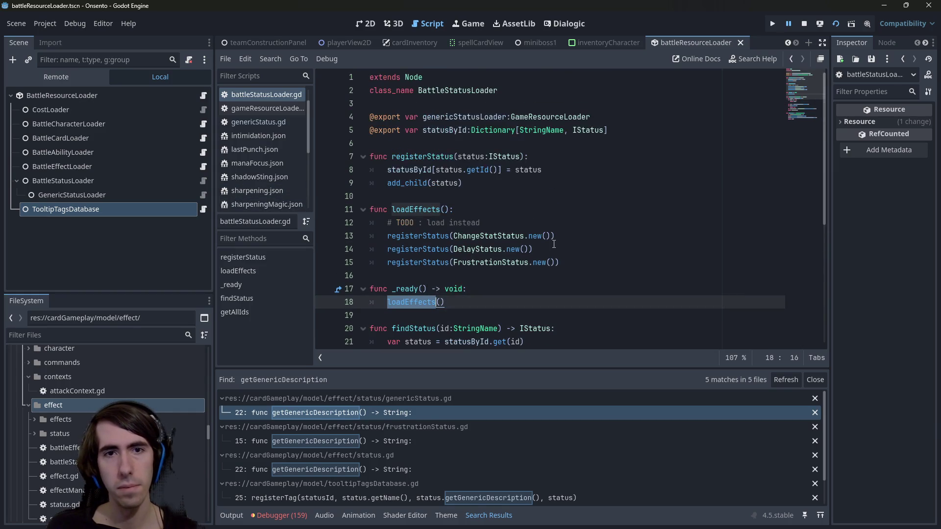
double_click(457, 90)
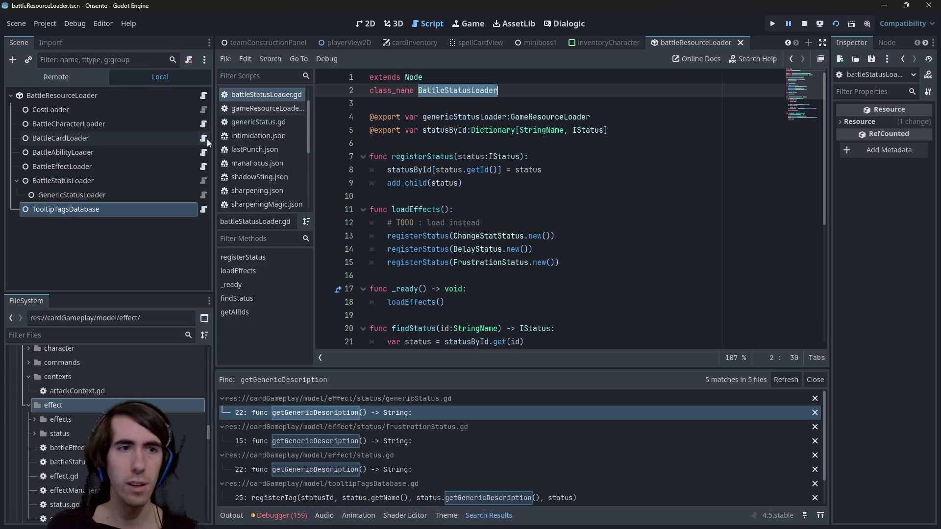
drag(445, 302, 314, 277)
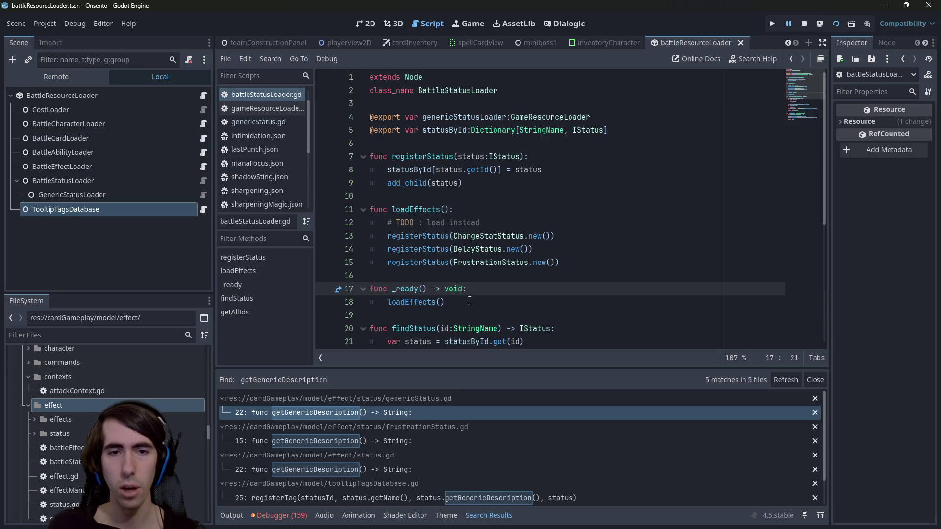
click(204, 96)
click(488, 218)
scroll(487, 219, down, 8)
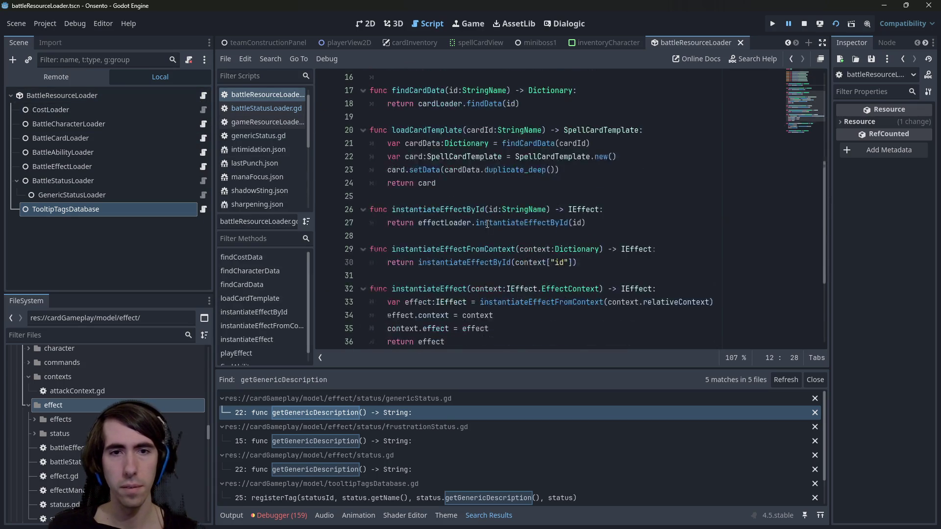
- Add func _ready() at the end of battleResourceLoader.gd calling statusLoader.loadEffects()
click(471, 329)
key(Return)
text(func _r)
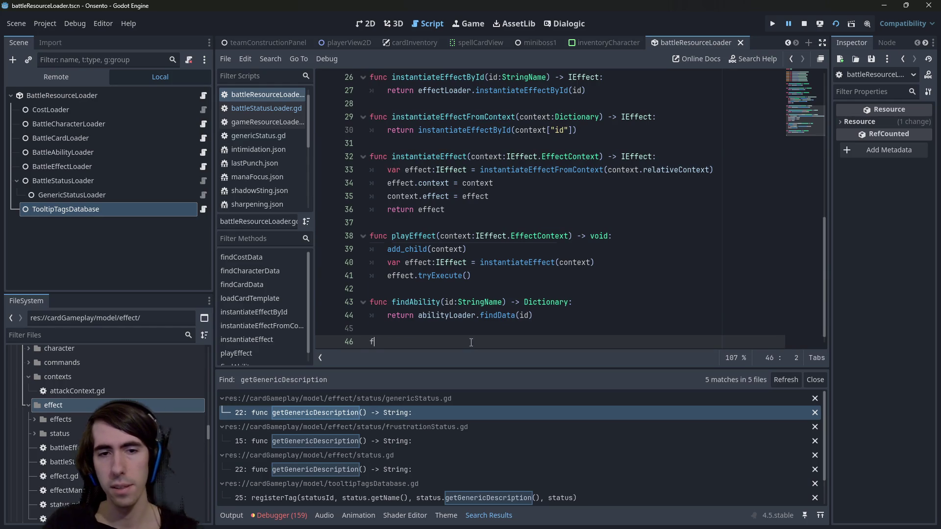
text(eady)
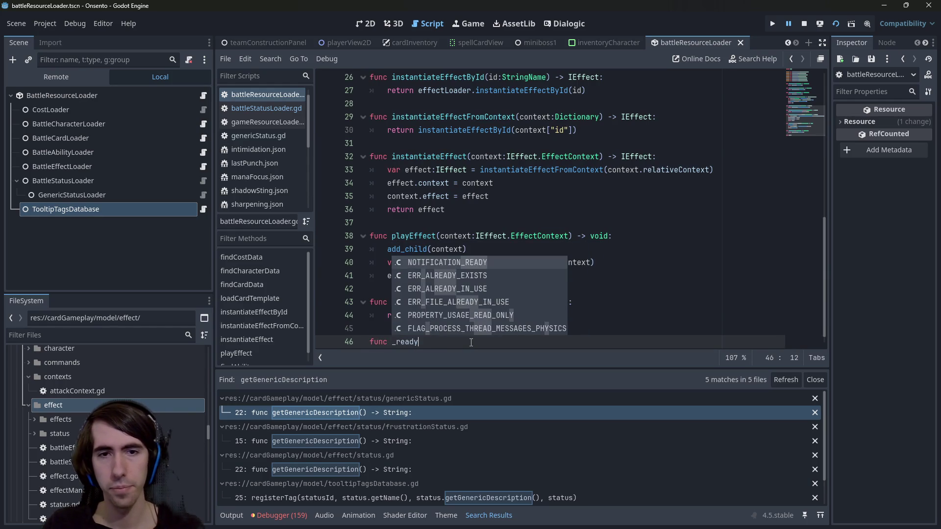
key(Return)
key(Return)
scroll(471, 341, up, 8)
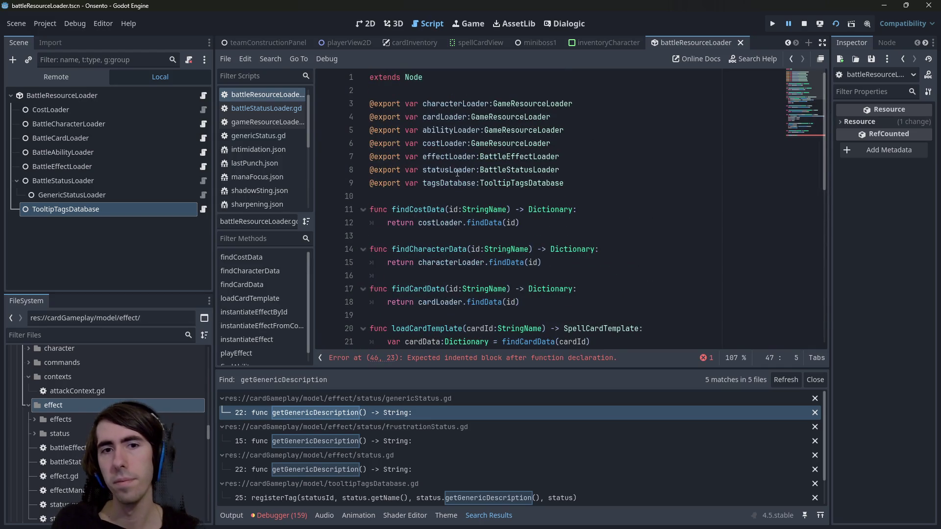
double_click(451, 169)
key(ctrl+c)
scroll(442, 294, down, 9)
click(457, 329)
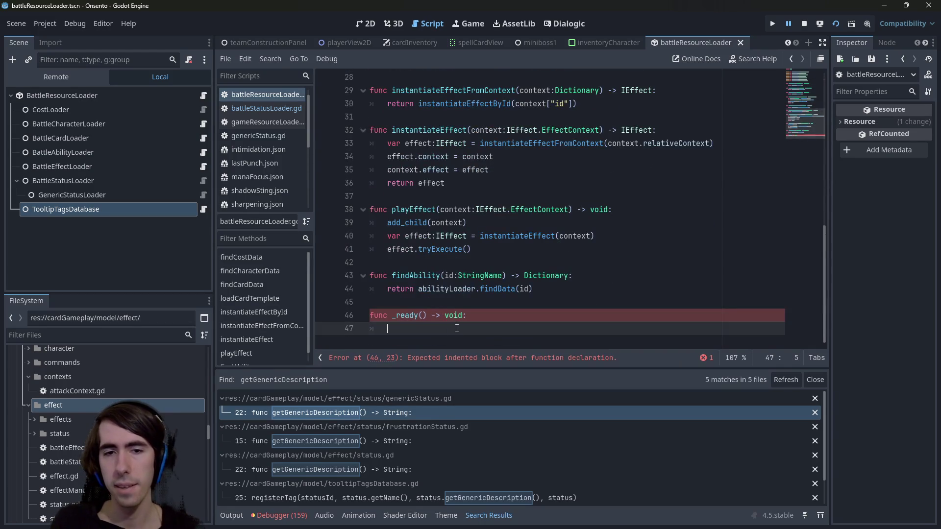
key(ctrl+v)
text(.lo)
key(Return)
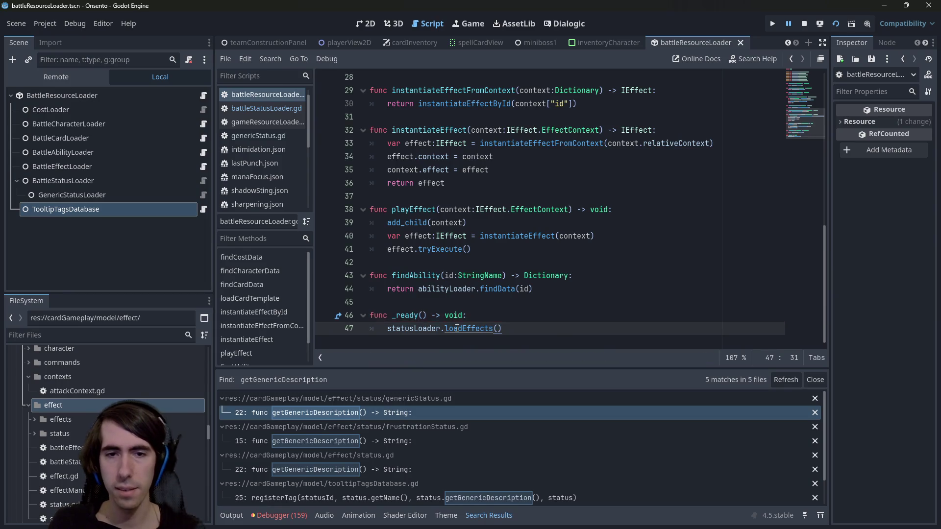
- Delete battleStatusLoader's old _ready function below loadEffects and save
ctrl+click(457, 328)
scroll(448, 283, down, 1)
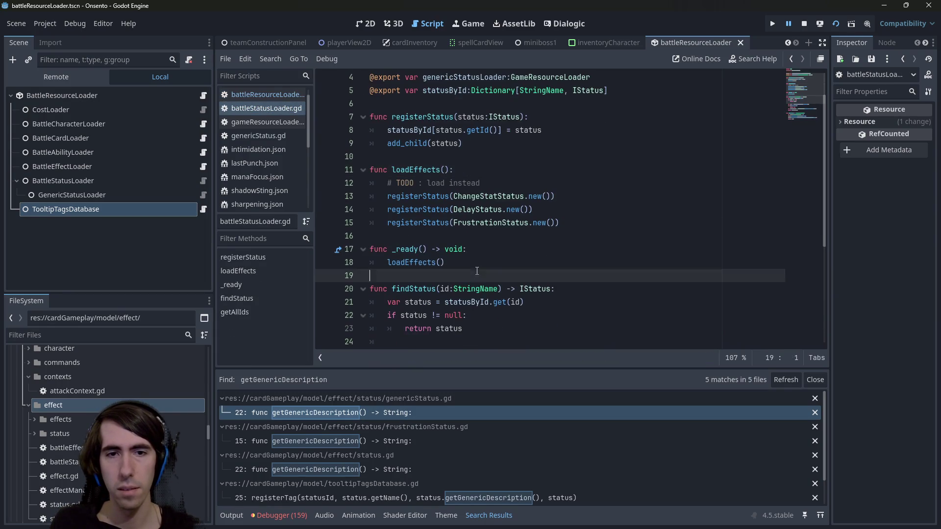
drag(382, 276, 315, 240)
key(BackSpace)
key(Return)
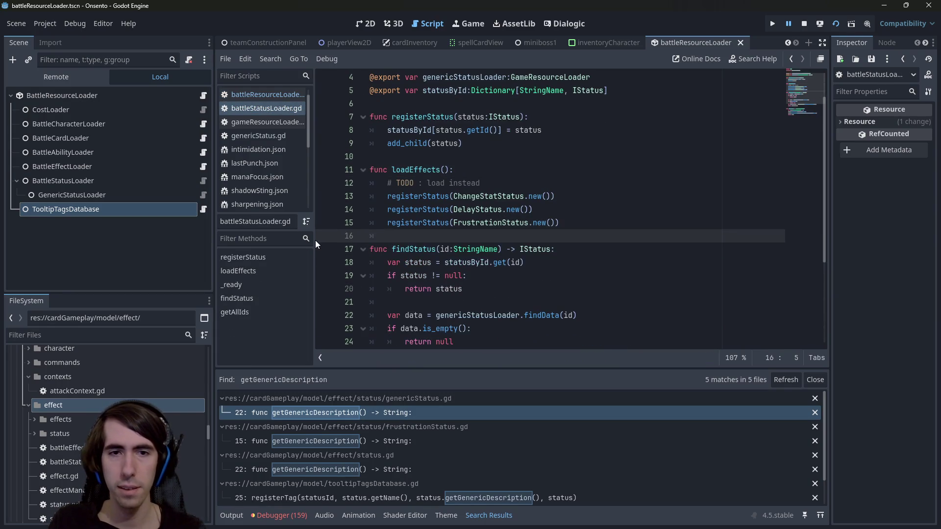
key(ctrl+s)
- Add tagsDatabase.loadTags() to battleResourceLoader's _ready and jump to the loadTags definition
click(204, 96)
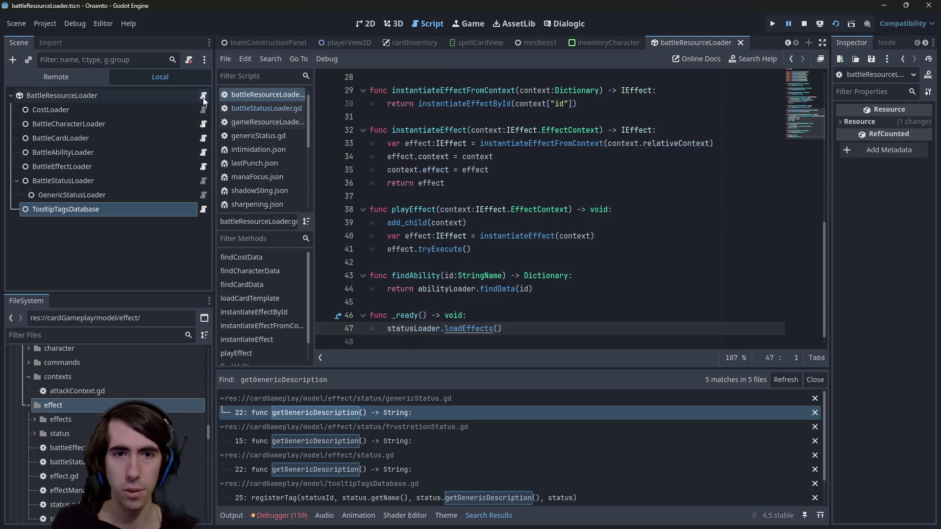
click(532, 316)
key(Return)
text(tagD)
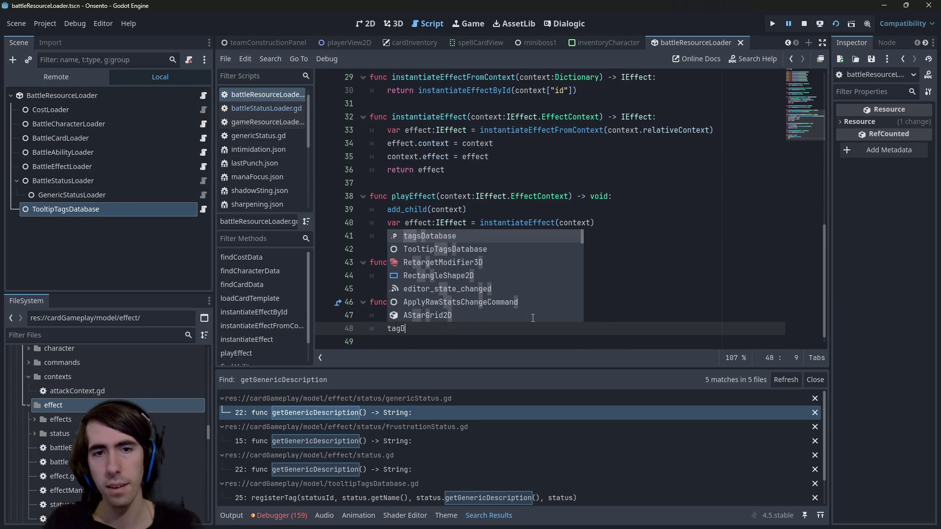
key(Return)
text(.)
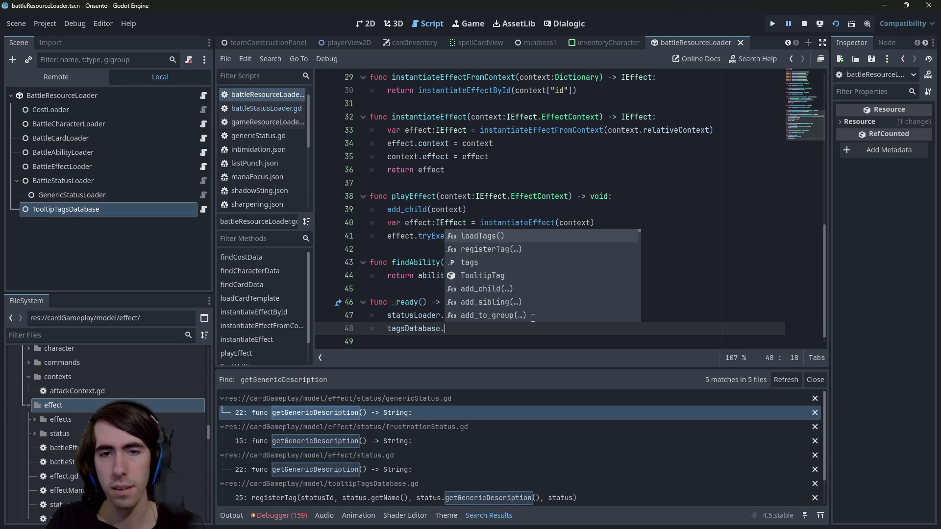
key(Return)
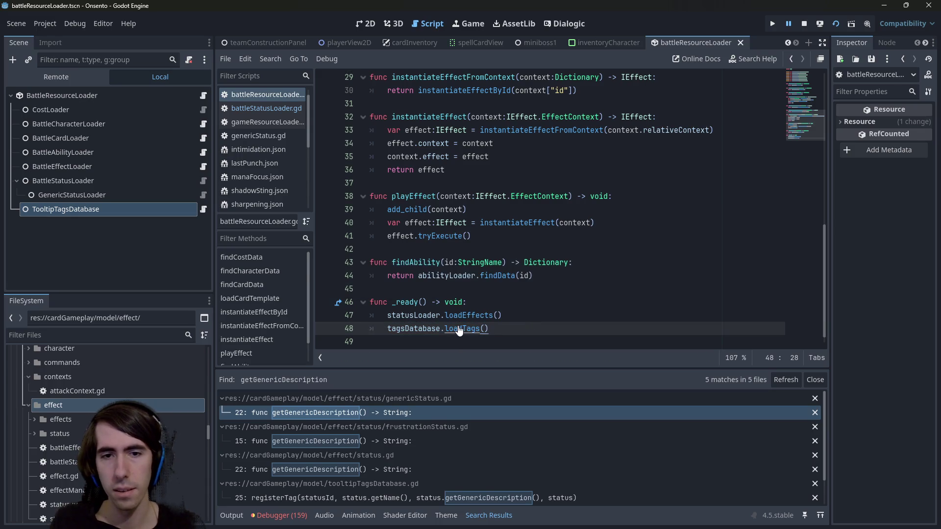
ctrl+click(459, 330)
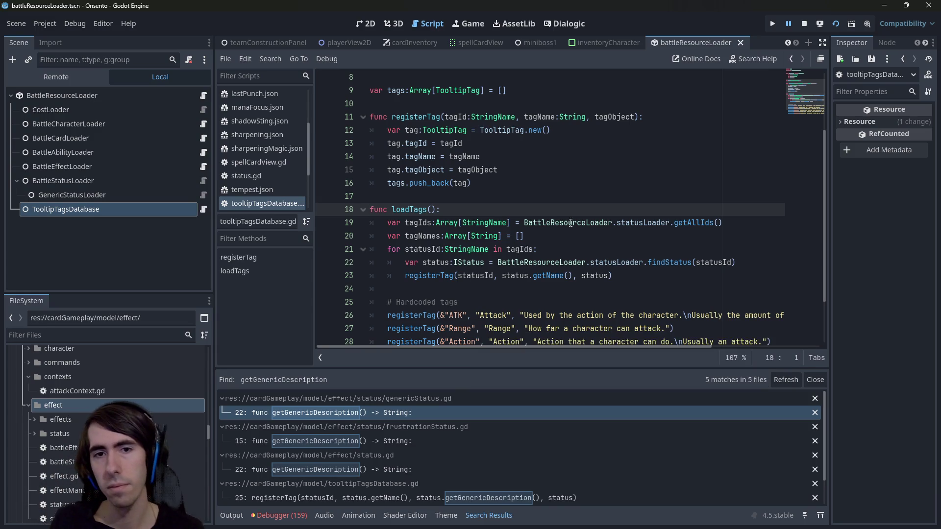
- Add an assert(!tagIds.is_empty()) line after the tagIds declaration in loadTags
click(741, 223)
key(Return)
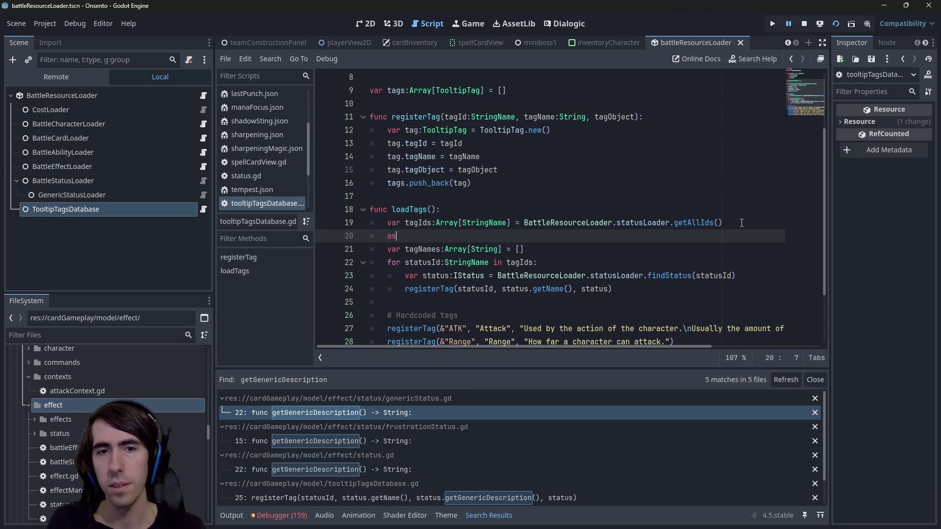
text(assert()
key(Up)
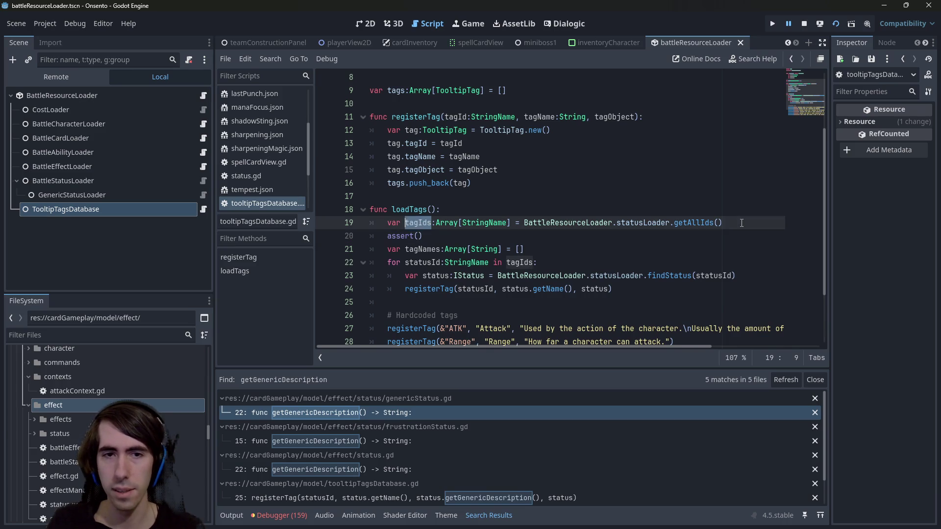
key(Down)
key(Down)
key(Up)
key(End)
key(Left)
text(tagIds.is_em)
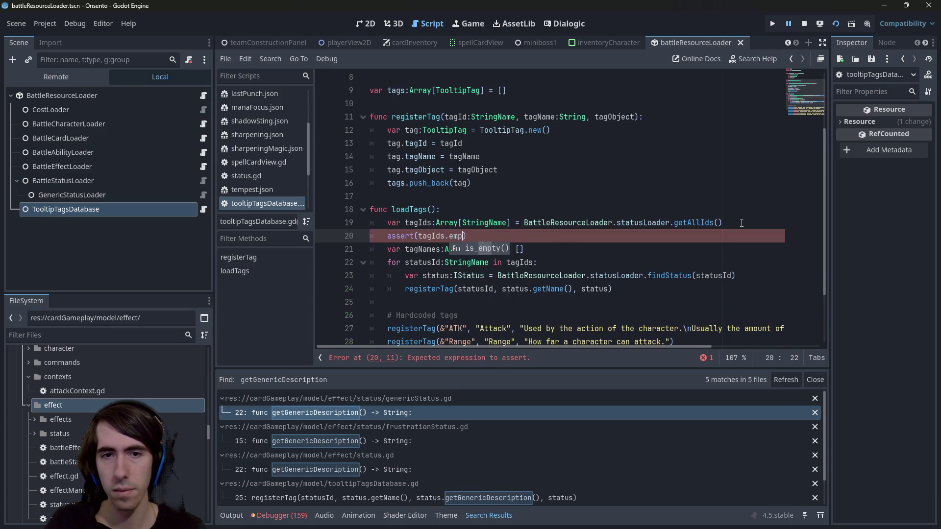
key(Return)
key(ctrl+Left)
key(ctrl+Left)
key(ctrl+Left)
text(!)
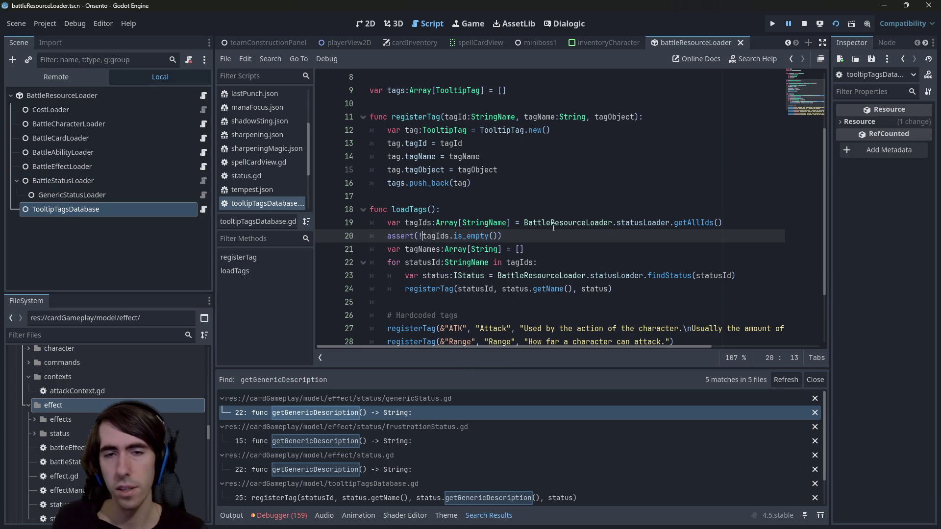
- Re-complete the assert call and begin its message argument after is_empty()
double_click(416, 216)
scroll(467, 229, down, 1)
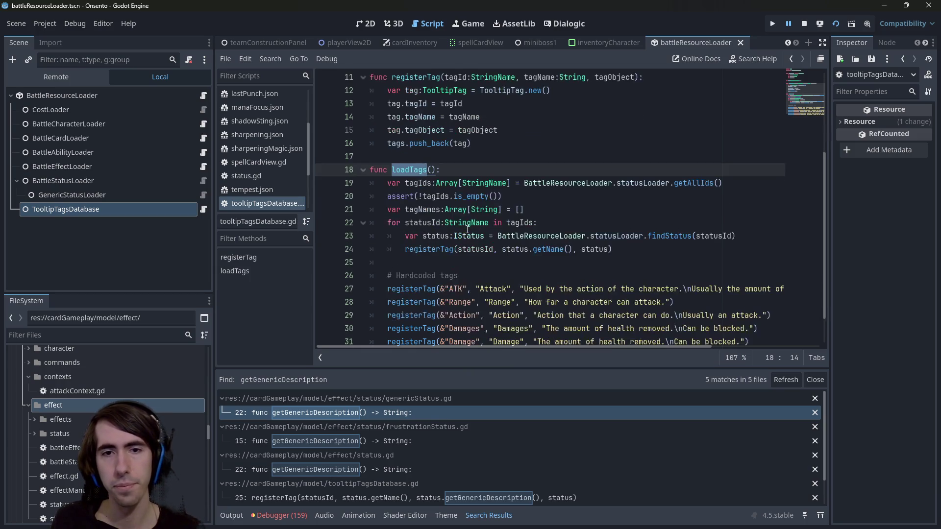
click(499, 196)
text(,)
key(BackSpace)
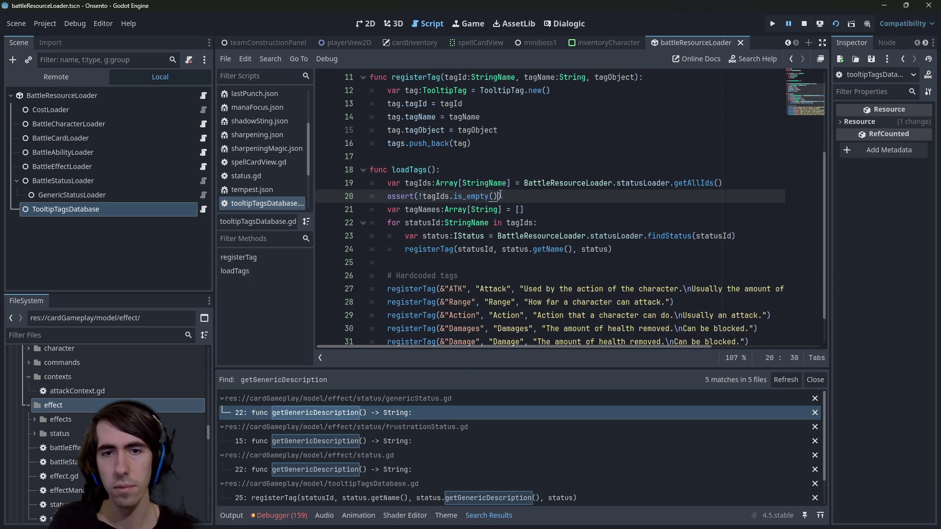
click(409, 170)
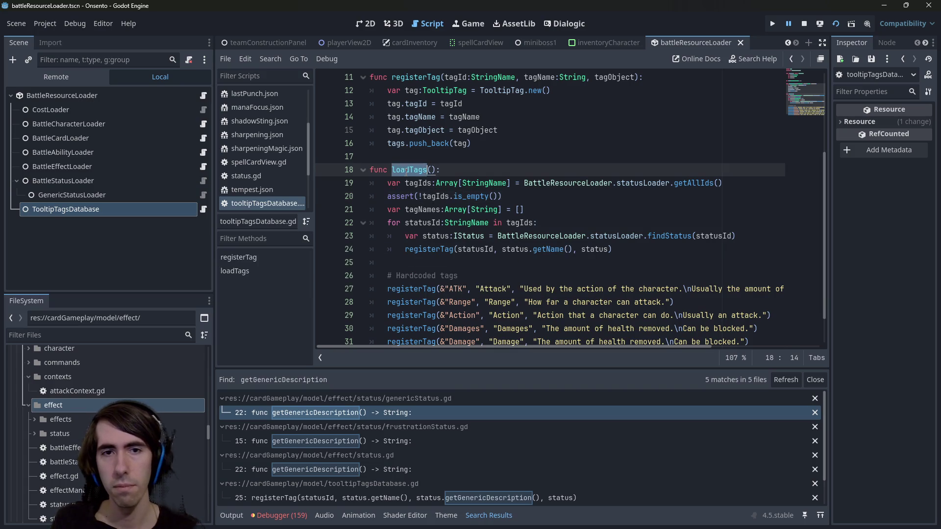
click(406, 195)
key(BackSpace)
key(Delete)
key(Delete)
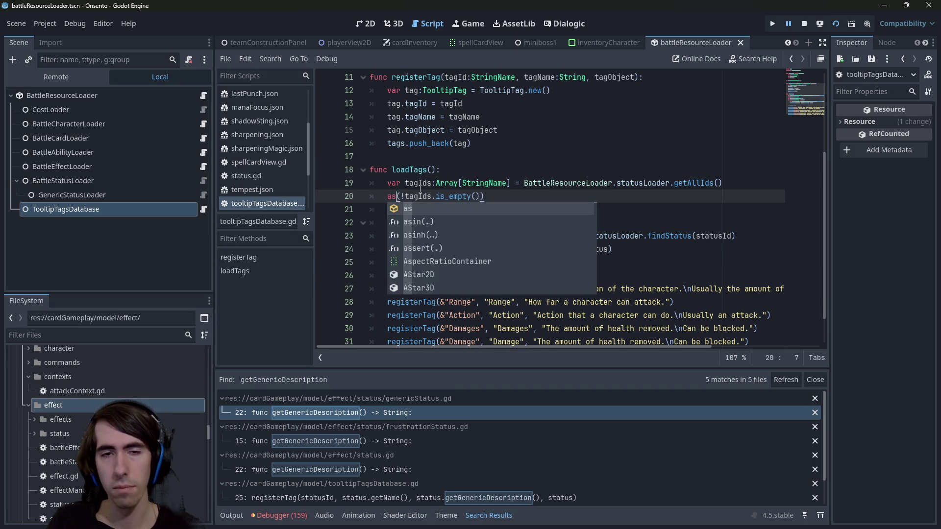
key(Return)
key(ctrl+z)
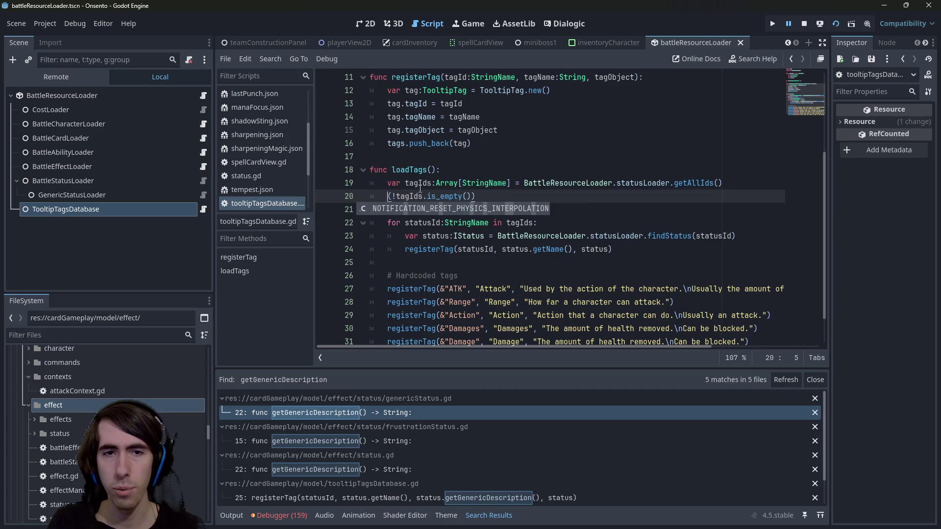
key(Return)
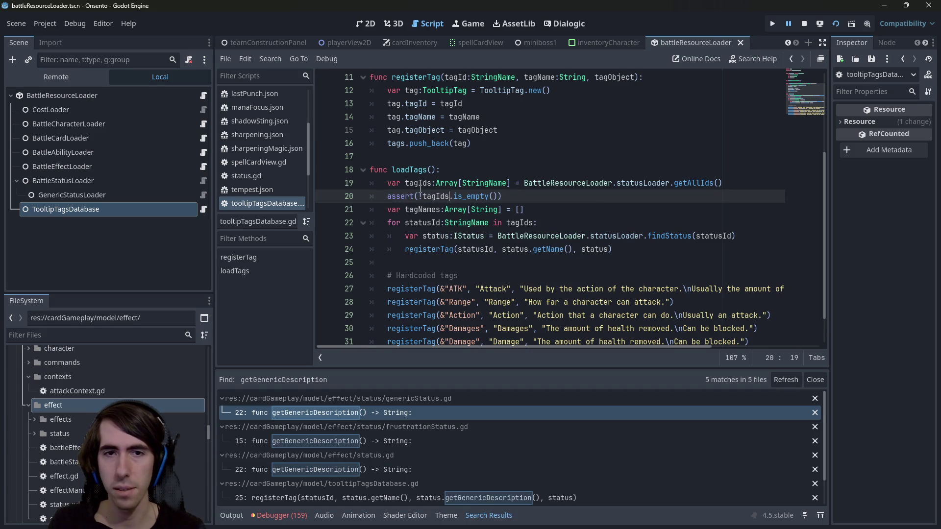
key(End)
key(Left)
text(, "fr)
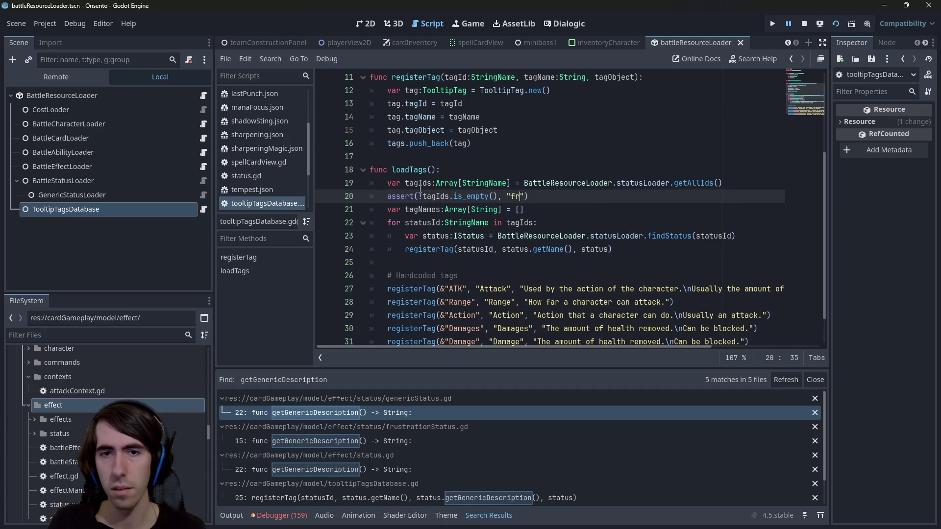
- Check the assert documentation and finish the message as "statusLoader should be loaded first"
ctrl+click(404, 198)
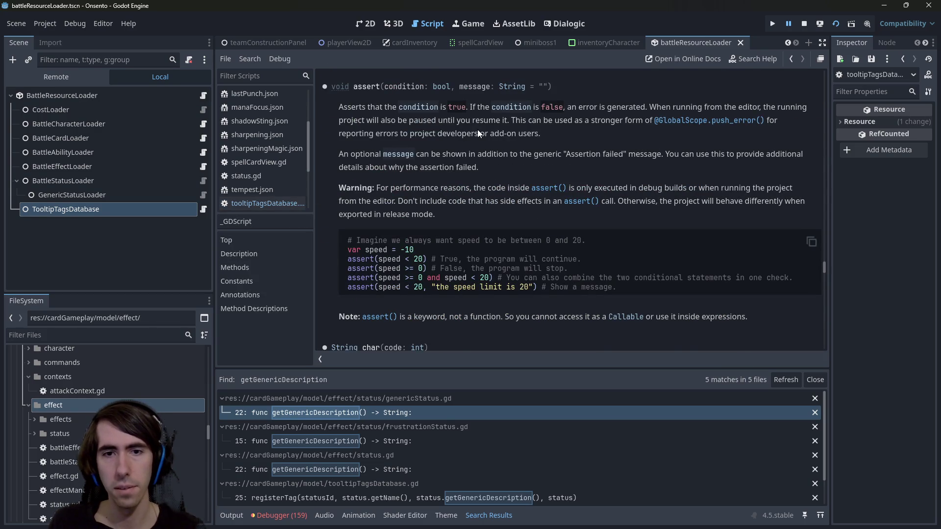
key(alt+Left)
double_click(642, 183)
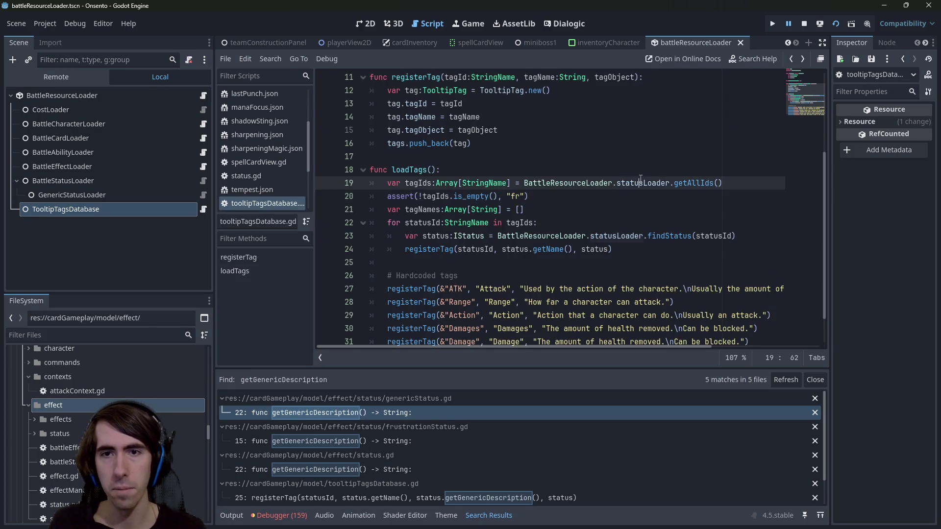
double_click(514, 196)
key(ctrl+v)
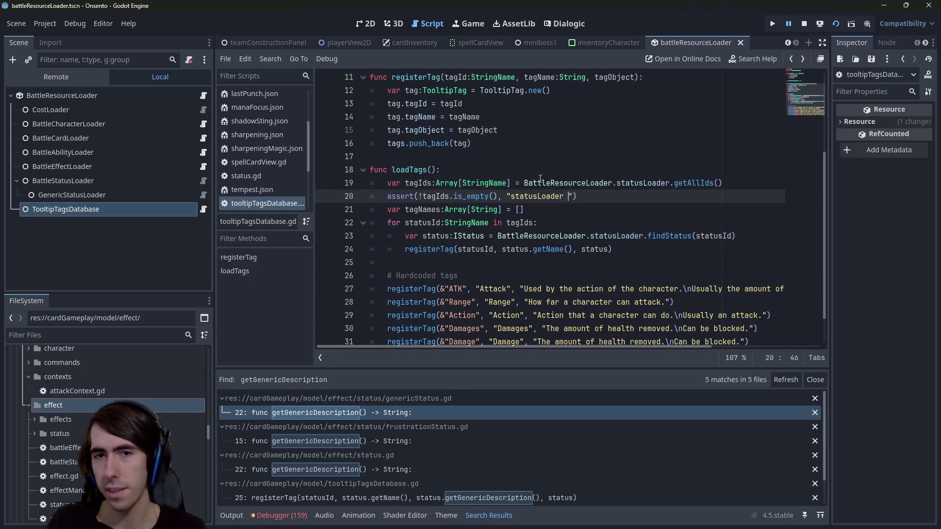
text(should be loaded first)
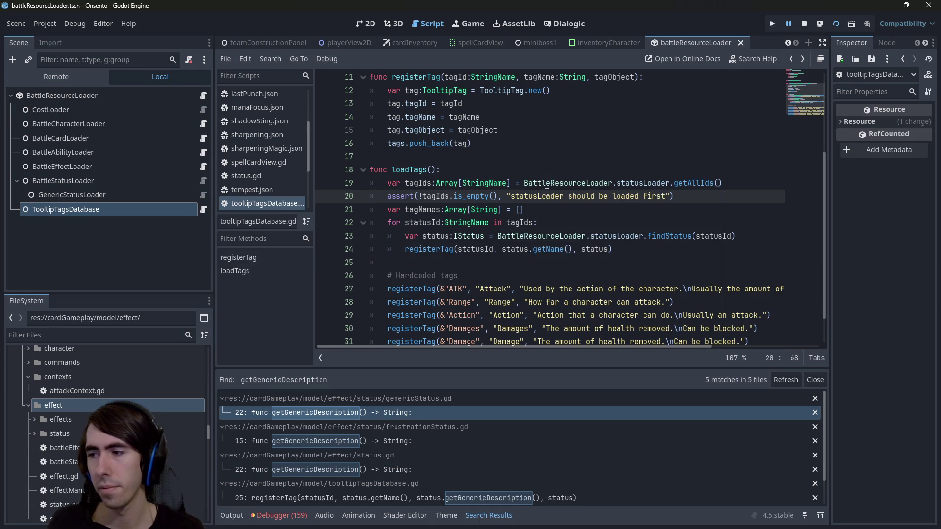
scroll(435, 210, down, 1)
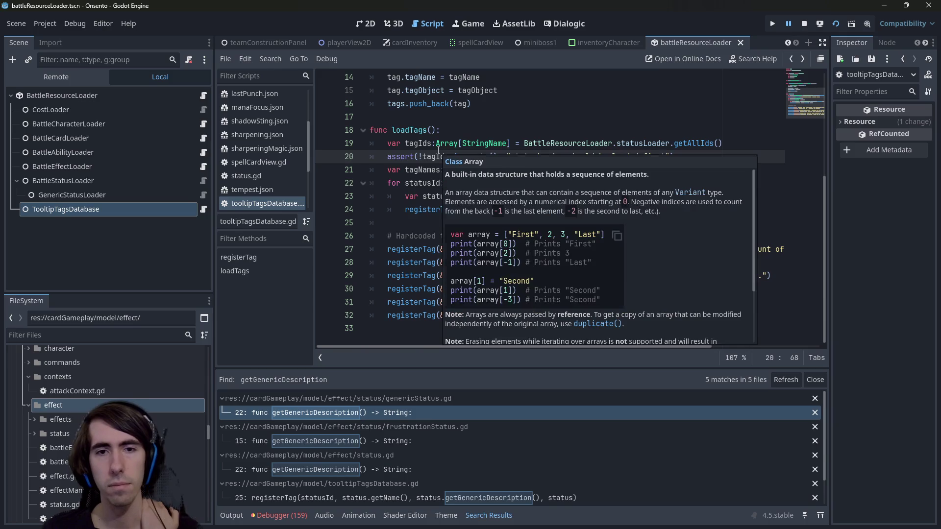
scroll(436, 247, up, 1)
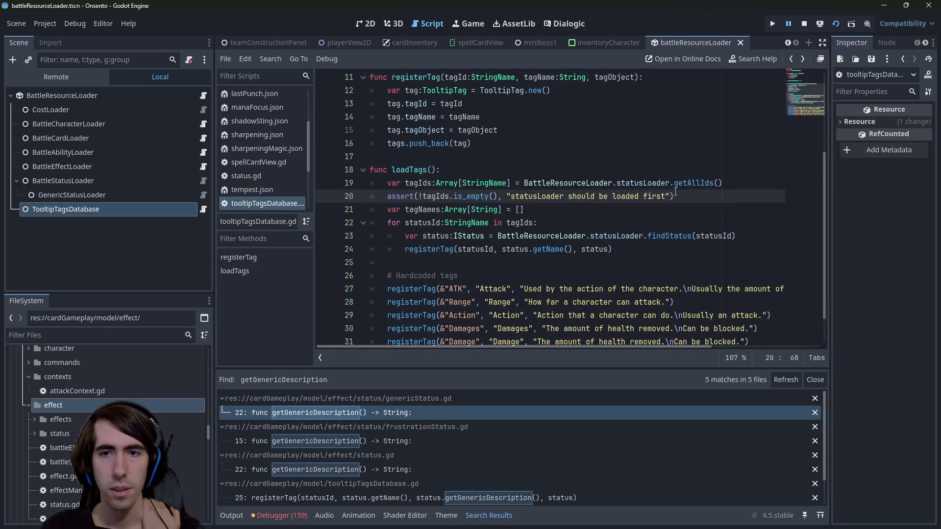
key(Return)
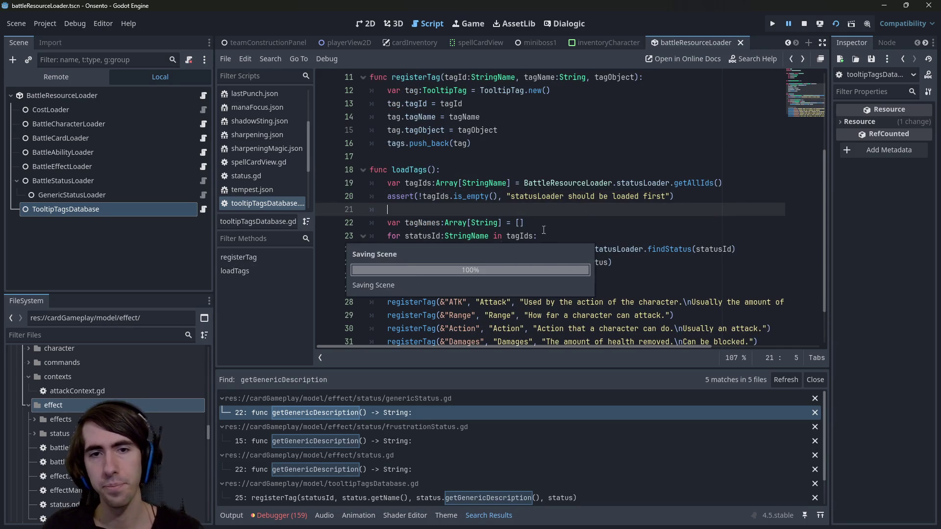
- Replace the unused tagNames line with a "# Register statuses" comment and save
key(Down)
key(End)
shift+click(371, 236)
drag(371, 236, 343, 225)
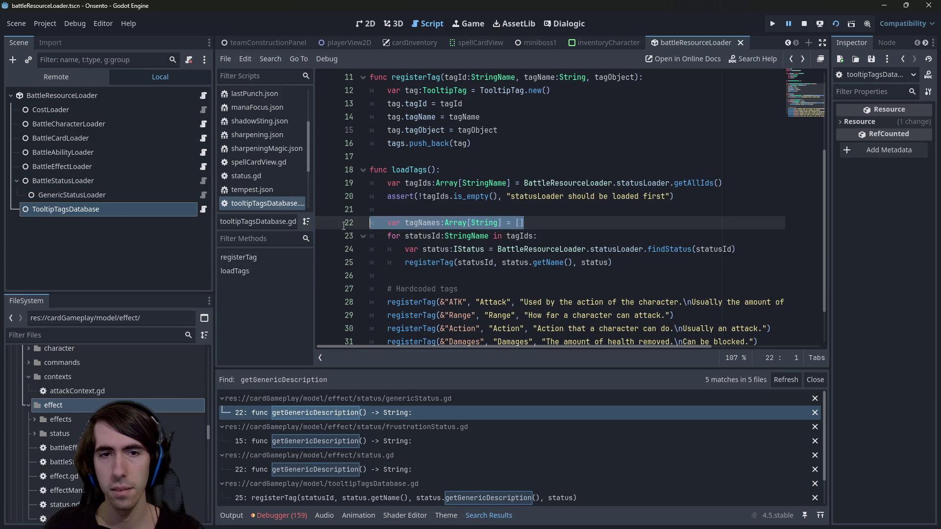
key(BackSpace)
text(# register statuses)
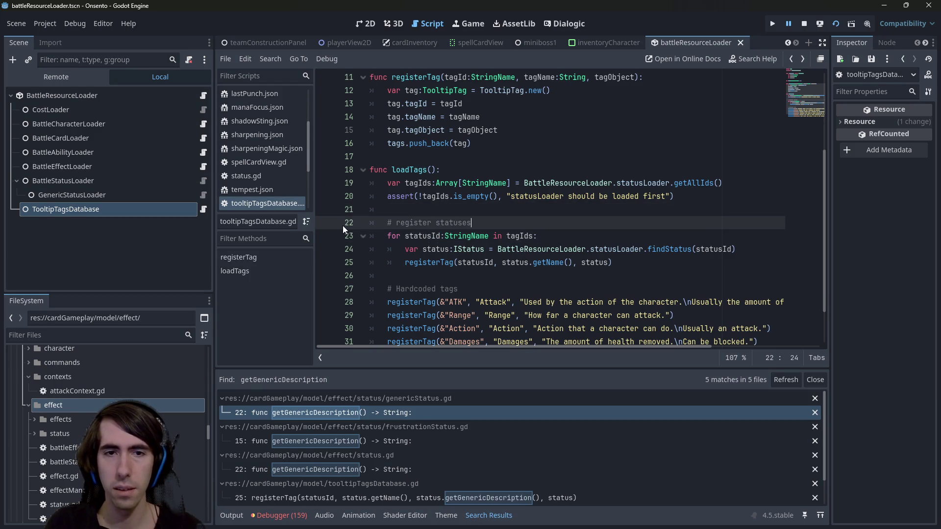
key(ctrl+Left)
key(Delete)
text(R)
key(ctrl+s)
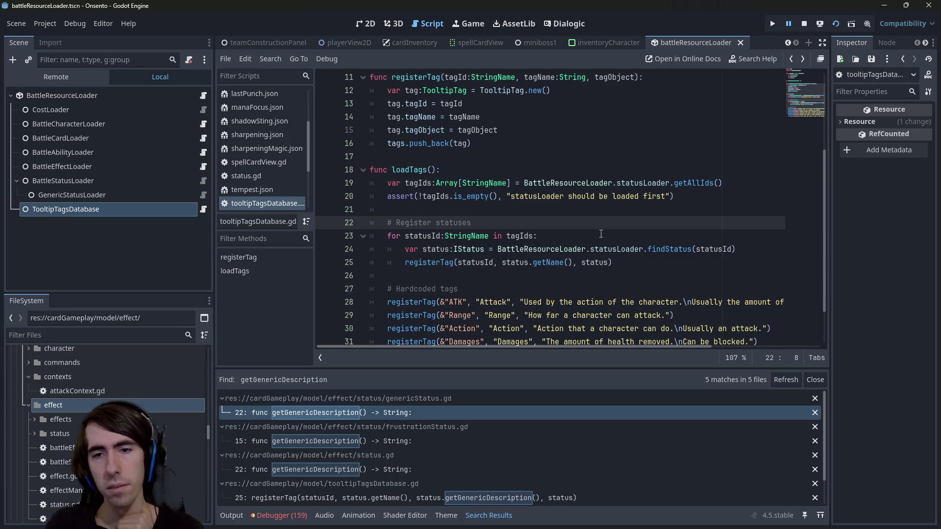
- Scroll through the script and open the spellCardView.gd search match at line 35
scroll(596, 249, down, 2)
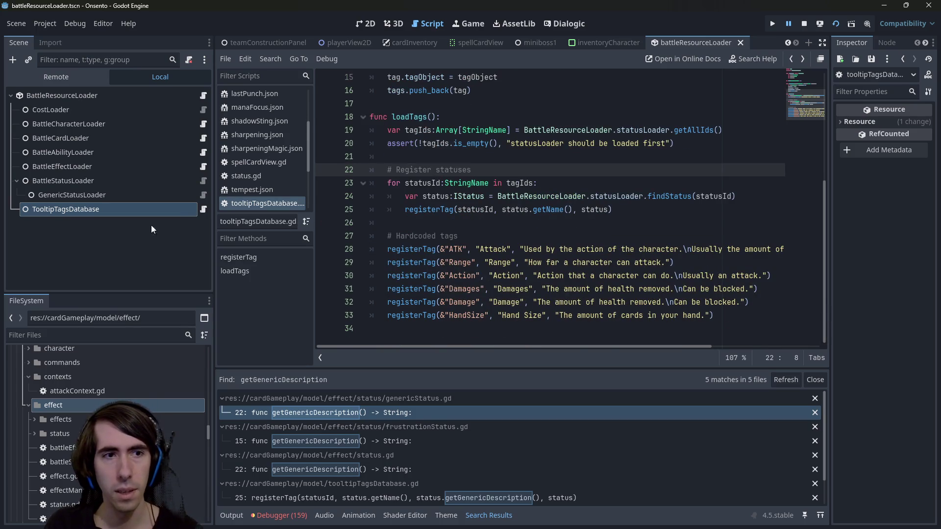
scroll(539, 196, up, 5)
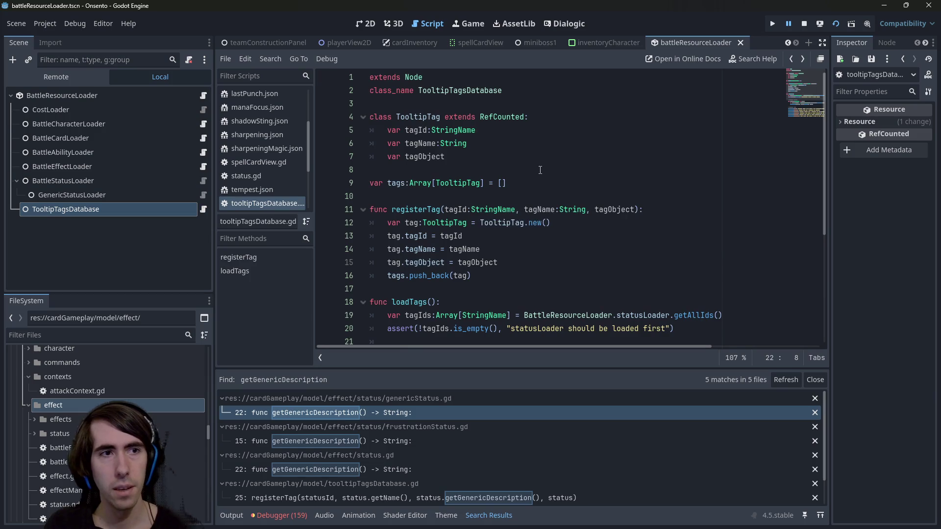
click(539, 170)
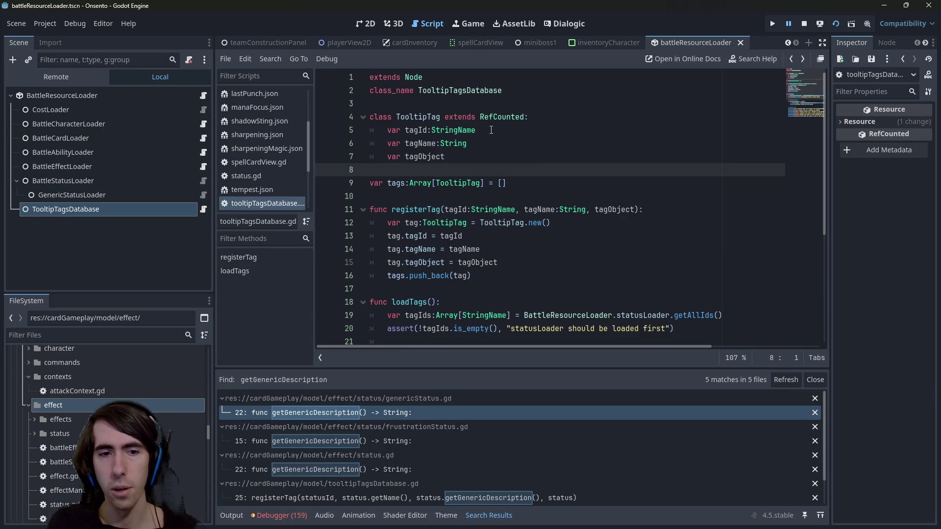
scroll(594, 451, down, 2)
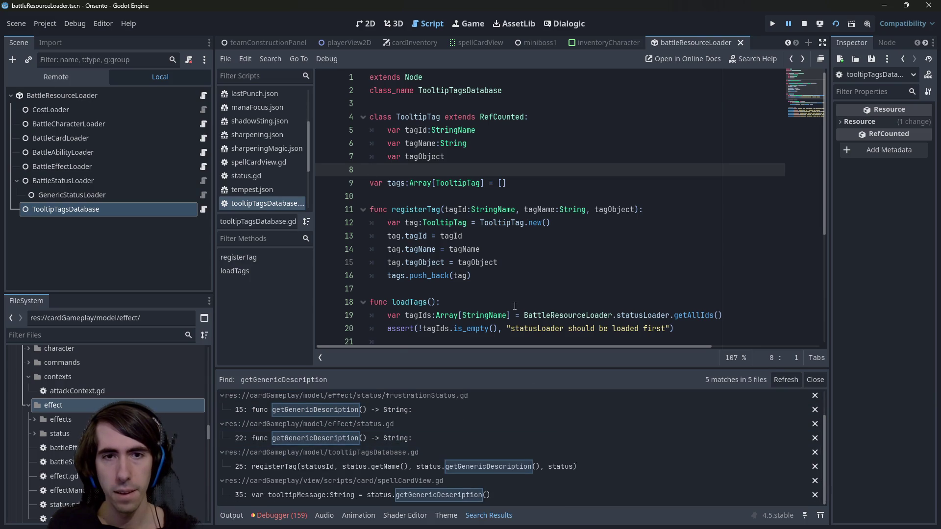
scroll(500, 280, down, 2)
scroll(500, 279, up, 1)
scroll(499, 279, down, 2)
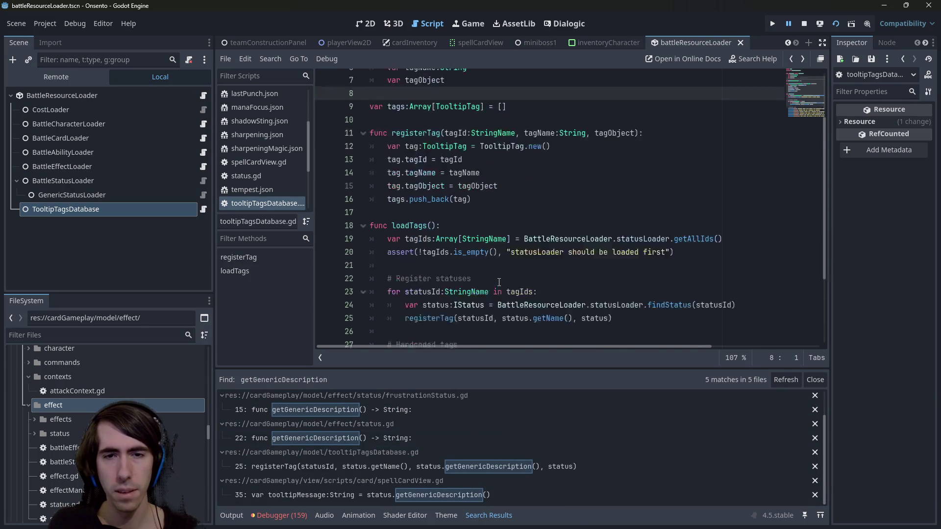
click(475, 495)
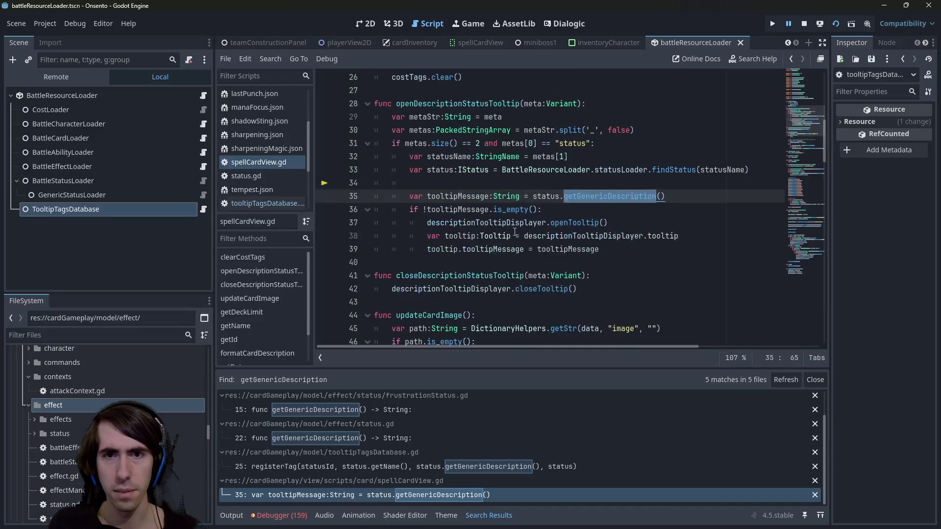
- Compare the getGenericDescription tooltip code at line 34 with the tooltip tags database script
click(600, 214)
double_click(604, 235)
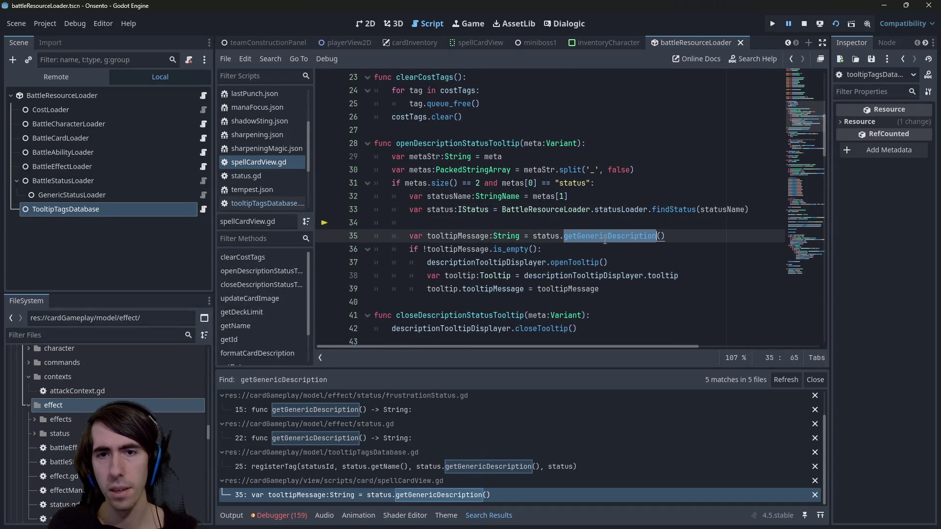
click(604, 236)
click(607, 222)
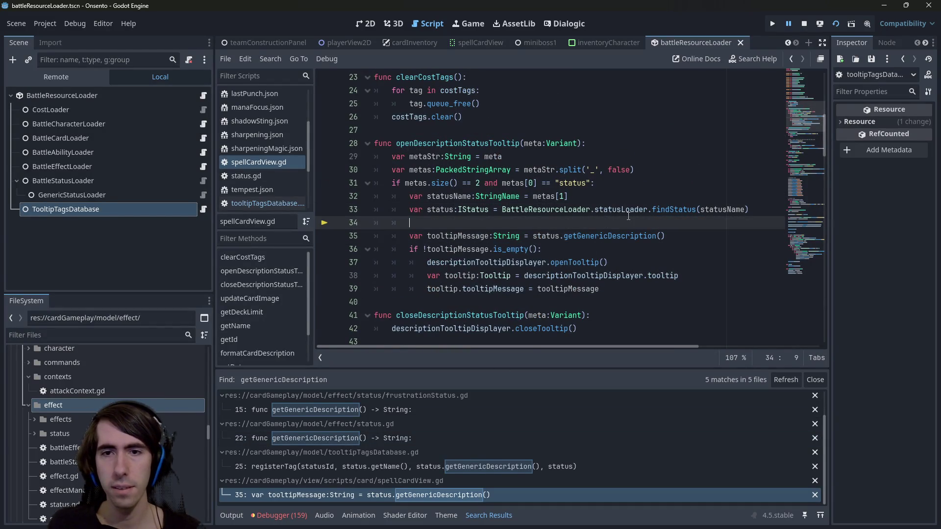
key(alt+Left)
key(alt+Left)
key(alt+Right)
key(alt+Right)
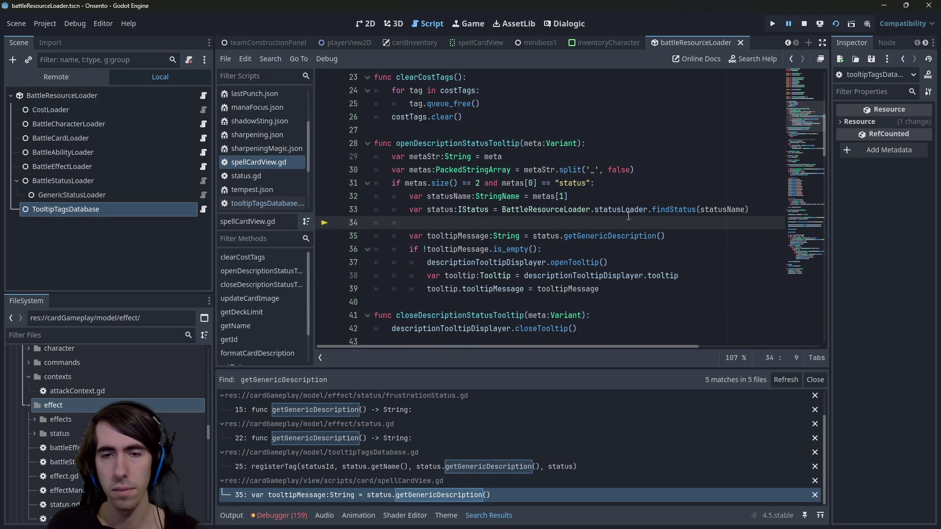
key(alt+Left)
key(alt+Left)
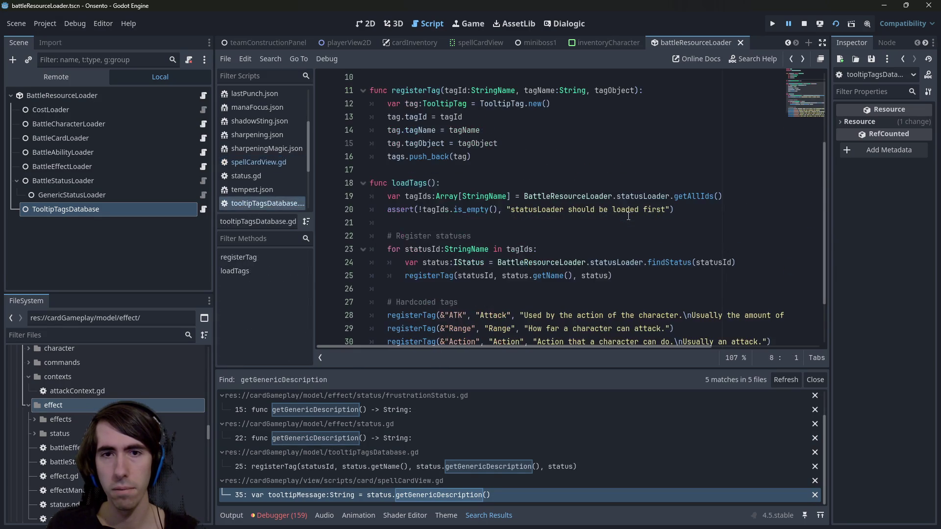
key(alt+Right)
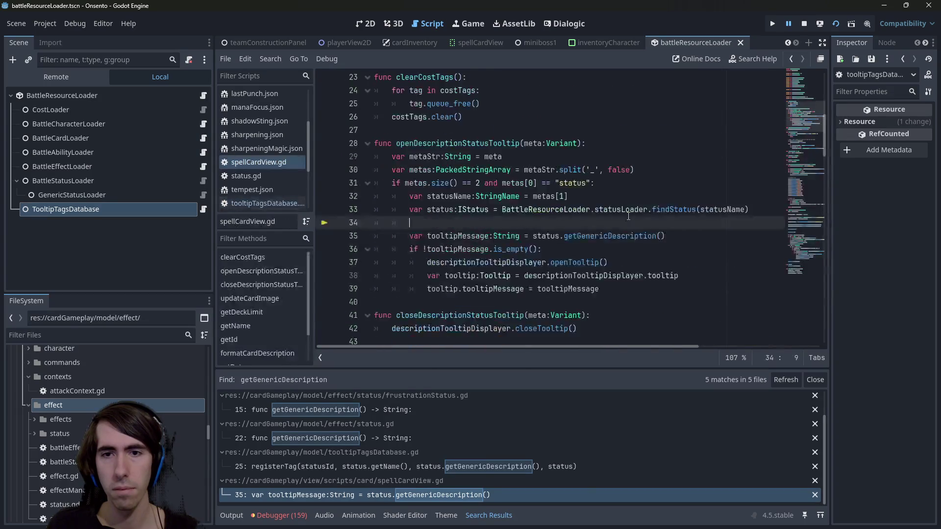
key(alt+Left)
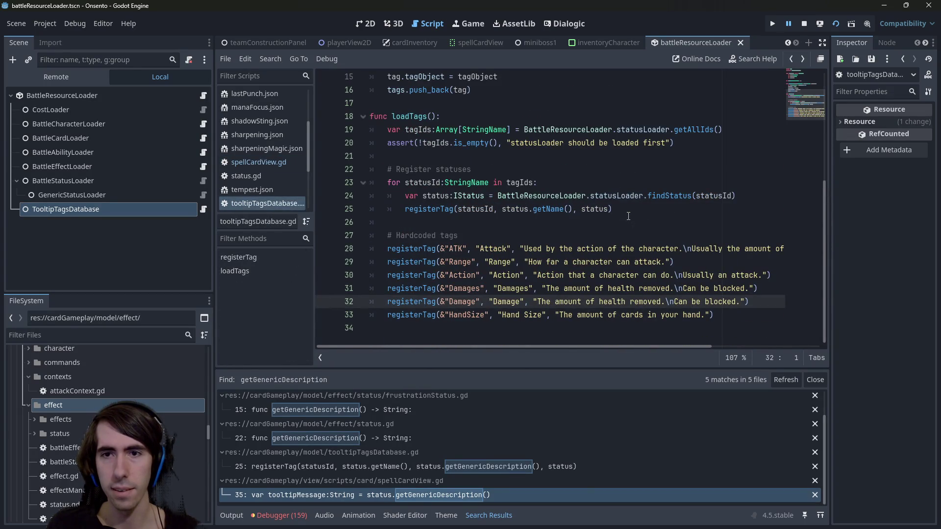
key(alt+Left)
key(alt+Left)
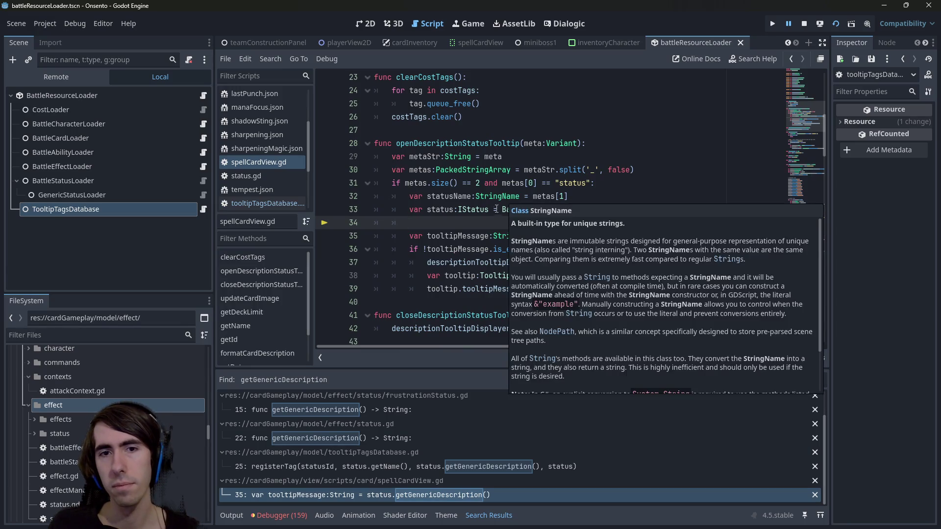
- Check the tooltipMessage and status uses, then add blank lines at line 68 of formatCardDescription
double_click(478, 232)
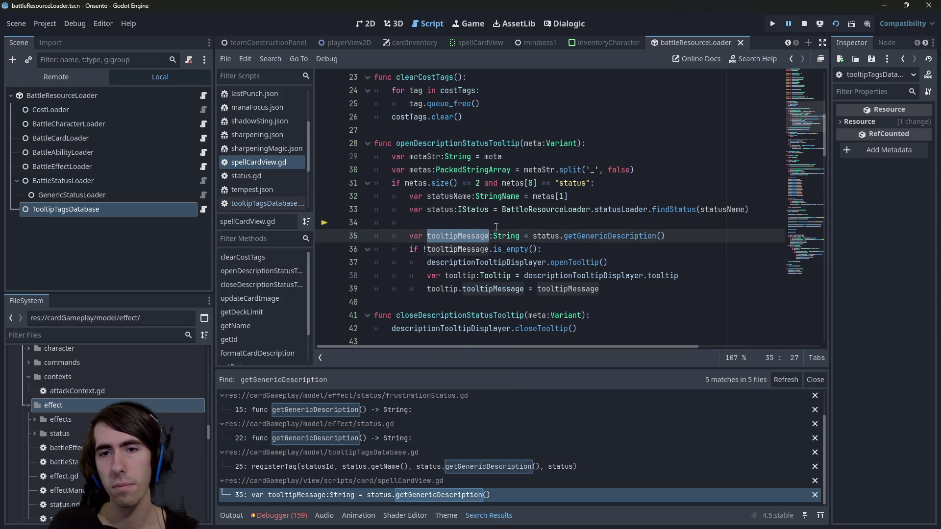
double_click(552, 235)
mouse_move(552, 235)
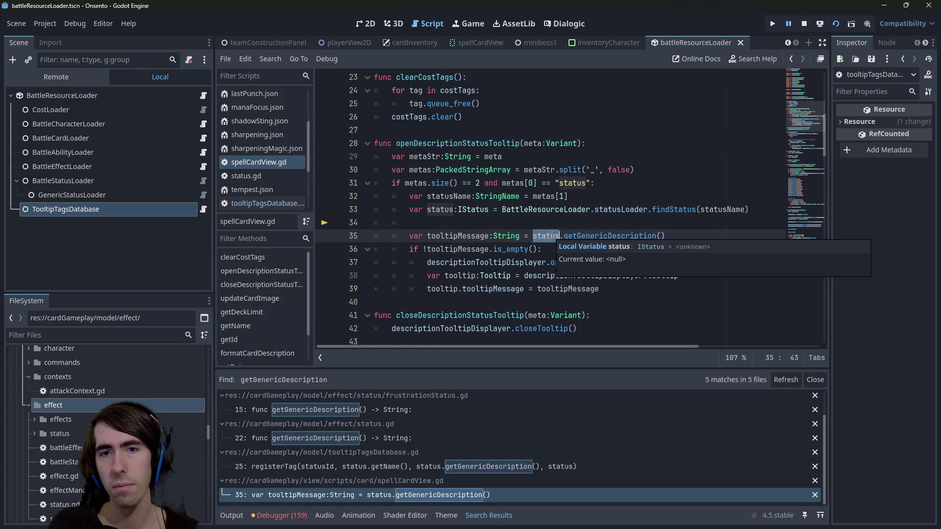
scroll(552, 228, up, 2)
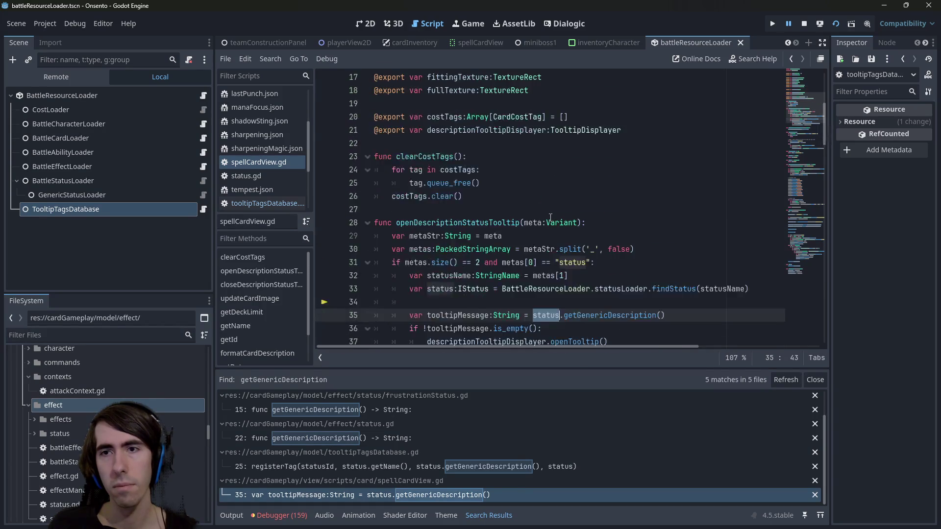
scroll(550, 217, down, 5)
scroll(550, 217, down, 13)
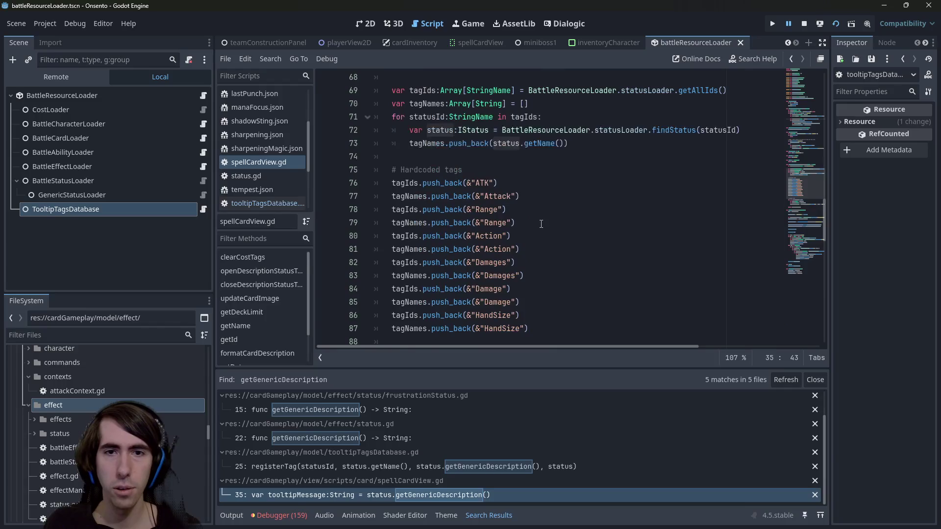
click(550, 288)
scroll(553, 284, down, 2)
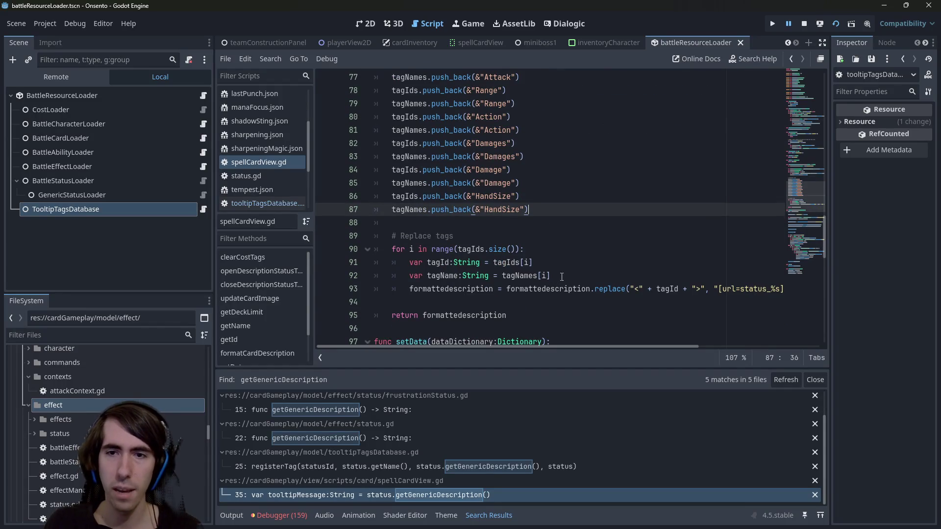
scroll(561, 277, up, 5)
click(586, 161)
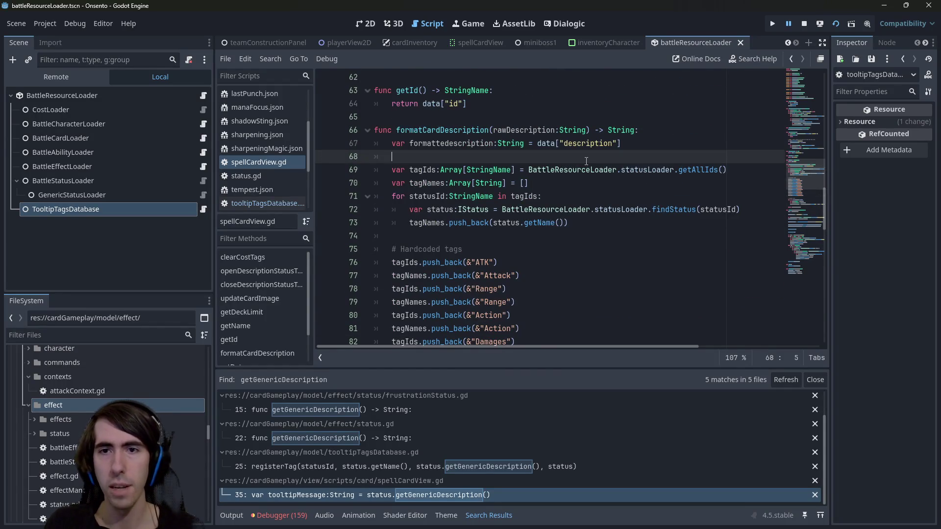
key(Return)
key(Return)
key(Up)
- Write BattleResourceLoader.tagsDatabase.getAllTags() on line 69 of formatCardDescription
text(BattleResourceLoader)
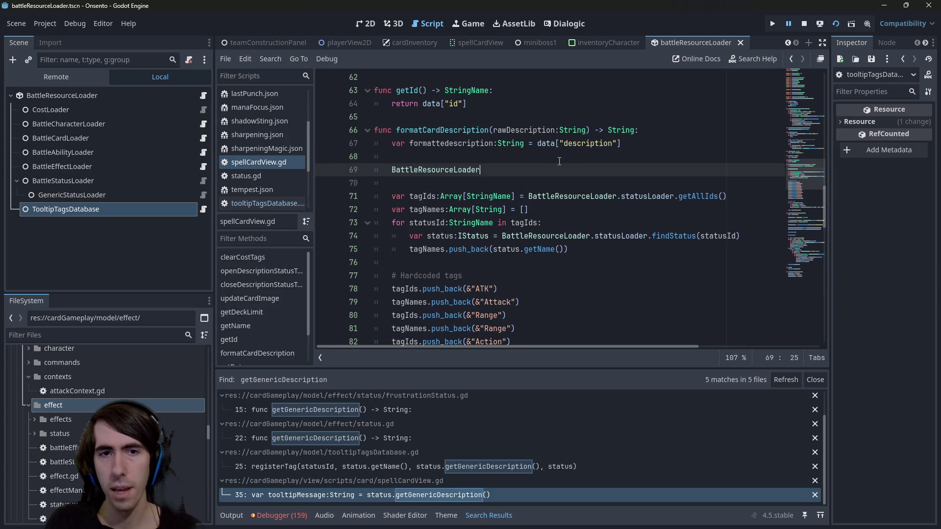
text(.tags)
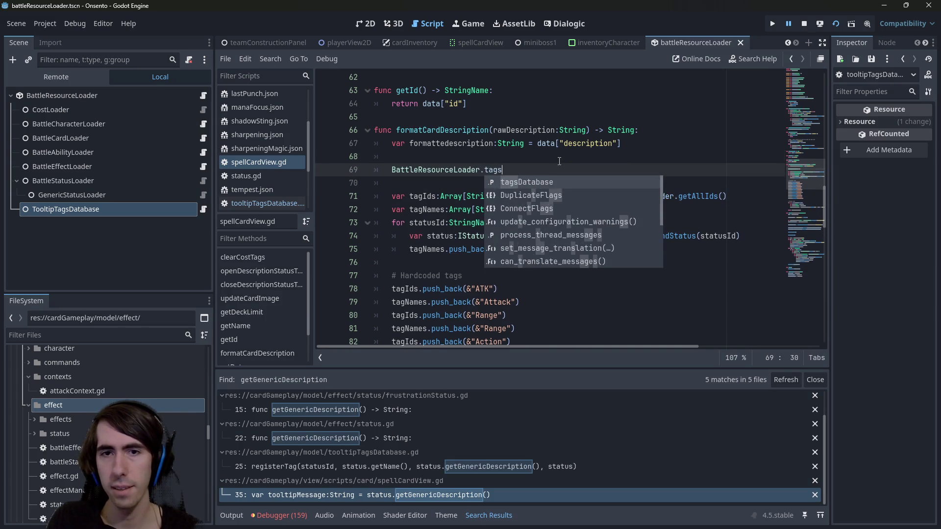
key(Return)
text(.get)
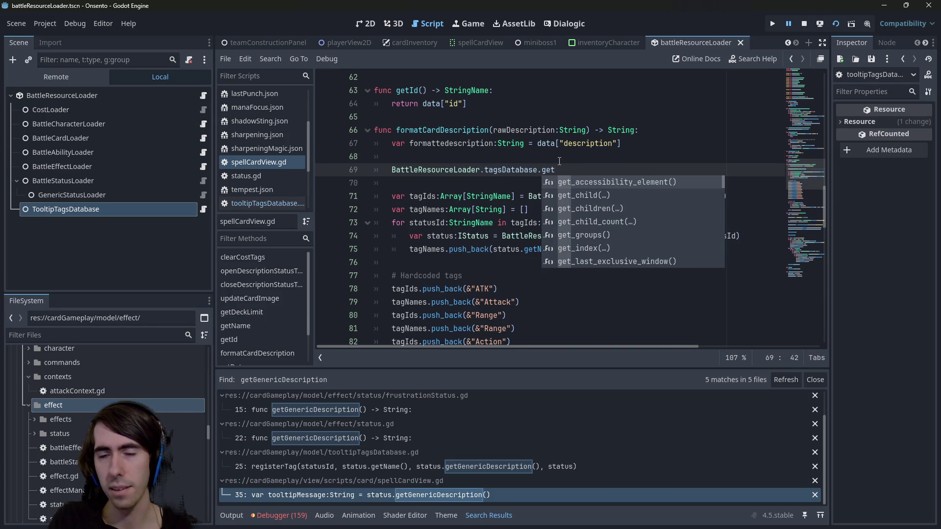
key(Escape)
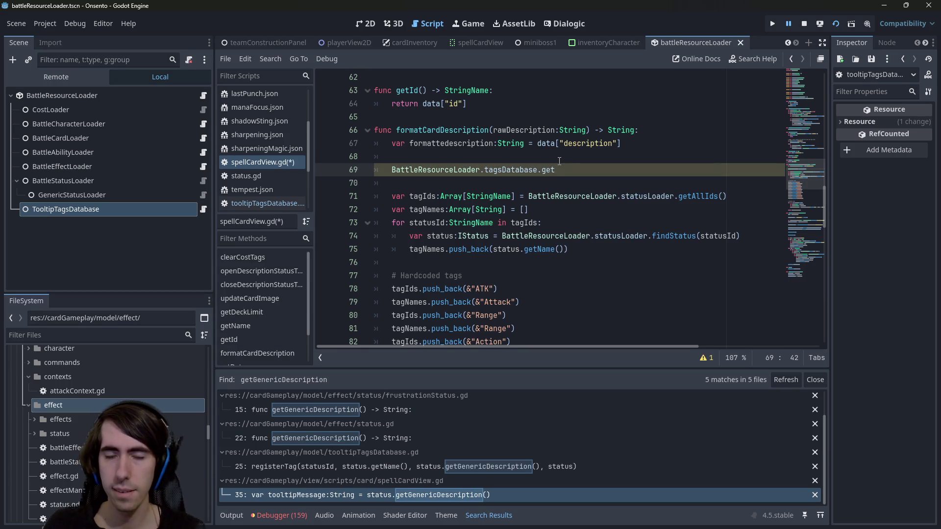
key(BackSpace)
key(BackSpace)
key(BackSpace)
text(getAll)
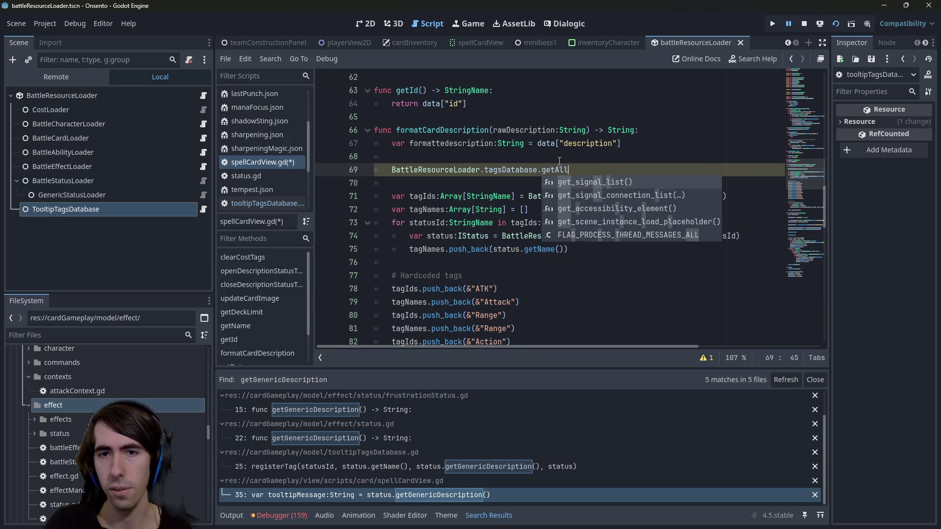
key(Return)
- Add func getAllTags() -> Array[TooltipTag] returning tags to the TooltipTagsDatabase script
ctrl+click(509, 170)
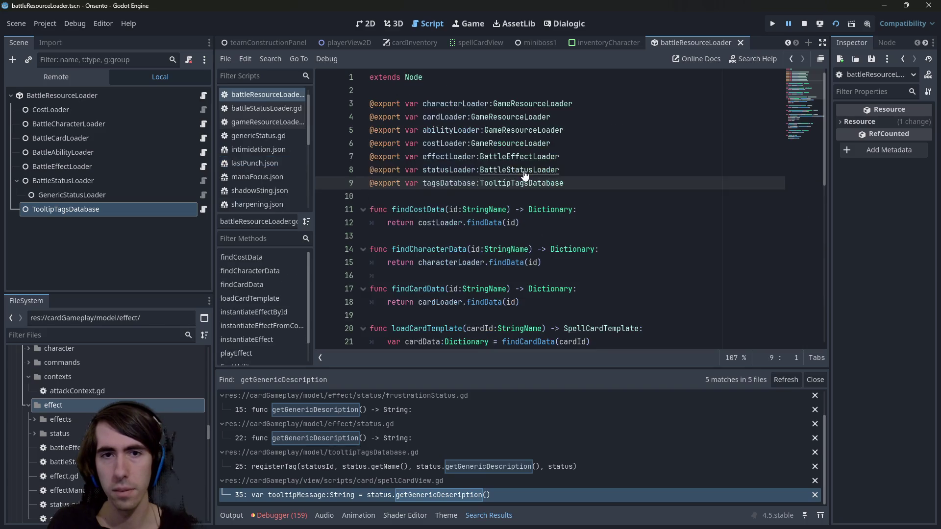
ctrl+click(513, 181)
scroll(477, 177, up, 3)
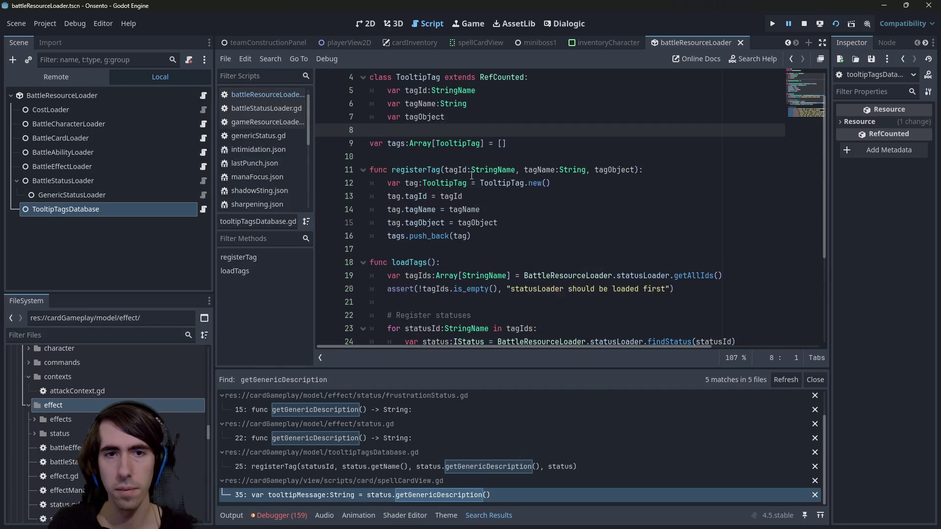
click(451, 192)
key(Return)
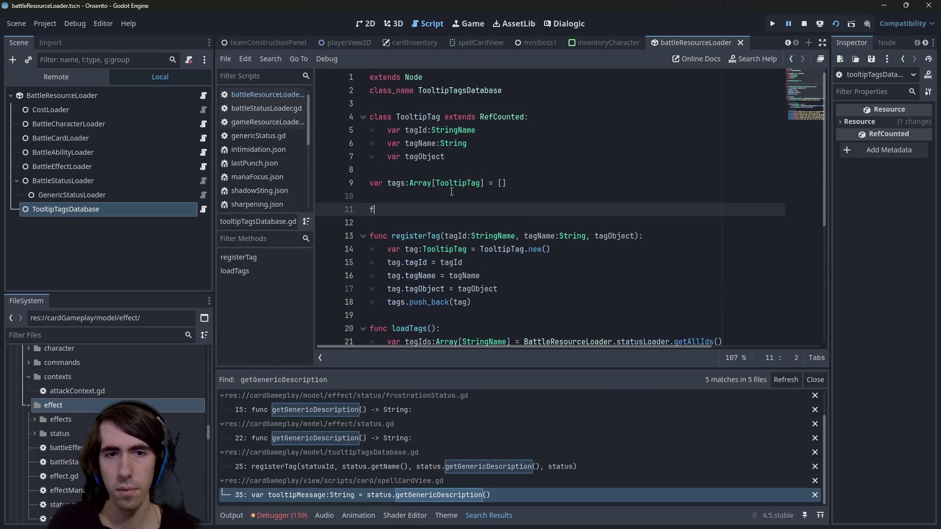
text(func getAllTags())
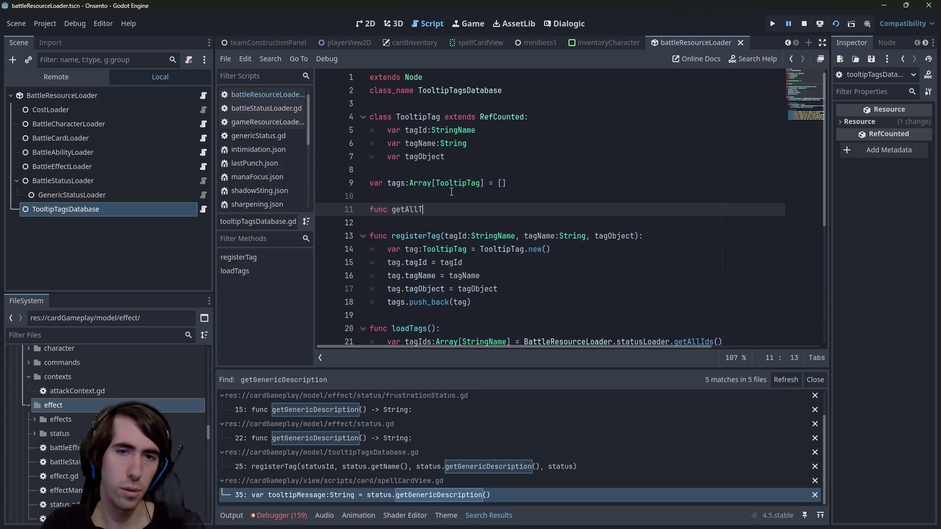
text( ->)
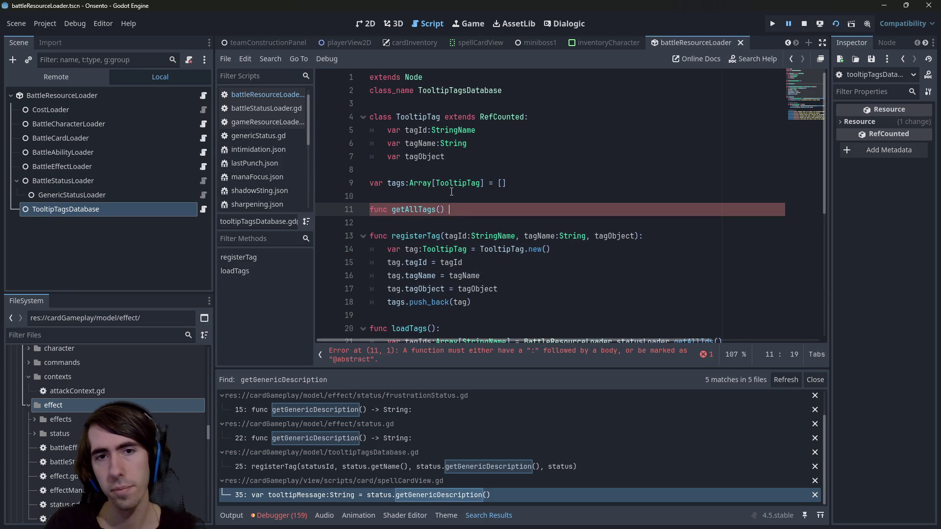
key(Up)
key(Up)
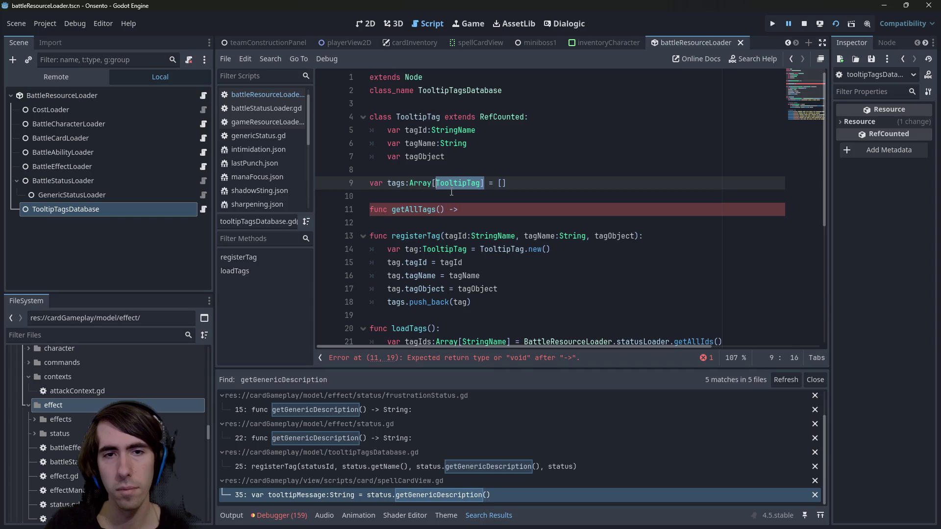
key(Down)
key(Down)
key(Down)
key(Up)
key(End)
text(Array[TooltipTag]:)
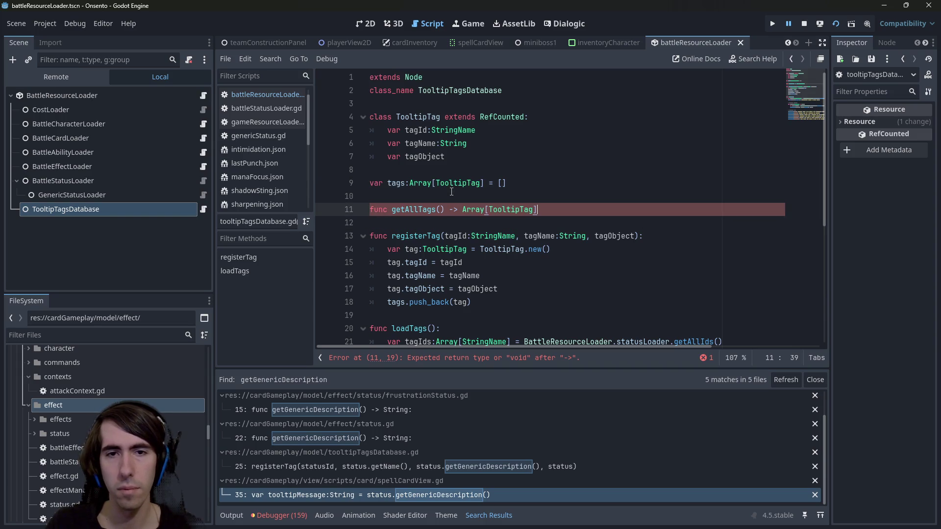
key(Return)
text(return tags)
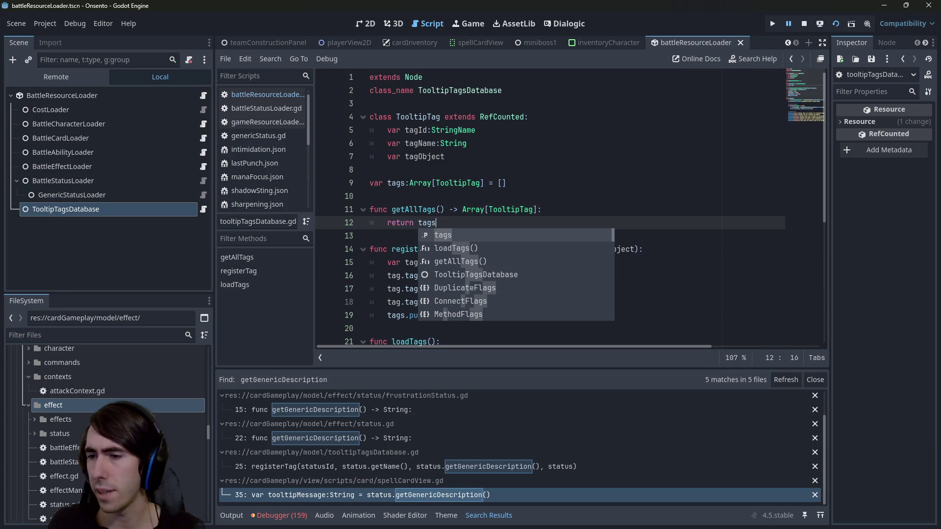
key(alt+Tab)
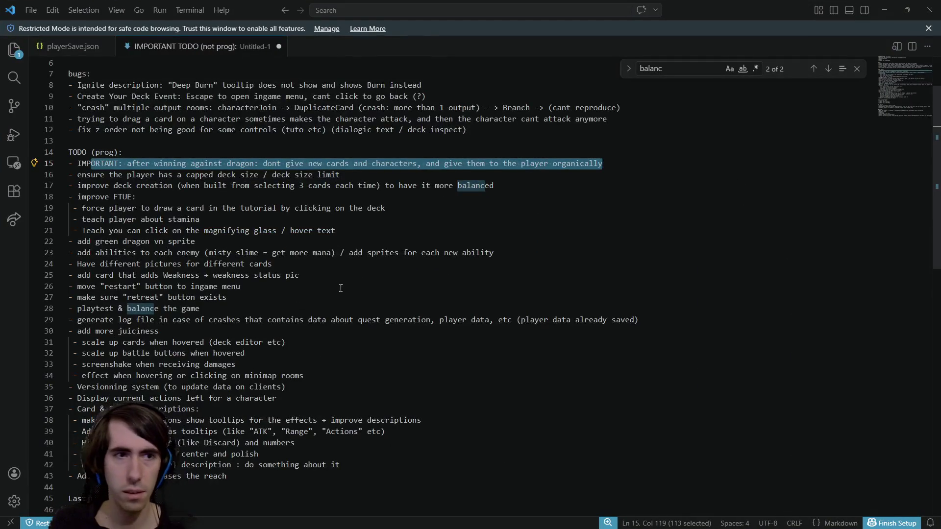
- Append a "- error when" bullet to the end of the TODO list in VS Code
click(349, 415)
key(Down)
key(Return)
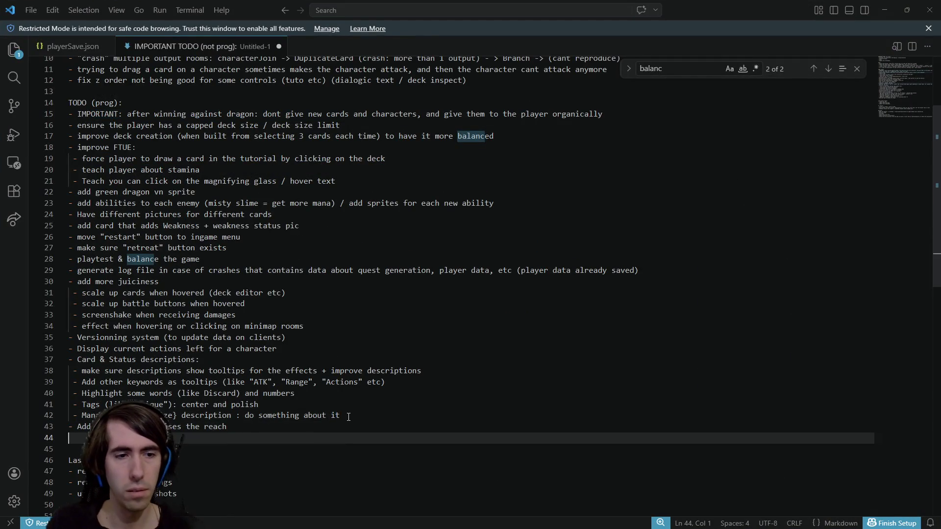
text(- error when)
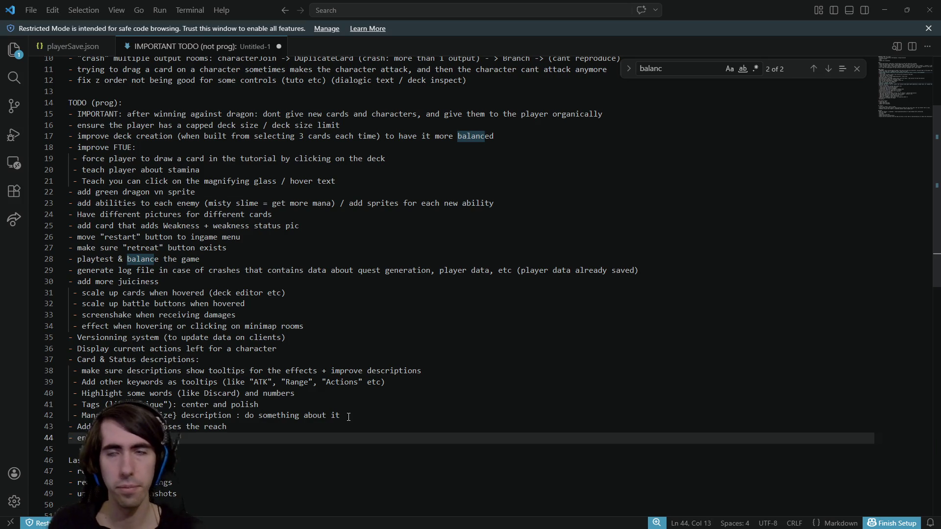
key(alt+Tab)
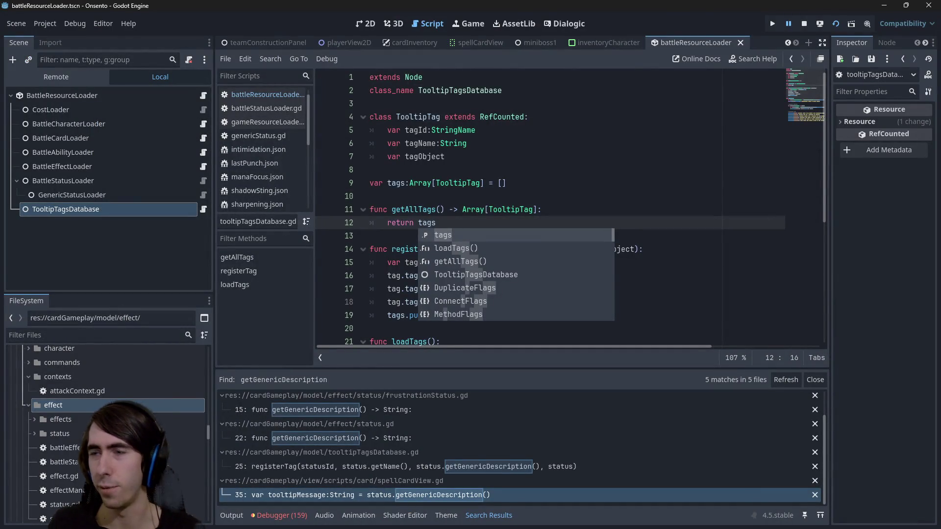
- Reopen spellCardView.gd from the search results and find the getAllTags call on line 69
key(Escape)
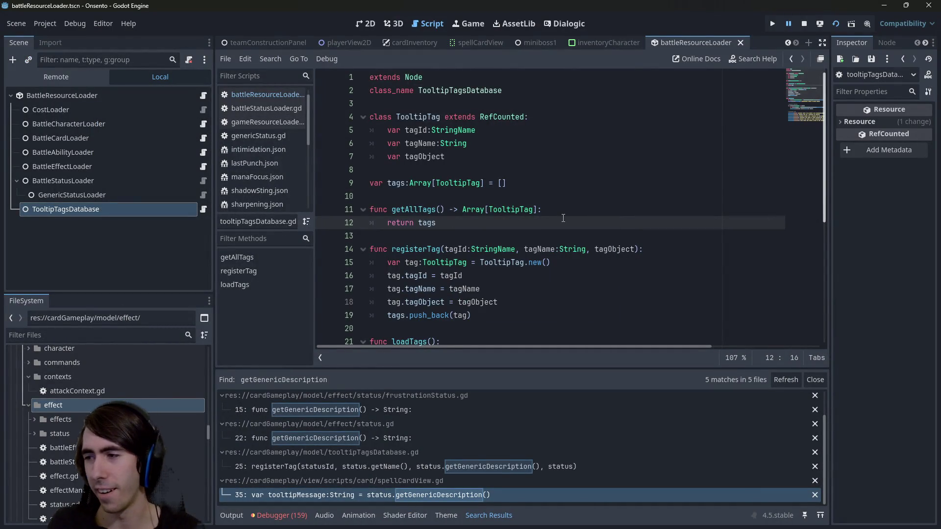
double_click(408, 214)
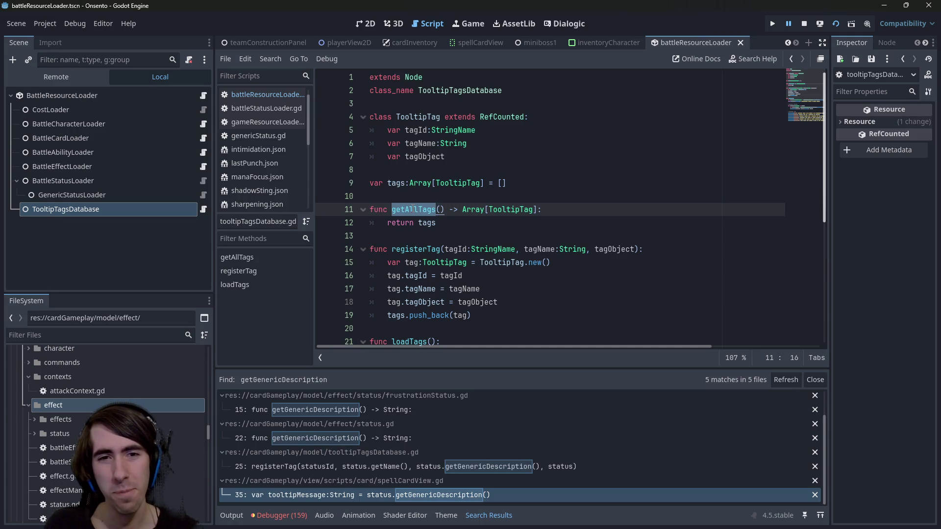
click(425, 494)
click(508, 237)
key(ctrl+f)
key(Return)
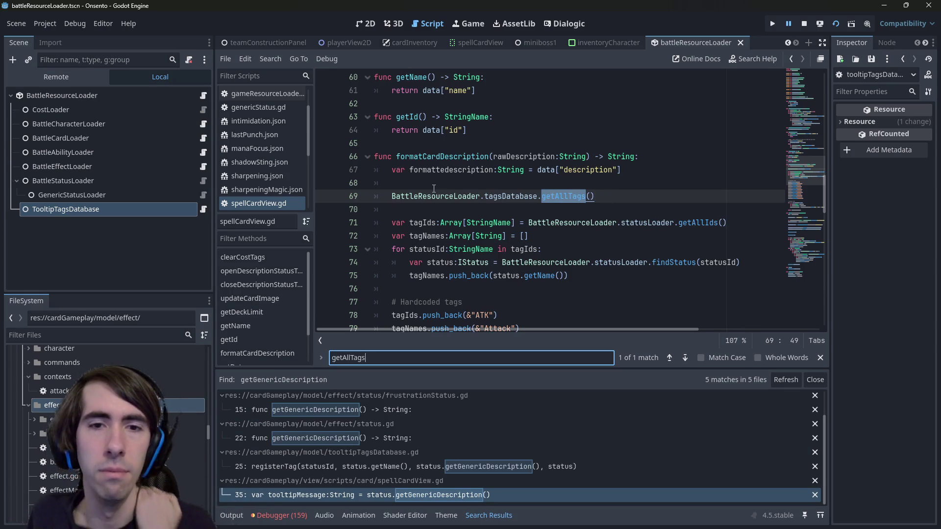
- Prefix line 69 with var tags:Array[TooltipTagsDatabase.TooltipTag] = and save
click(392, 196)
text(var )
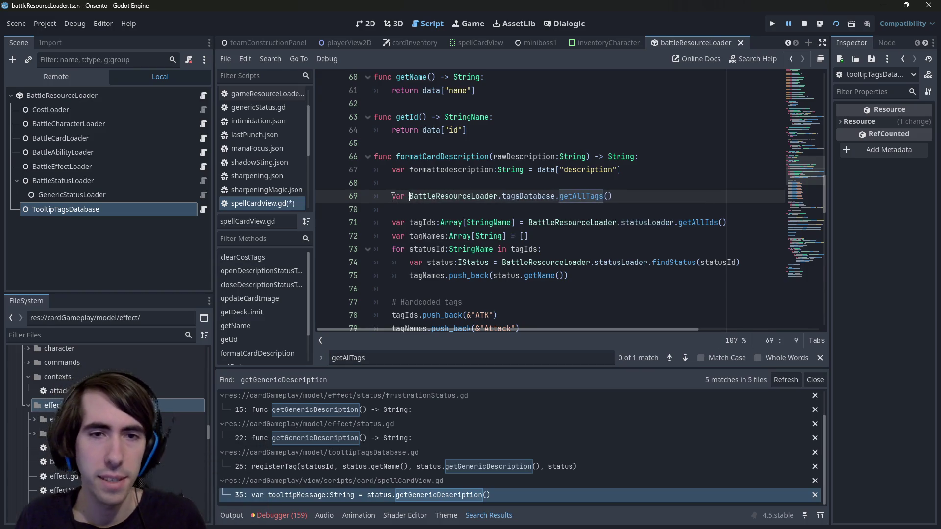
text(tags =)
key(Escape)
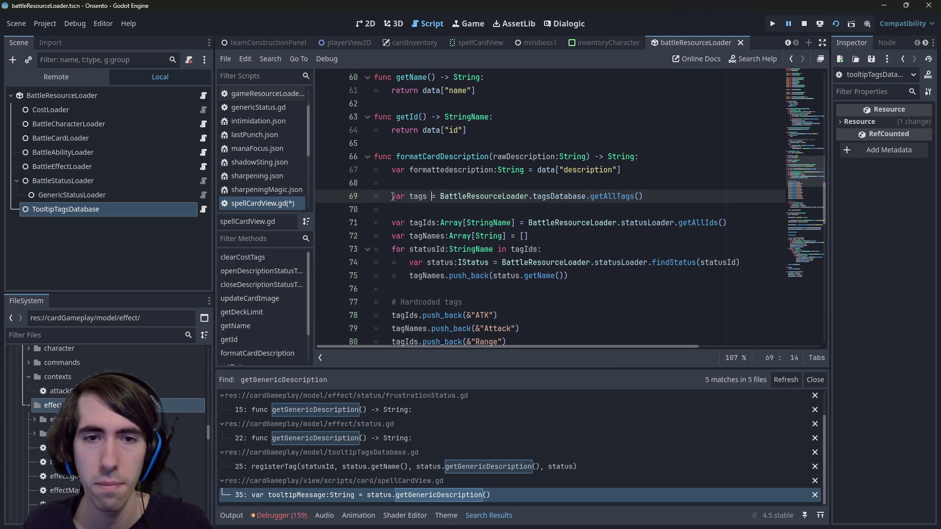
key(Left)
text(getAllTags)
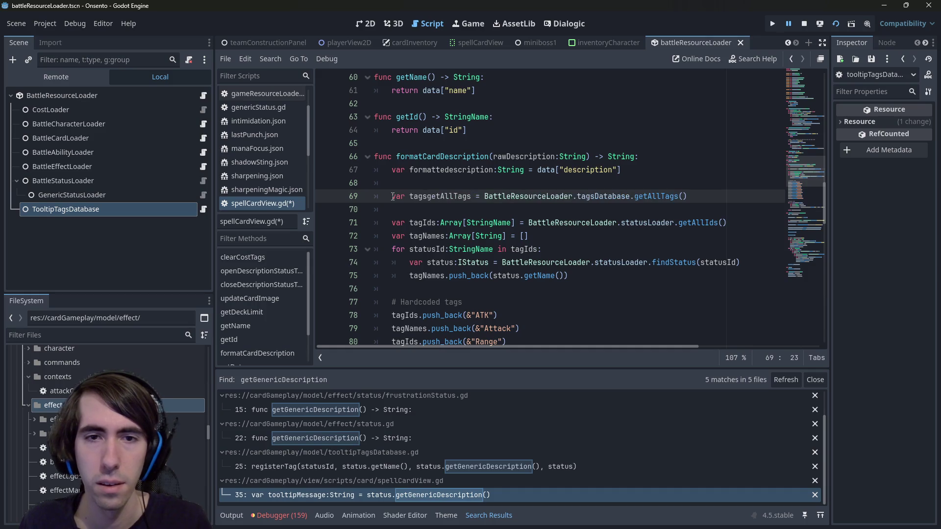
key(ctrl+z)
text(:Array[)
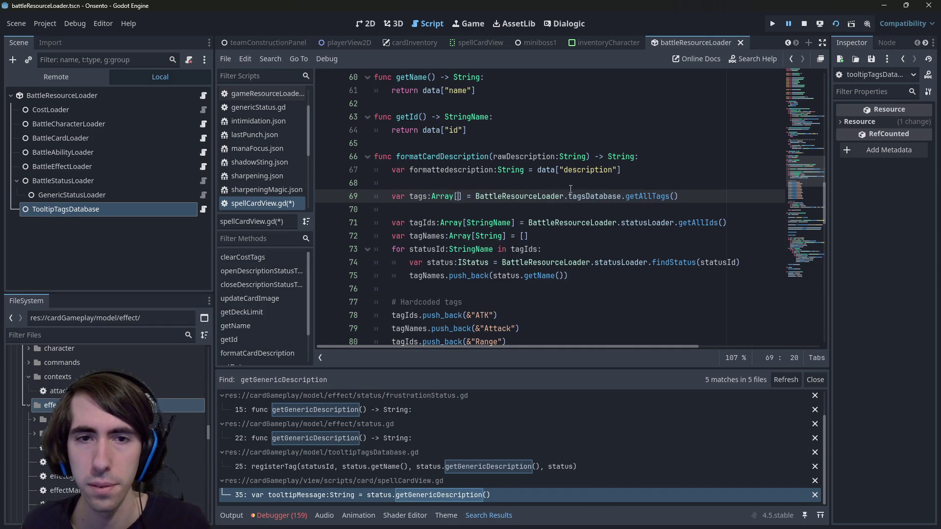
ctrl+click(637, 196)
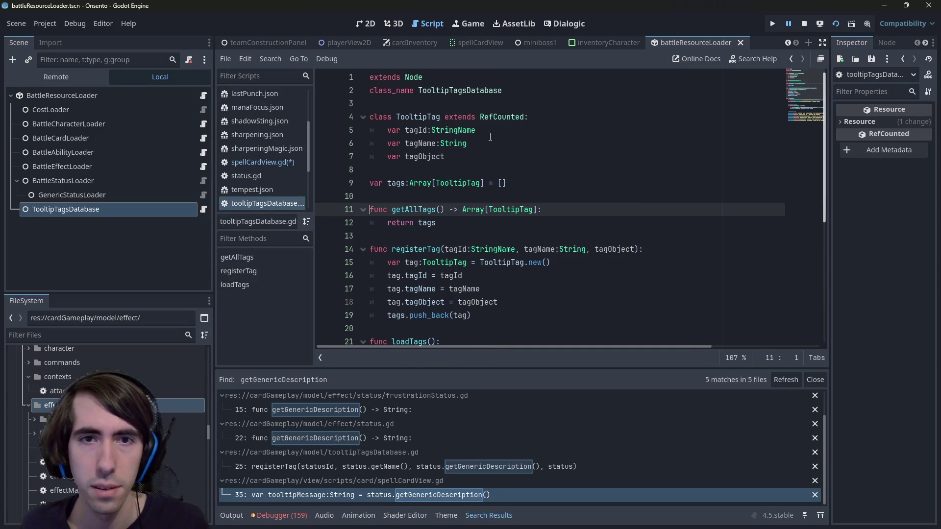
double_click(438, 95)
key(ctrl+c)
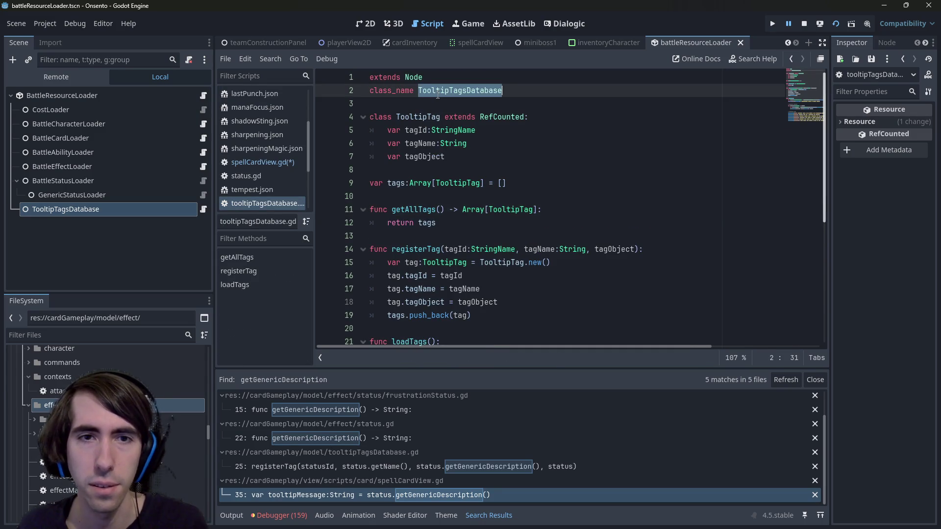
key(alt+Left)
key(alt+Left)
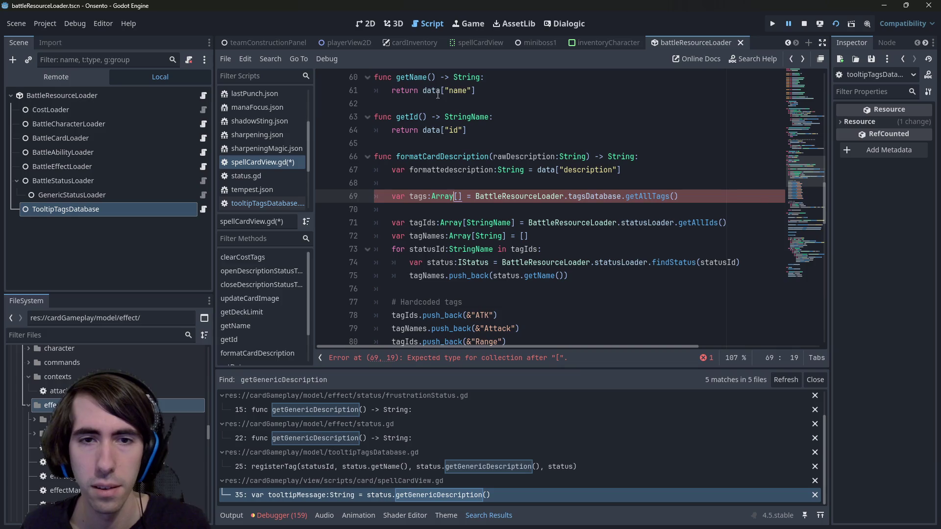
key(ctrl+v)
text(.)
key(Return)
key(ctrl+s)
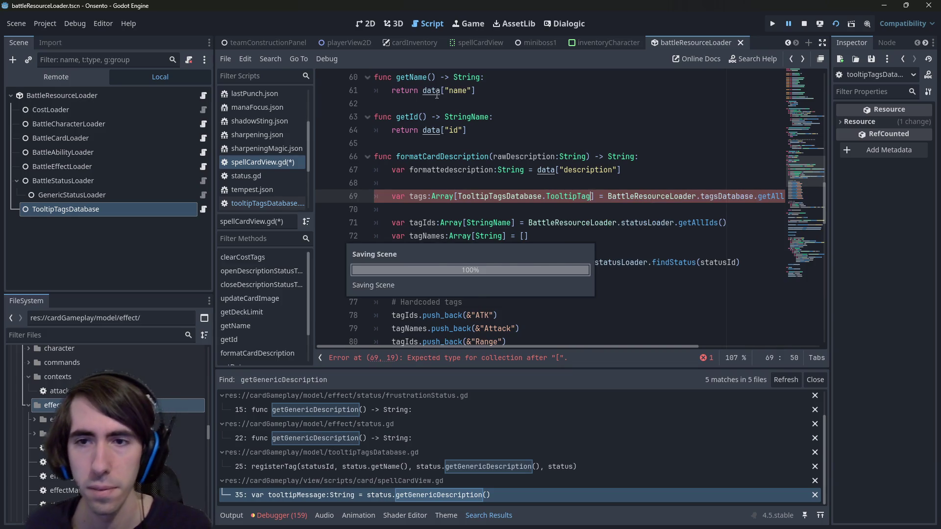
- Review the typed tags declaration and move to the Replace tags comment
double_click(424, 200)
scroll(424, 201, down, 6)
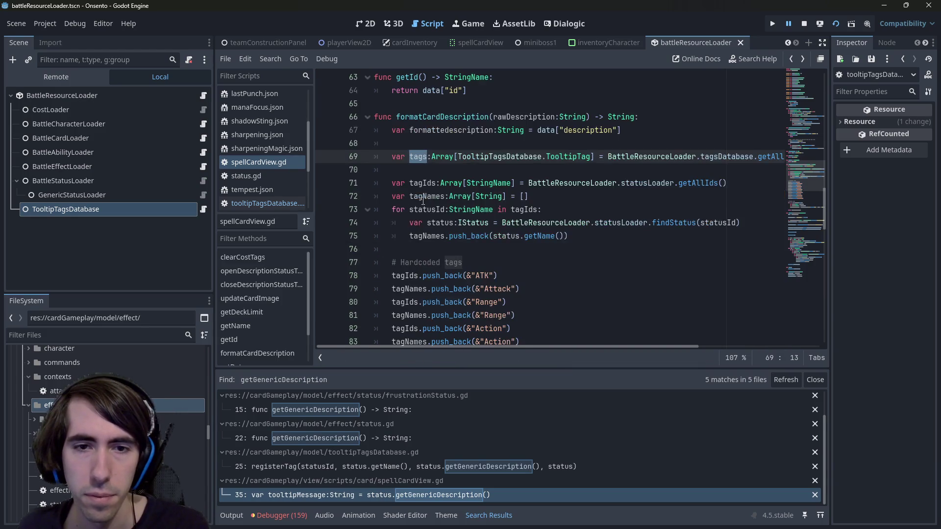
scroll(424, 200, down, 1)
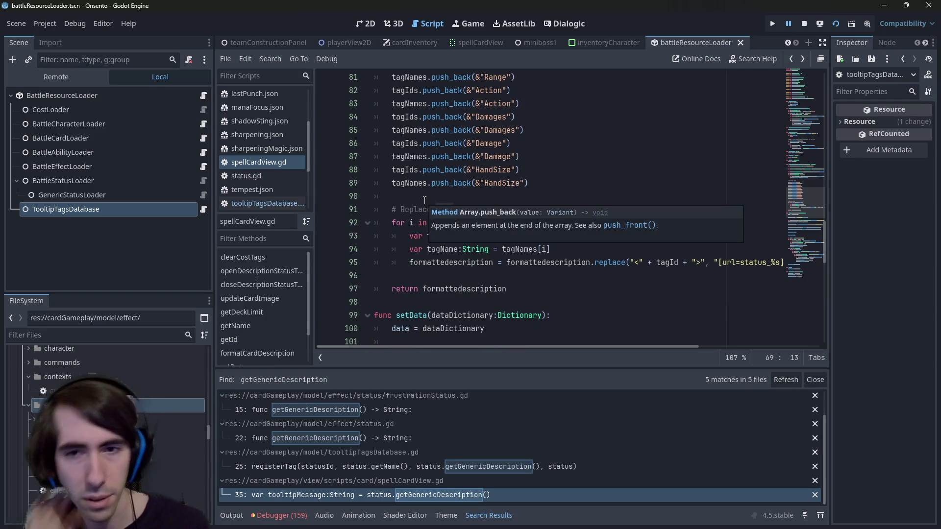
scroll(425, 201, up, 5)
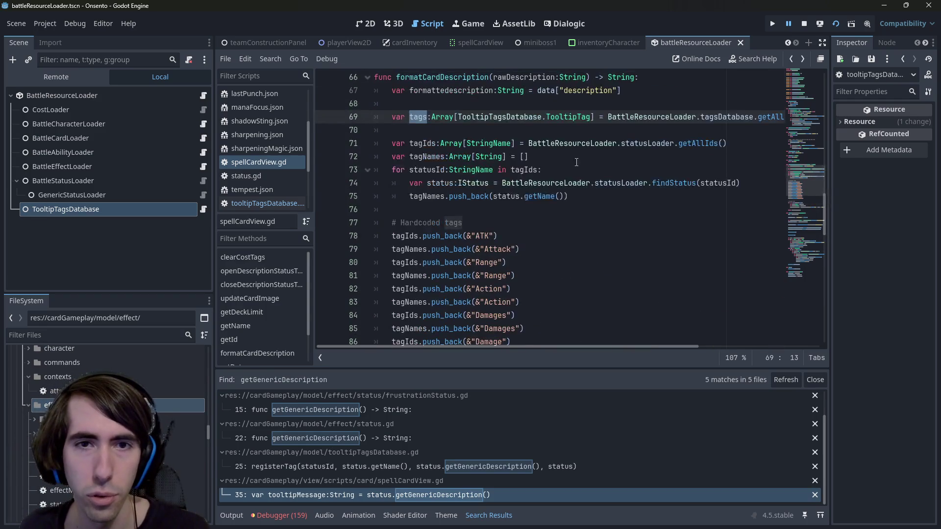
mouse_move(387, 115)
mouse_down()
mouse_move(610, 117)
mouse_move(592, 117)
mouse_up()
scroll(484, 204, down, 5)
click(484, 204)
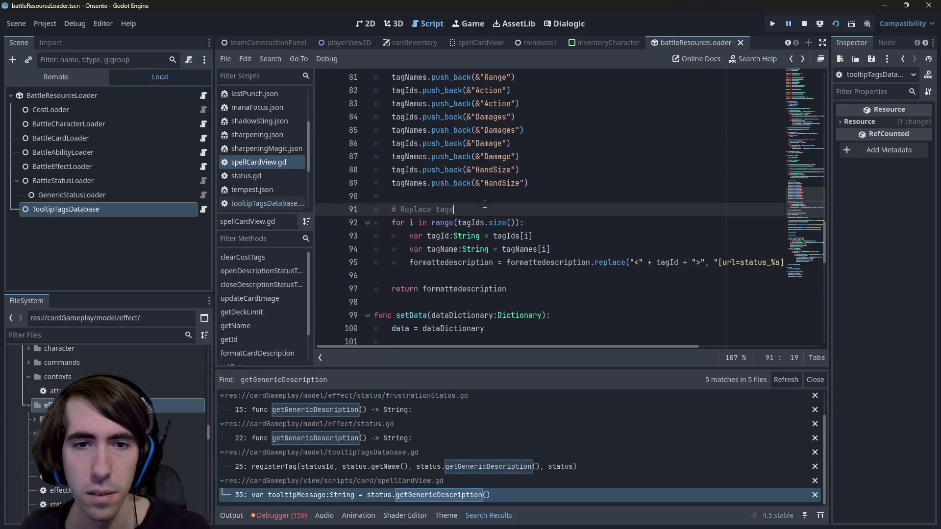
- Paste the typed tags declaration above the loop and add a 'for tag in tags:' line
key(Up)
key(Return)
key(Return)
key(Up)
text(var tags:Array[TooltipTagsDatabase.TooltipTag])
key(Return)
text(for tag)
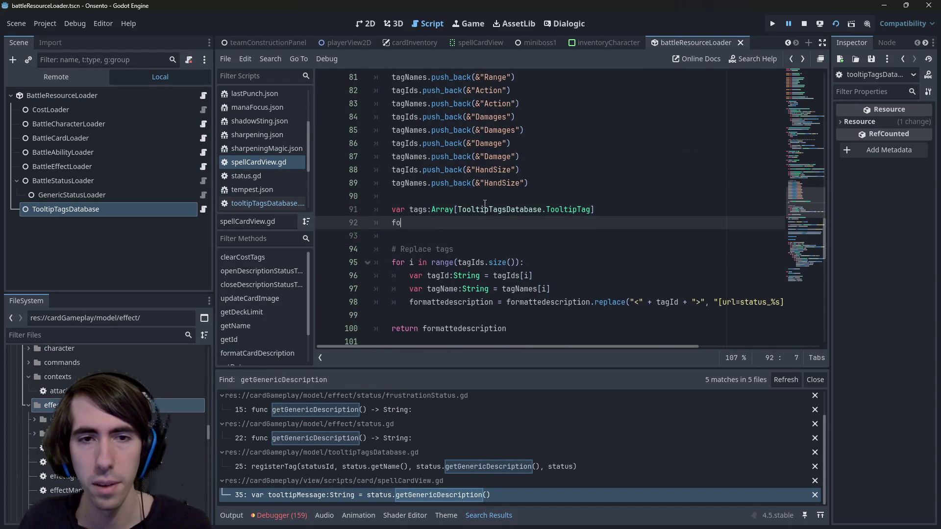
text( in)
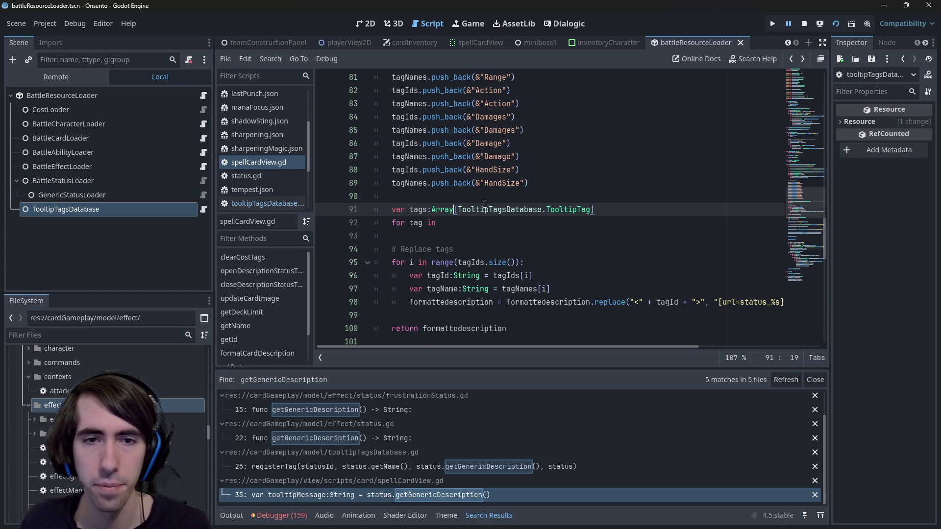
key(Up)
key(ctrl+Left)
key(Down)
text(tags)
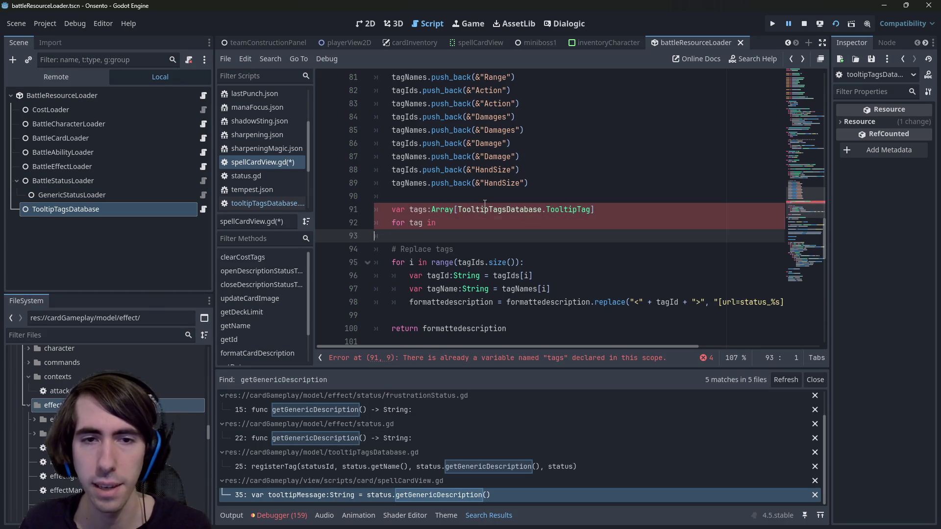
text(:)
- Type the loop variable as tag:TooltipTagsDatabase.TooltipTag
key(Up)
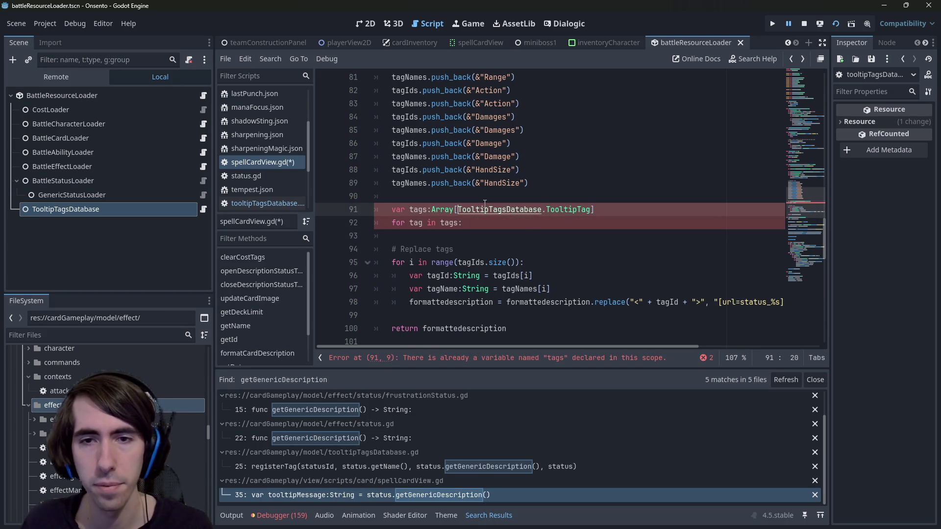
key(ctrl+Left)
key(ctrl+shift+Right)
key(ctrl+shift+Right)
key(ctrl+c)
key(ctrl+shift+Left)
key(Down)
key(Home)
key(ctrl+Right)
key(ctrl+Right)
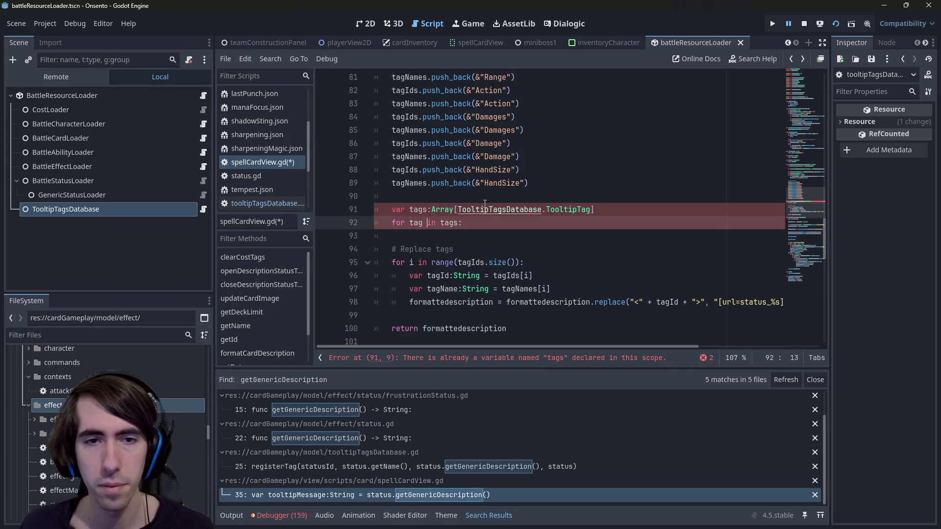
text(:)
key(ctrl+v)
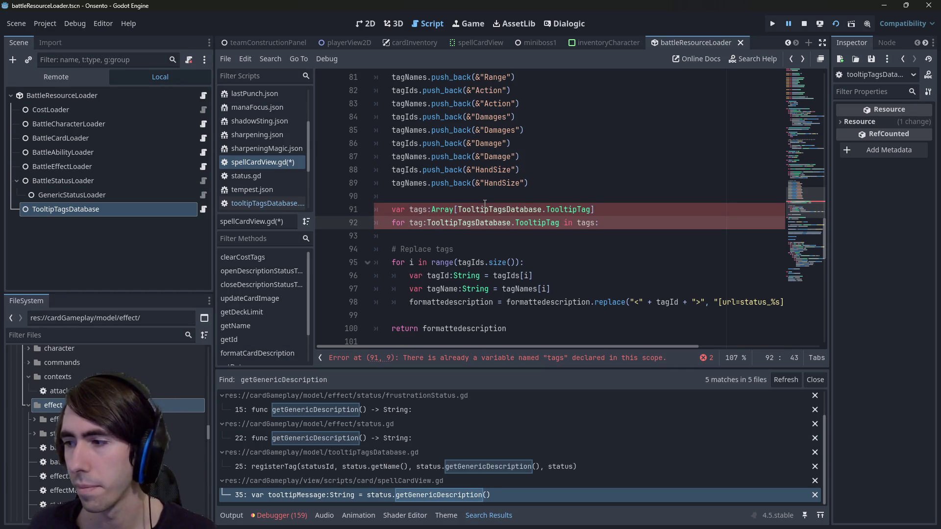
- Move the '# Replace tags' comment up and delete the old index-based loop lines
click(609, 227)
drag(550, 289, 366, 244)
click(424, 249)
key(alt+Up)
key(alt+Up)
key(alt+Up)
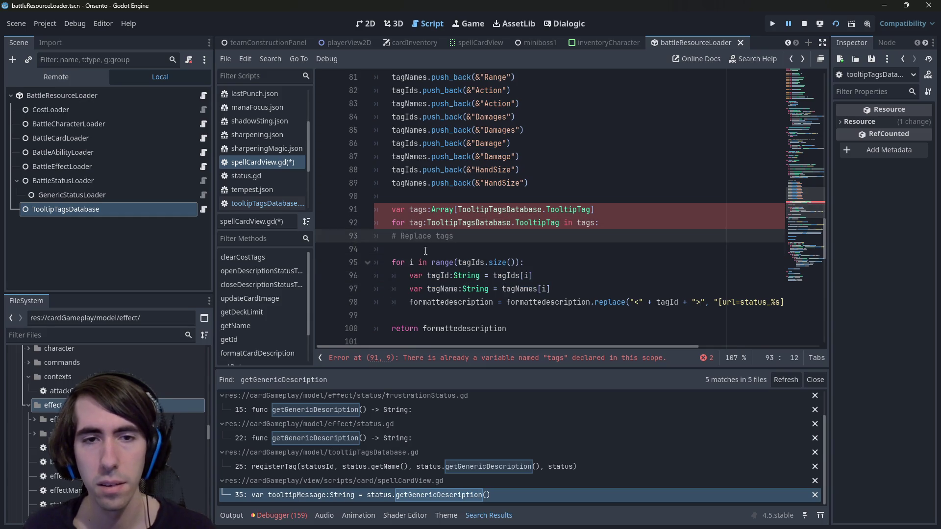
drag(550, 289, 343, 245)
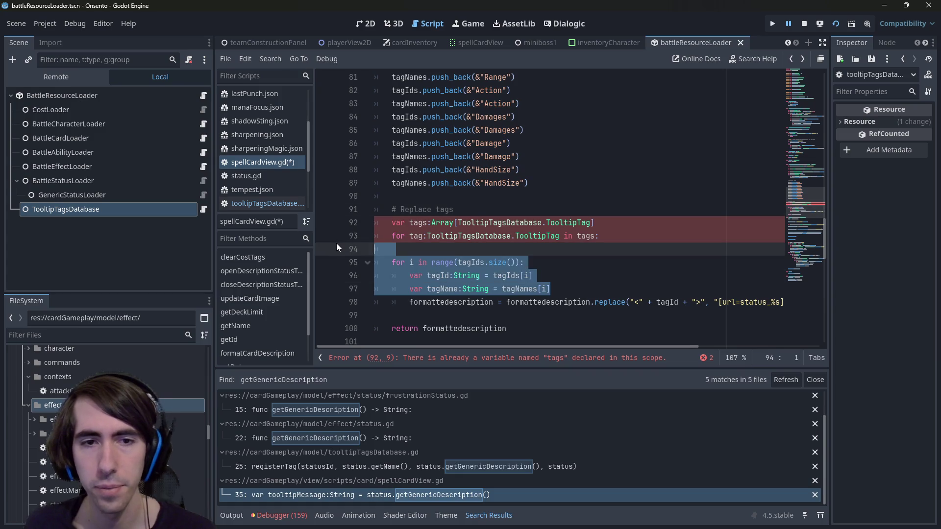
key(BackSpace)
key(BackSpace)
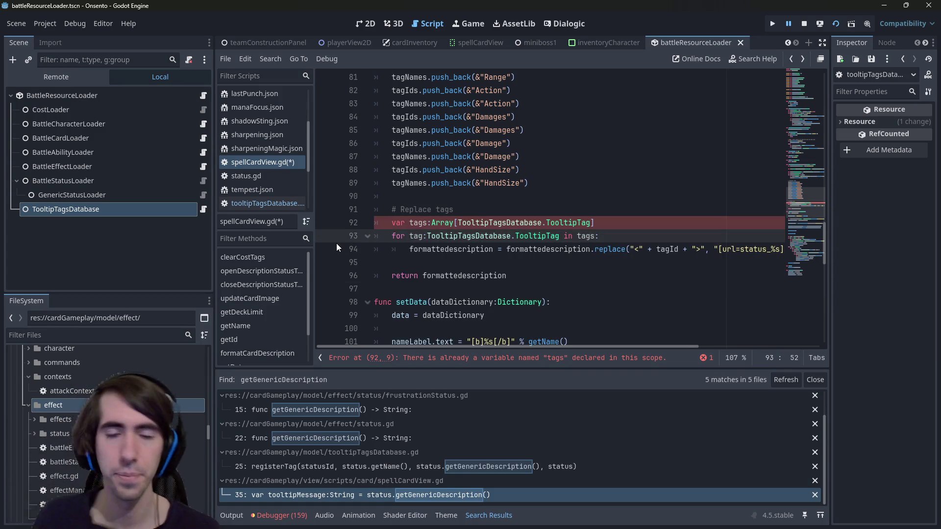
- Comment out the old hardcoded tag-building block on lines 69–89 with Ctrl+K
click(561, 360)
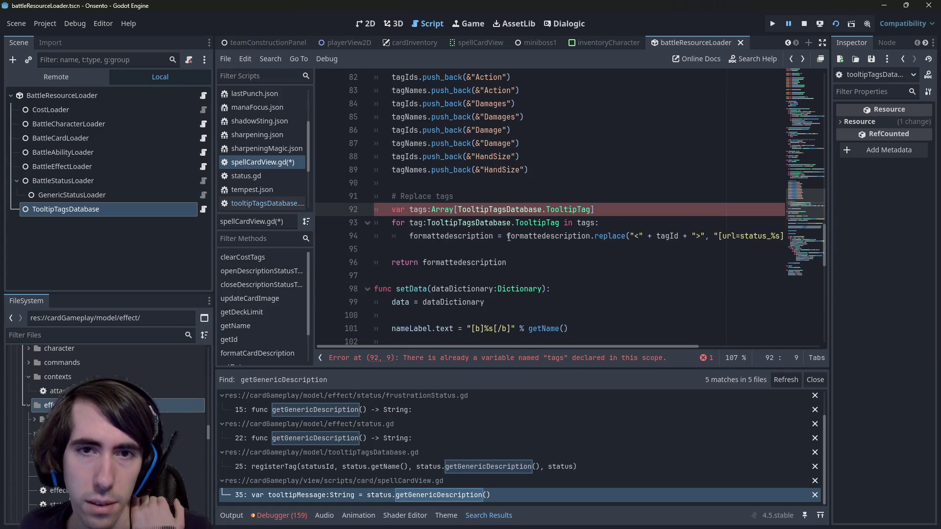
scroll(508, 237, up, 1)
double_click(423, 250)
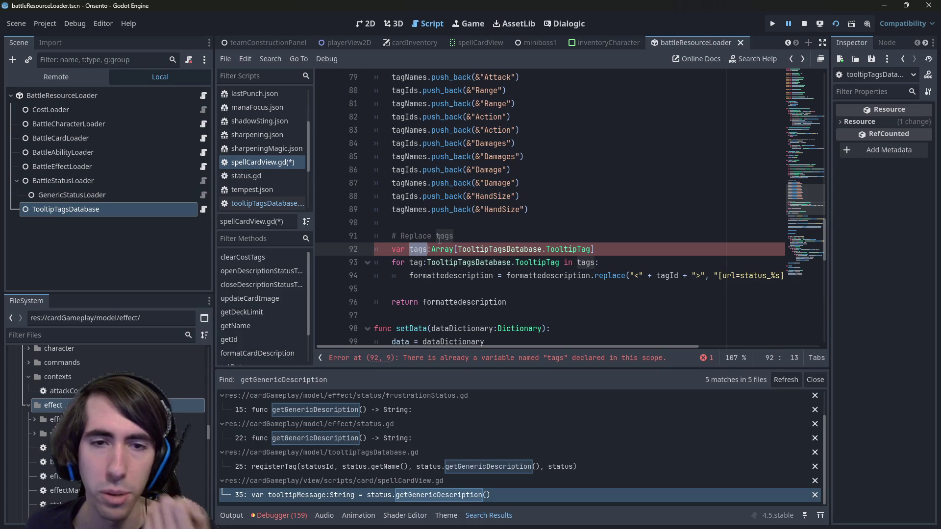
scroll(429, 255, up, 5)
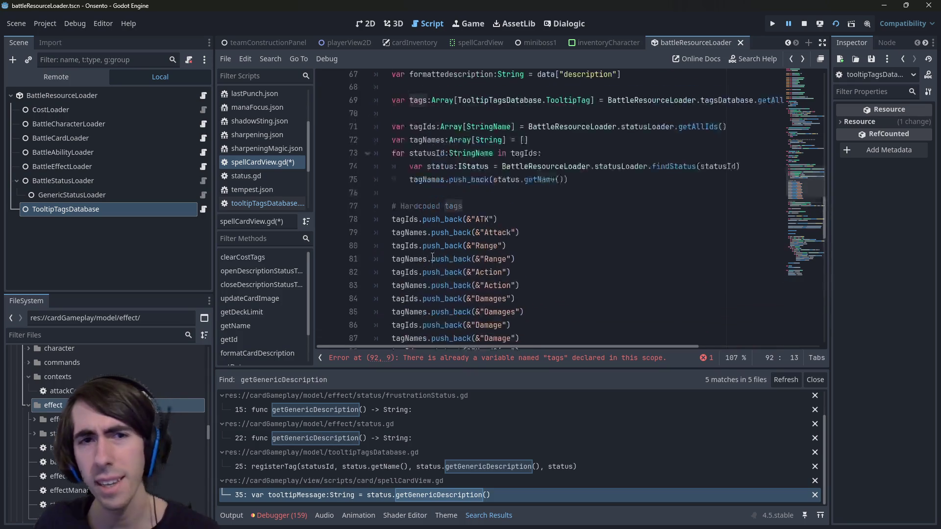
scroll(417, 267, down, 5)
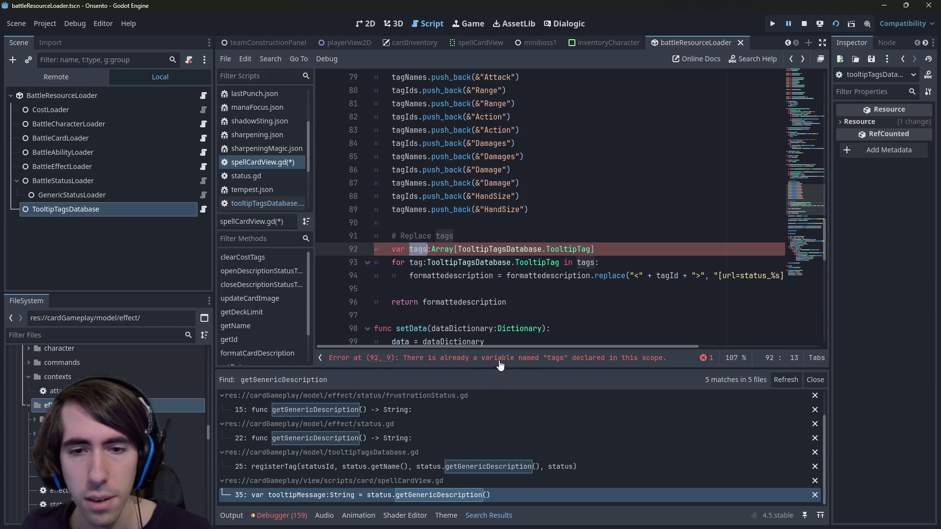
scroll(547, 294, up, 4)
scroll(547, 294, down, 2)
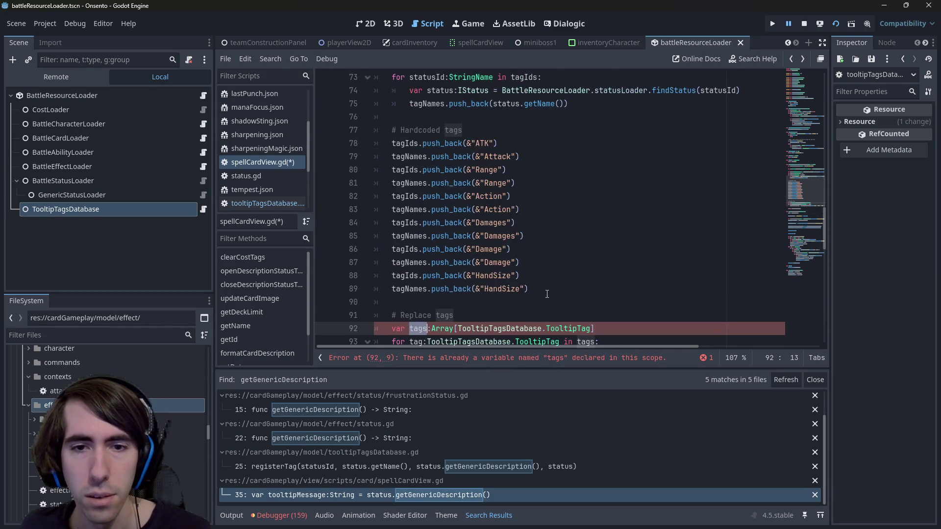
mouse_move(546, 294)
mouse_down()
mouse_move(338, 196)
mouse_move(329, 171)
mouse_move(330, 187)
mouse_up()
key(ctrl+k)
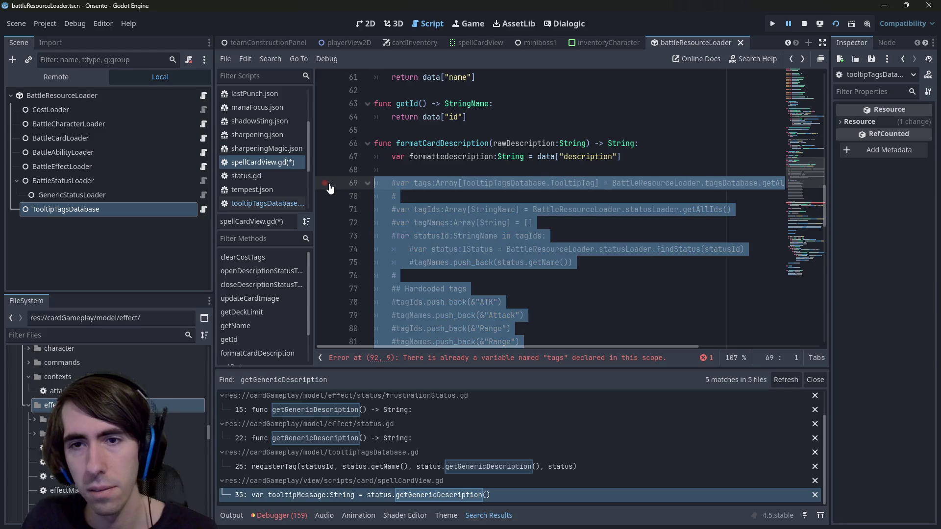
- Change tagId in line 94's replace call to tag.tagId
scroll(544, 254, down, 6)
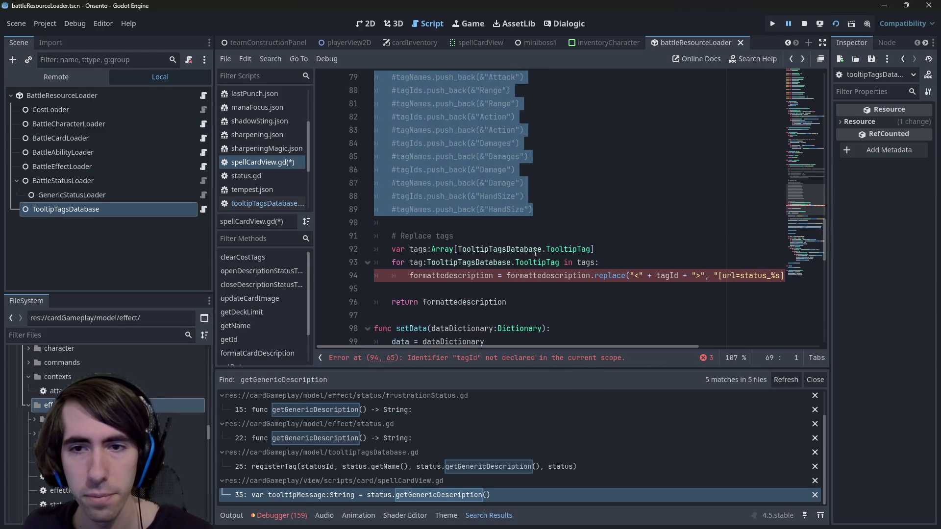
click(428, 249)
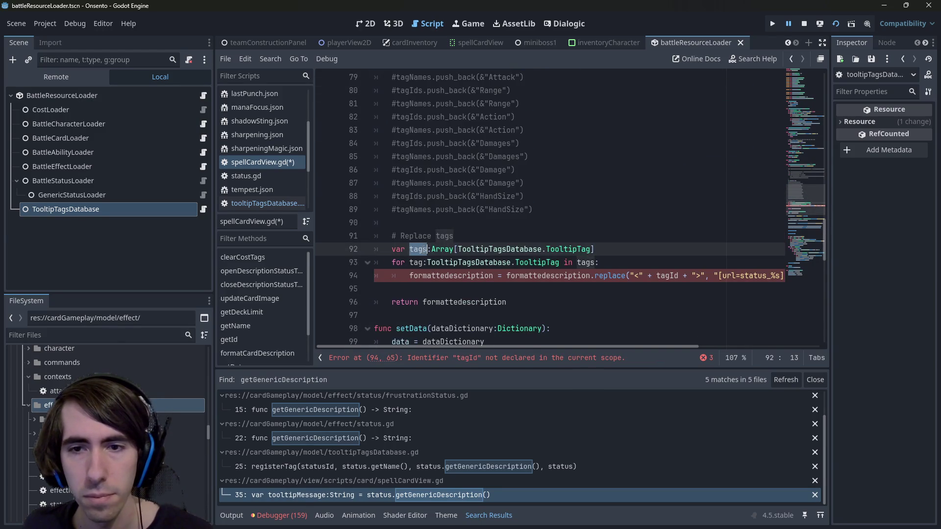
double_click(667, 276)
text(tags.tag)
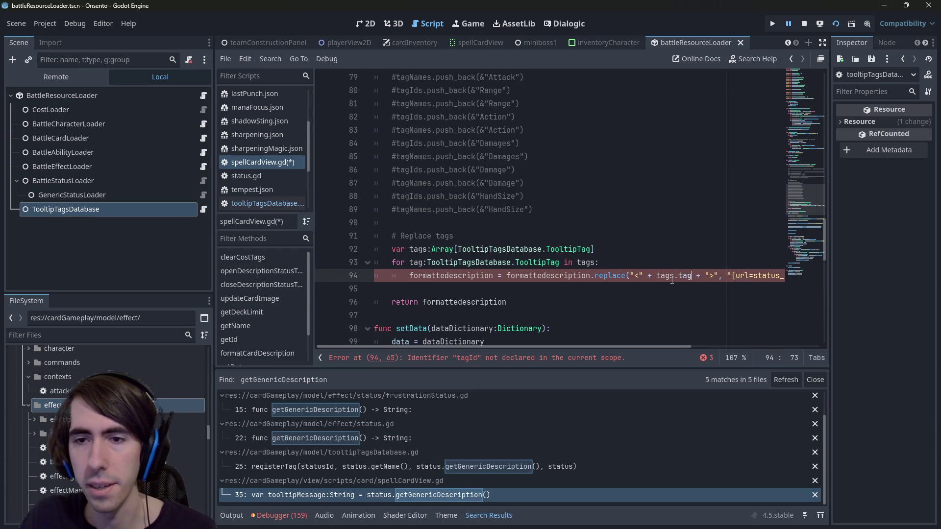
key(BackSpace)
key(BackSpace)
key(BackSpace)
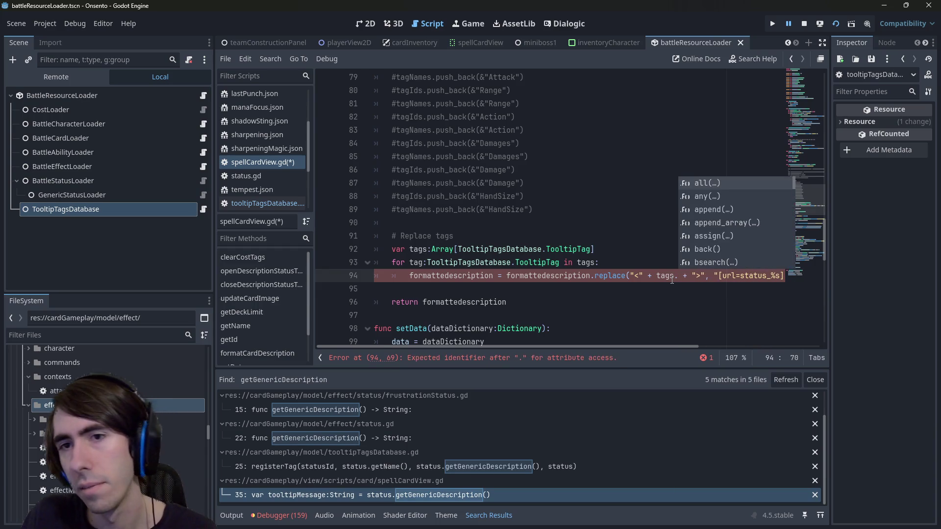
key(BackSpace)
key(BackSpace)
text(.t)
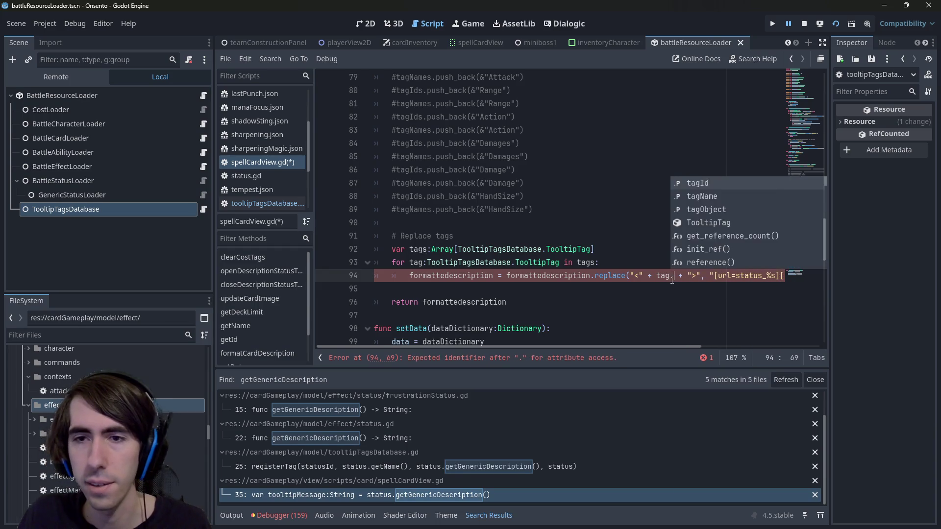
key(Return)
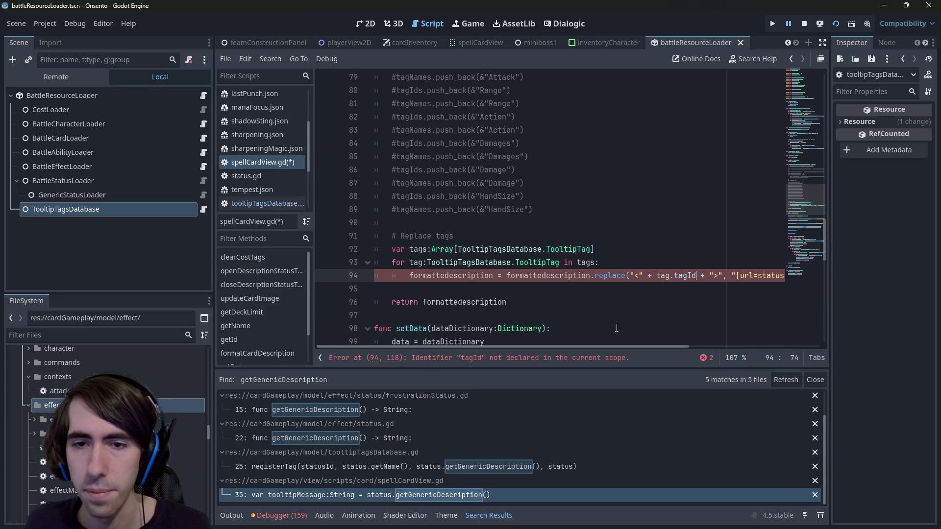
drag(598, 344, 646, 345)
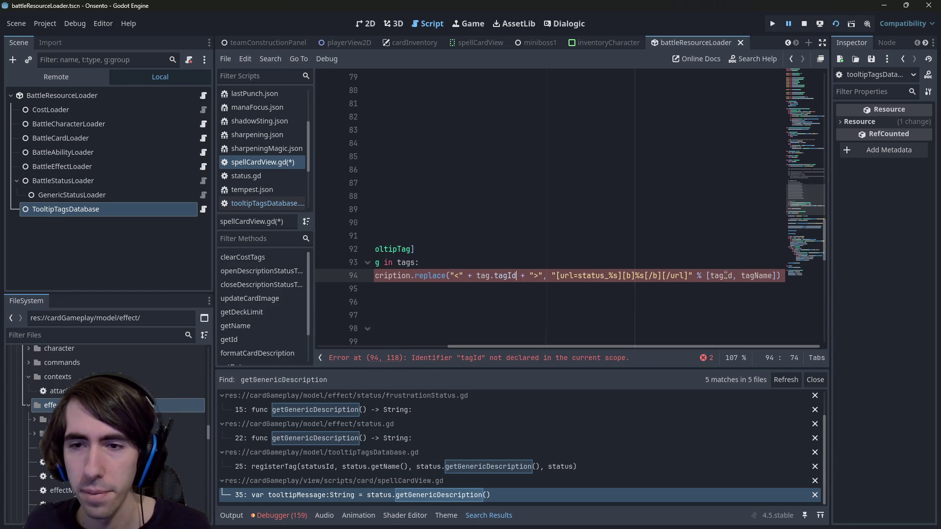
double_click(726, 276)
text(tag.tagId)
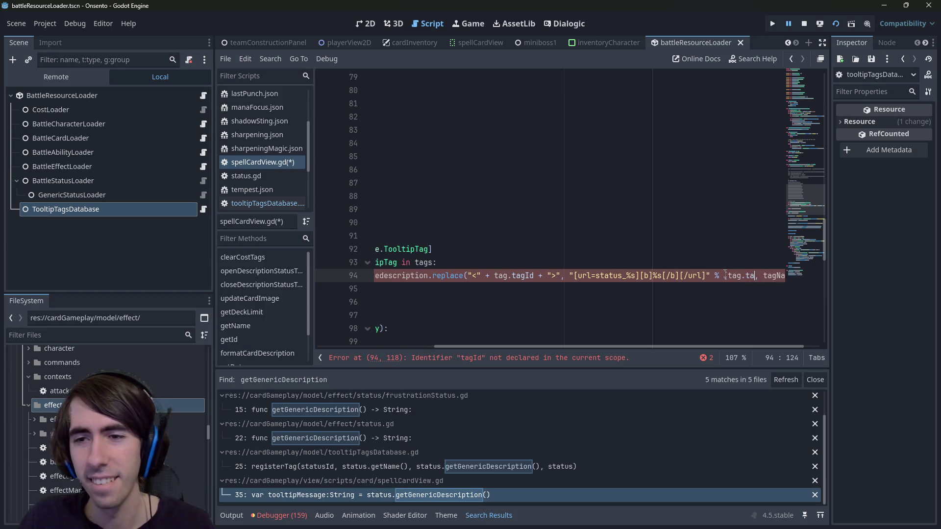
- Change the tagName argument to tag.tagName
key(End)
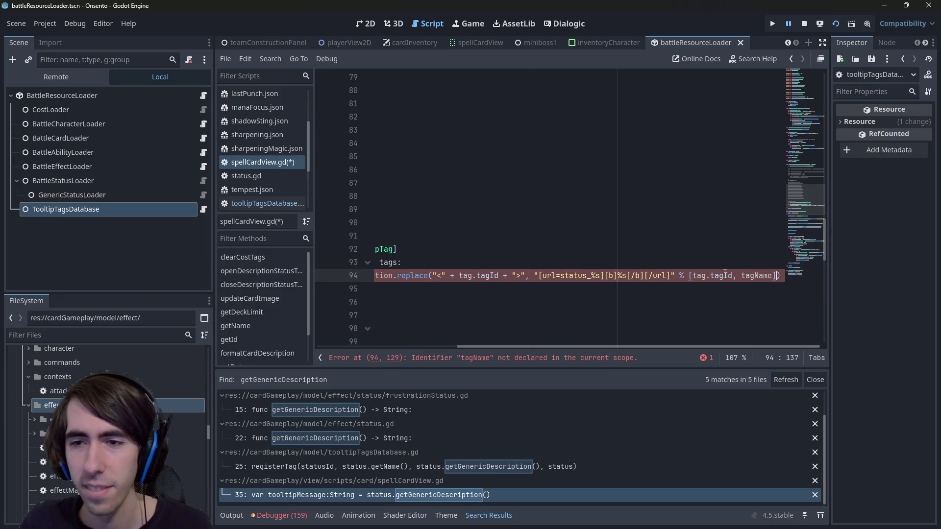
key(Left)
key(BackSpace)
key(BackSpace)
key(BackSpace)
text(.)
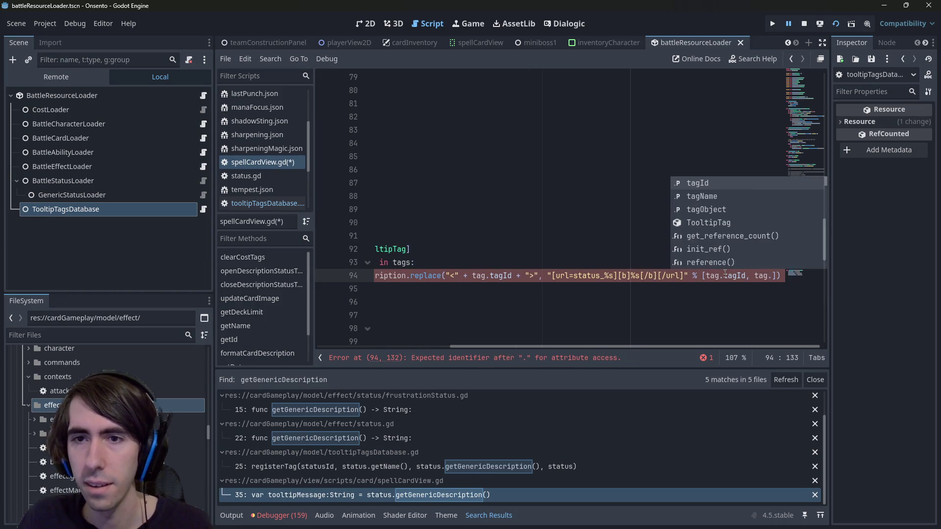
text(tagN)
key(Return)
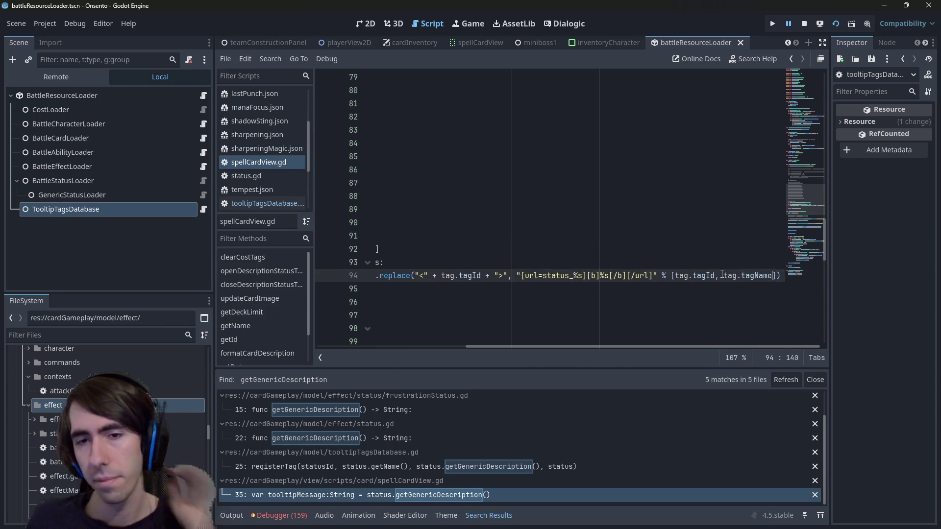
- Add '=' to the tags declaration and copy BattleResourceLoader from the commented code
shift+click(378, 249)
click(459, 249)
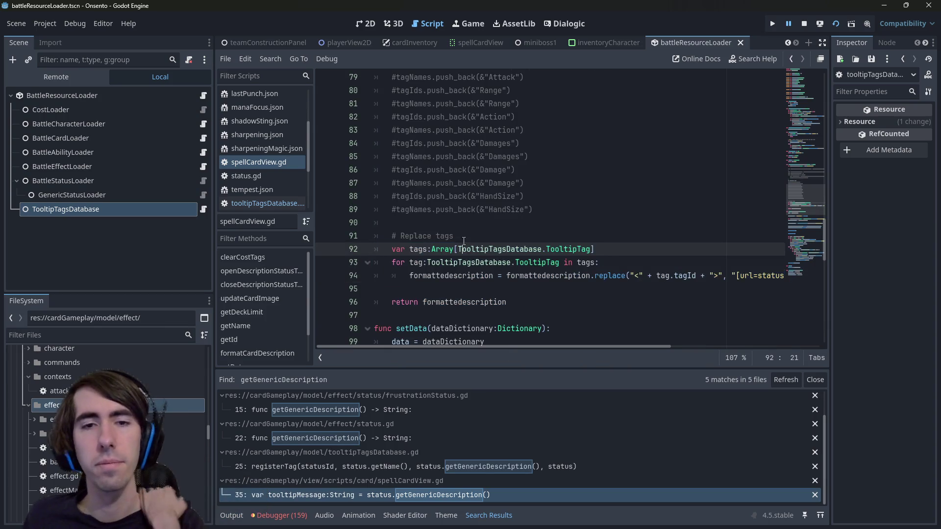
click(626, 249)
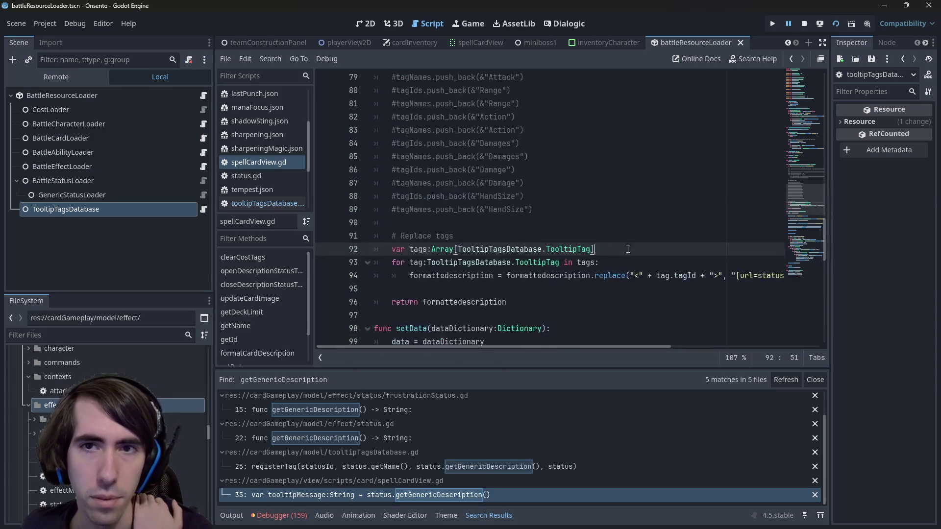
scroll(628, 248, up, 1)
text(=)
scroll(615, 220, up, 4)
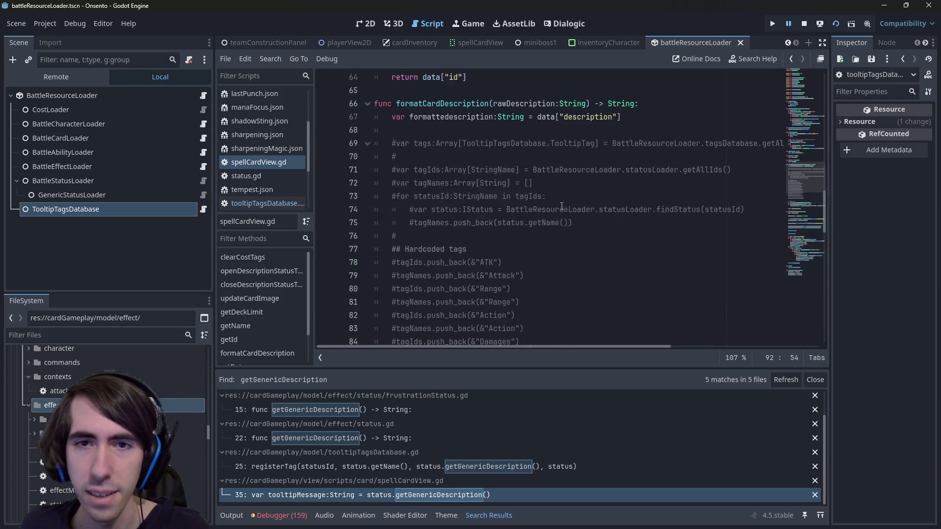
double_click(656, 143)
key(ctrl+c)
scroll(631, 222, down, 5)
click(630, 248)
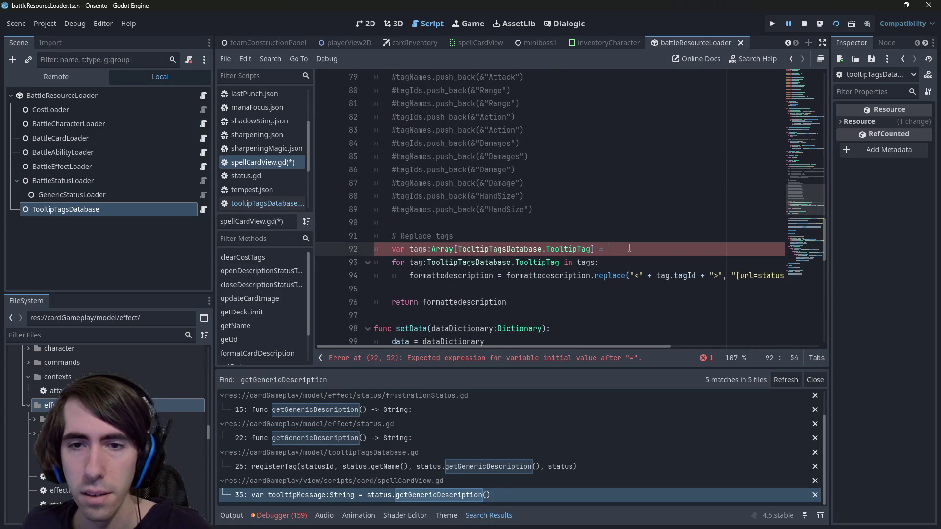
- Set tags on line 92 to BattleResourceLoader.tagsDatabase.getAllTags()
key(ctrl+v)
text(.)
text(tagsDatabase.g)
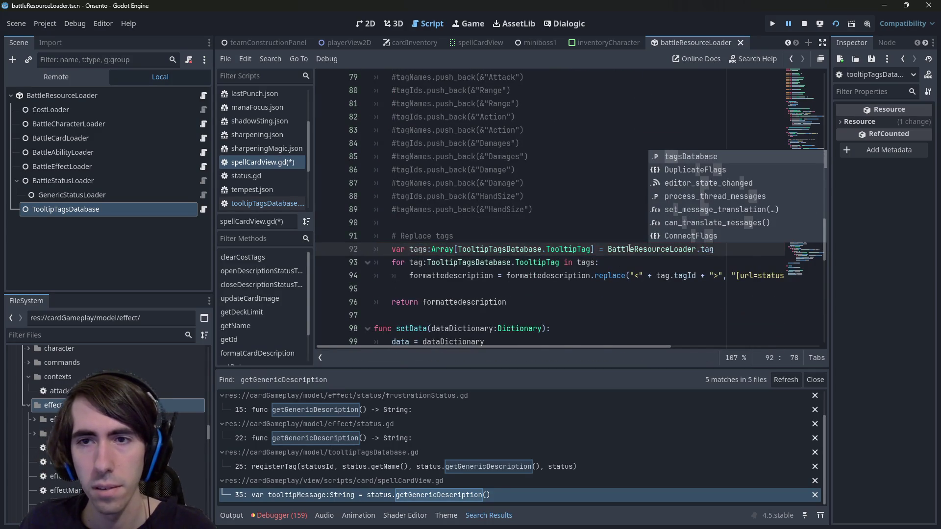
key(Return)
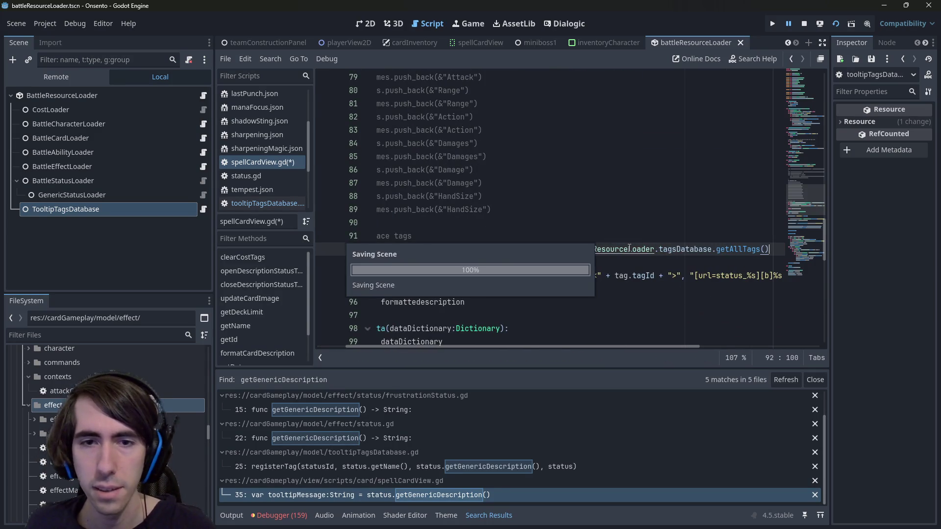
drag(539, 286, 307, 256)
click(530, 236)
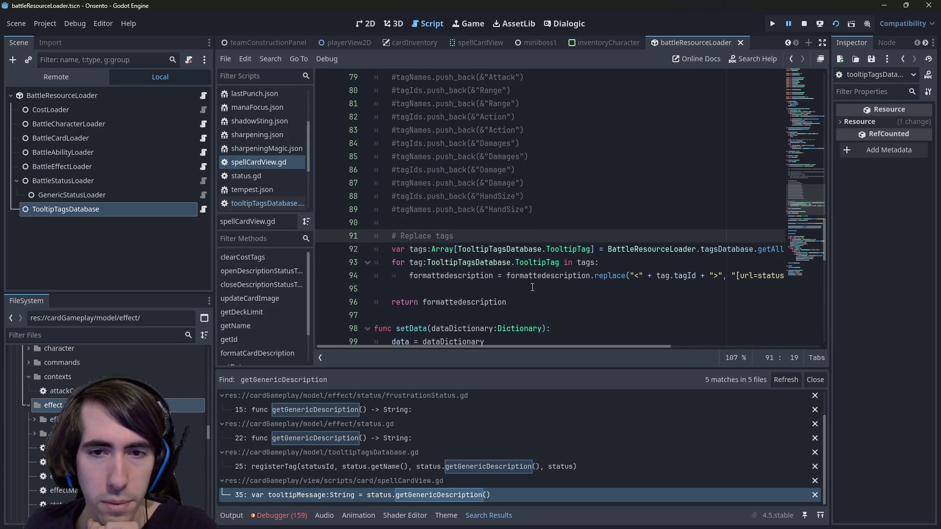
scroll(532, 287, up, 6)
scroll(513, 266, down, 7)
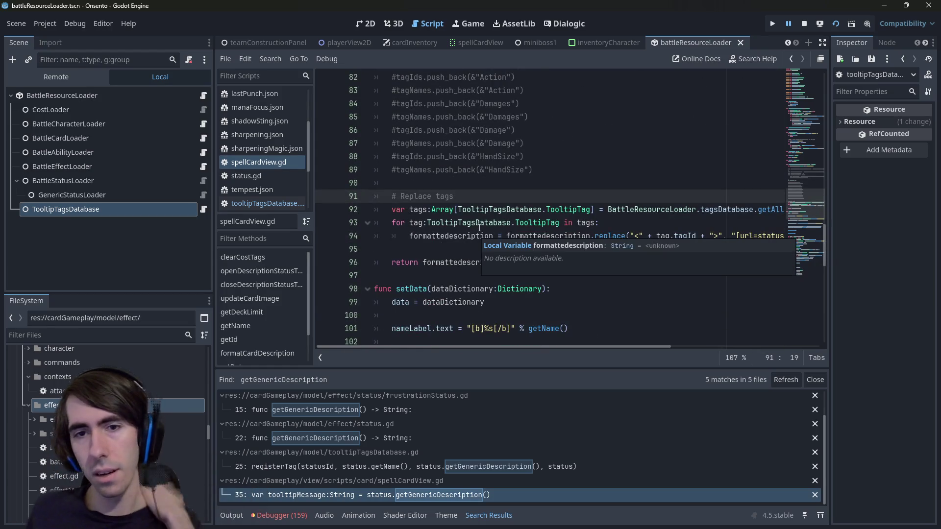
- Rename formattedescription to formatteDescription on line 67 and save the script
double_click(549, 235)
scroll(466, 186, up, 6)
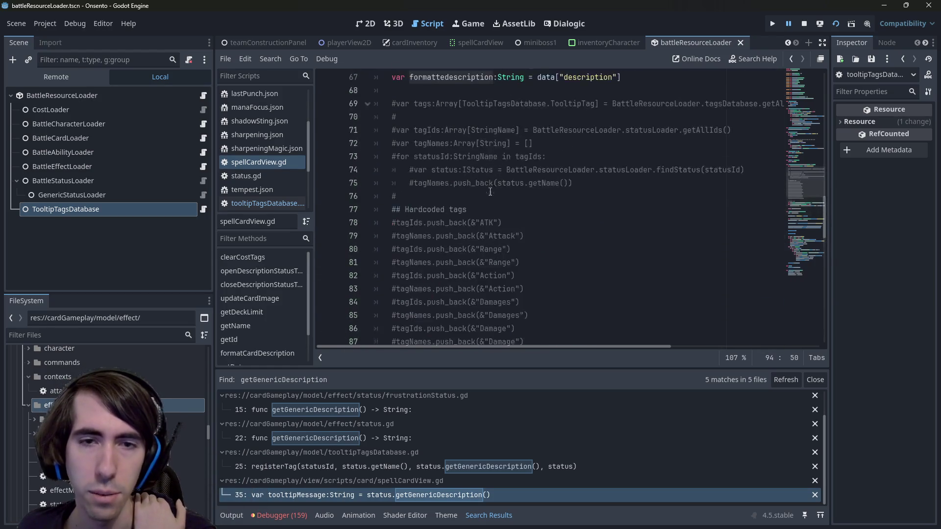
double_click(456, 117)
scroll(470, 113, down, 4)
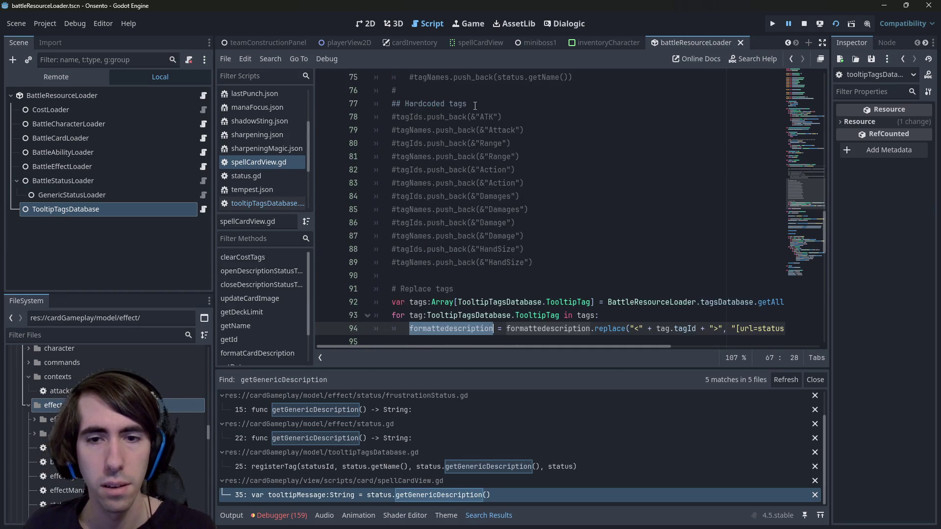
scroll(539, 221, down, 2)
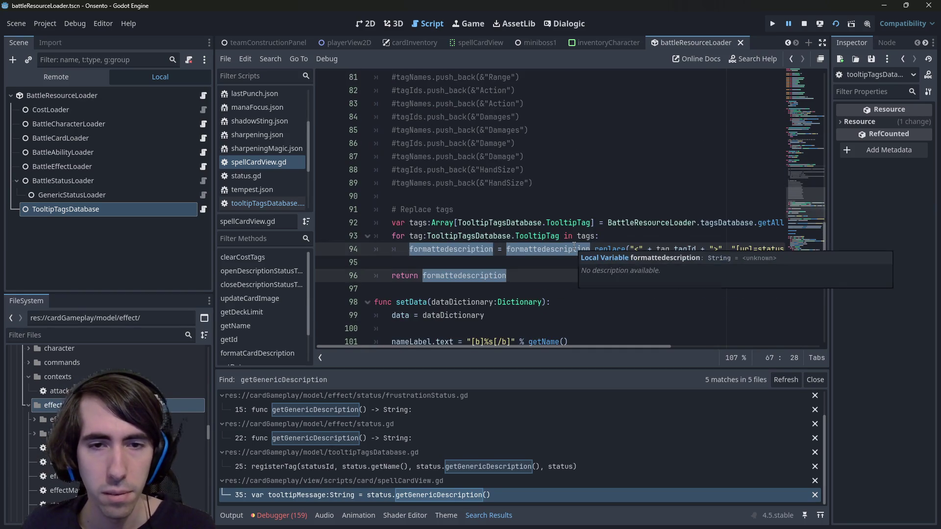
key(Left)
key(Left)
key(Left)
key(Left)
key(Left)
key(Left)
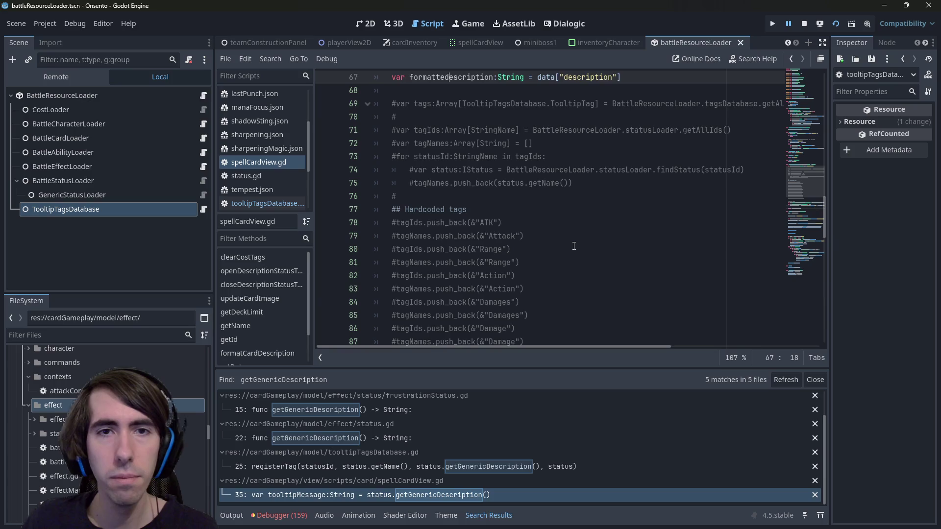
key(BackSpace)
text(D)
scroll(574, 246, up, 5)
key(ctrl+s)
- Select the getAllTags declaration on line 92 for reuse
click(555, 248)
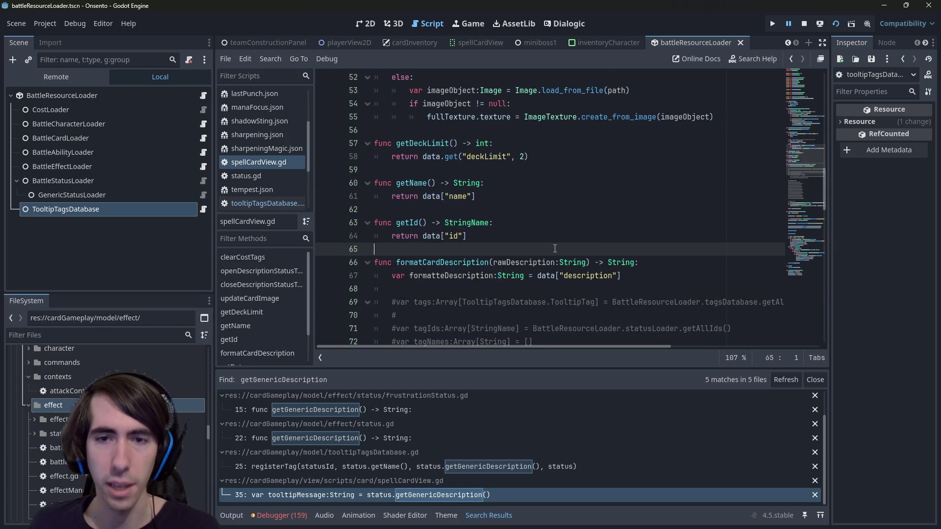
scroll(554, 248, down, 9)
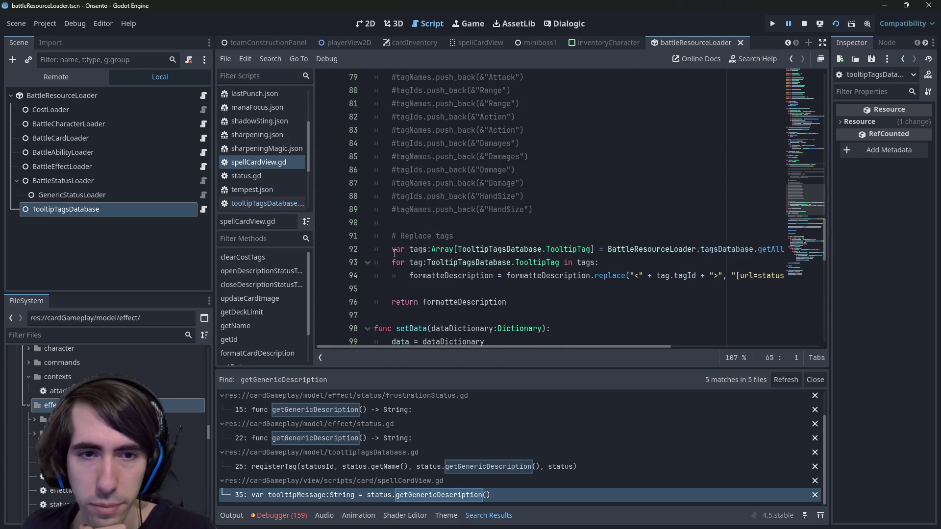
triple_click(396, 249)
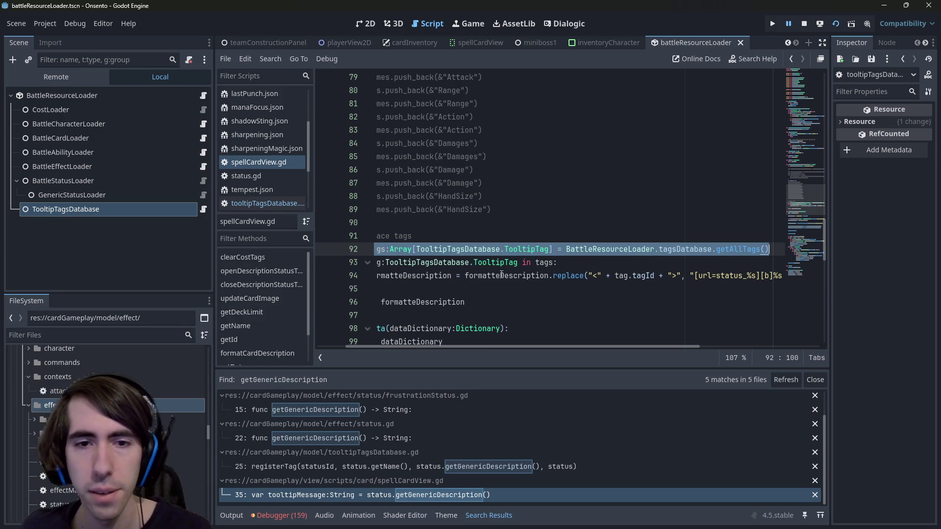
drag(769, 248, 390, 250)
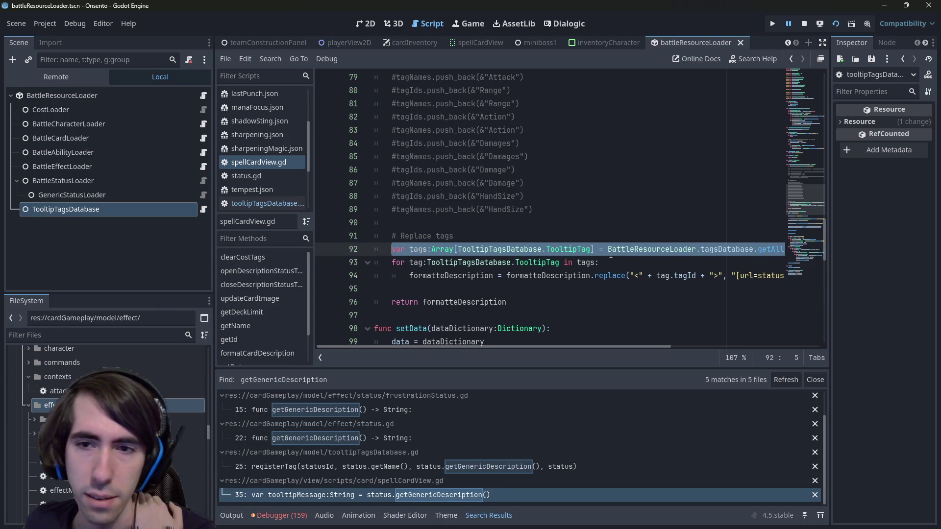
mouse_move(598, 349)
mouse_down()
mouse_move(672, 348)
mouse_move(522, 343)
mouse_up()
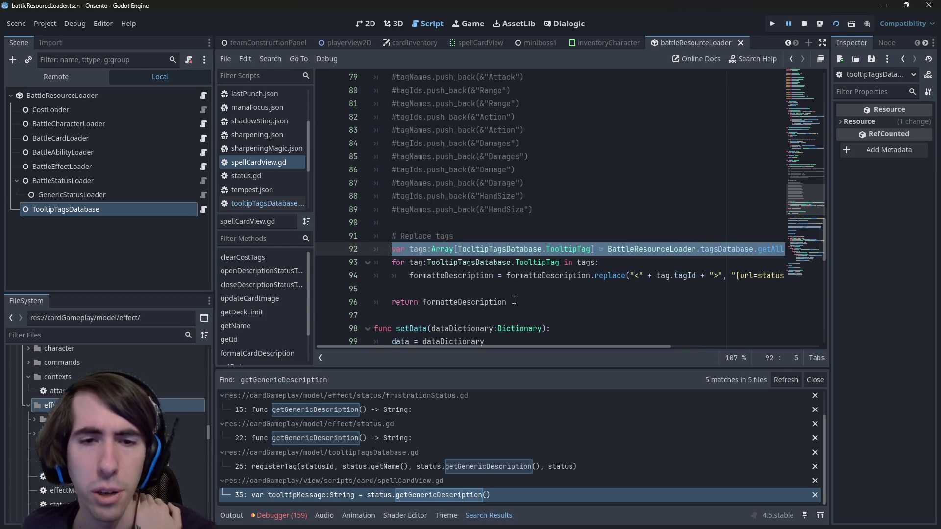
scroll(513, 300, down, 12)
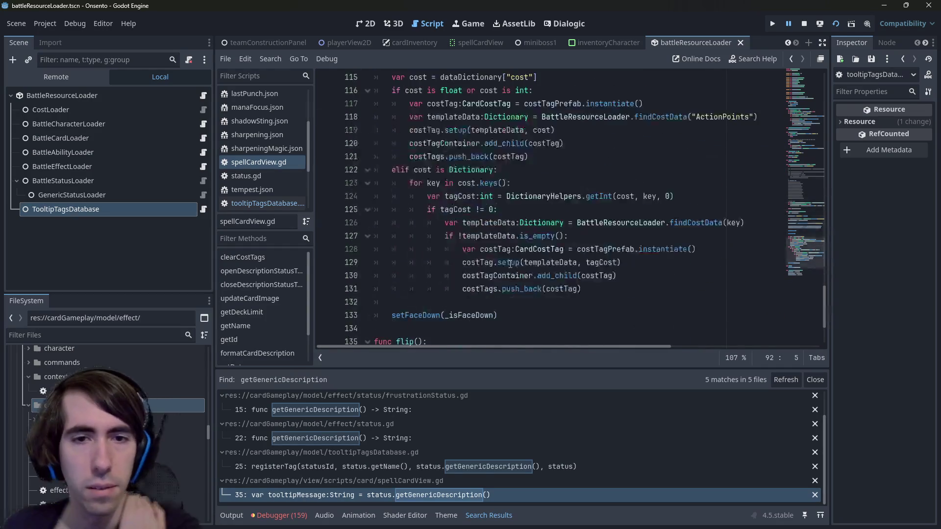
- Insert a line after the statusName line and rename statusName to tagId
scroll(509, 265, down, 3)
scroll(514, 266, up, 20)
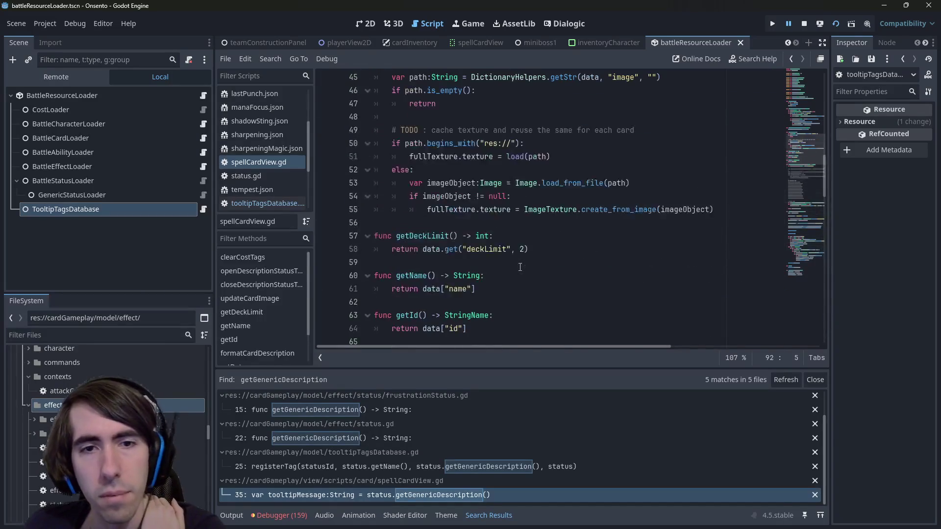
scroll(520, 267, up, 8)
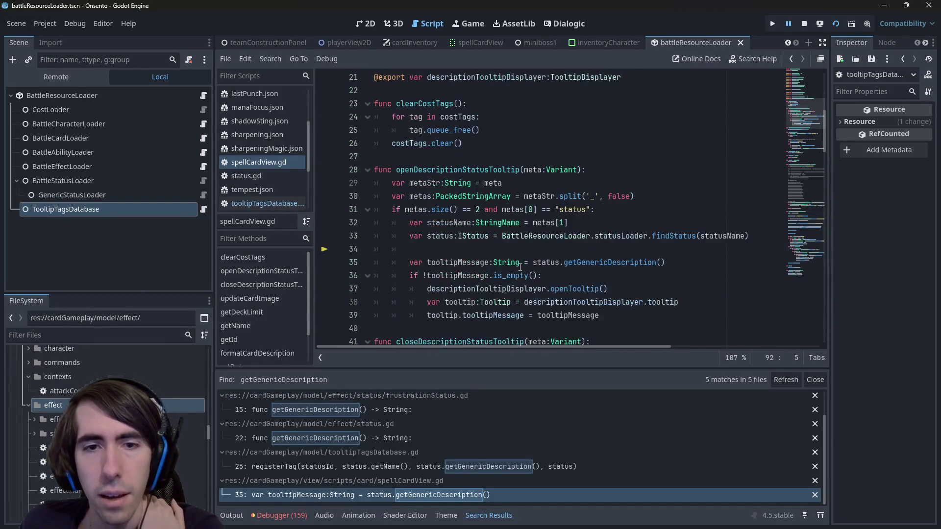
click(521, 250)
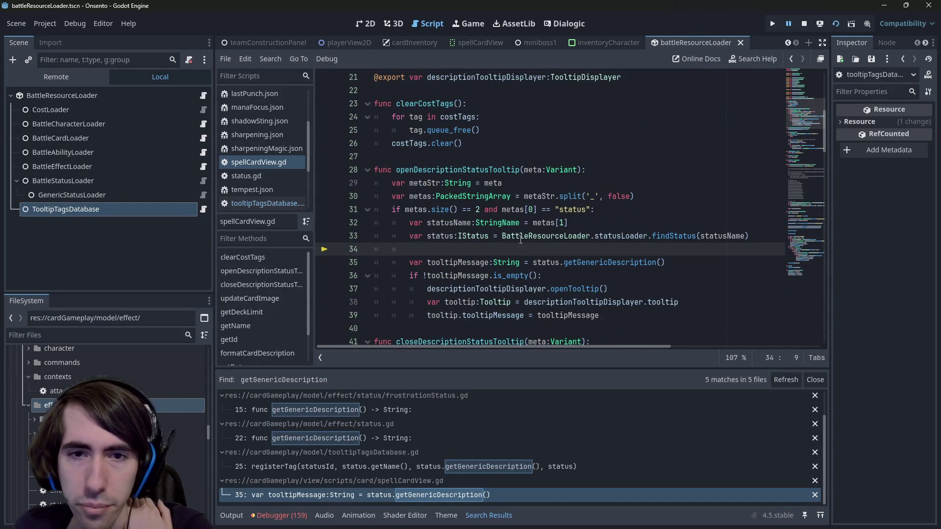
click(512, 236)
click(572, 222)
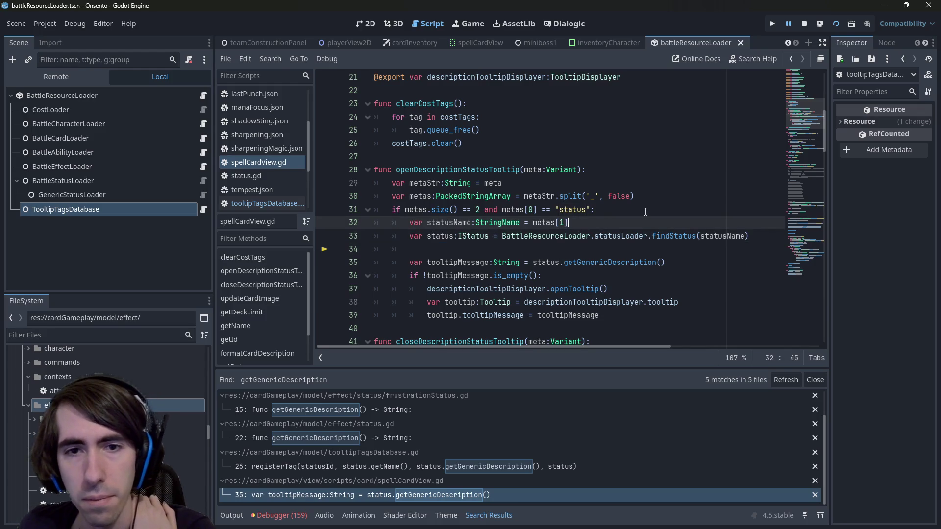
key(Return)
key(Return)
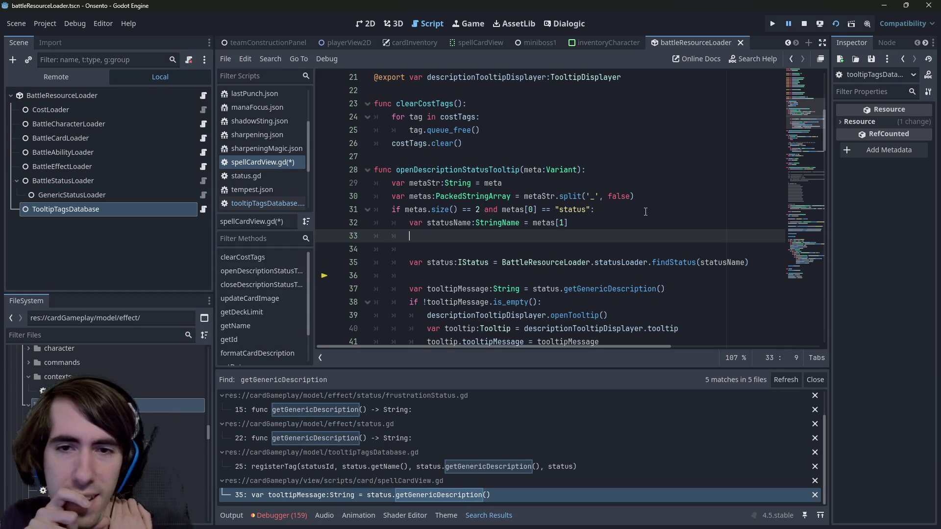
double_click(473, 222)
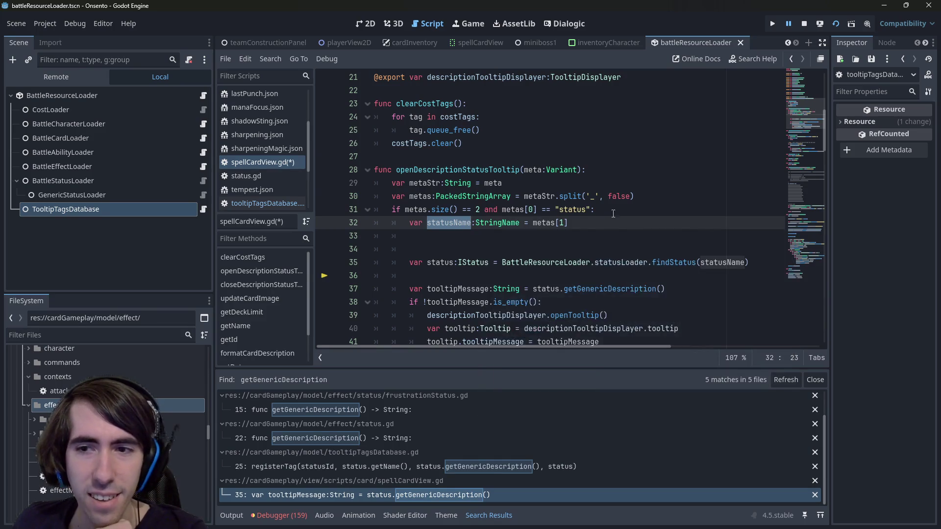
scroll(630, 232, down, 1)
text(tagId)
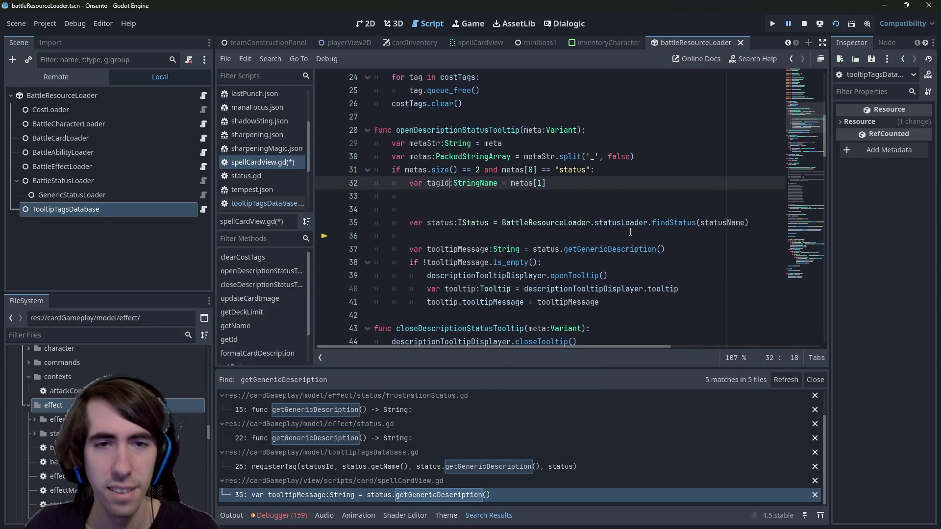
- Add a typed tag variable set from tagsDatabase.findTag(tagId) on line 34 and save
key(Down)
key(Down)
key(ctrl+v)
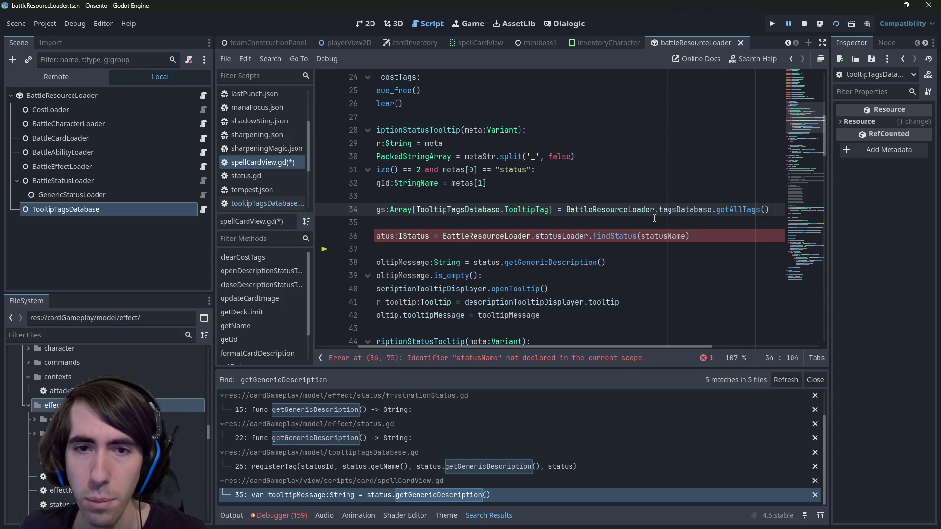
click(548, 210)
key(Delete)
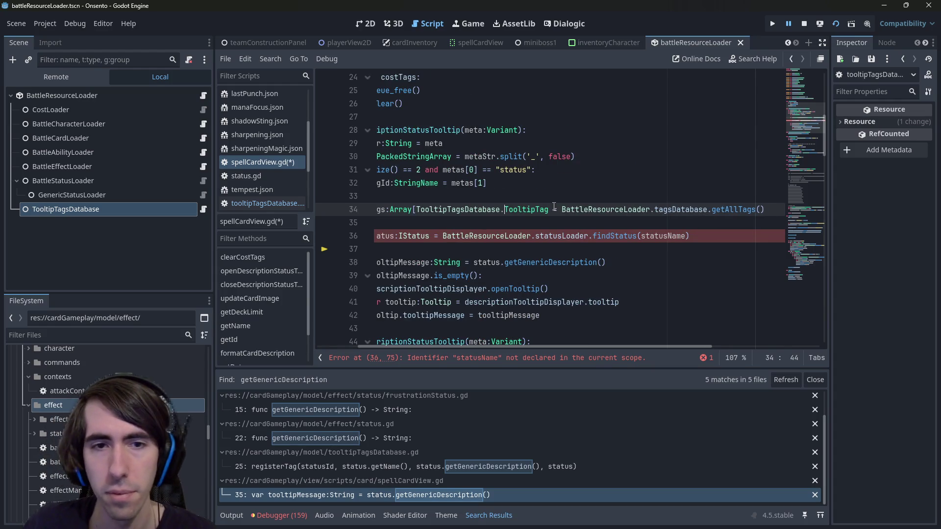
key(ctrl+Left)
key(ctrl+Left)
key(ctrl+Left)
key(ctrl+Delete)
key(Delete)
key(ctrl+Left)
key(ctrl+Left)
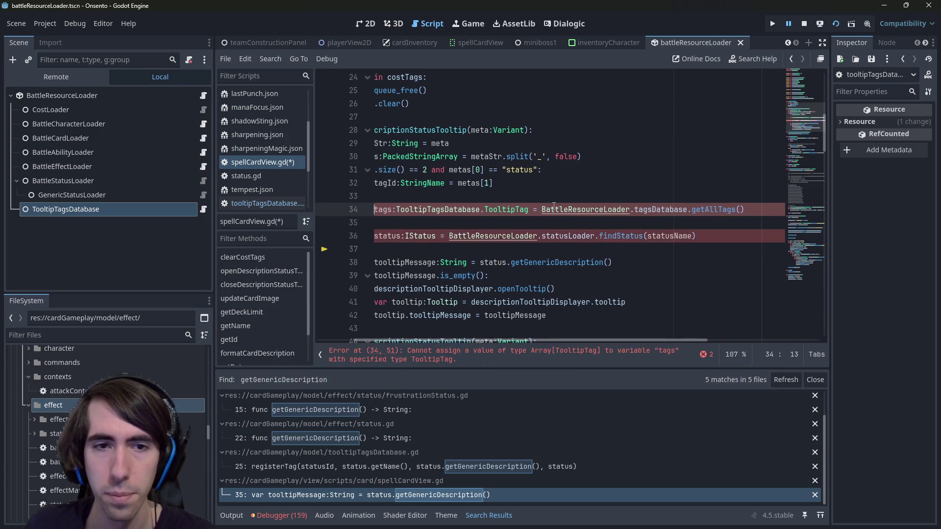
key(ctrl+Right)
key(BackSpace)
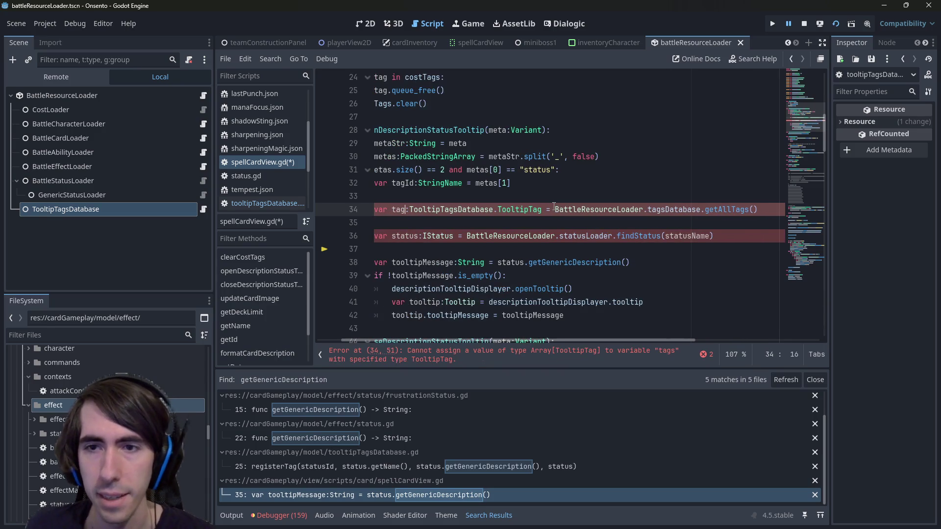
double_click(736, 210)
text(findTag)
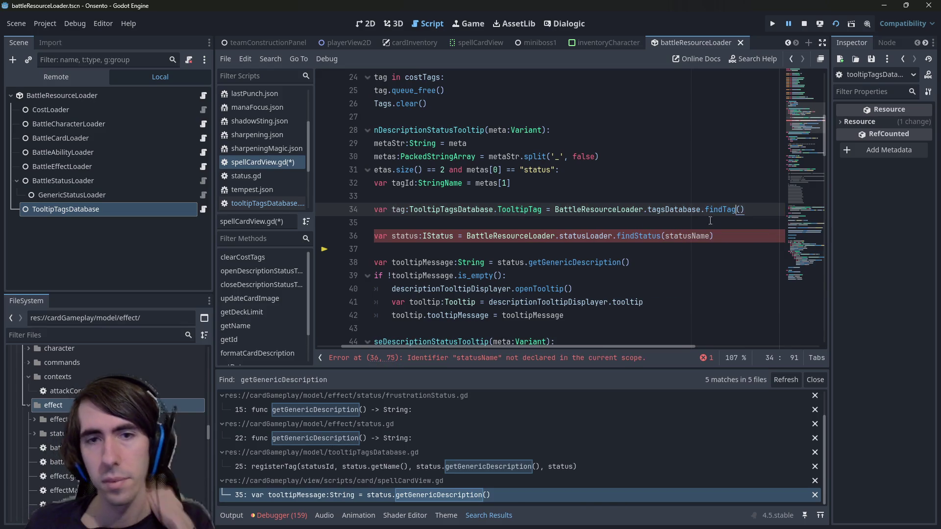
text((tagId)
key(ctrl+s)
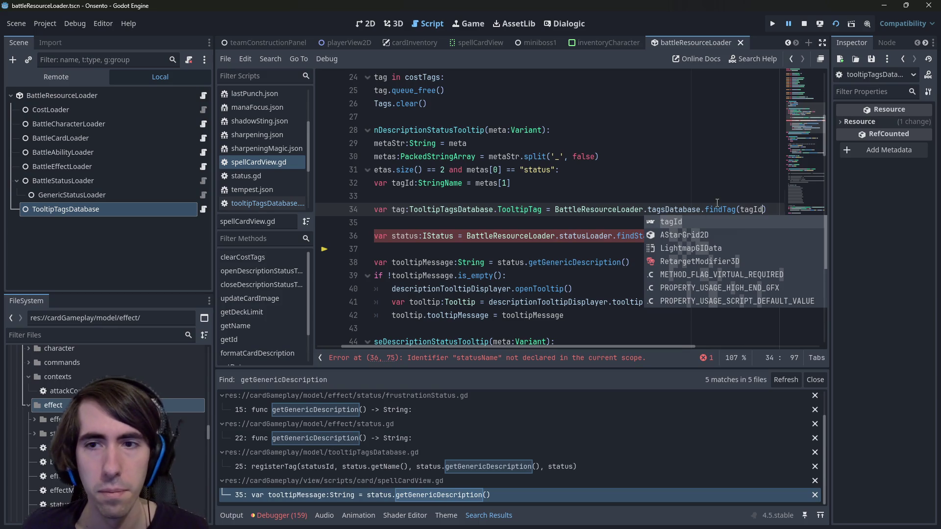
- Open the tooltipTagsDatabase.gd script from the tagsDatabase reference
double_click(719, 209)
ctrl+click(685, 212)
ctrl+click(512, 182)
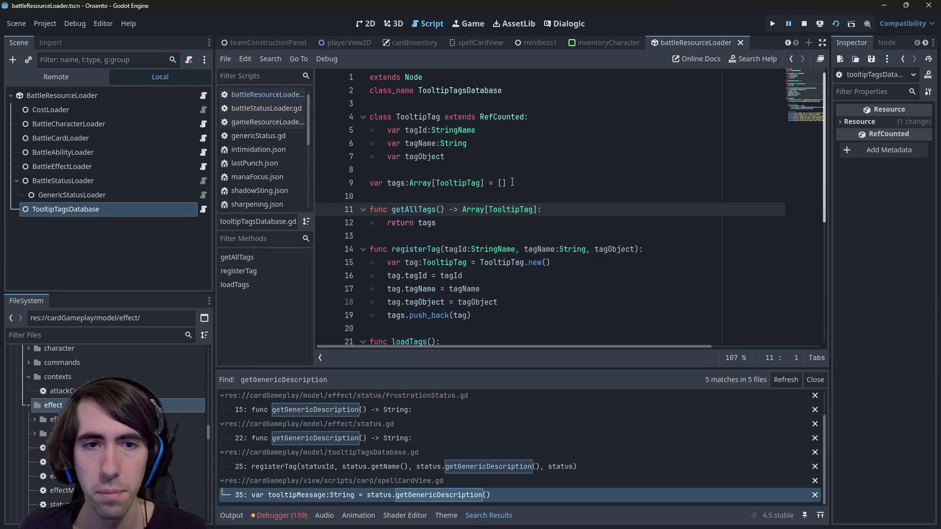
- Below getAllTags, begin declaring 'func findTag(tagId:StringName)'
click(489, 223)
key(Down)
key(Return)
key(Return)
key(Up)
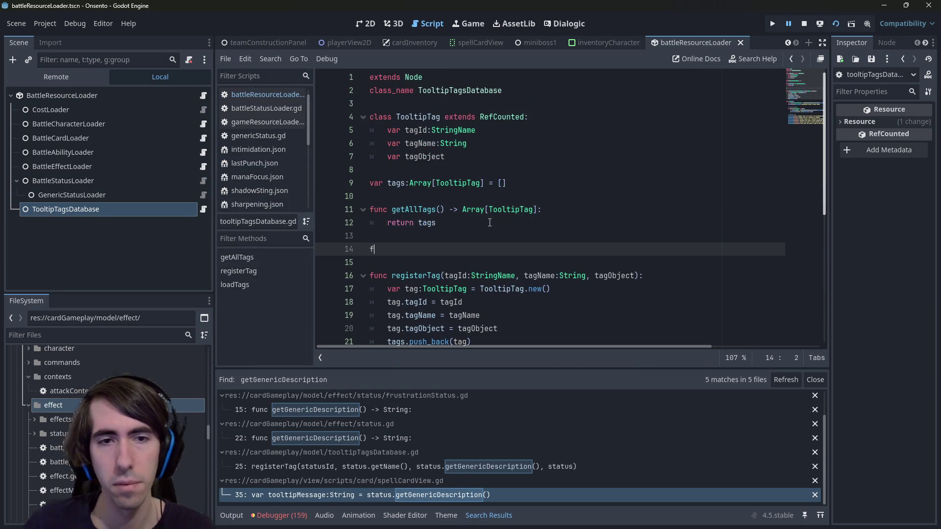
text(func findTag()
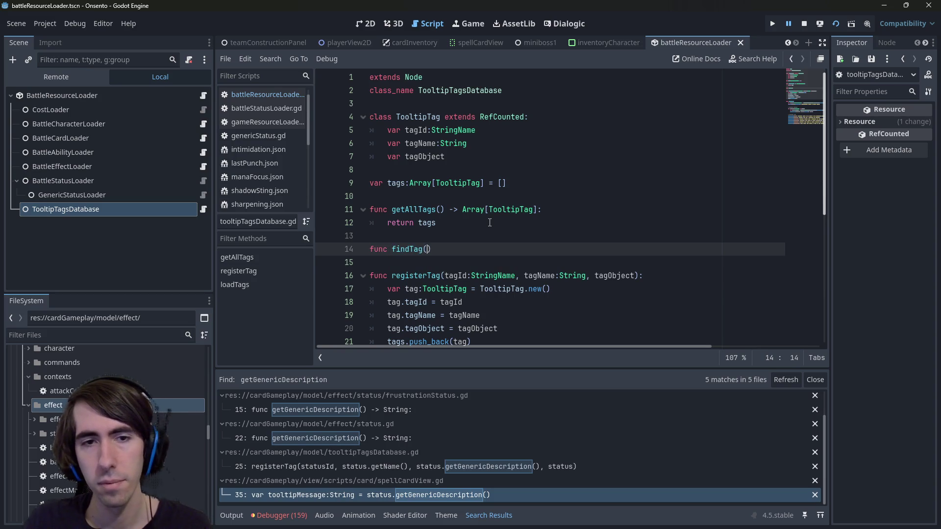
text(tagId)
text(:StringName))
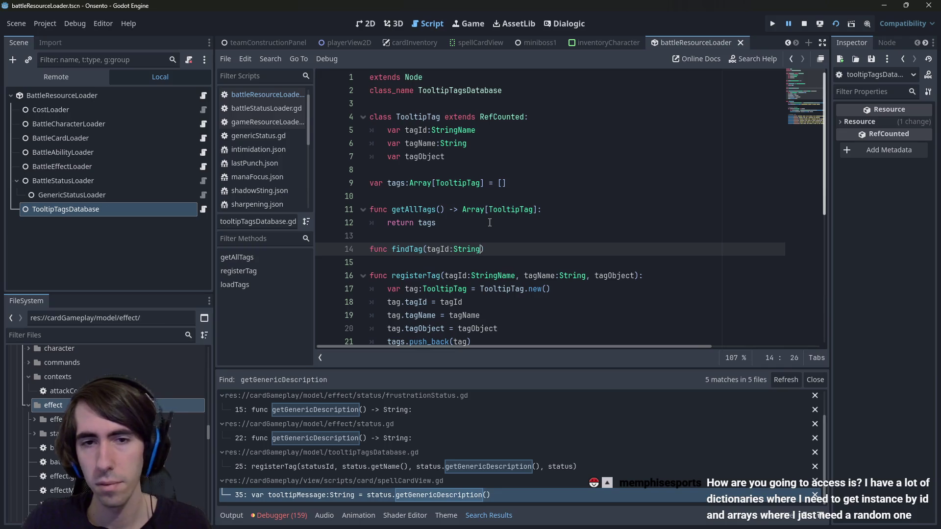
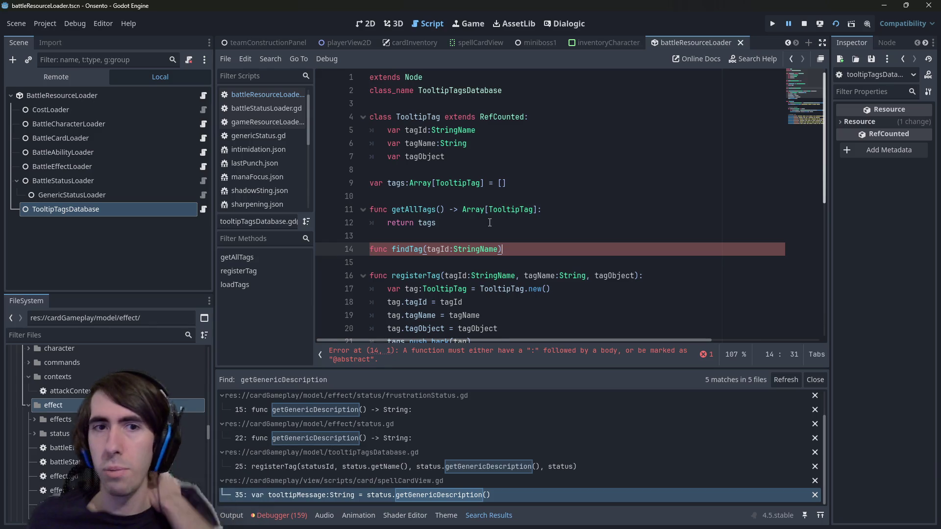
- Select Array on line 9, return to the findTag line's end, and view StringName's class documentation tooltip
double_click(425, 186)
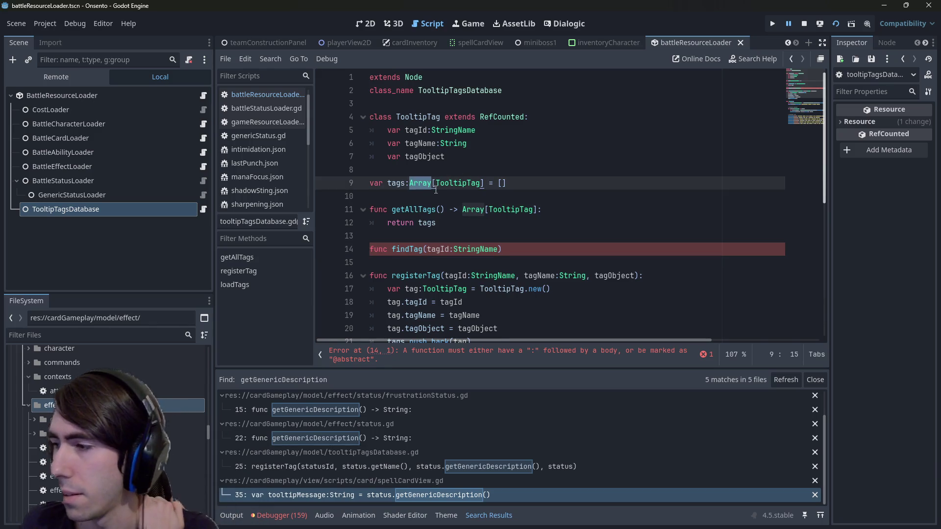
click(517, 249)
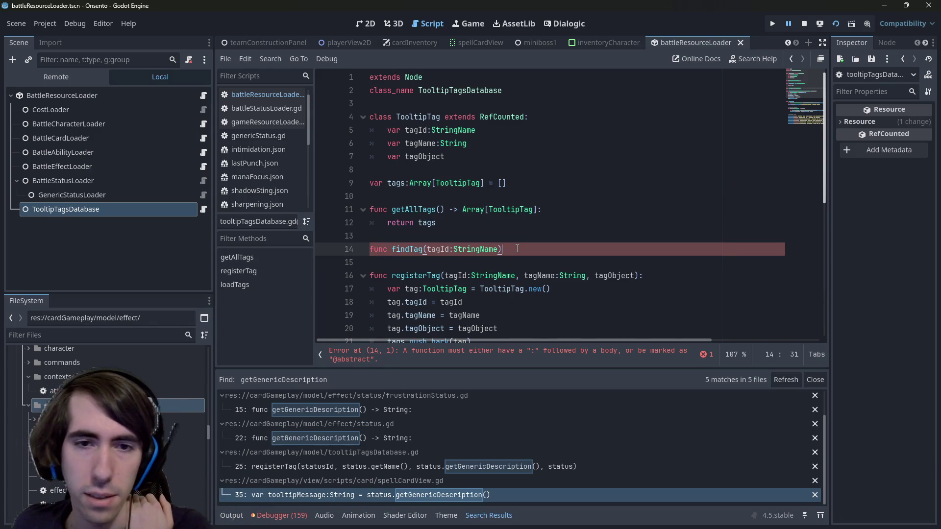
mouse_move(443, 128)
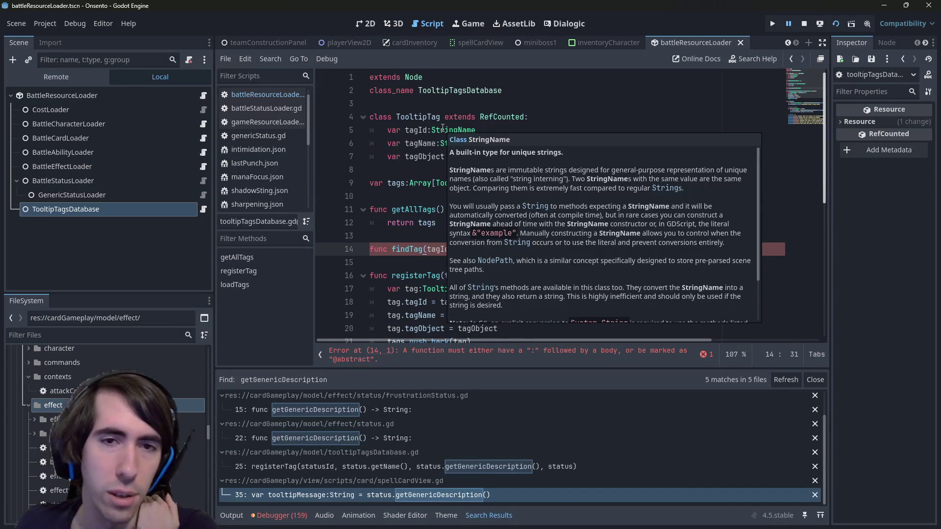